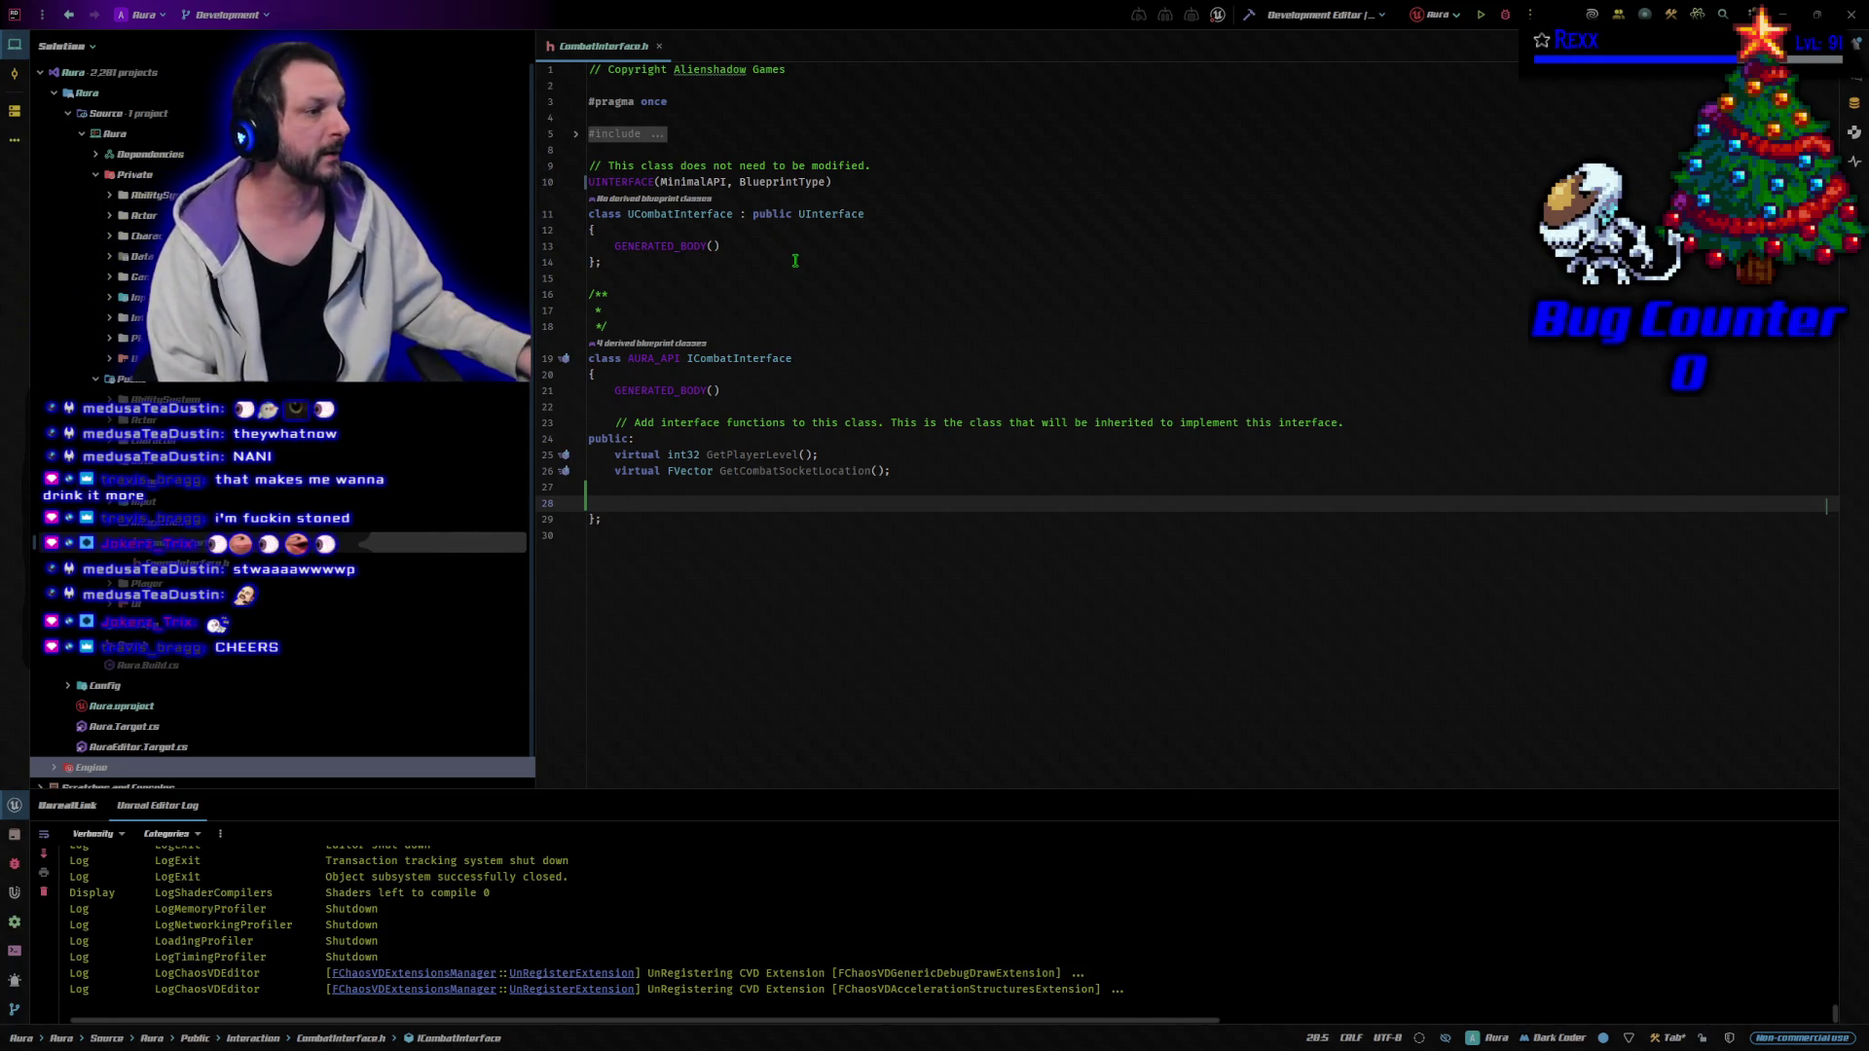
# On line 28, add a UFUNCTION(BlueprintImplementableEvent, BlueprintCallable) macro using autocomplete.
pyautogui.click(731, 507)
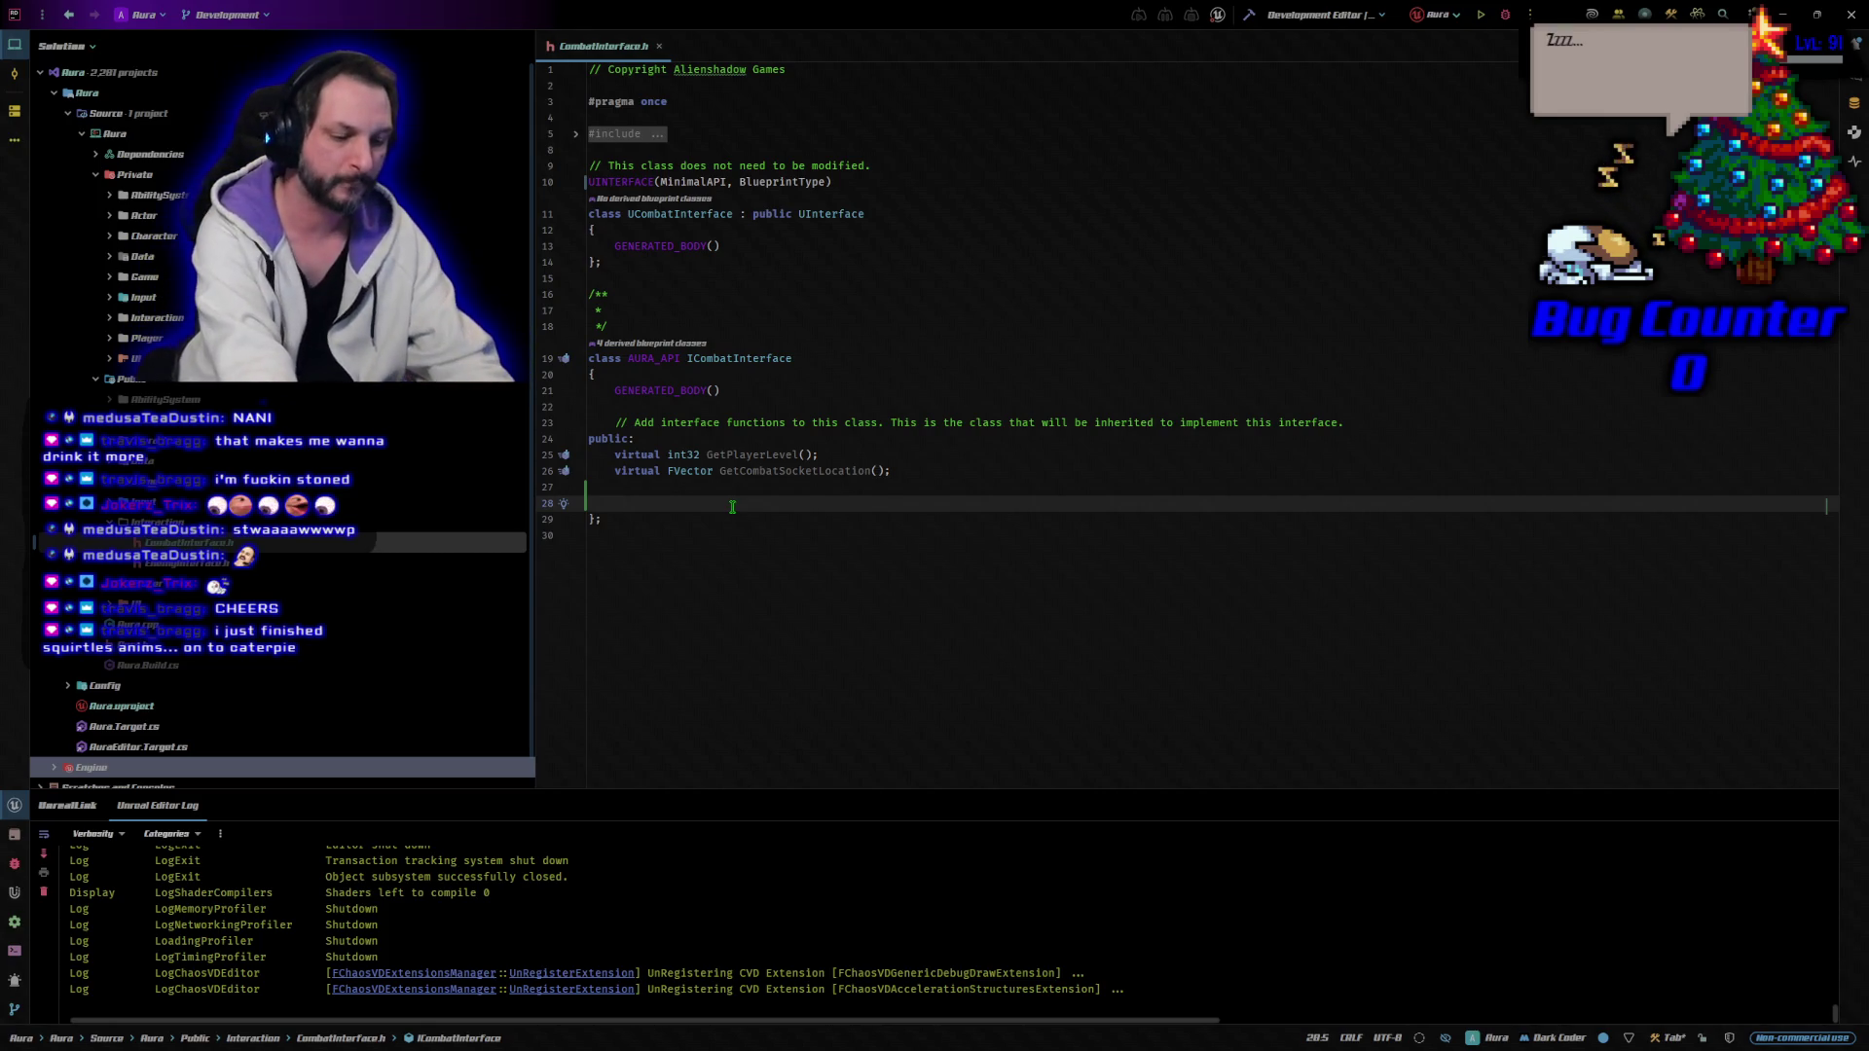
pyautogui.write('UFU')
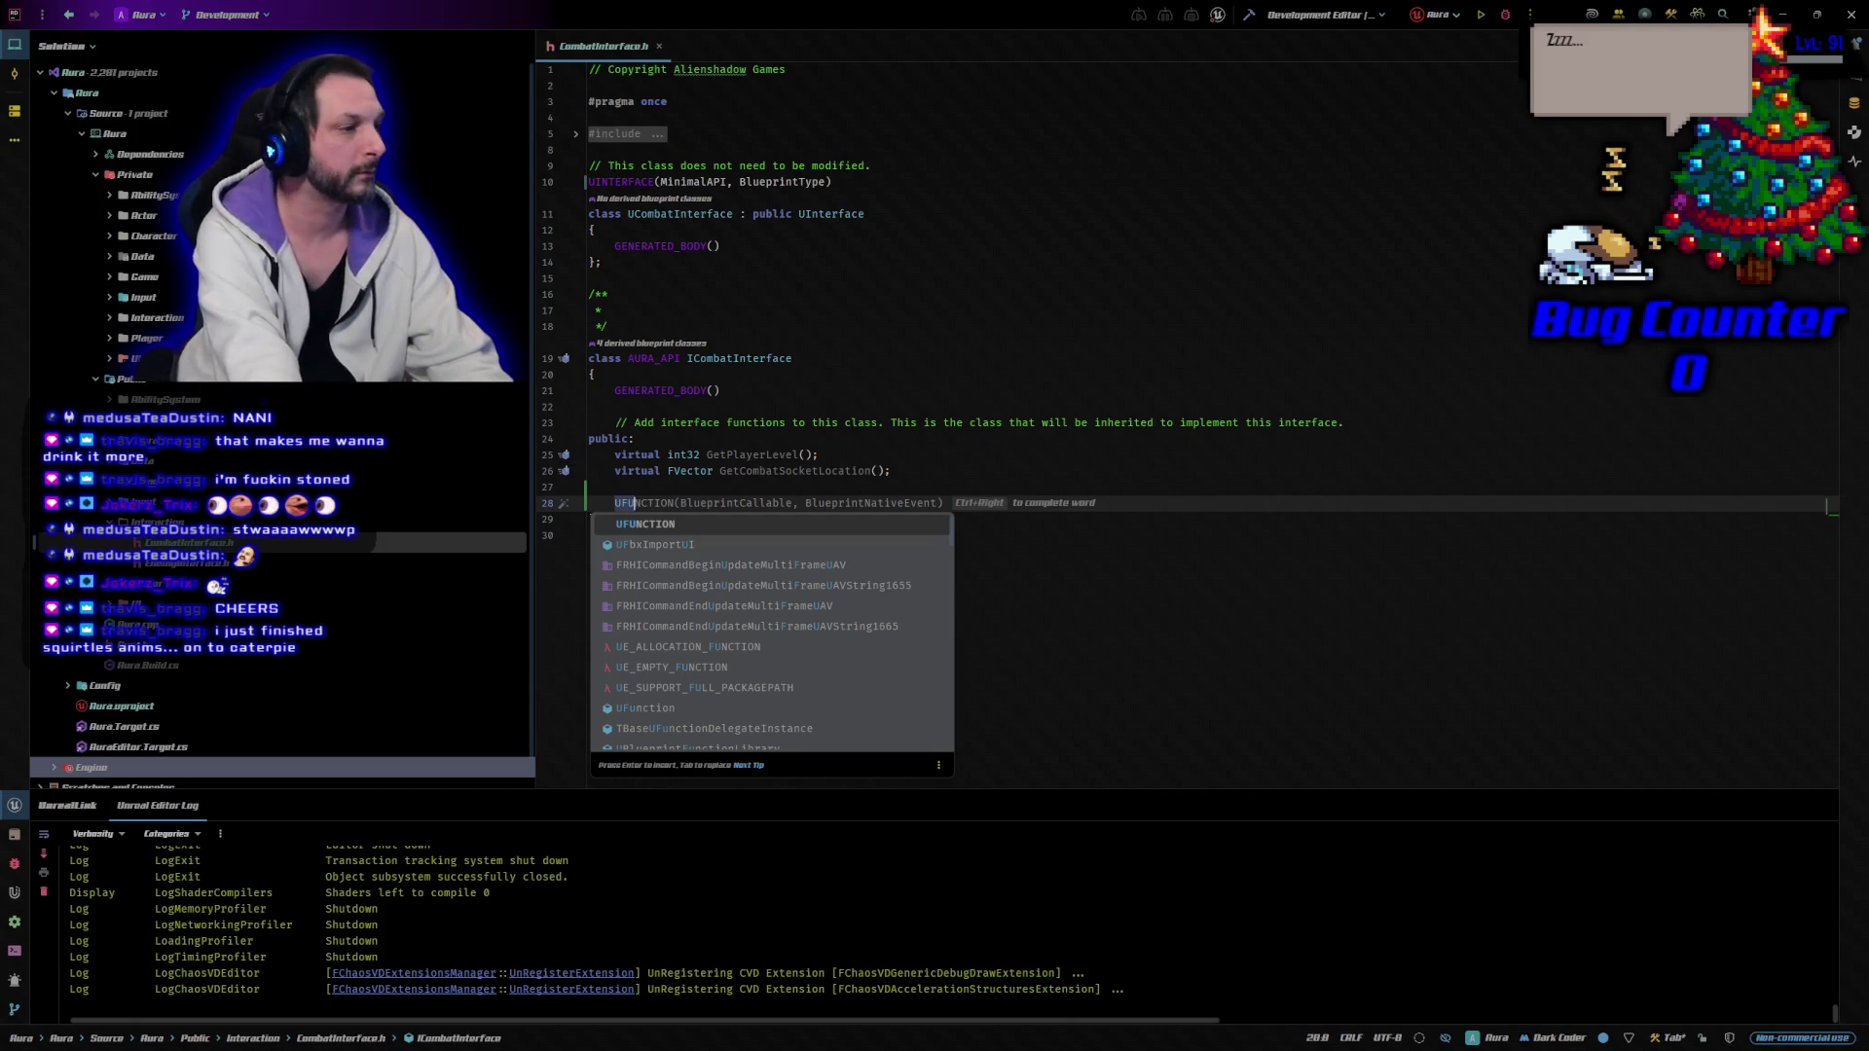
pyautogui.press('Return')
pyautogui.write('B')
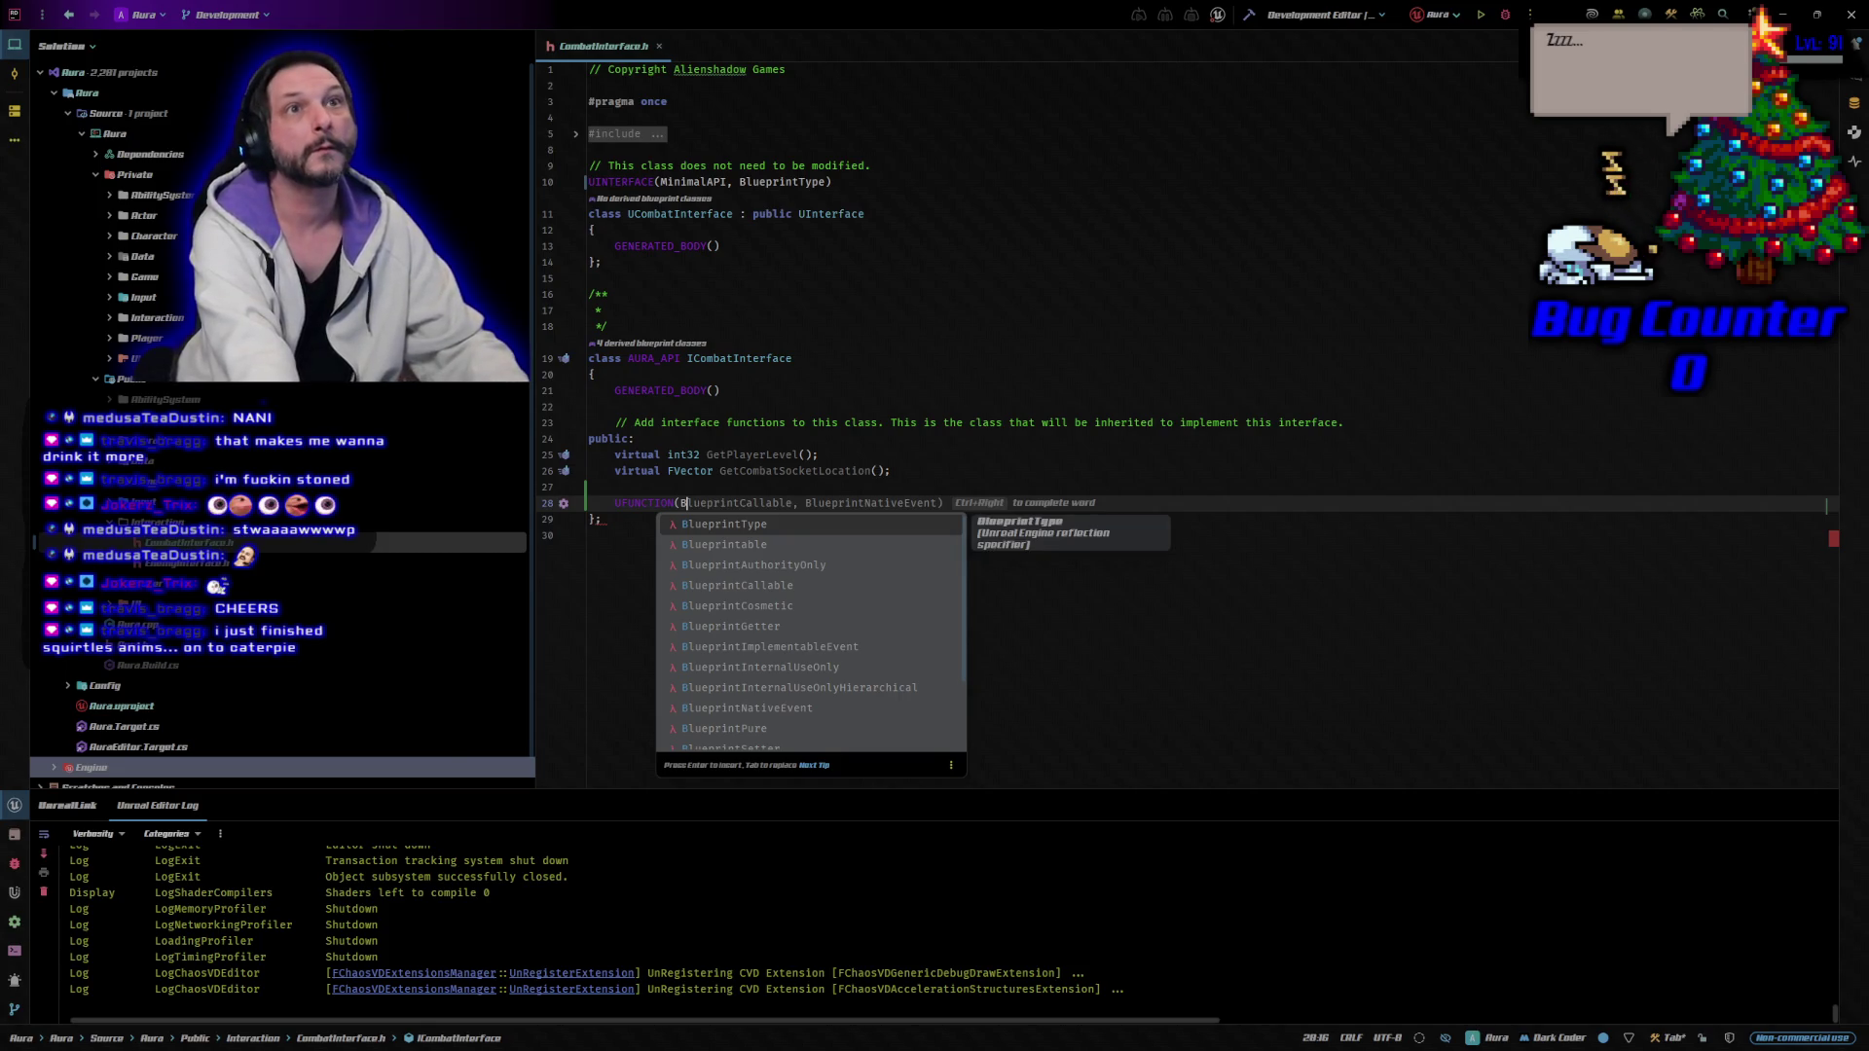
pyautogui.press('Down')
pyautogui.press('Down')
pyautogui.press('Down')
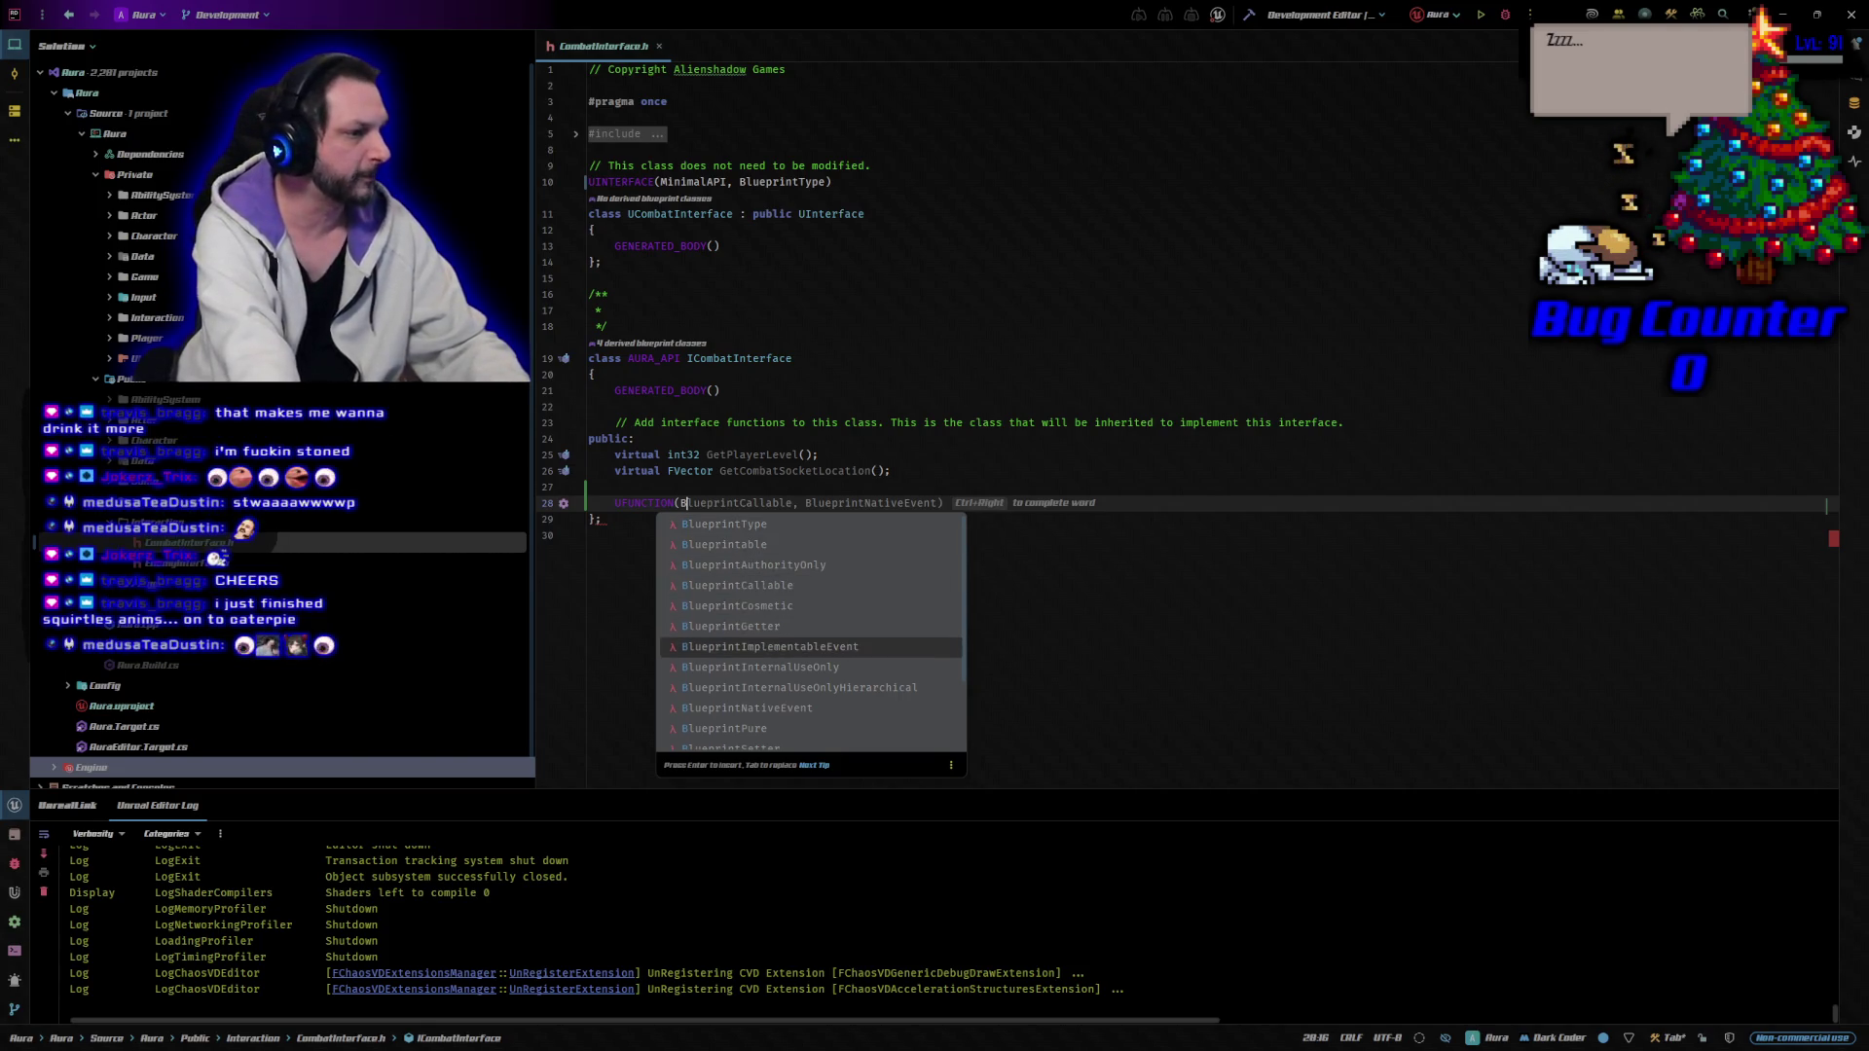
pyautogui.press('Return')
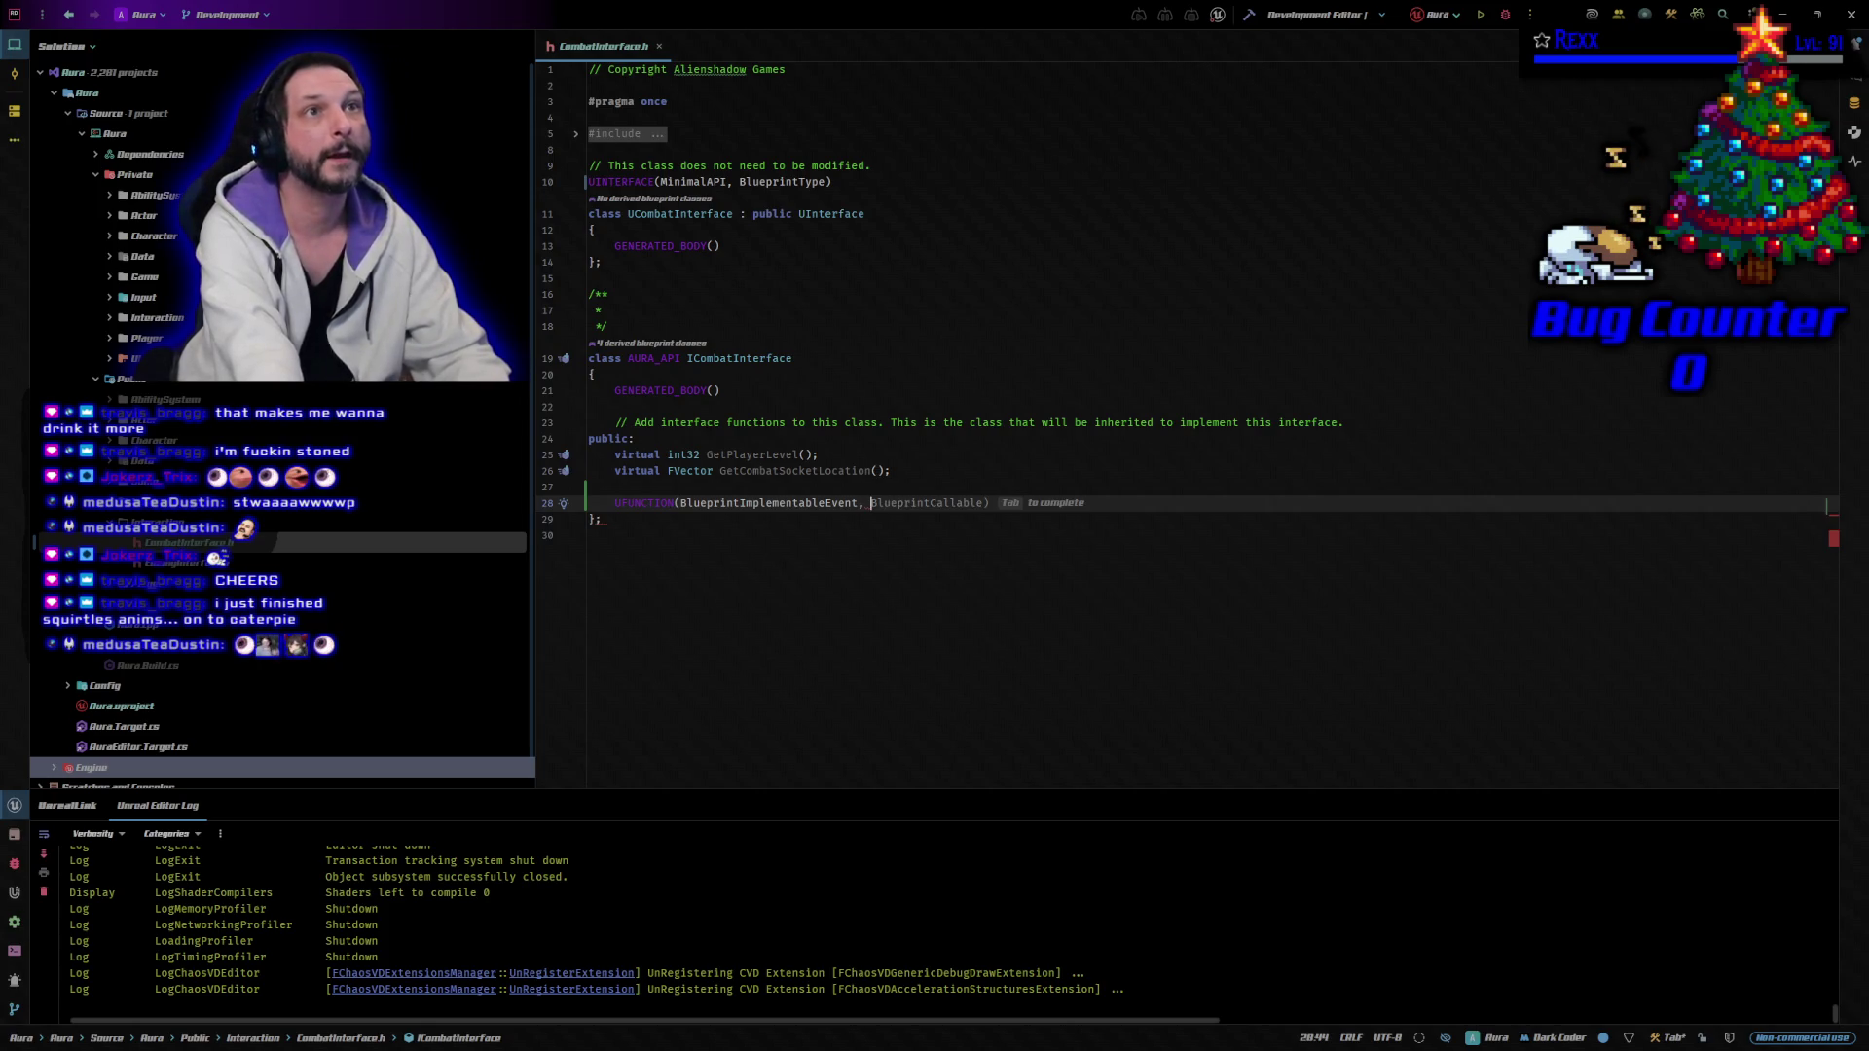
pyautogui.press('Tab')
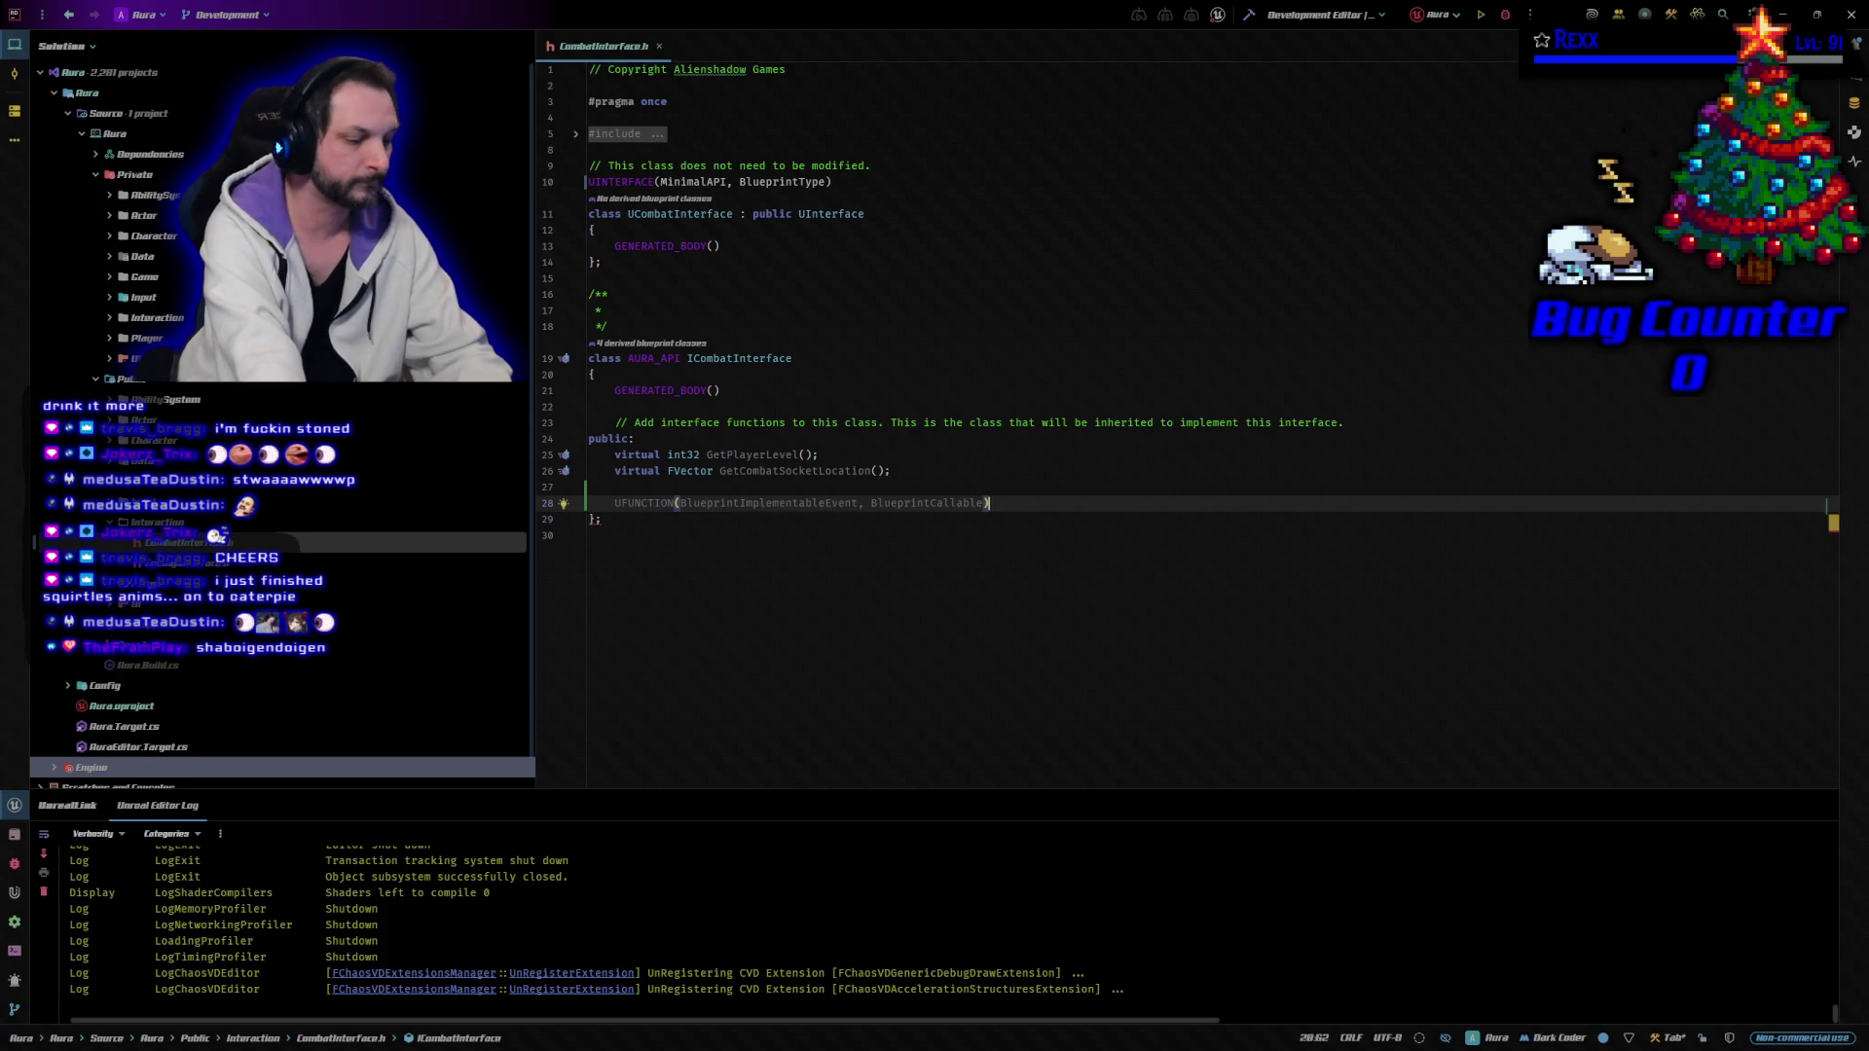
# Below it, declare void UpdateFacingTarget(const FVector& Target).
pyautogui.press('Return')
pyautogui.write('void ')
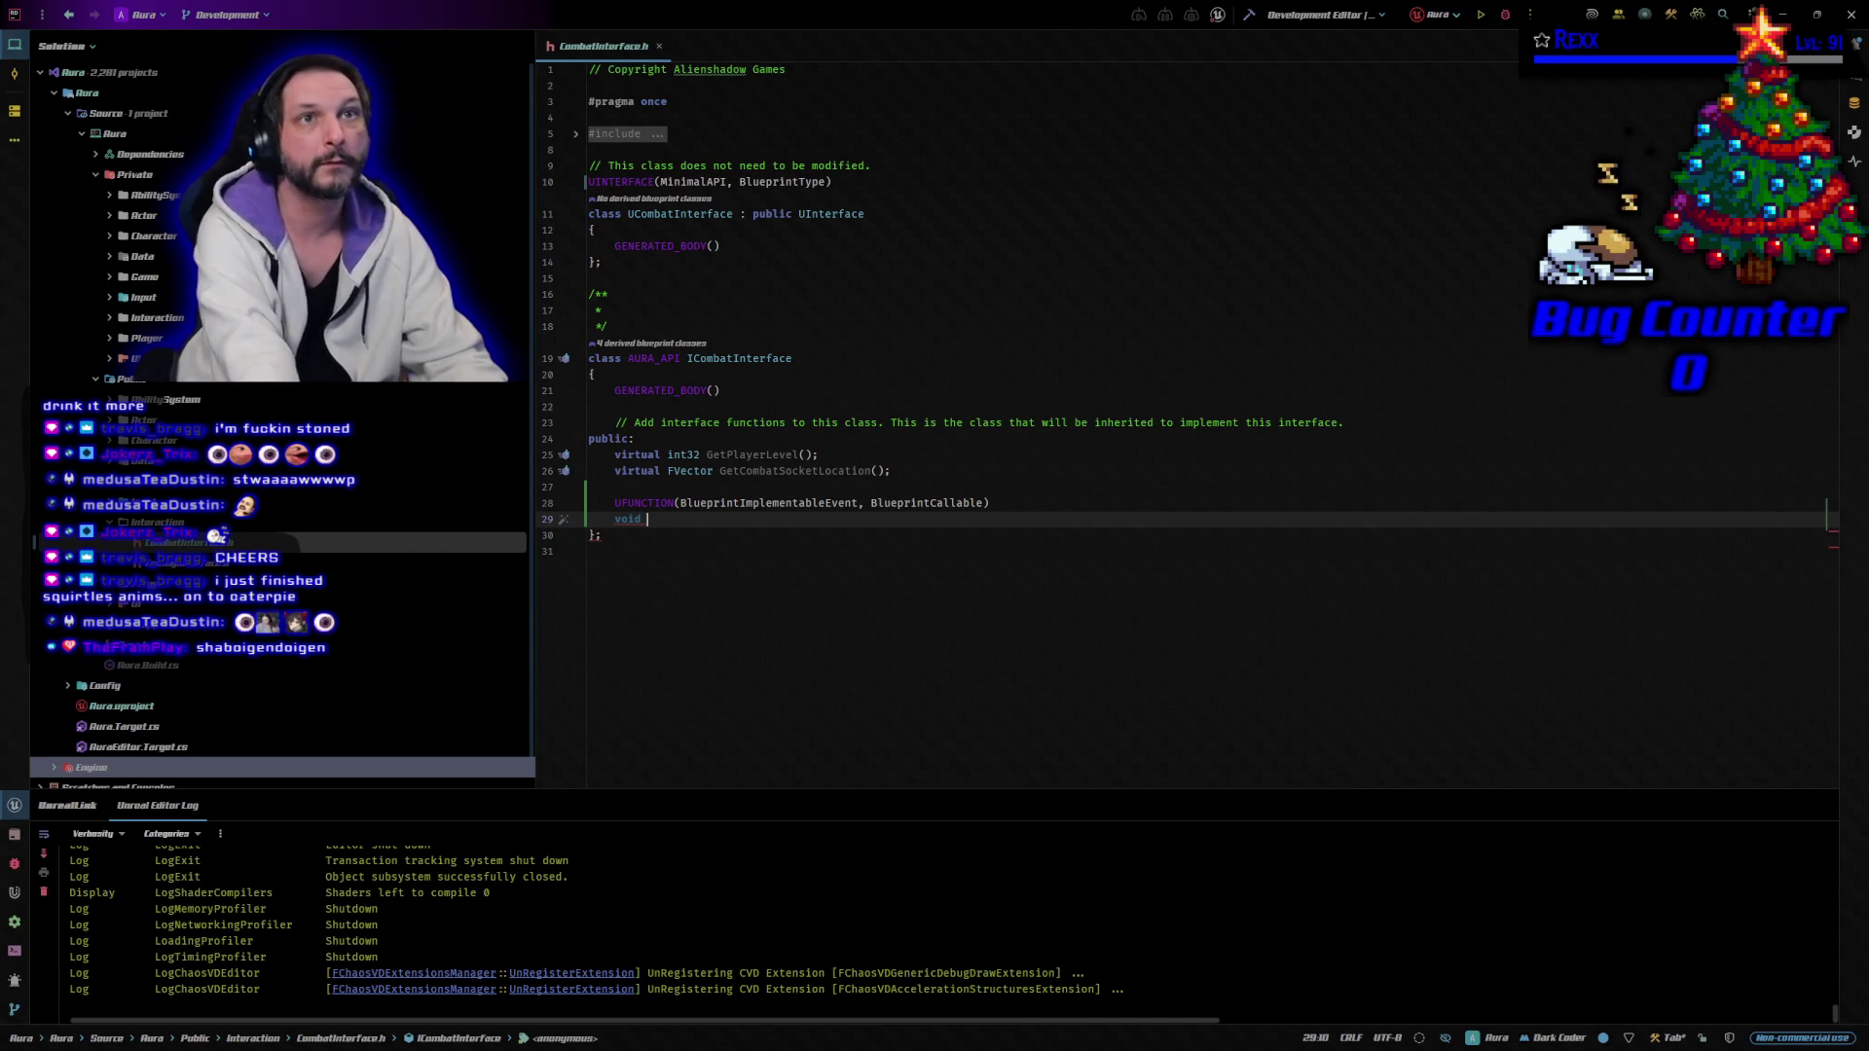
pyautogui.write('Update')
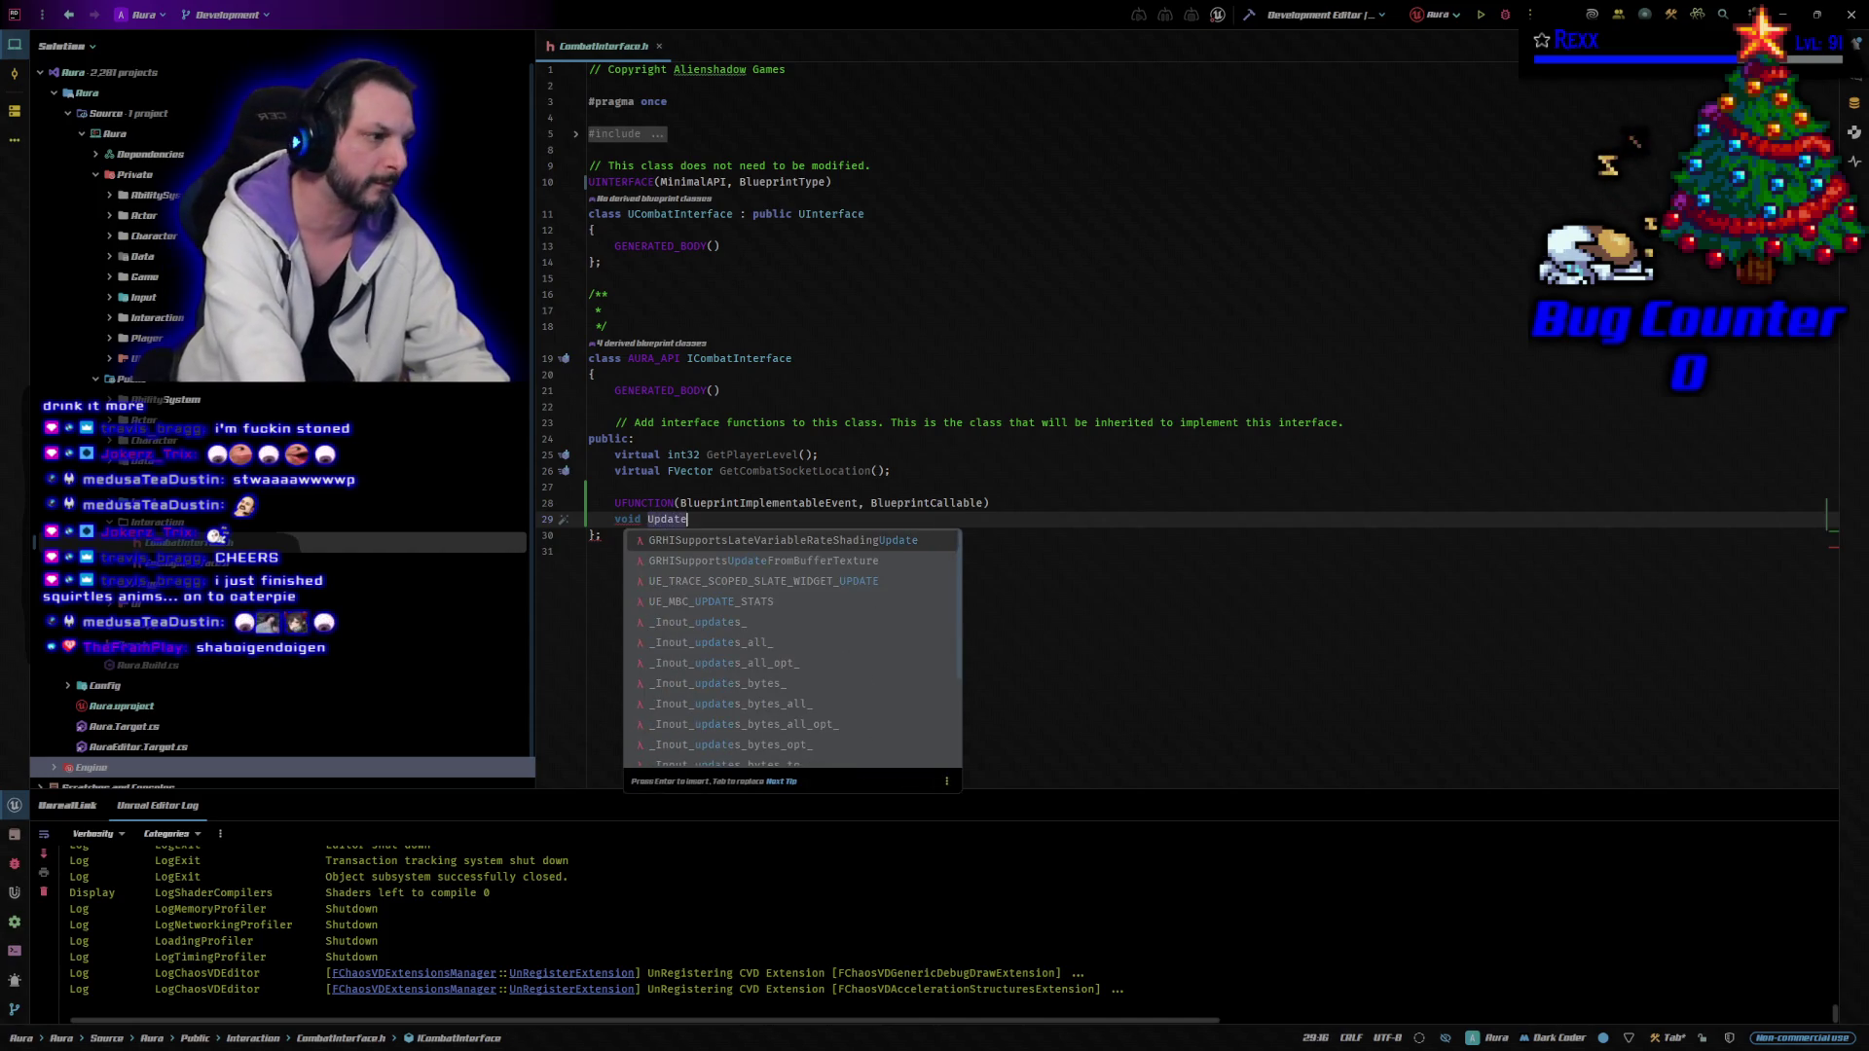
pyautogui.write('F')
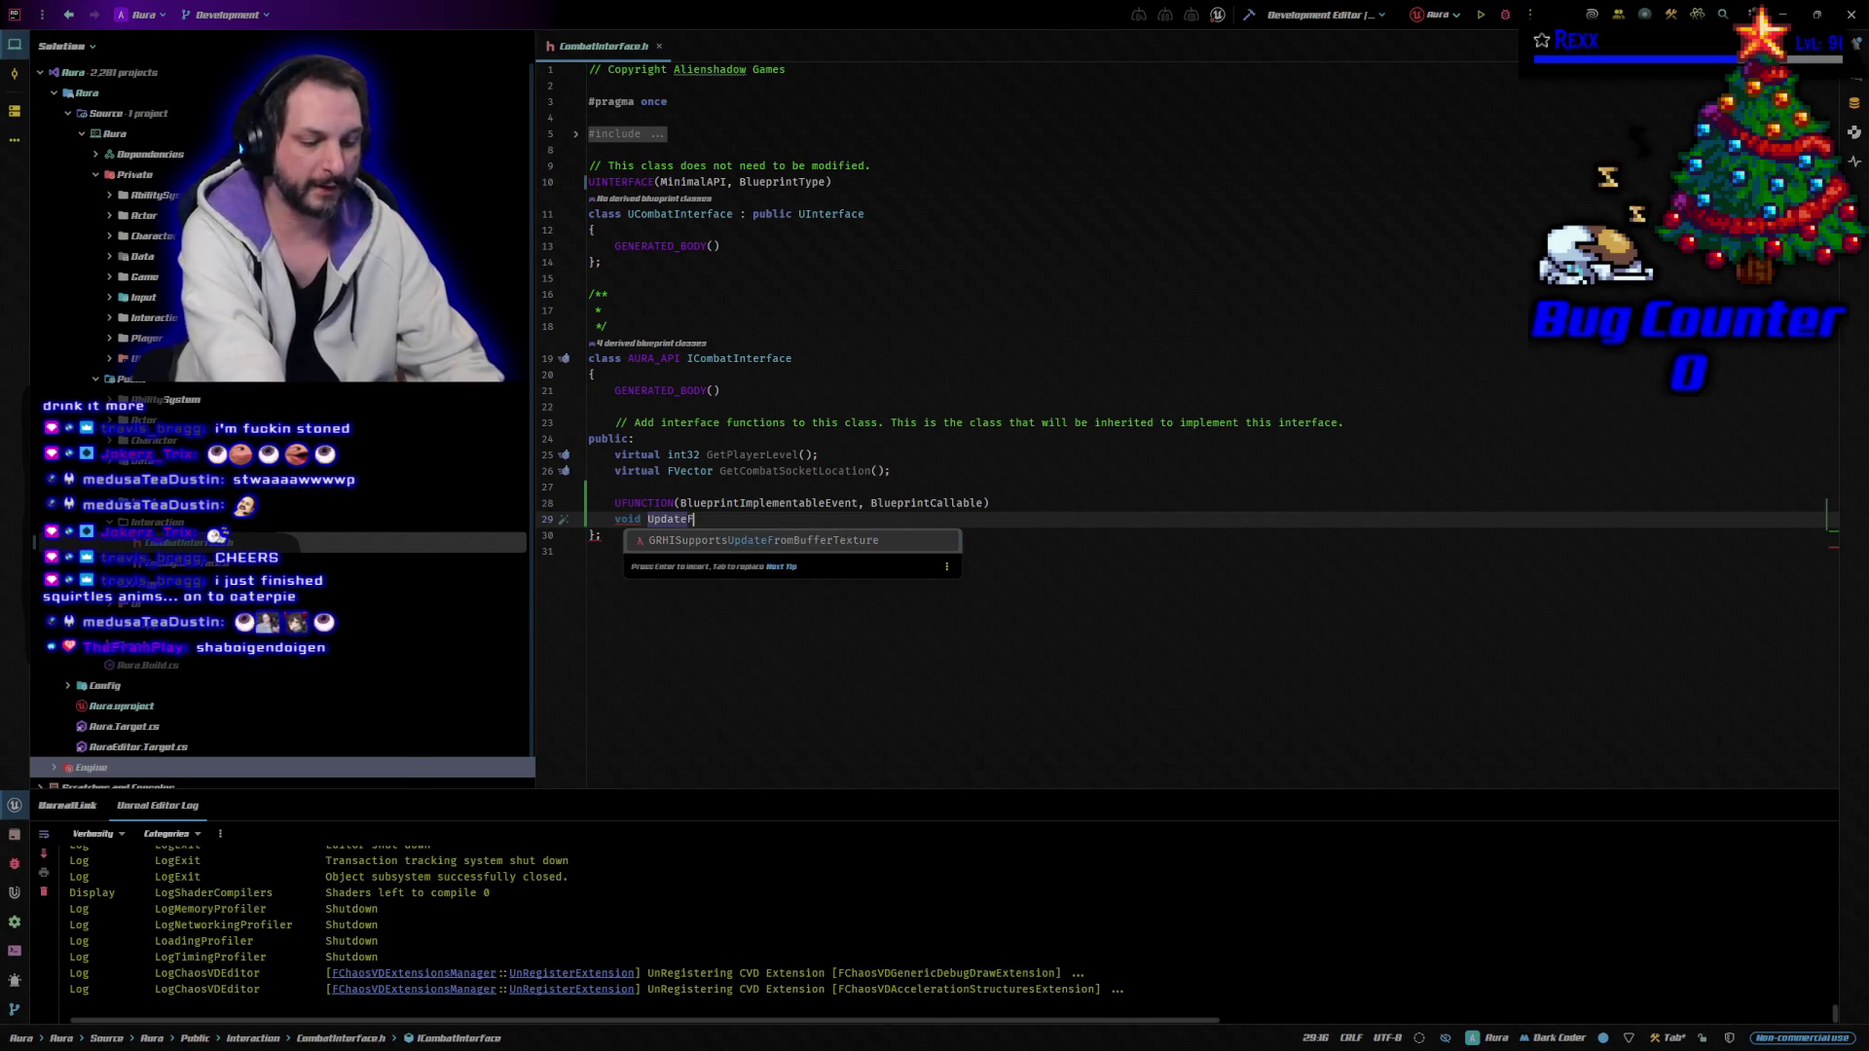
pyautogui.write('acingTarget')
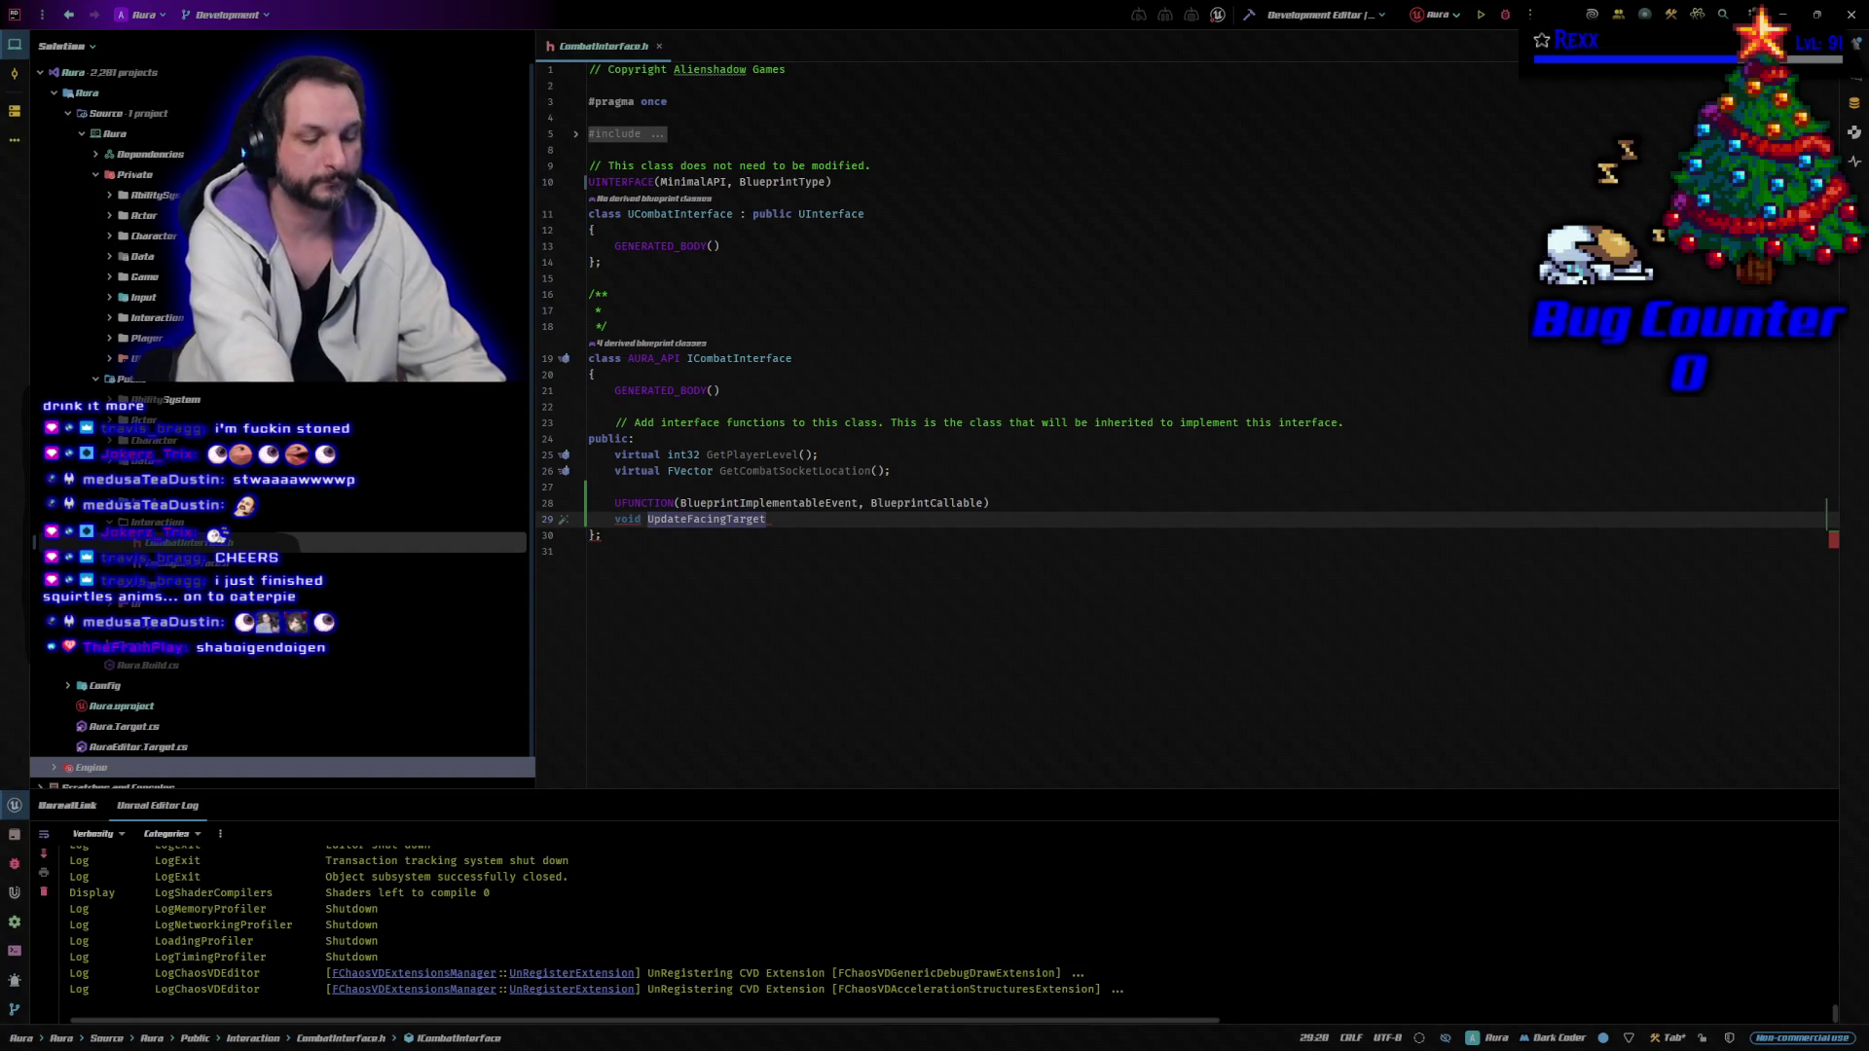
pyautogui.write('(c')
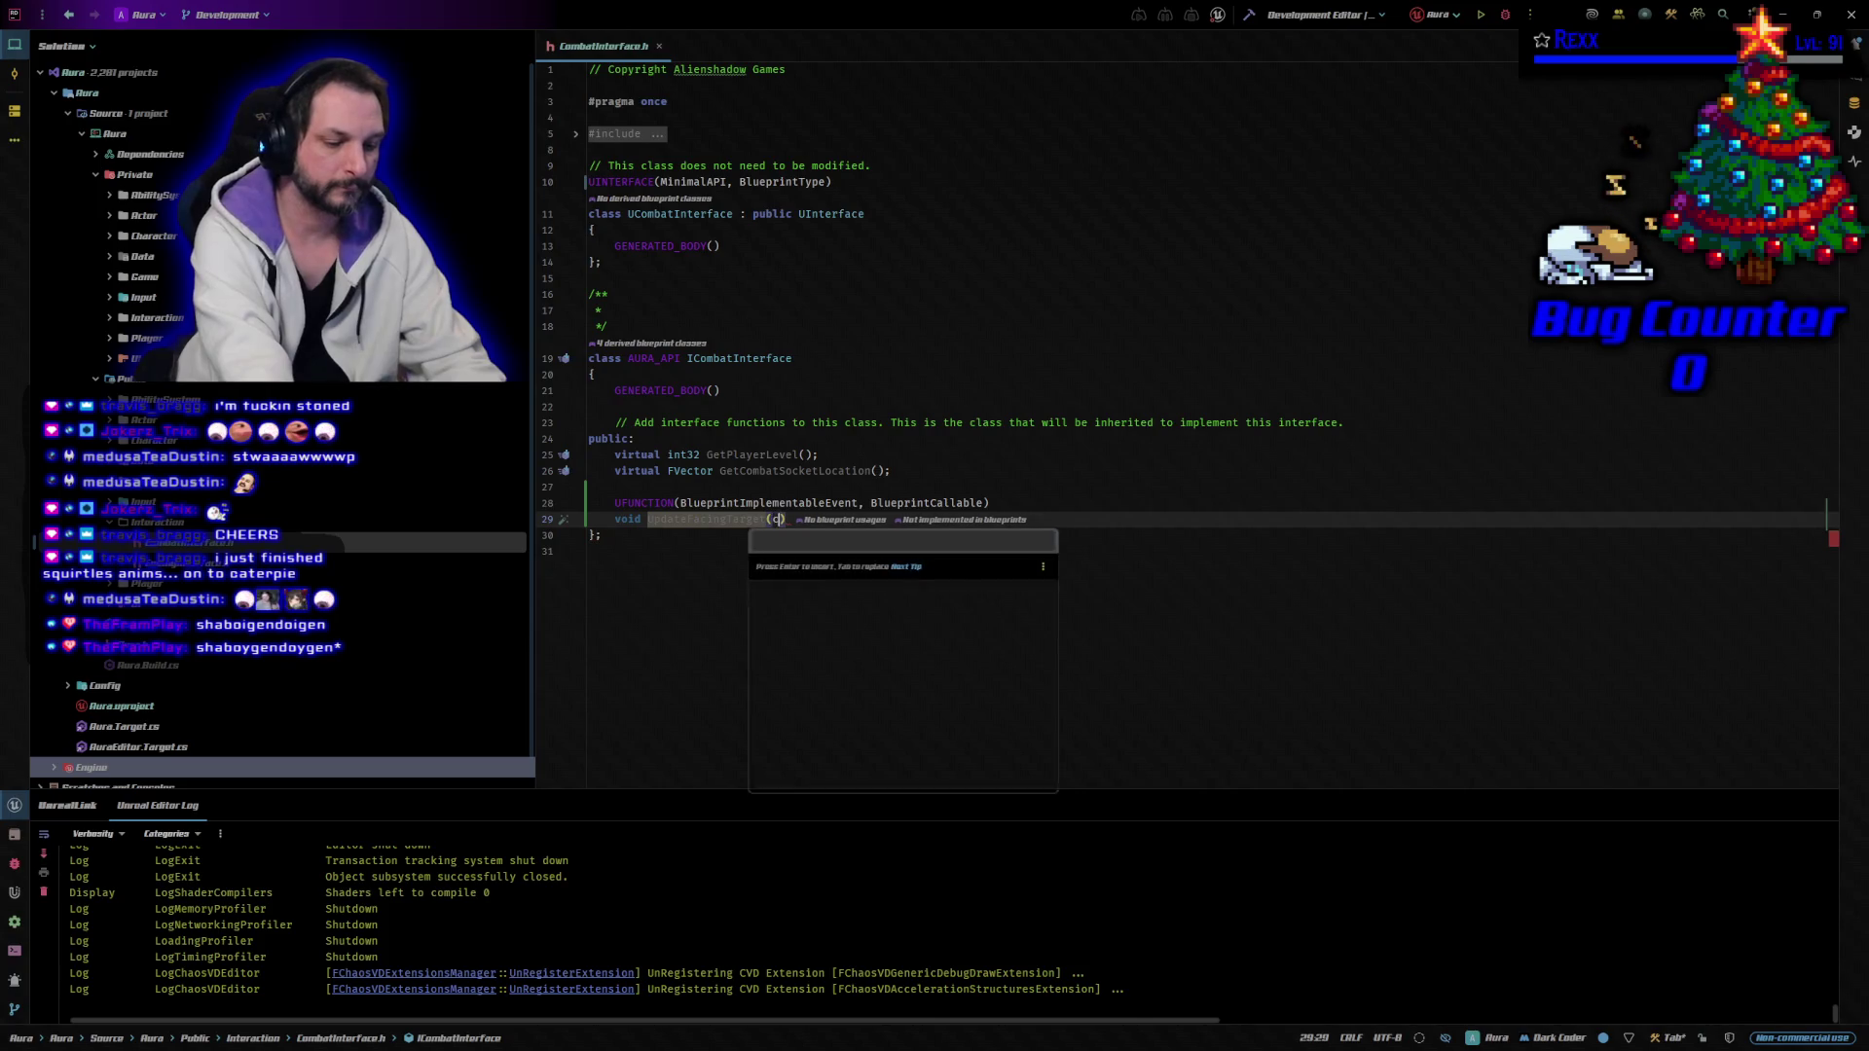
pyautogui.write('onst FVector& TargetLocation')
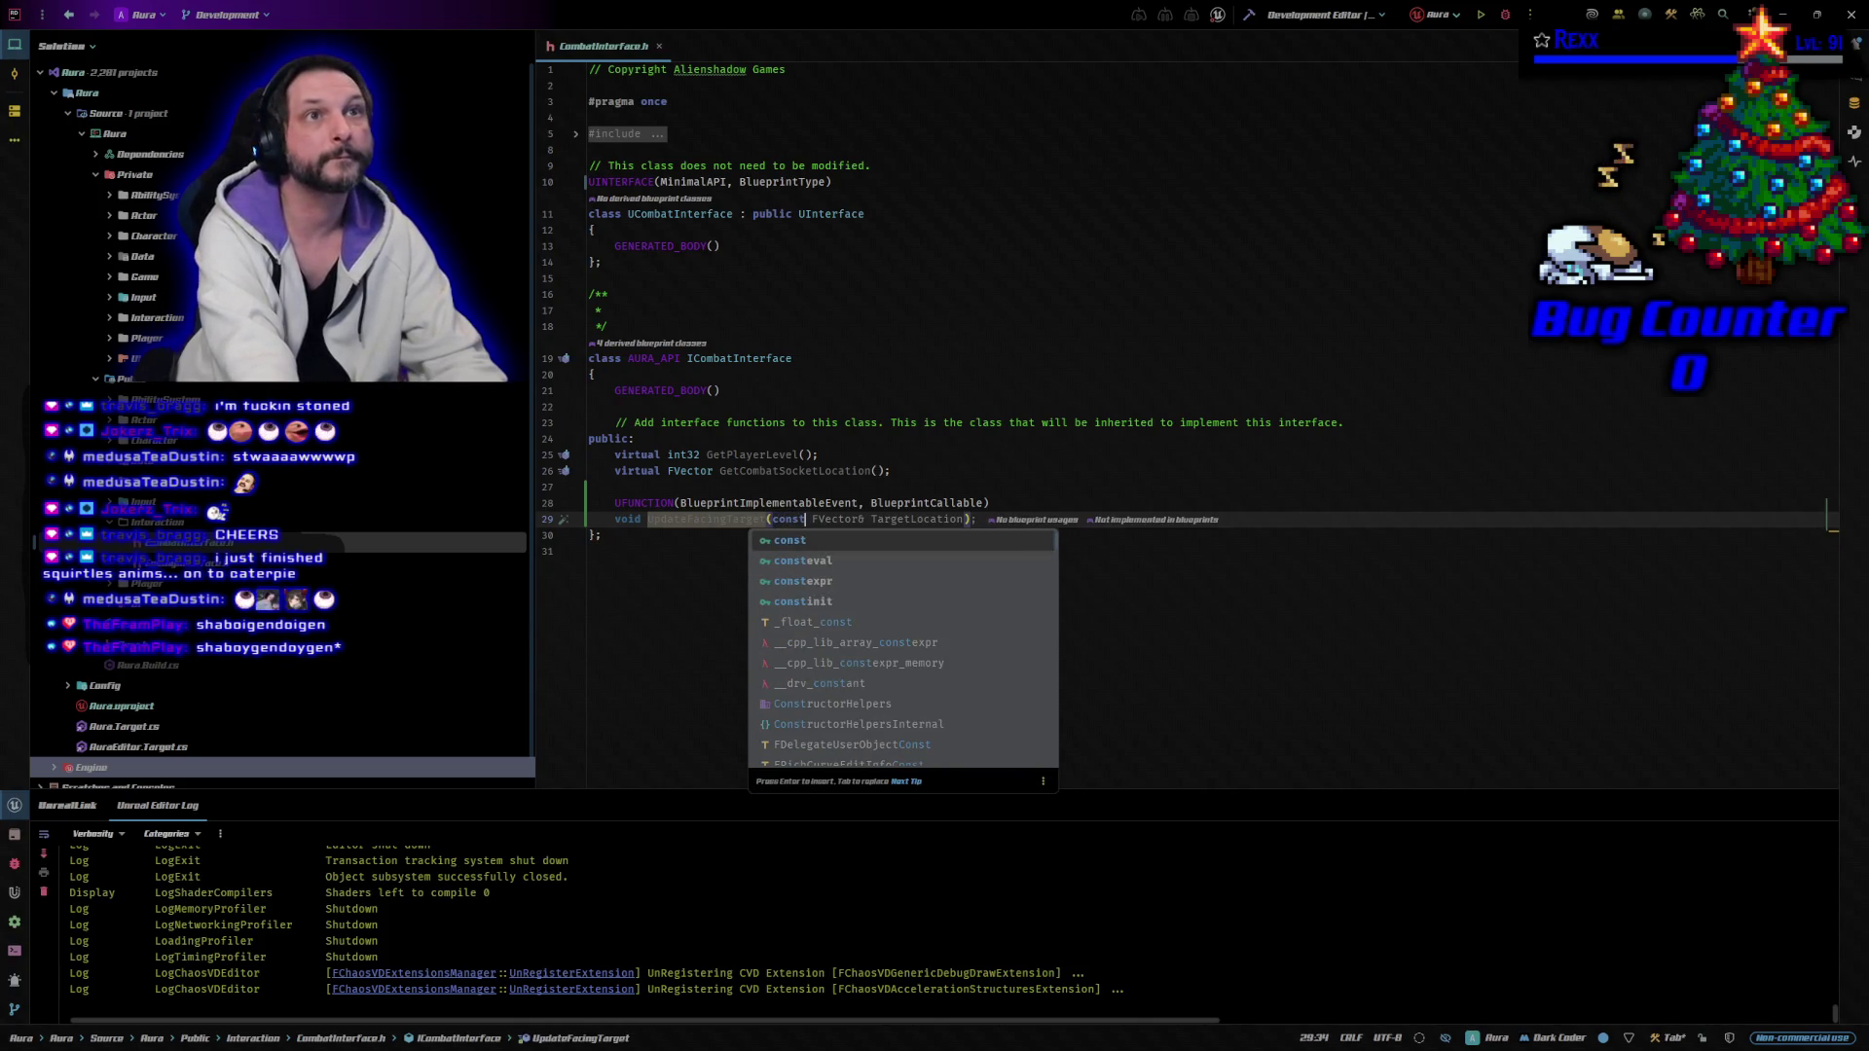
pyautogui.press('Tab')
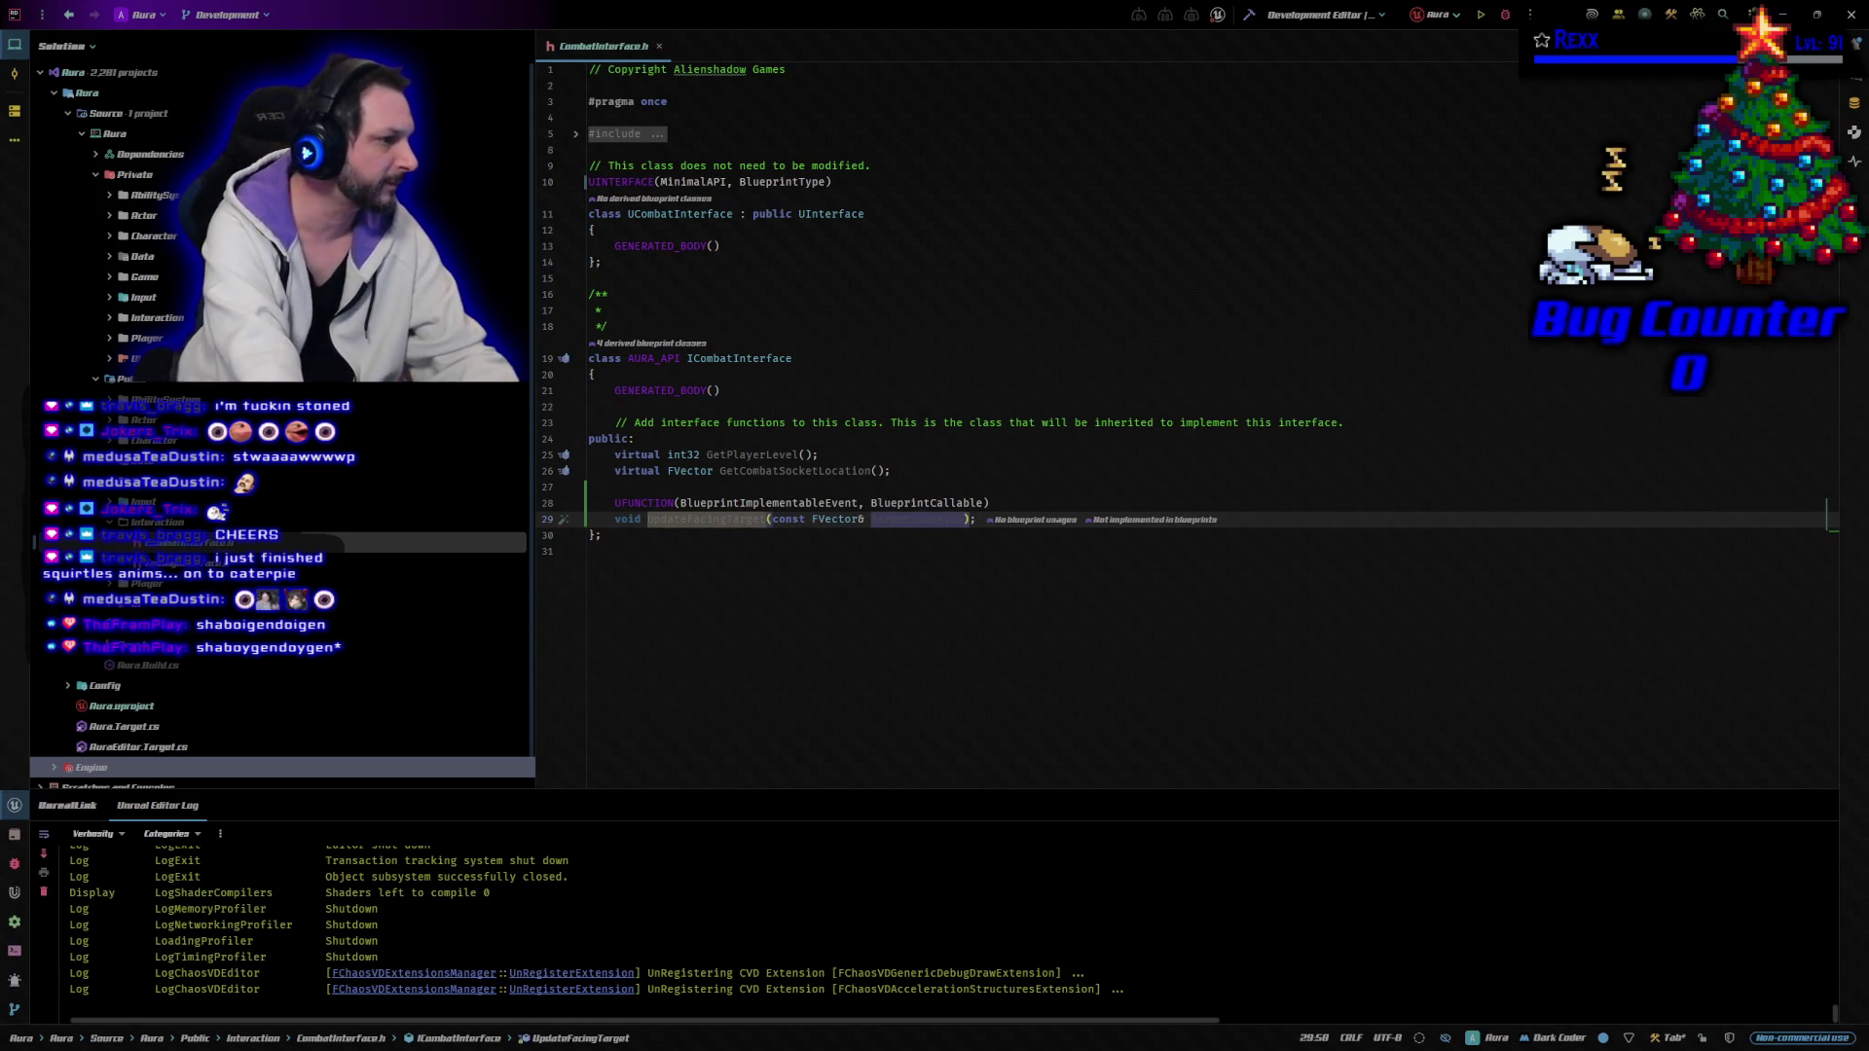
pyautogui.press('BackSpace')
pyautogui.press('BackSpace')
pyautogui.press('BackSpace')
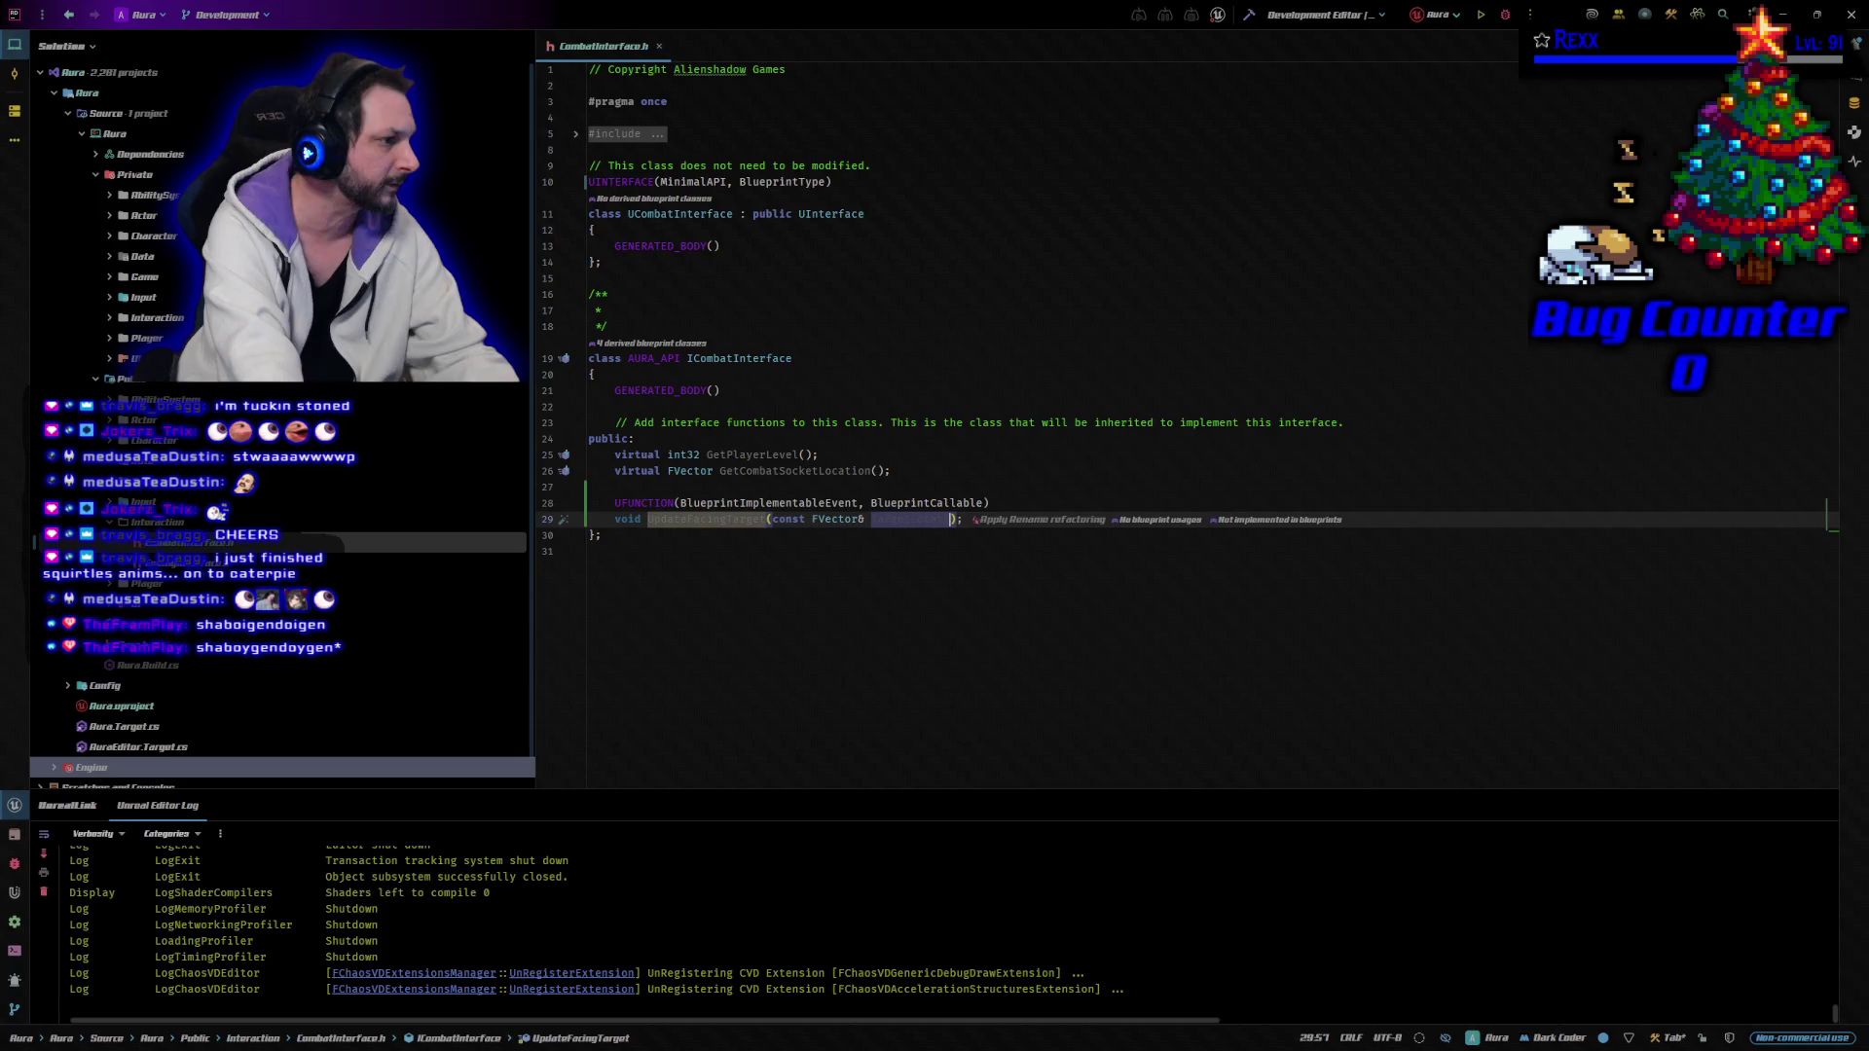
pyautogui.press('End')
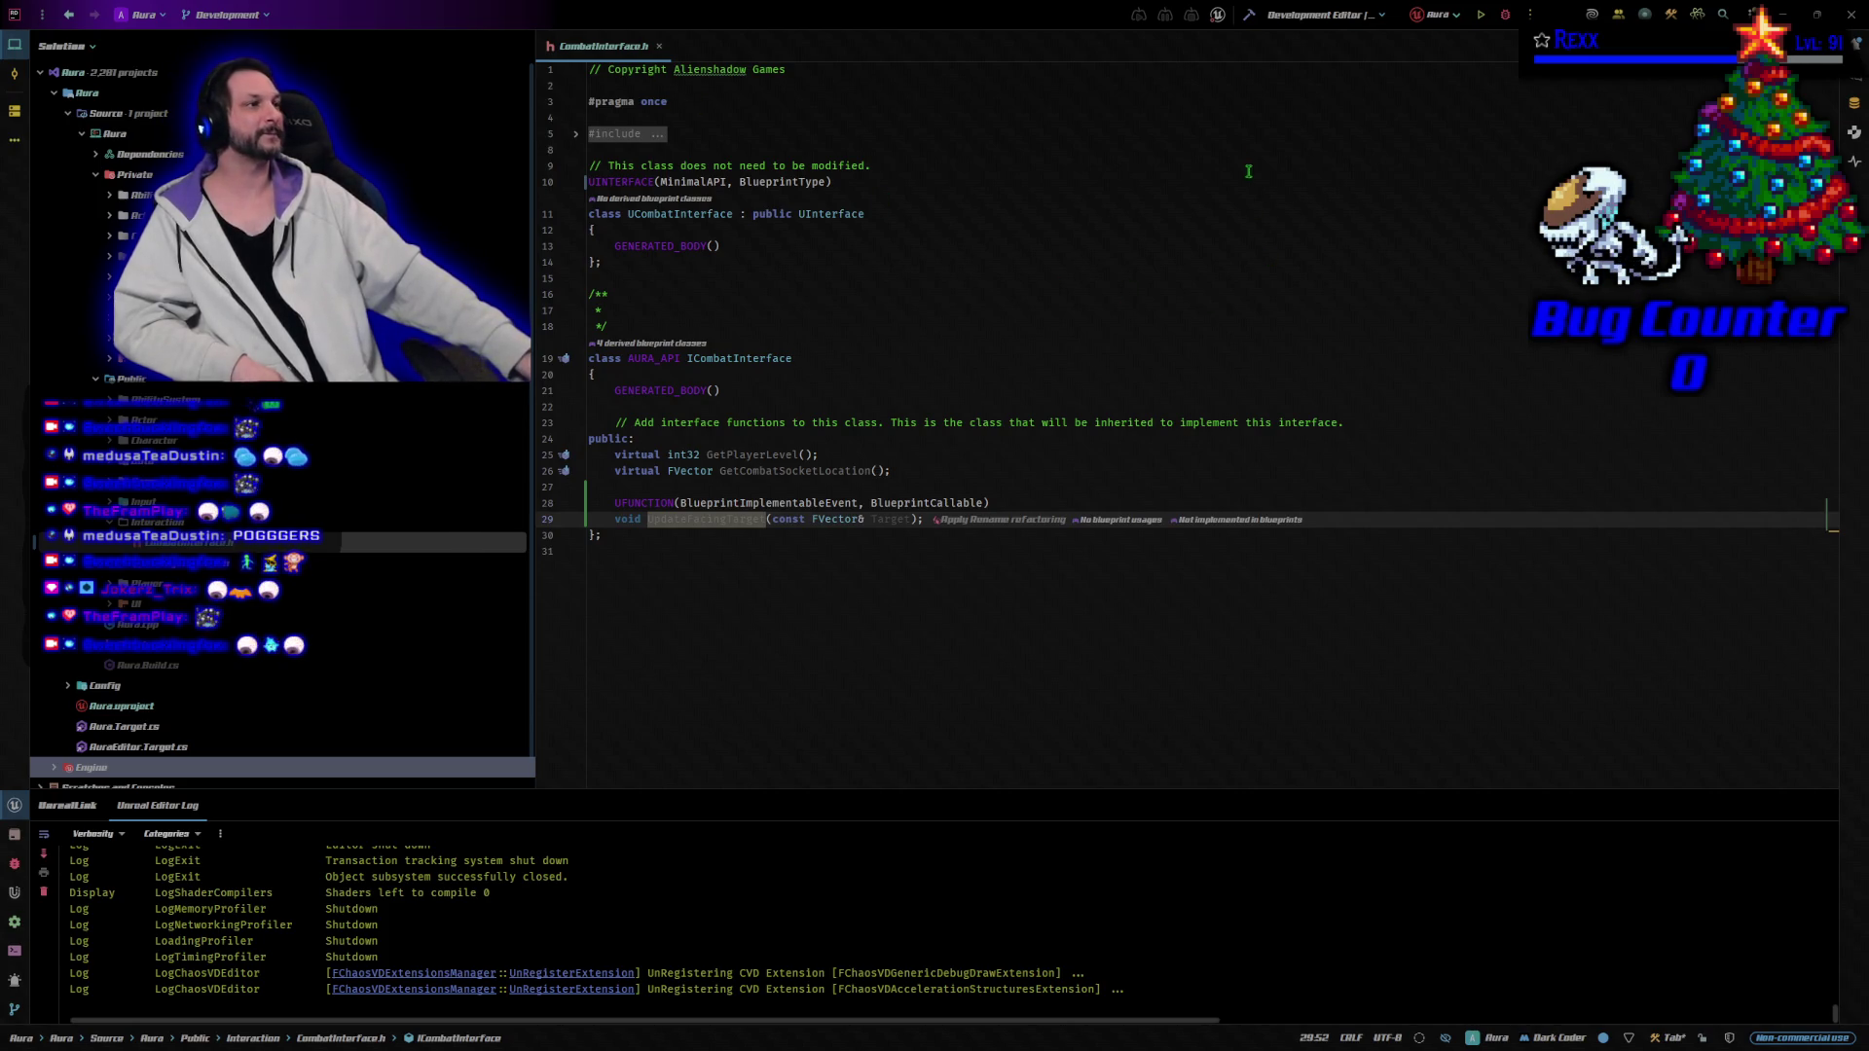
pyautogui.click(1248, 14)
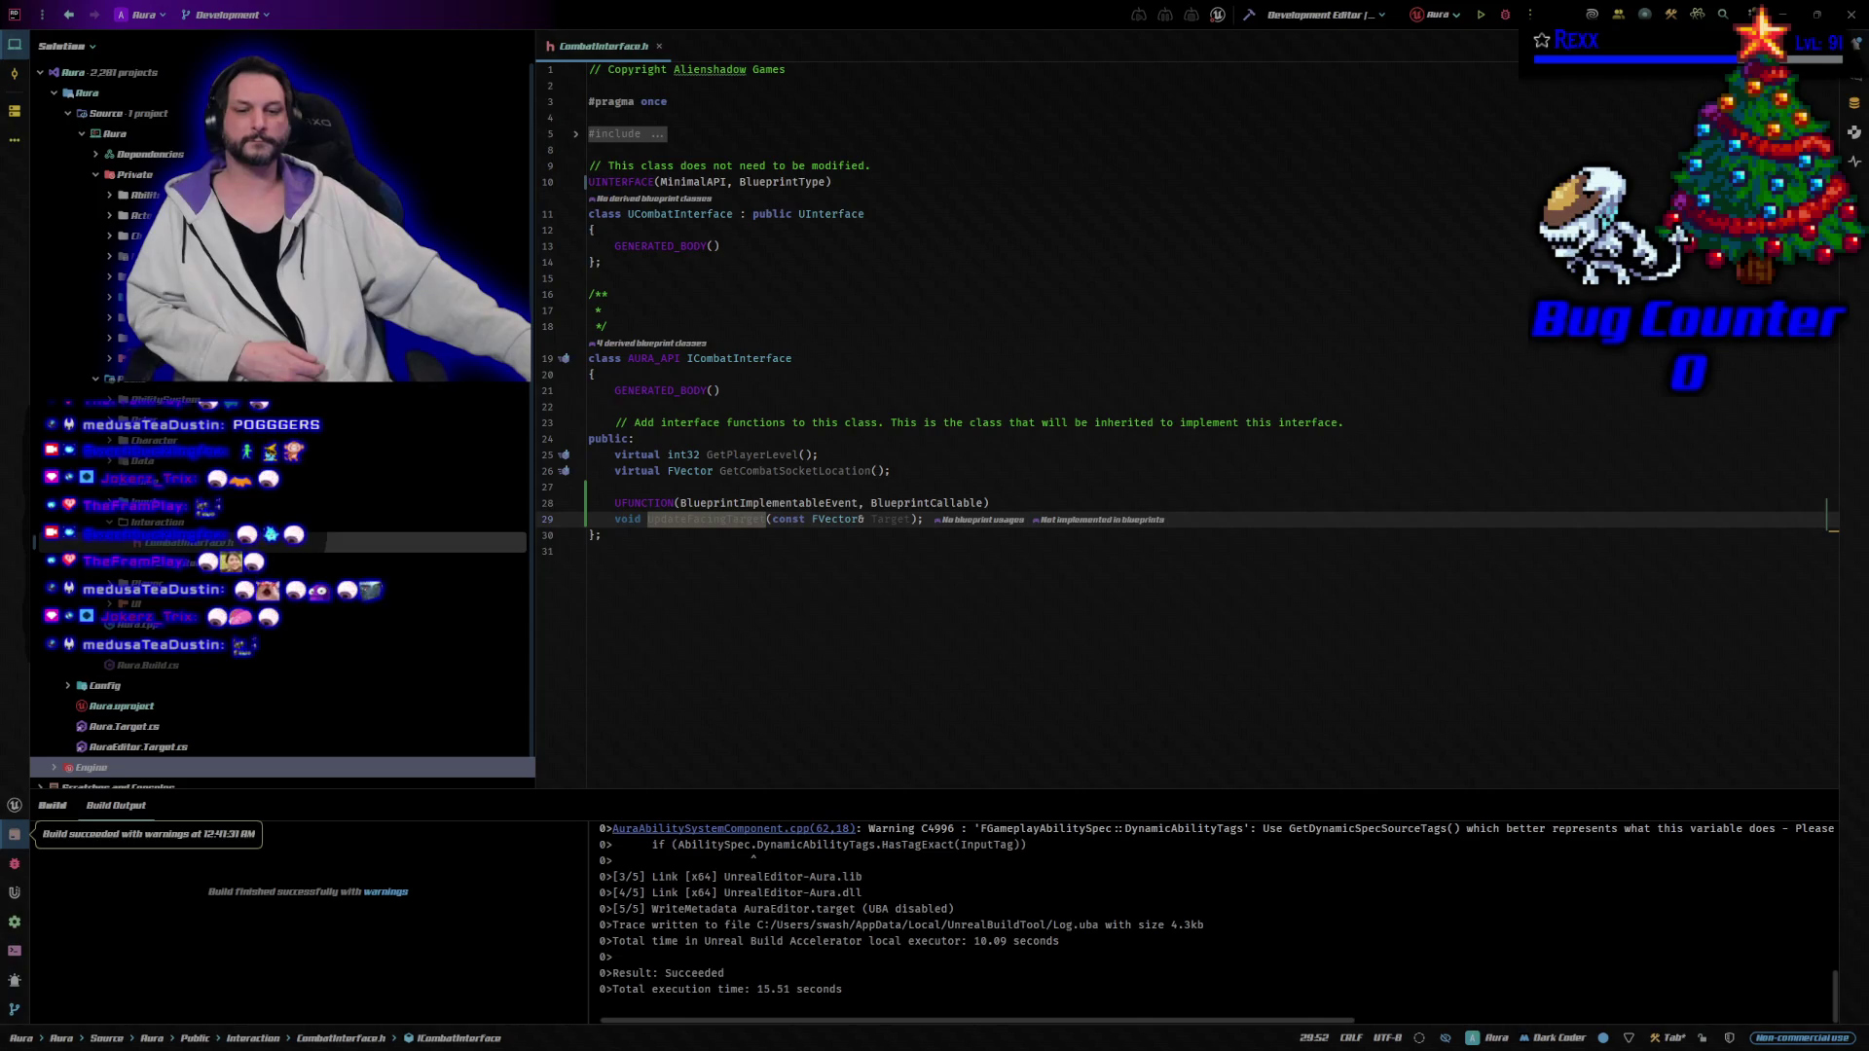
# Build the Aura project and launch the Unreal Editor with Ctrl+Shift+B.
pyautogui.hotkey('ctrl', 'shift', 'b')
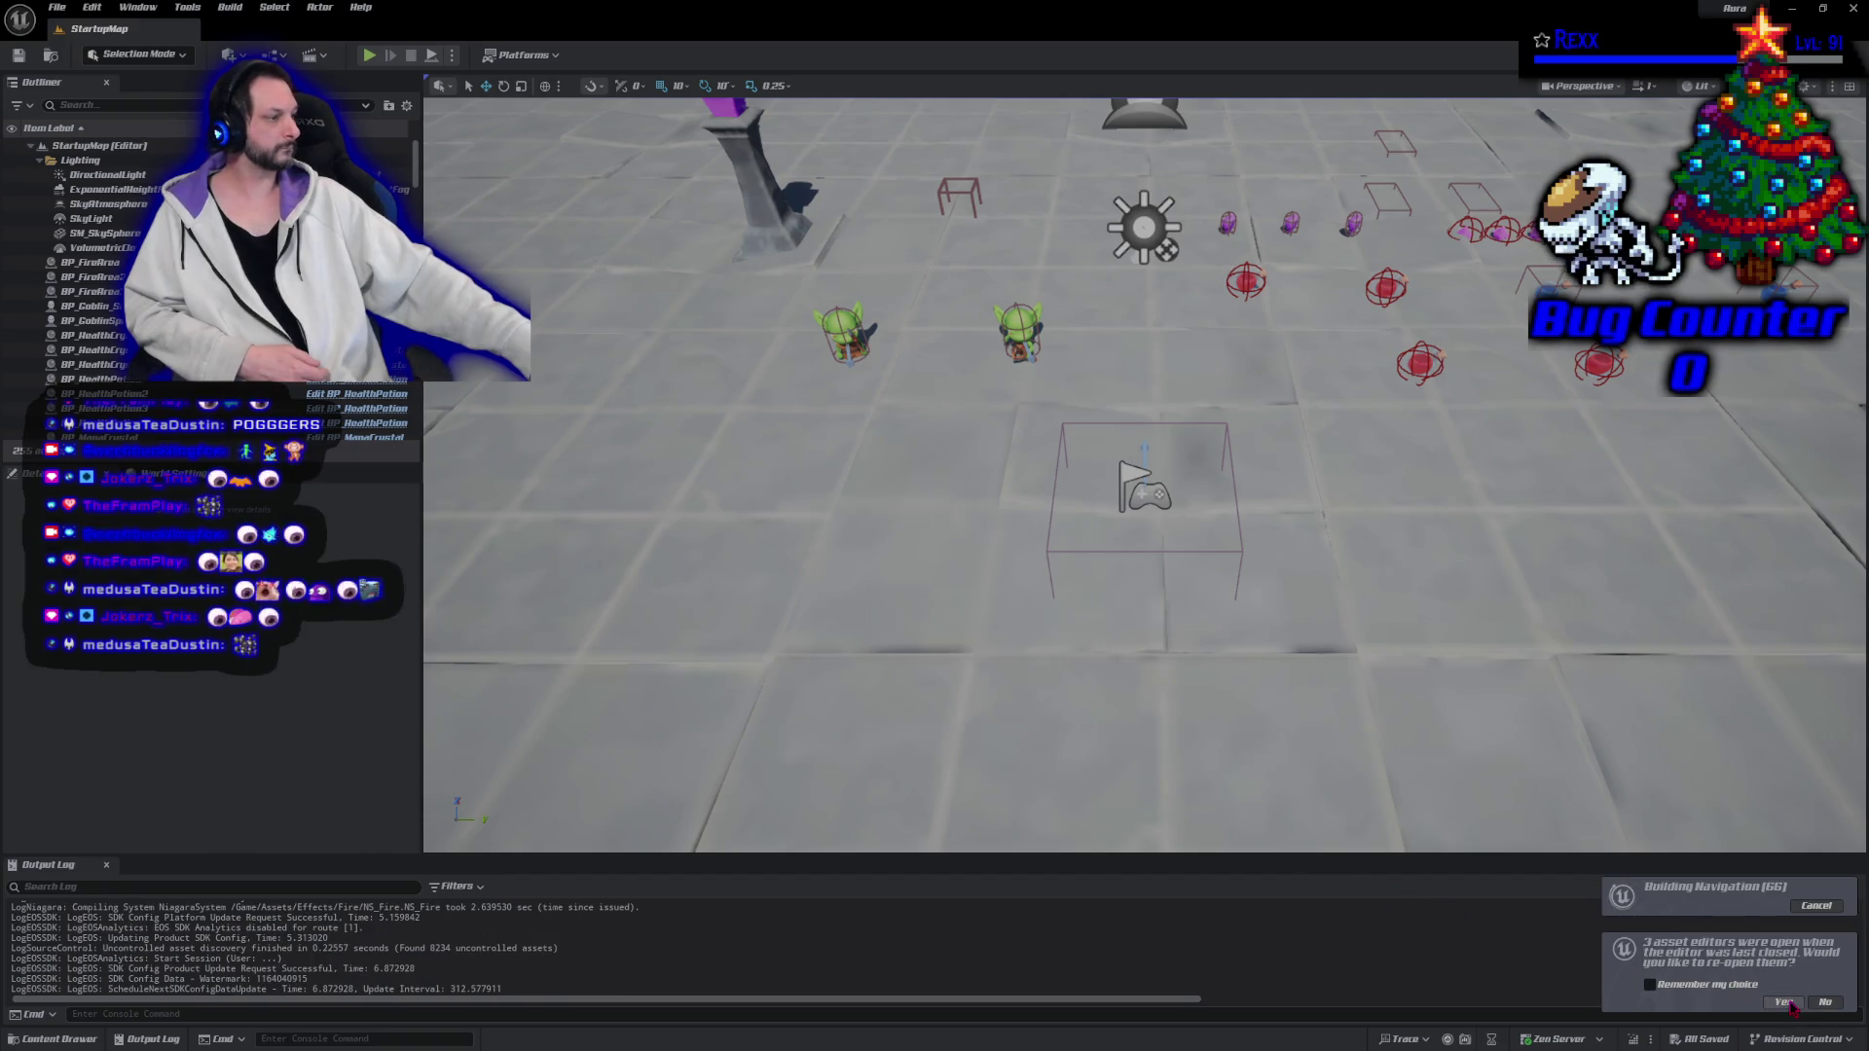
# Reopen the previous asset editors and clear space in BP_AuraCharacter's event graph.
pyautogui.click(1782, 1002)
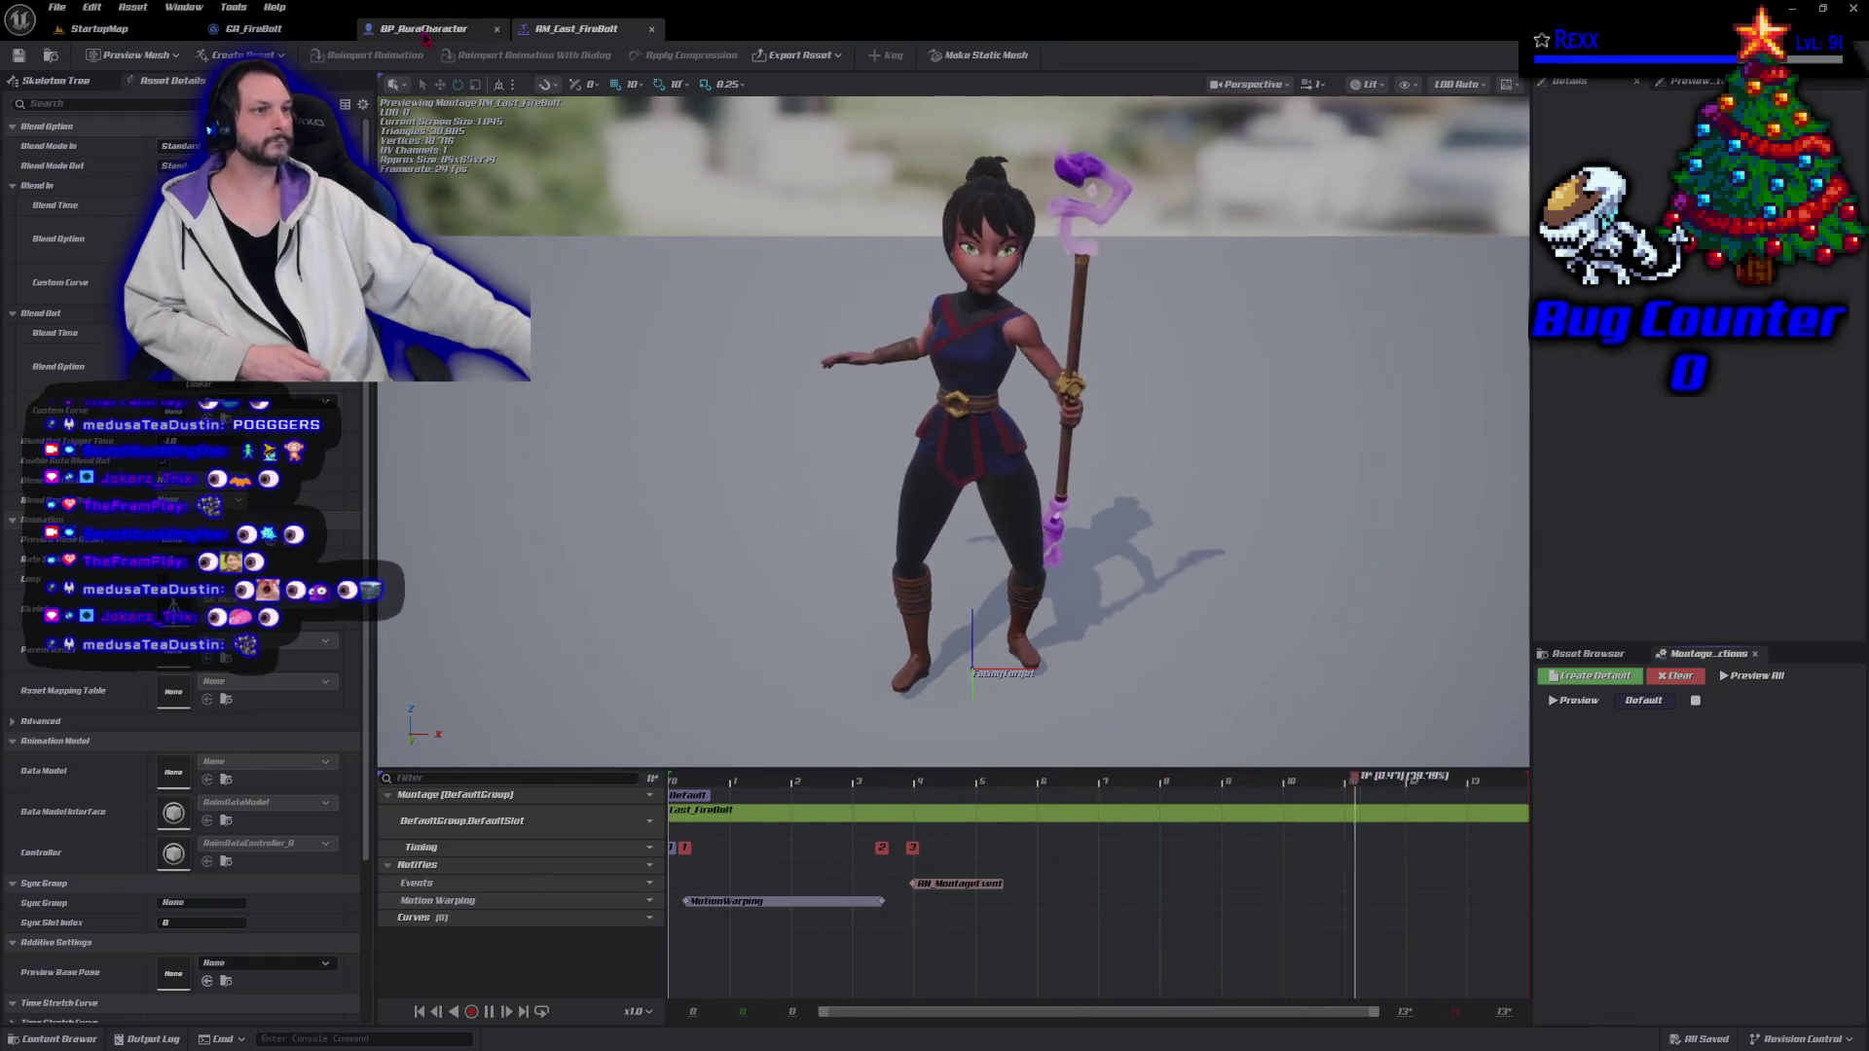
pyautogui.click(425, 30)
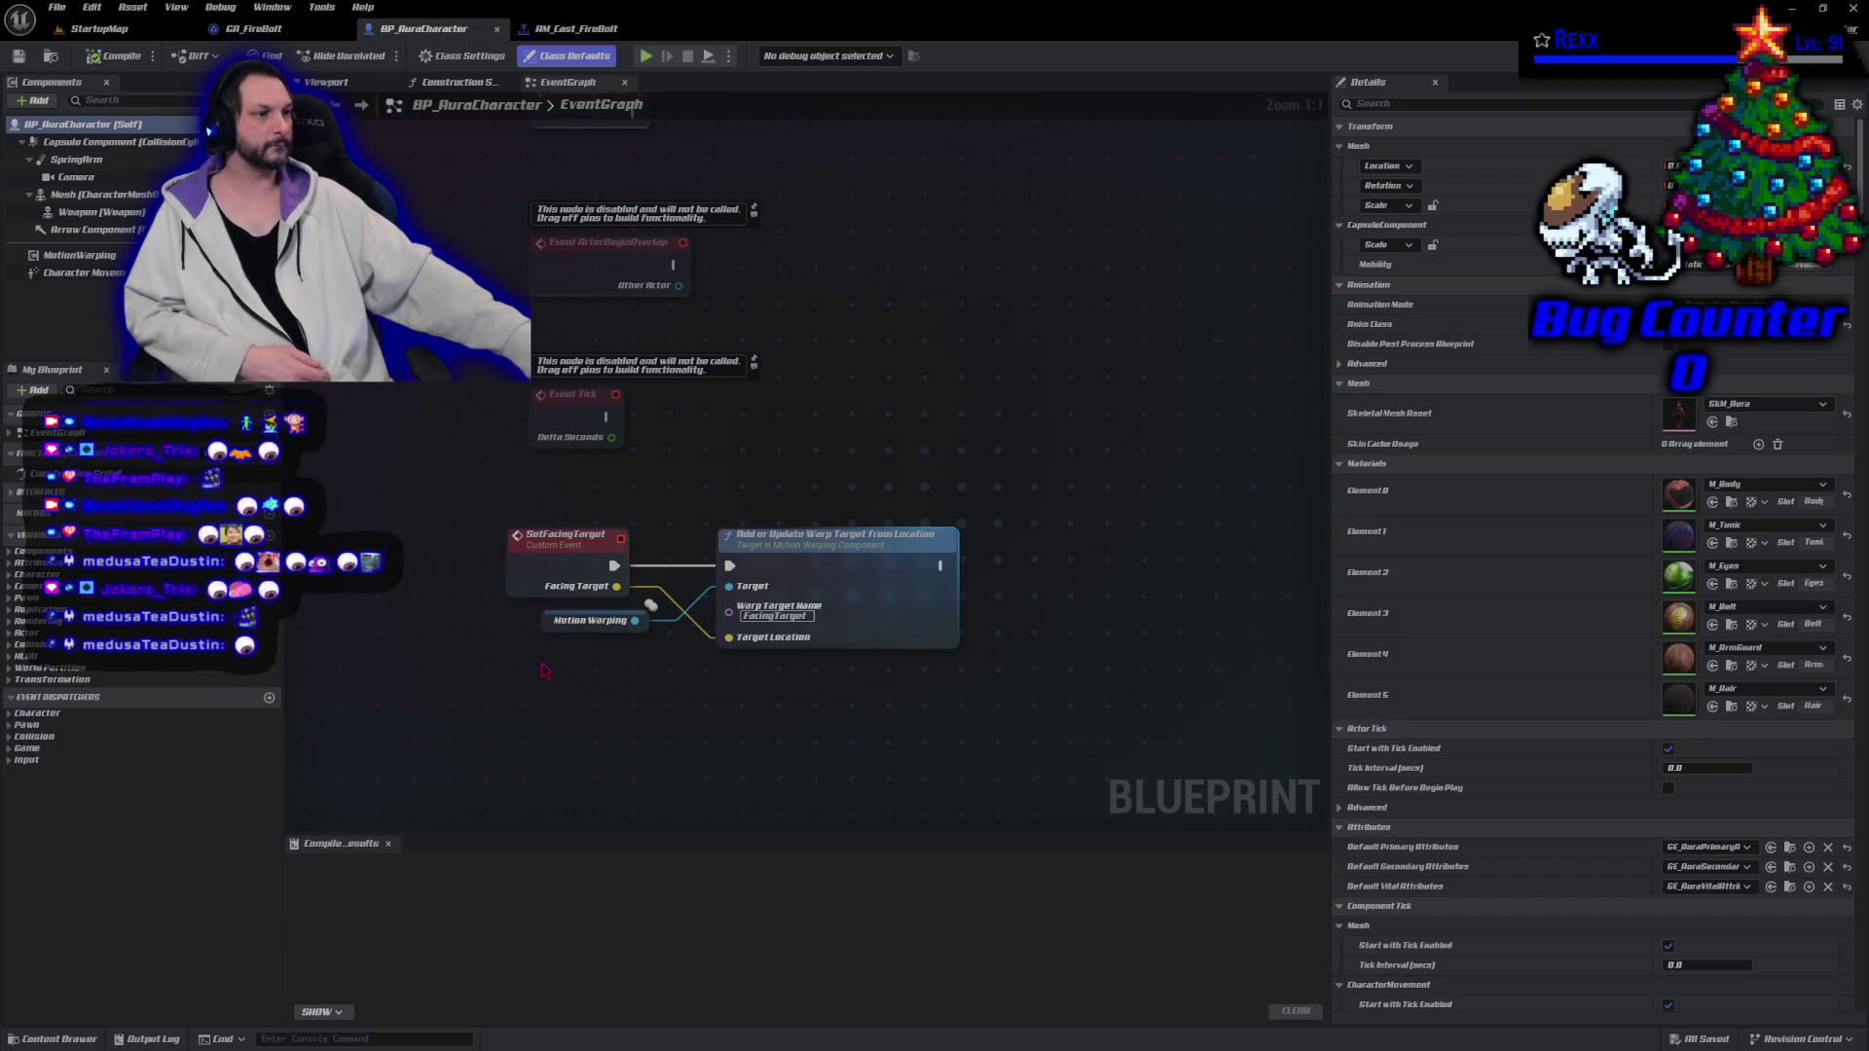
pyautogui.moveTo(540, 582); pyautogui.dragTo(540, 570)
pyautogui.hotkey('ctrl', 'z')
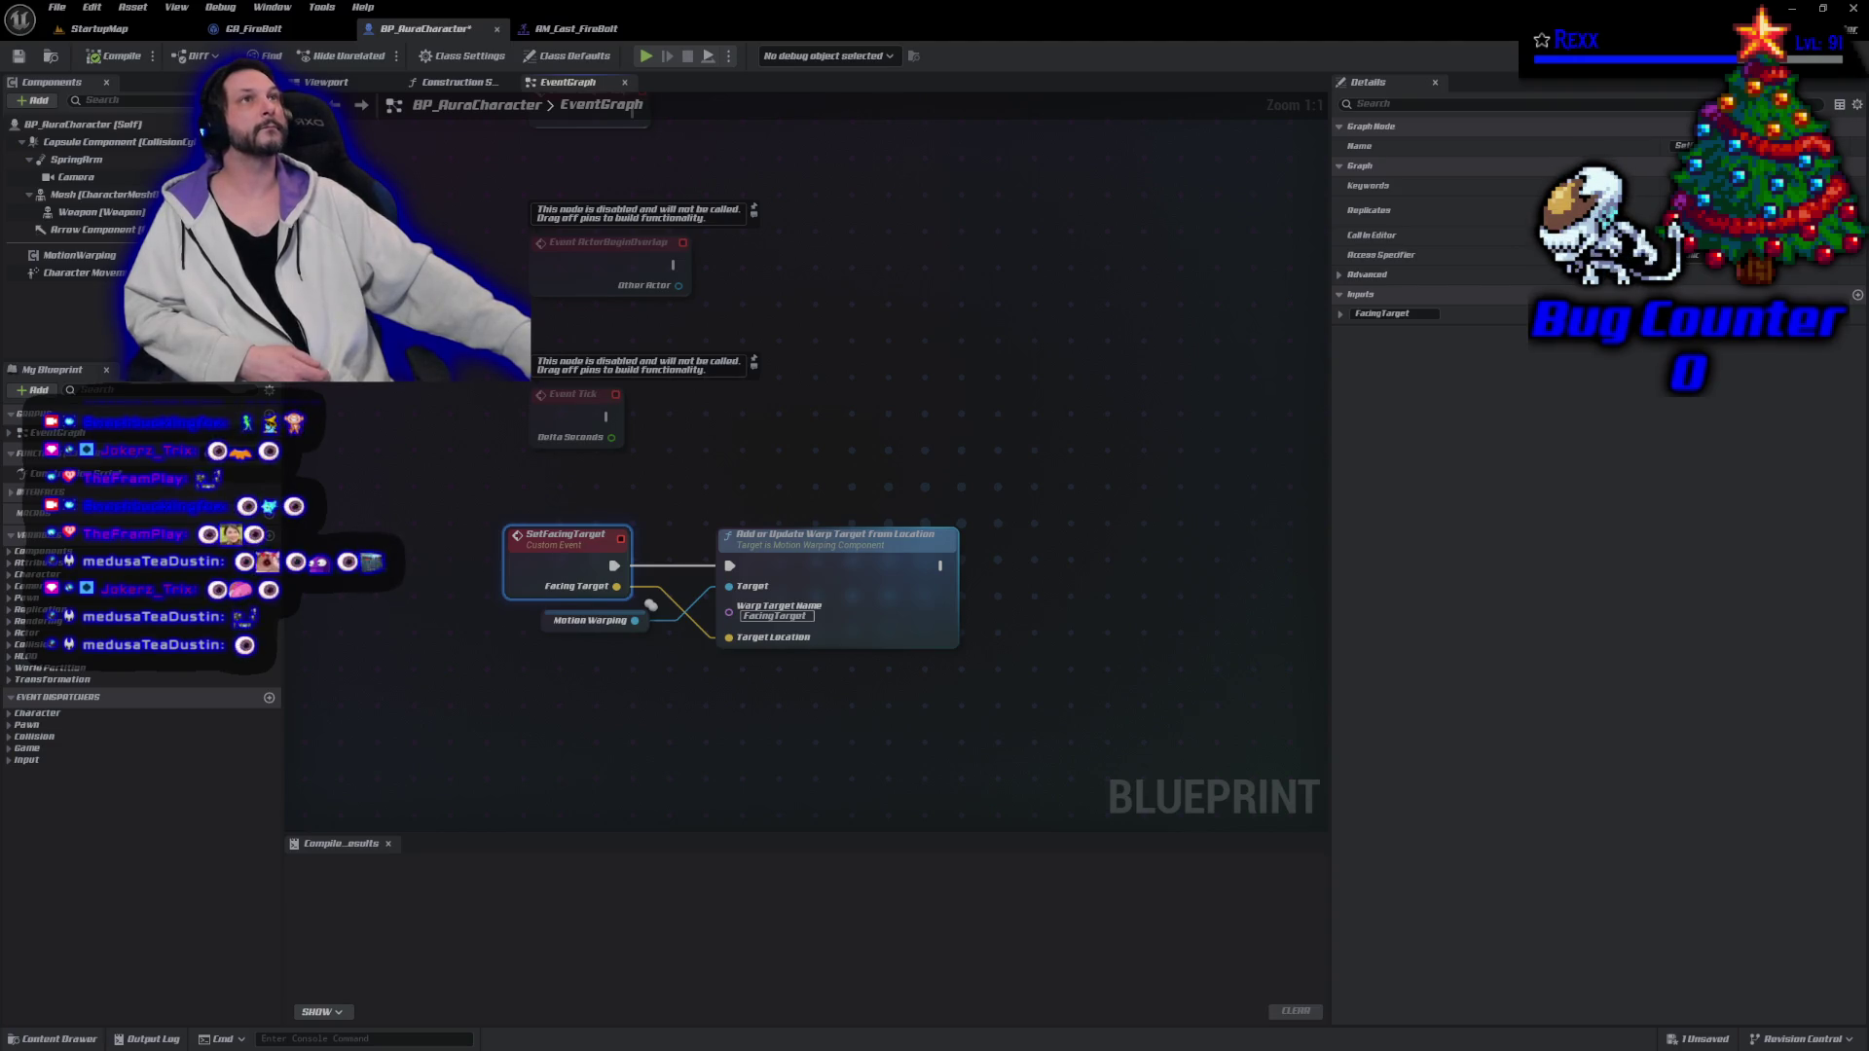
pyautogui.moveTo(600, 684); pyautogui.dragTo(623, 538)
# Place the interface's Event UpdateFacingTarget node, deleting a mistakenly added Update Facing Target call.
pyautogui.rightClick(587, 617)
pyautogui.write('update fac')
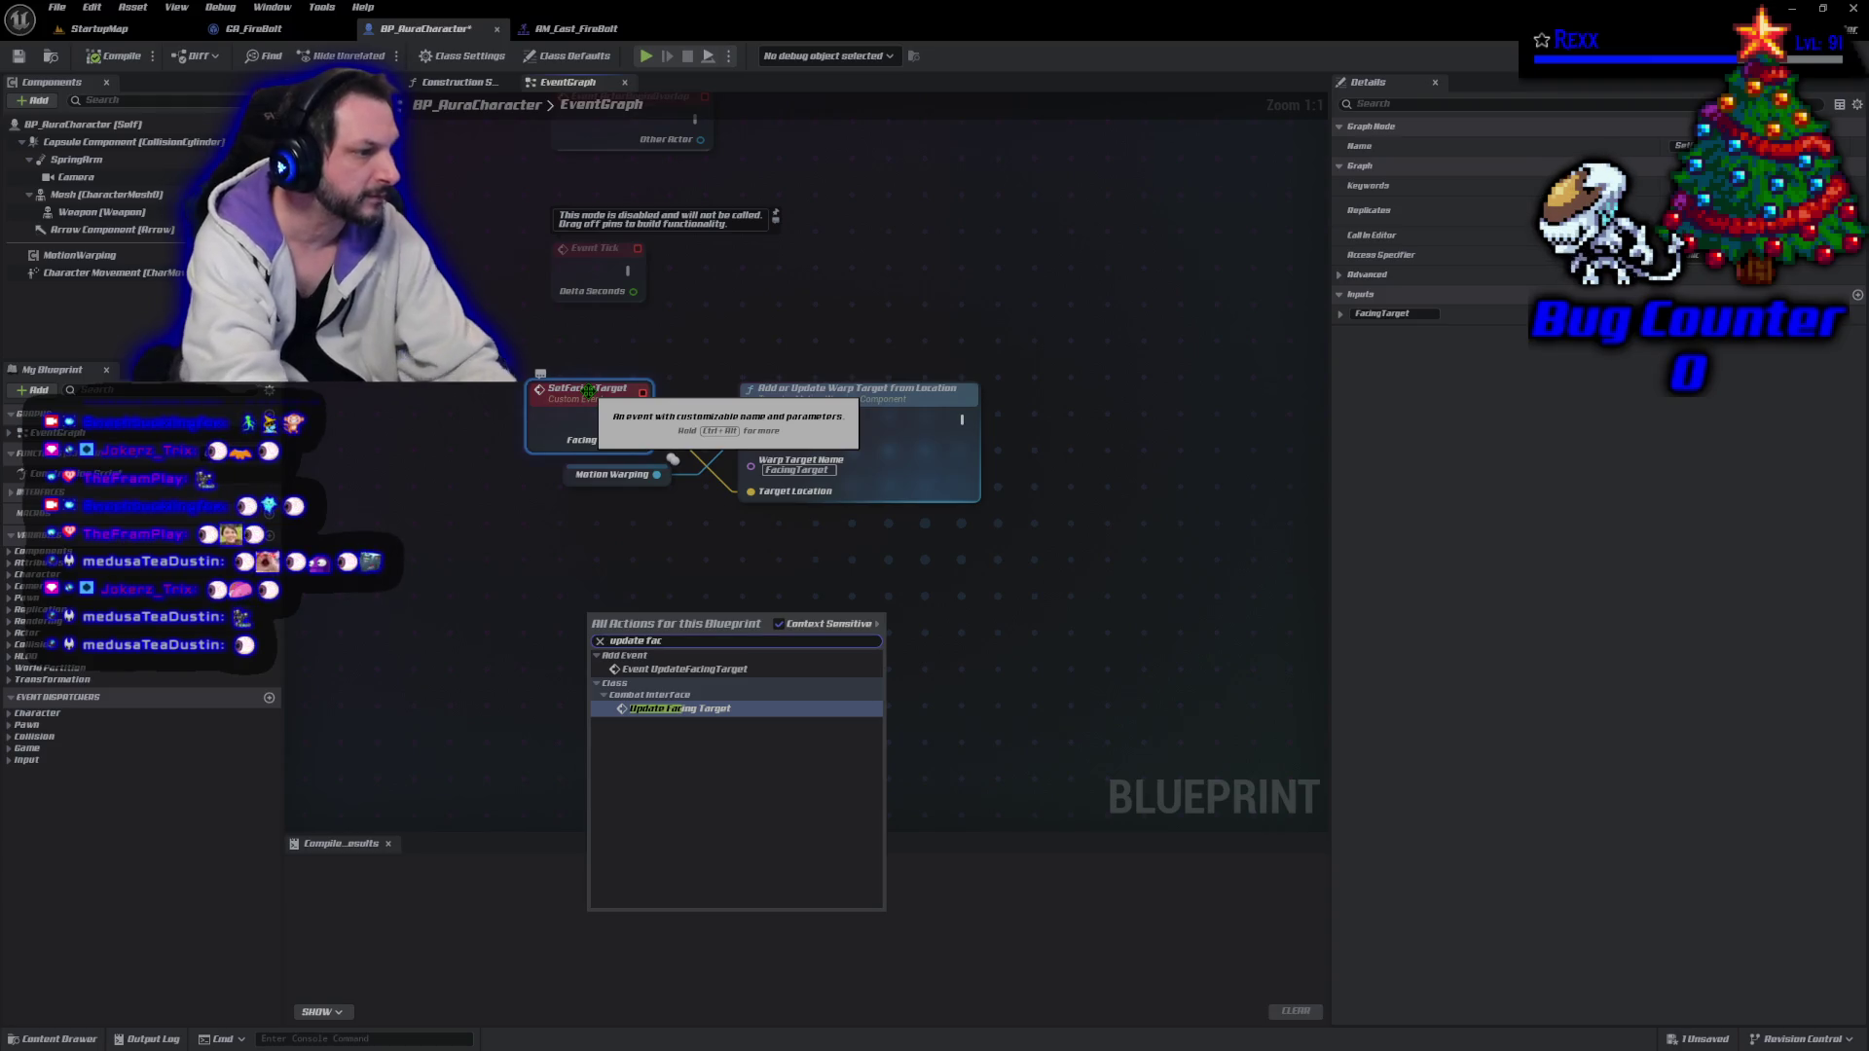
pyautogui.press('Return')
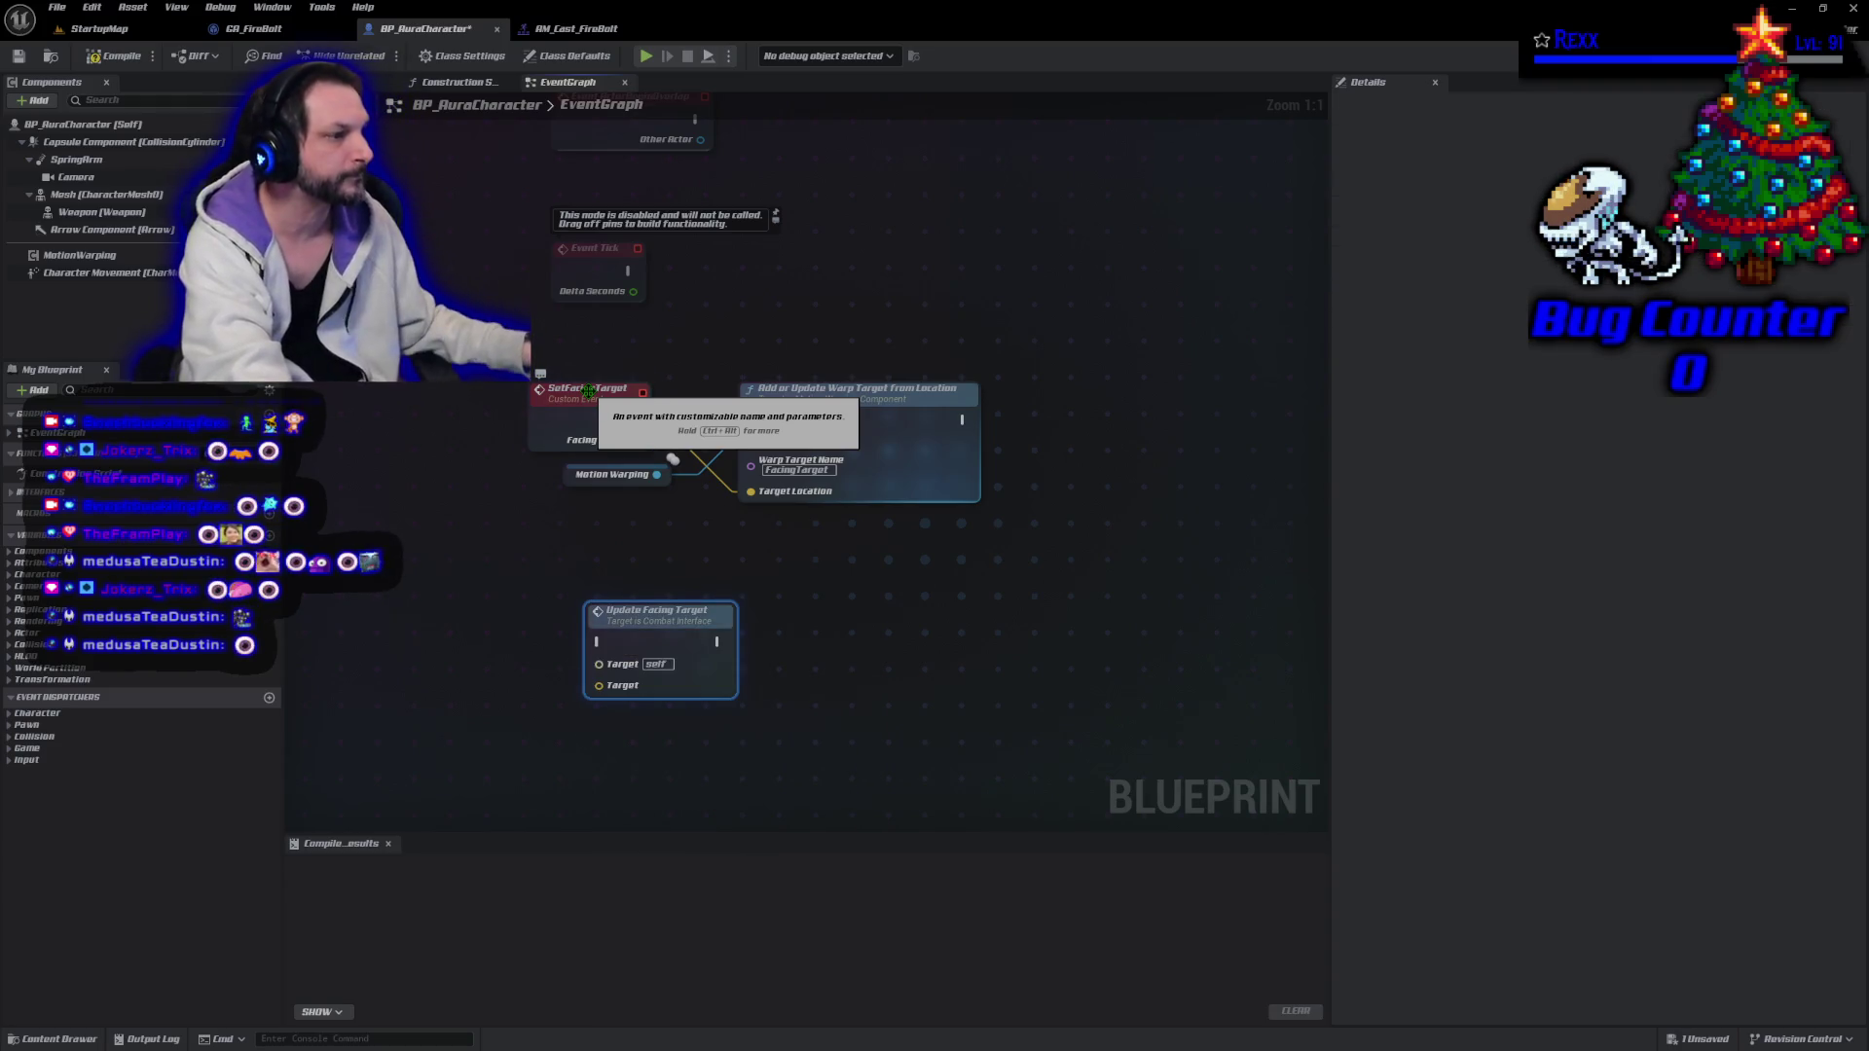
pyautogui.rightClick(554, 579)
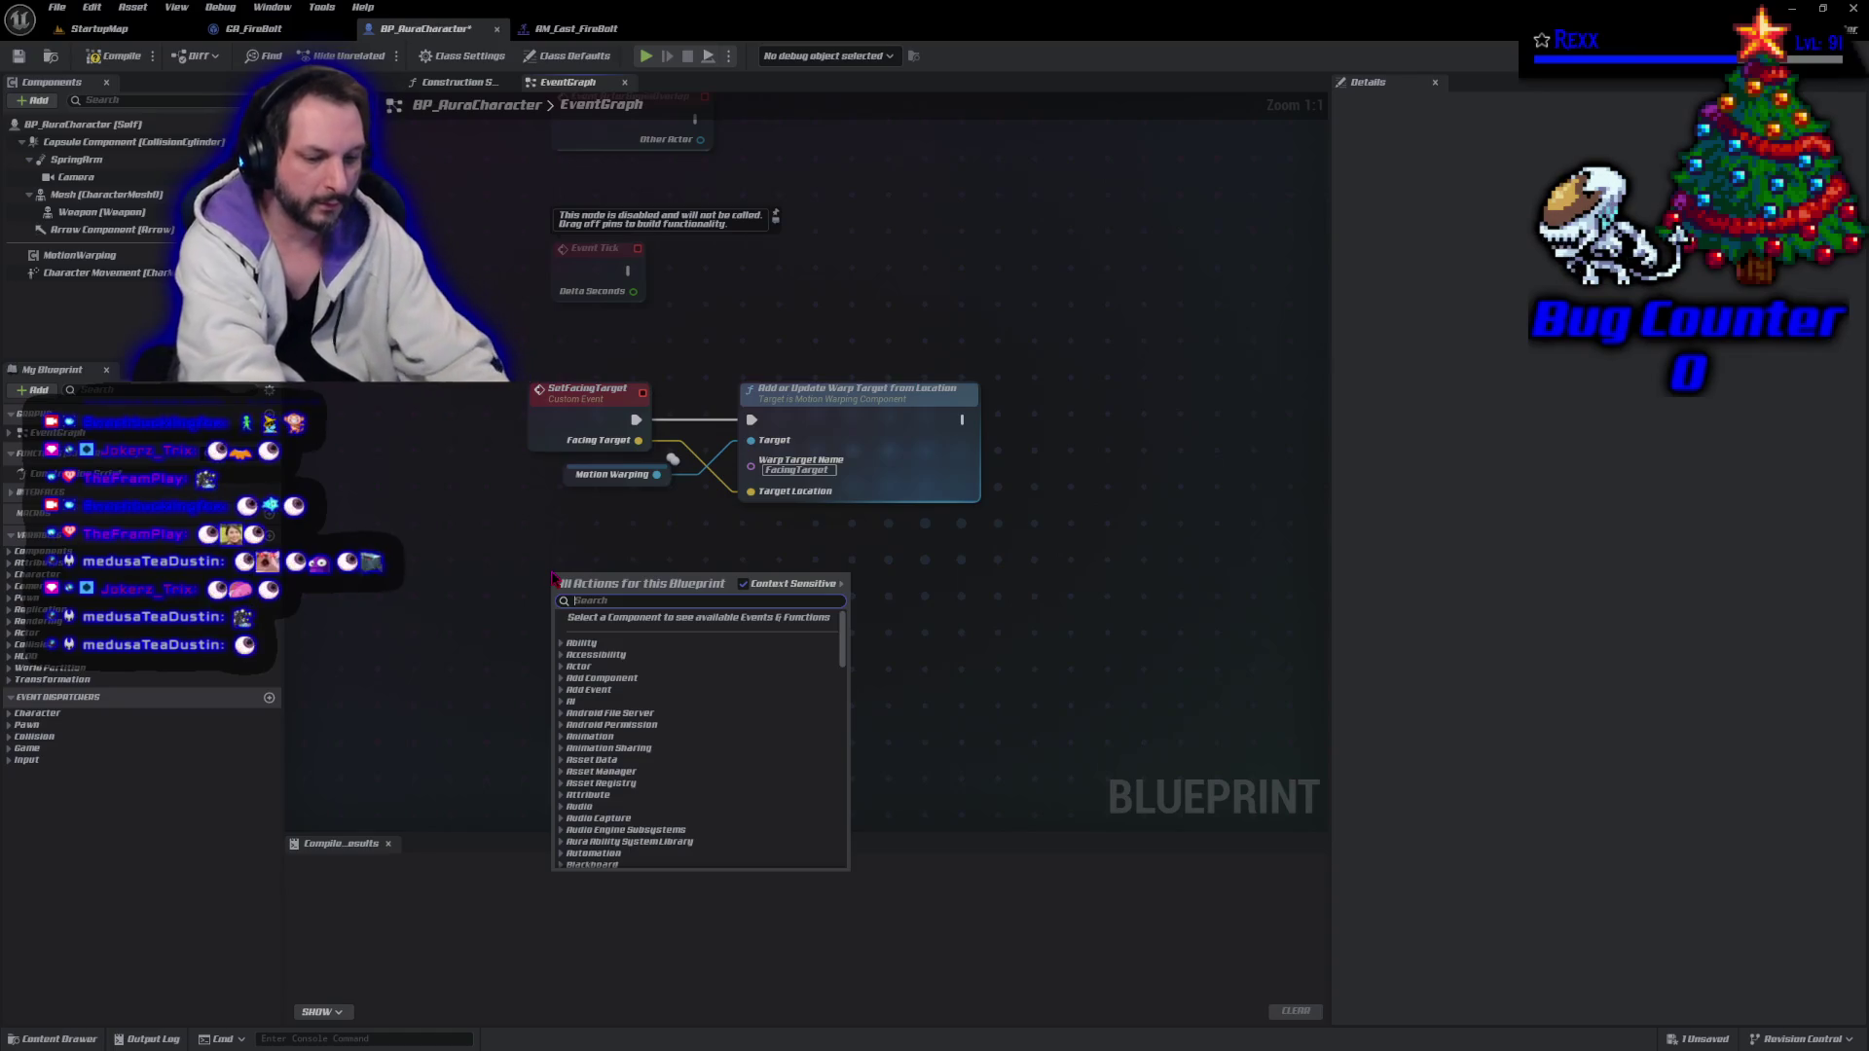
pyautogui.write('update f')
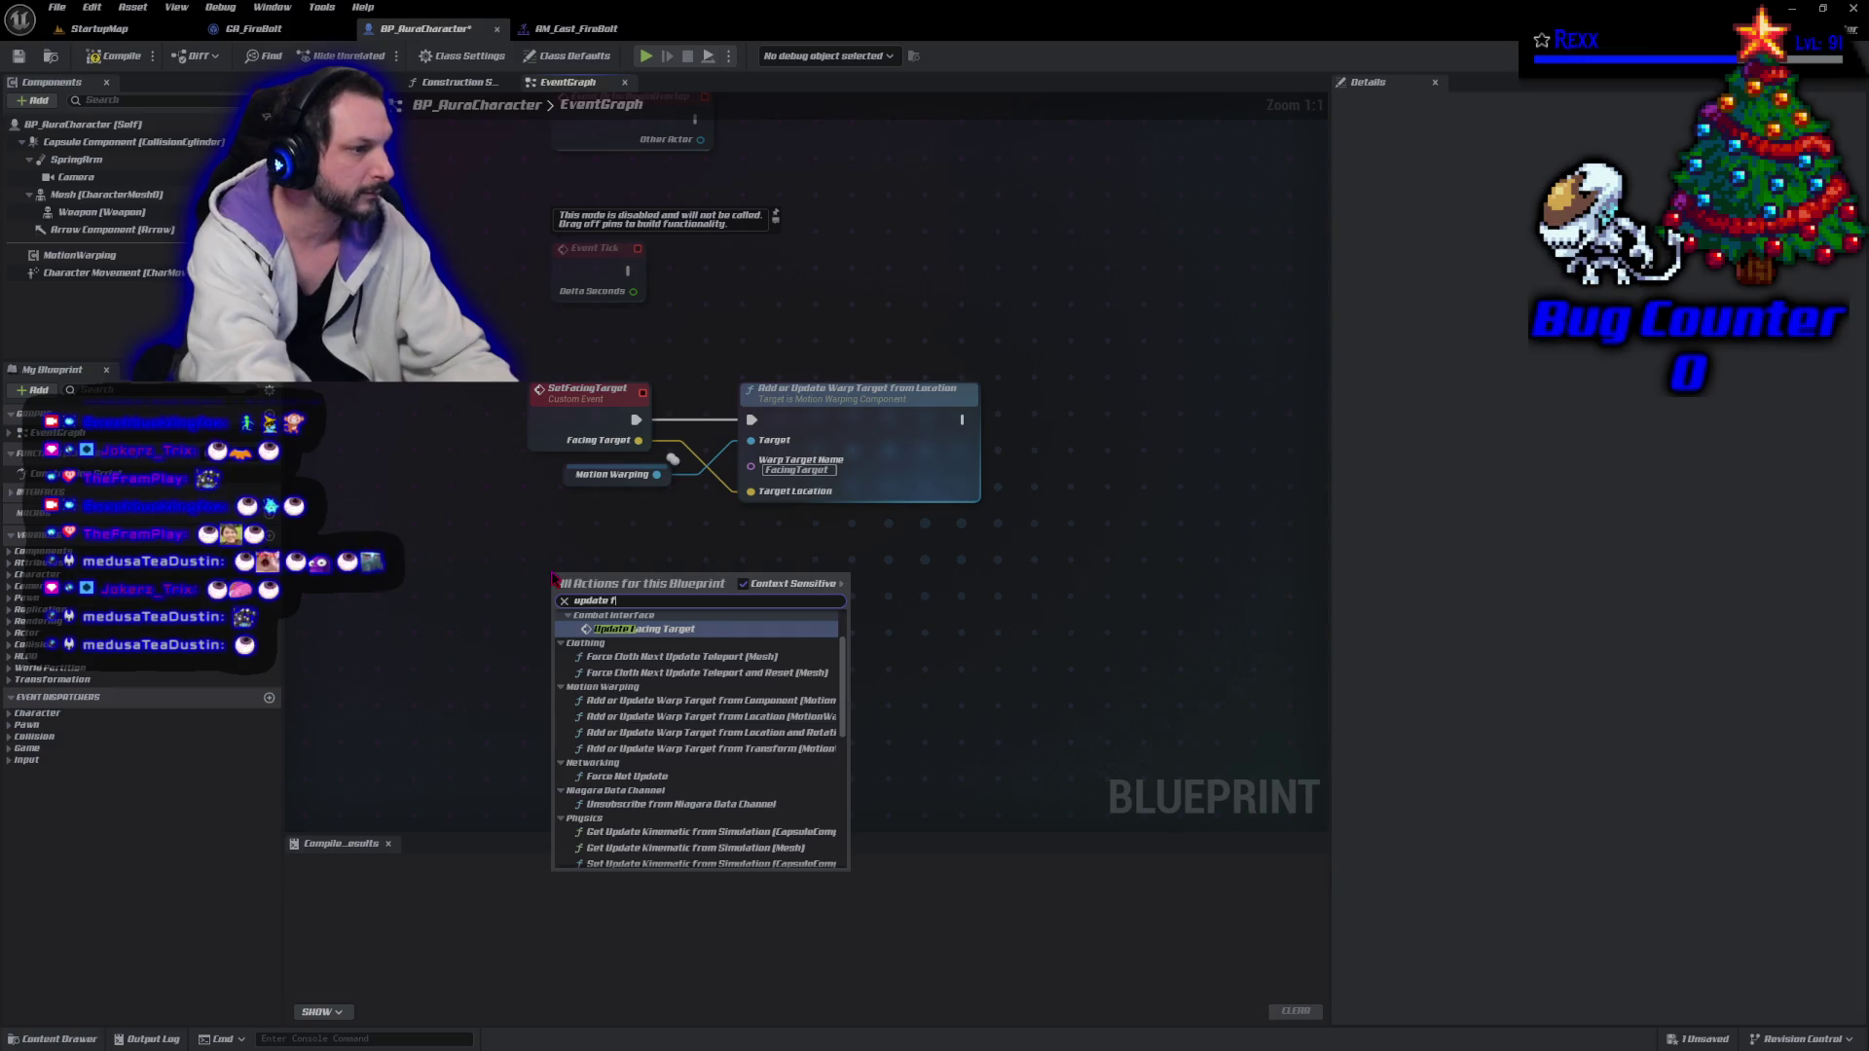
pyautogui.press('Return')
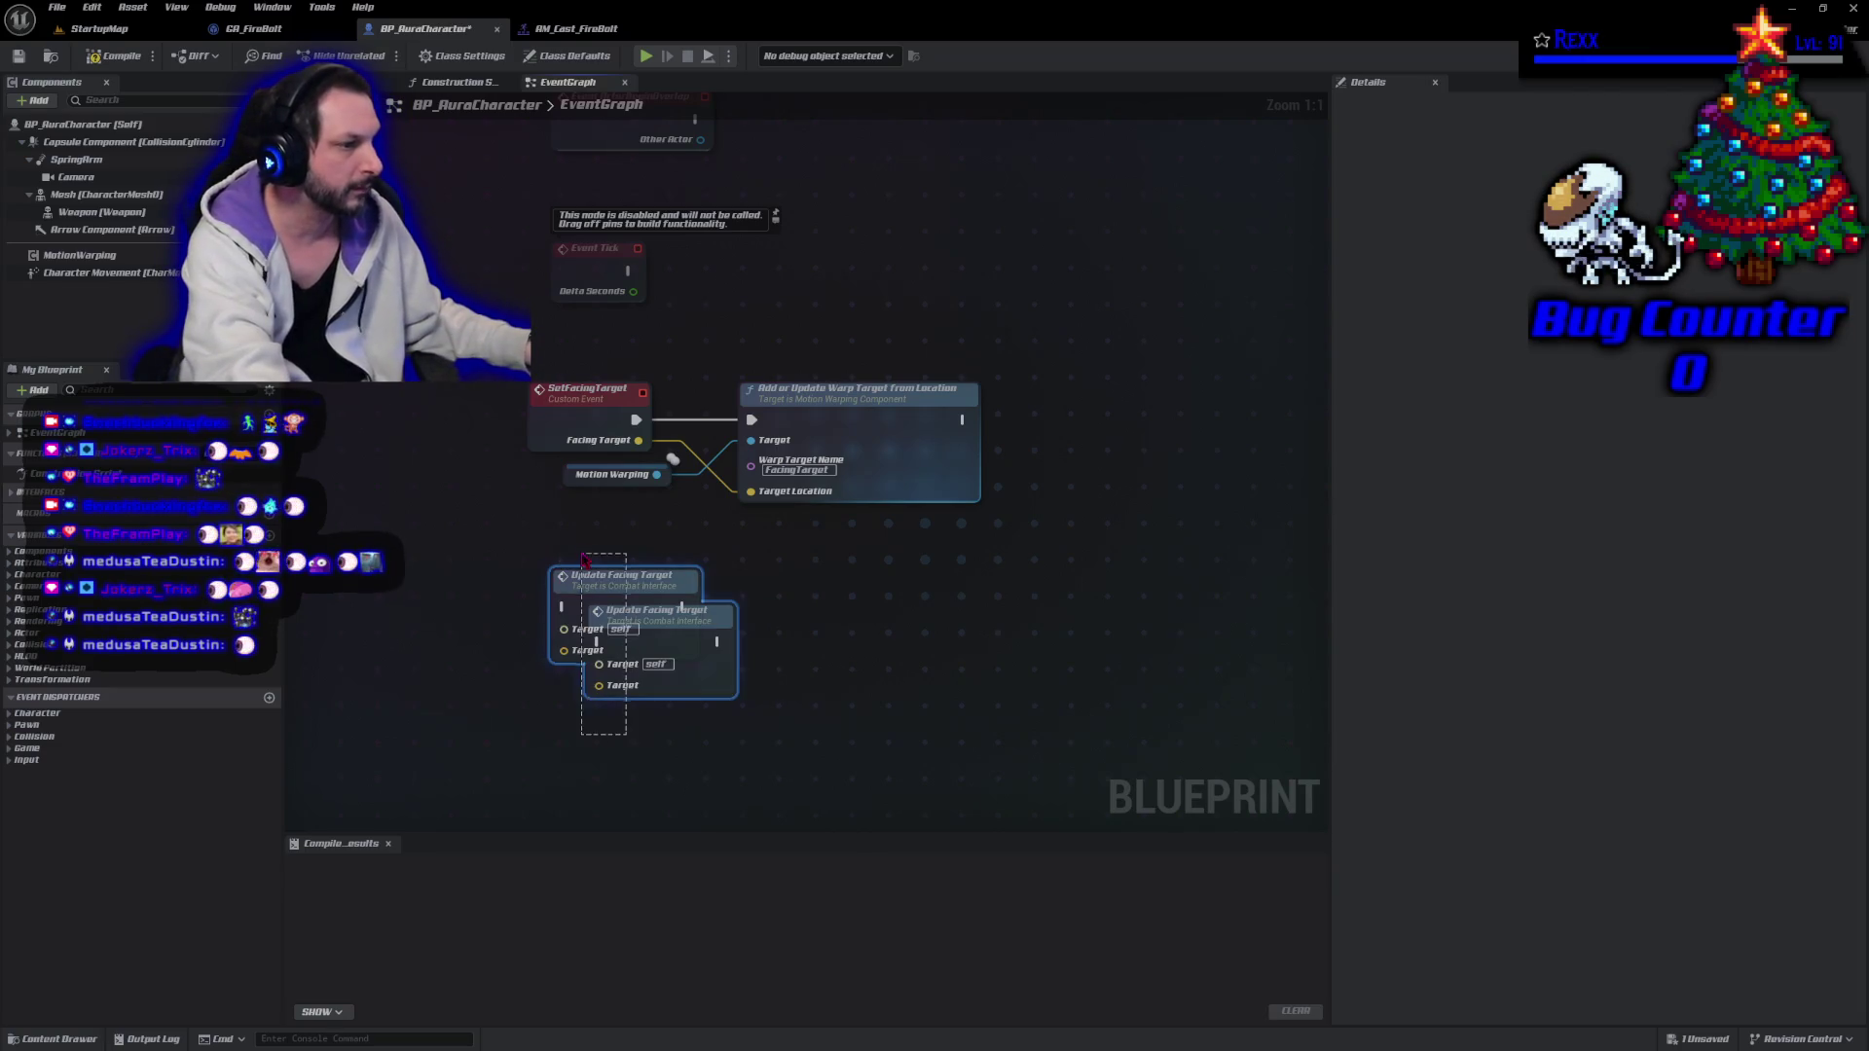
pyautogui.press('Delete')
pyautogui.rightClick(572, 586)
pyautogui.write('event update')
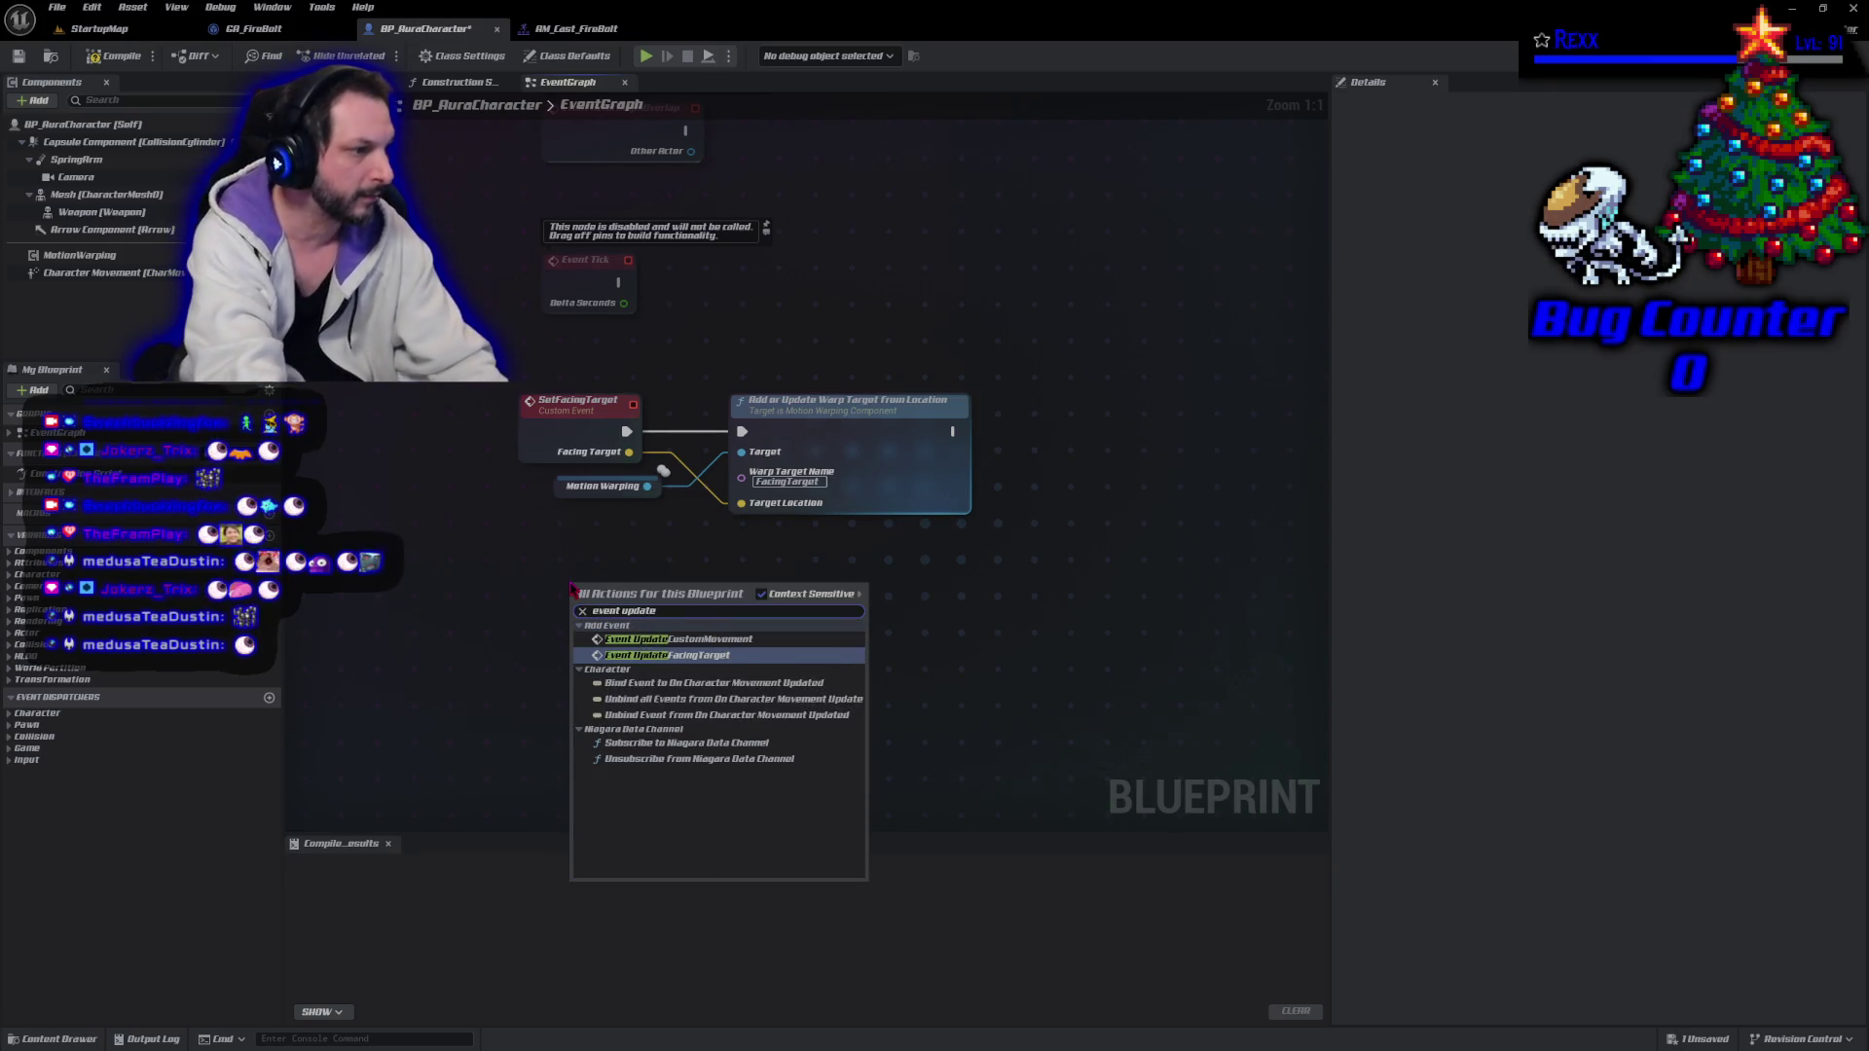
pyautogui.press('Return')
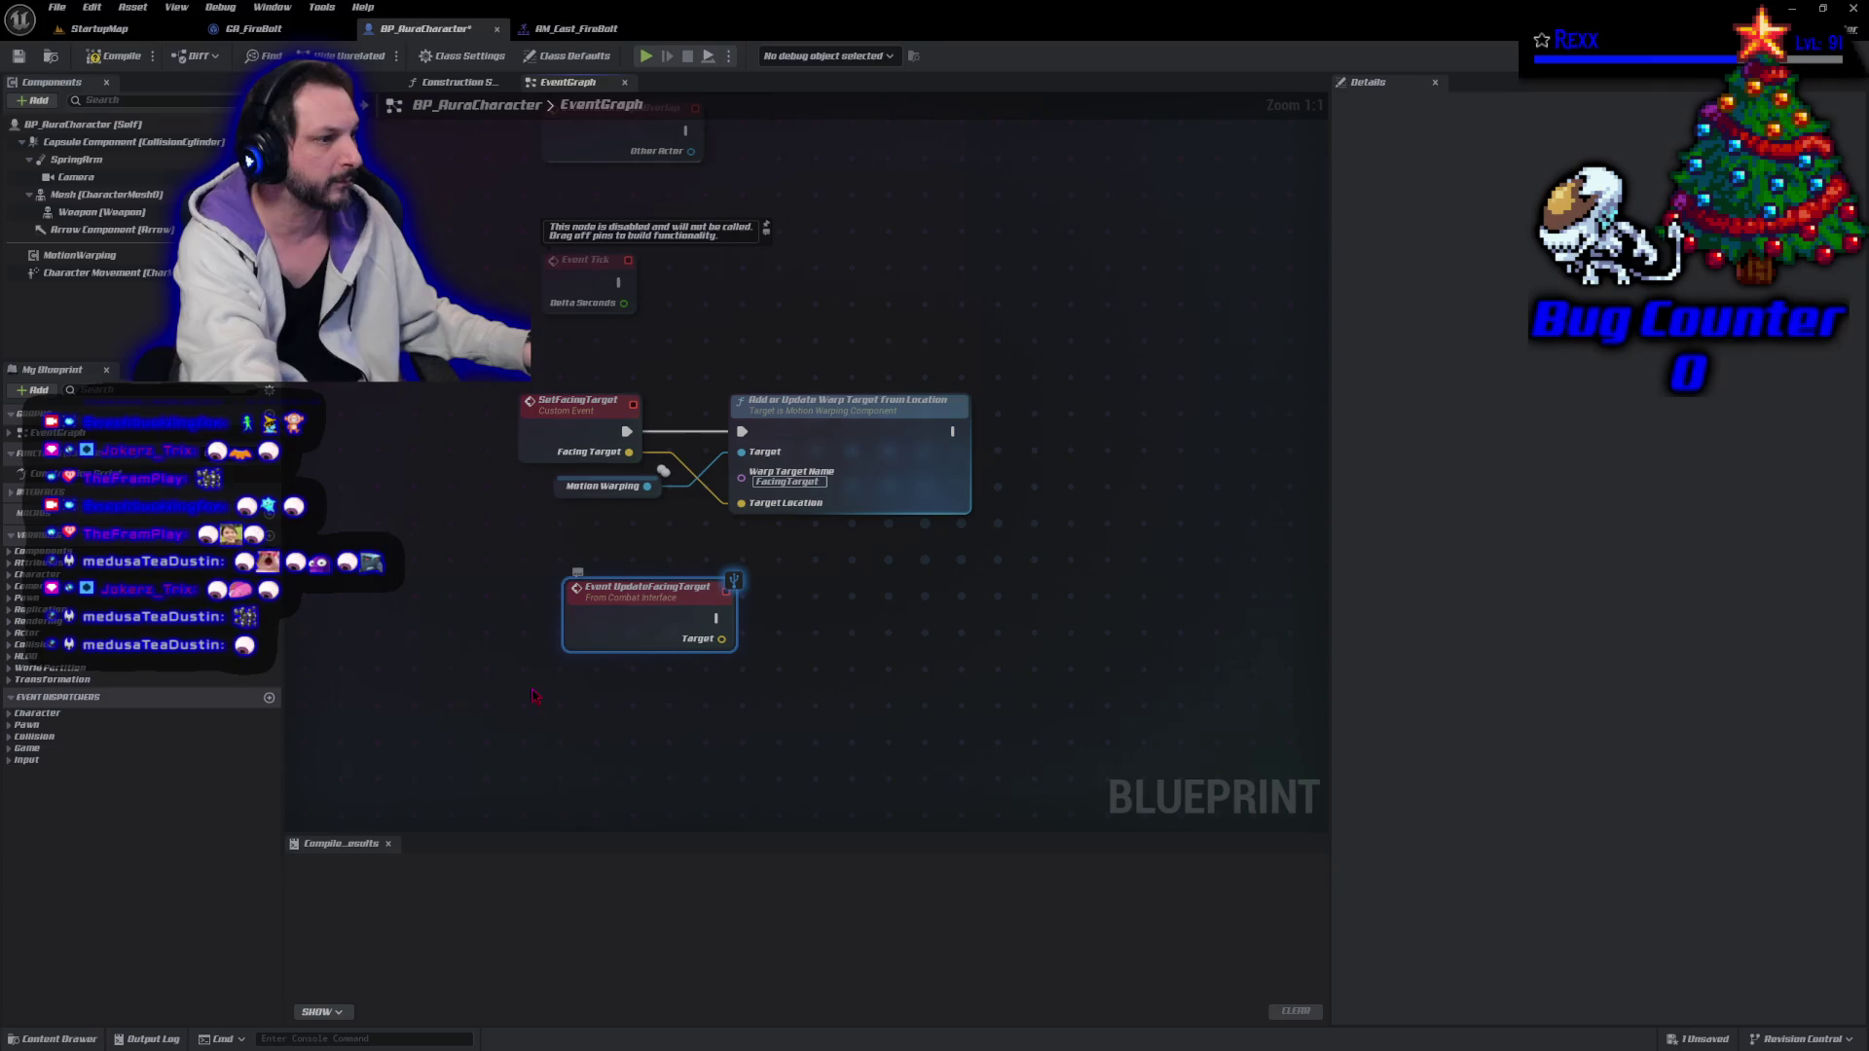
pyautogui.moveTo(560, 637); pyautogui.dragTo(525, 649)
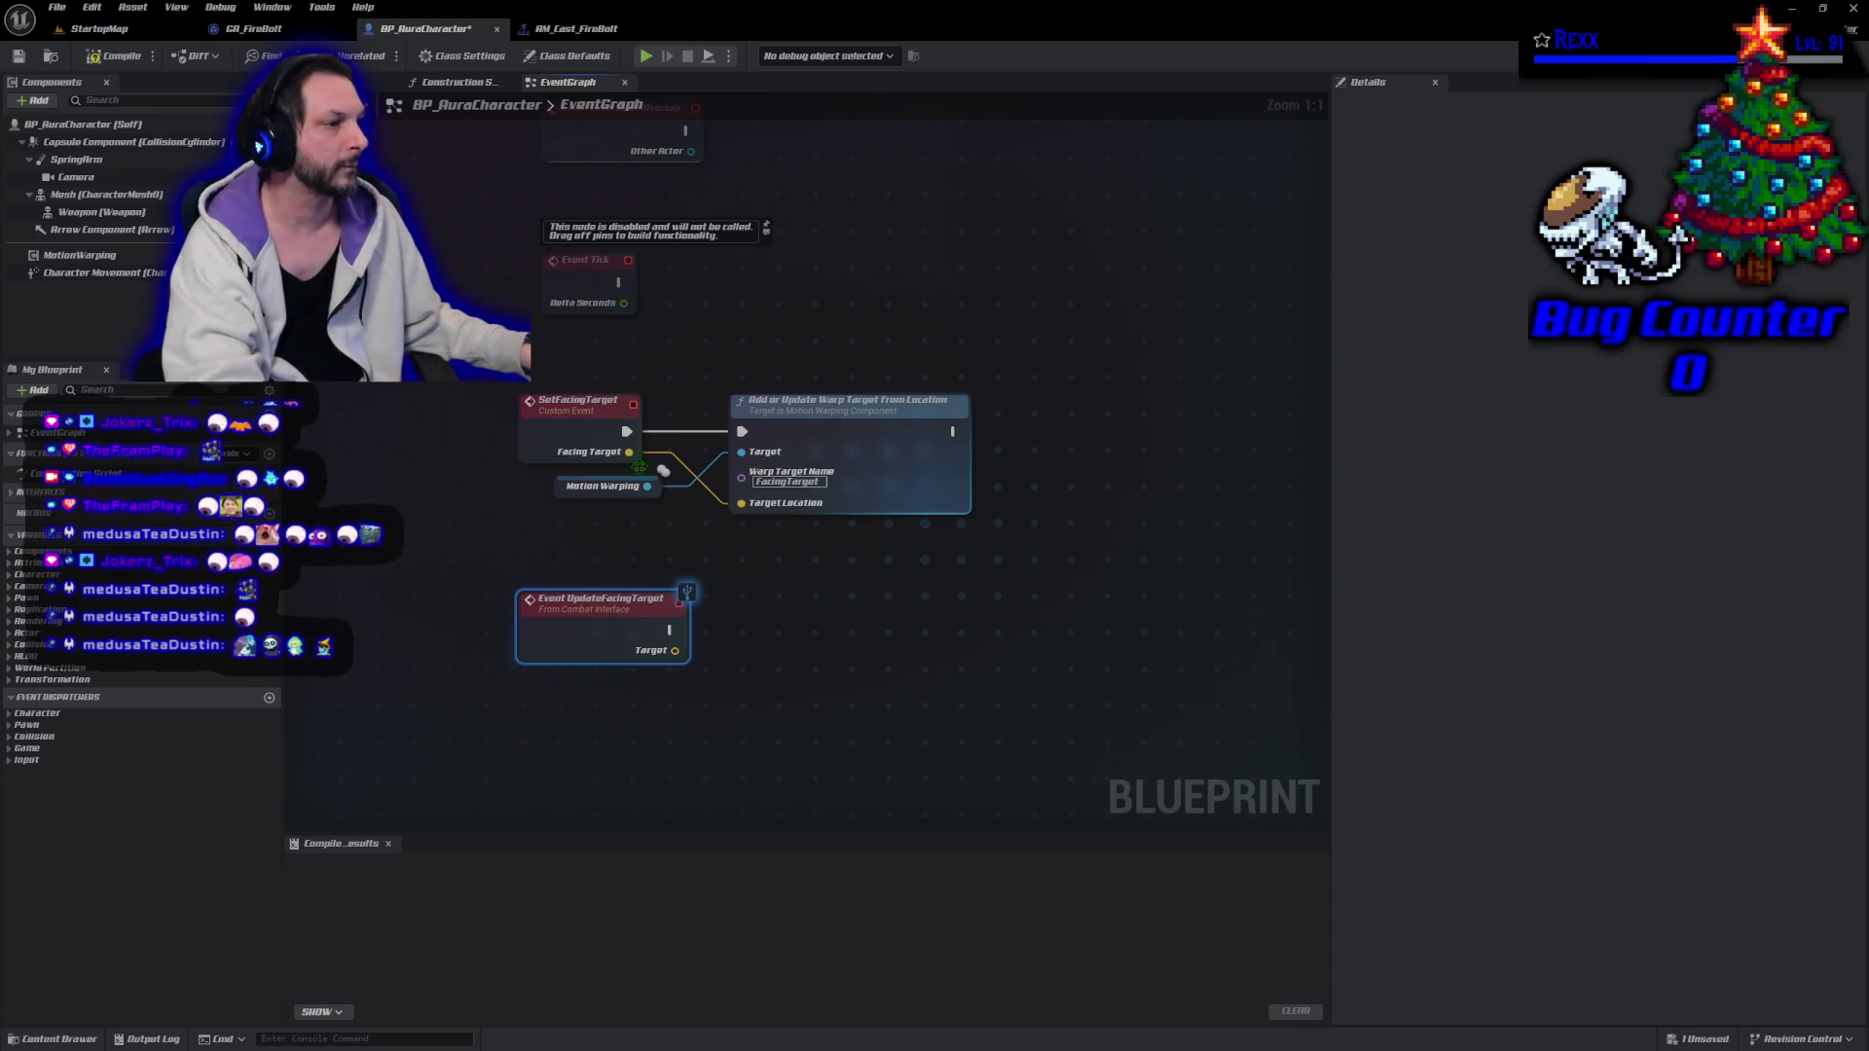
# Wire Event UpdateFacingTarget into Add or Update Warp Target and delete SetFacingTarget.
pyautogui.moveTo(609, 632); pyautogui.dragTo(434, 441)
pyautogui.moveTo(628, 452); pyautogui.dragTo(498, 452)
pyautogui.click(579, 401)
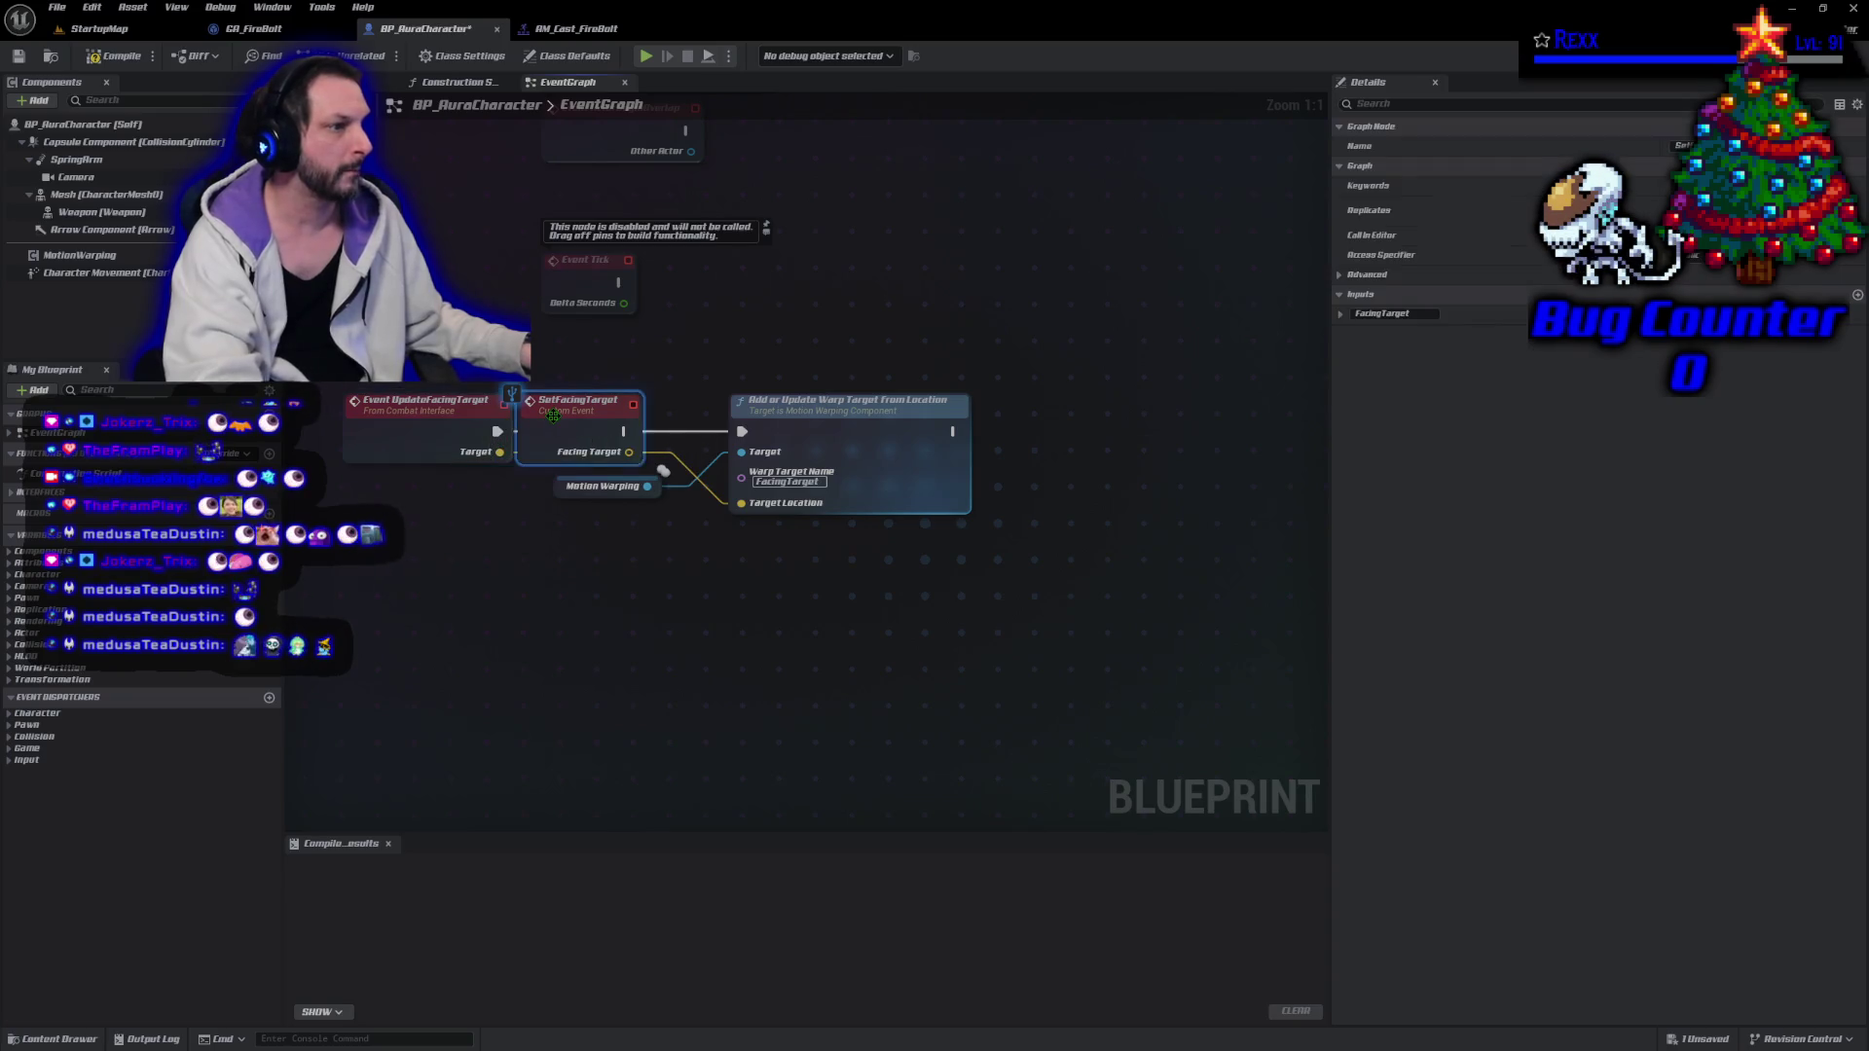
pyautogui.press('Delete')
pyautogui.moveTo(739, 431)
pyautogui.mouseDown()
pyautogui.moveTo(497, 431)
pyautogui.moveTo(576, 414)
pyautogui.mouseUp()
# Compile and save BP_AuraCharacter.
pyautogui.press('F7')
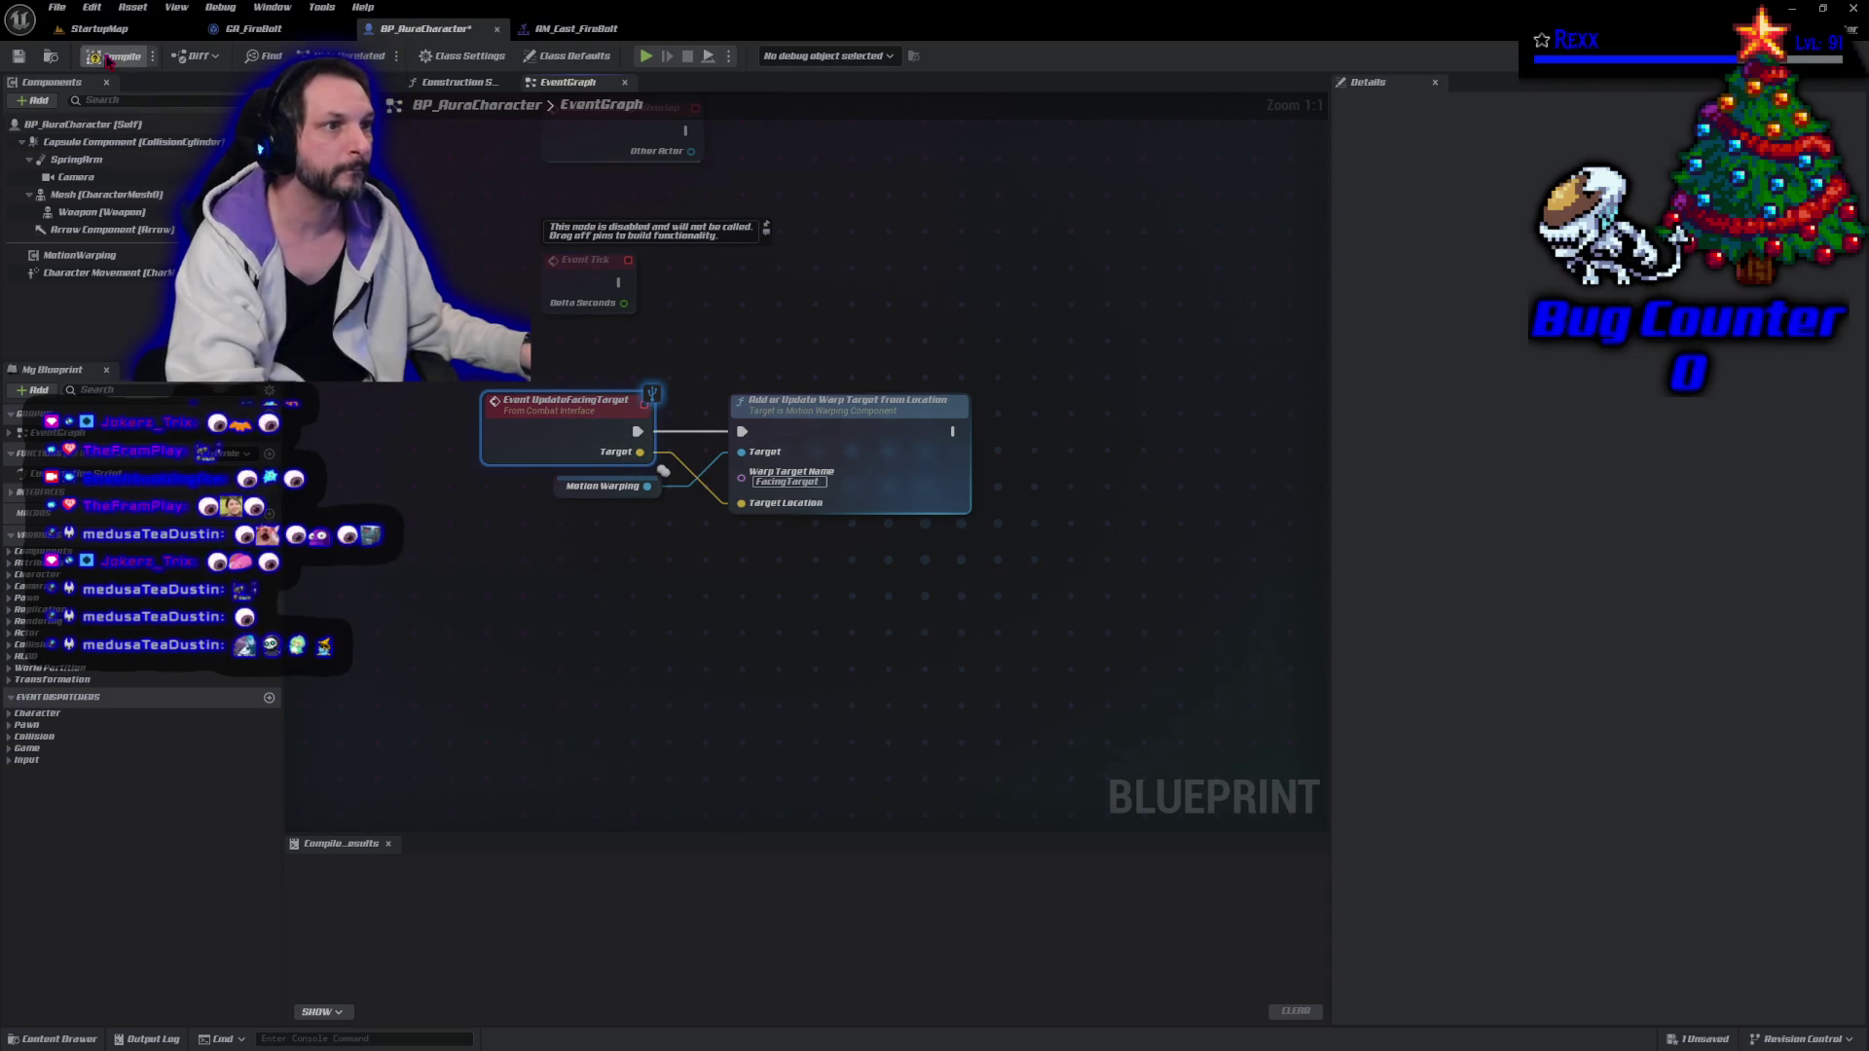
pyautogui.hotkey('ctrl', 's')
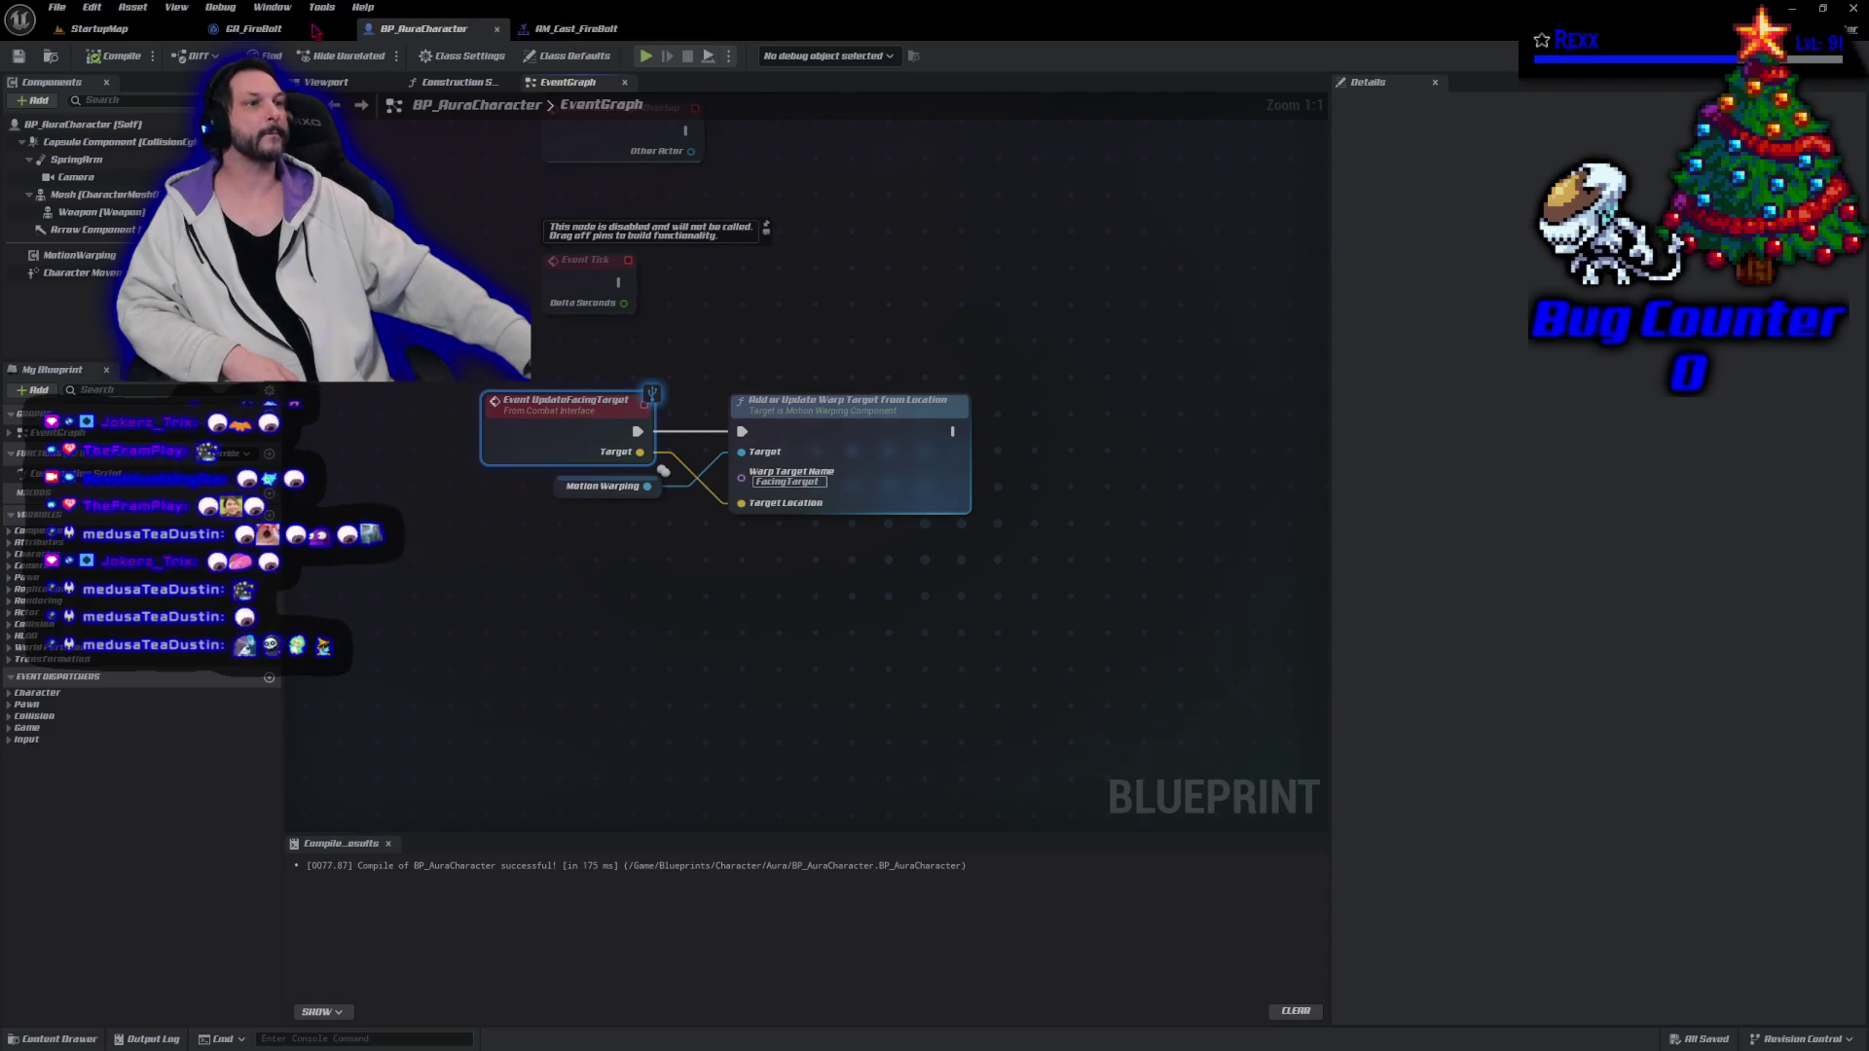
pyautogui.click(253, 28)
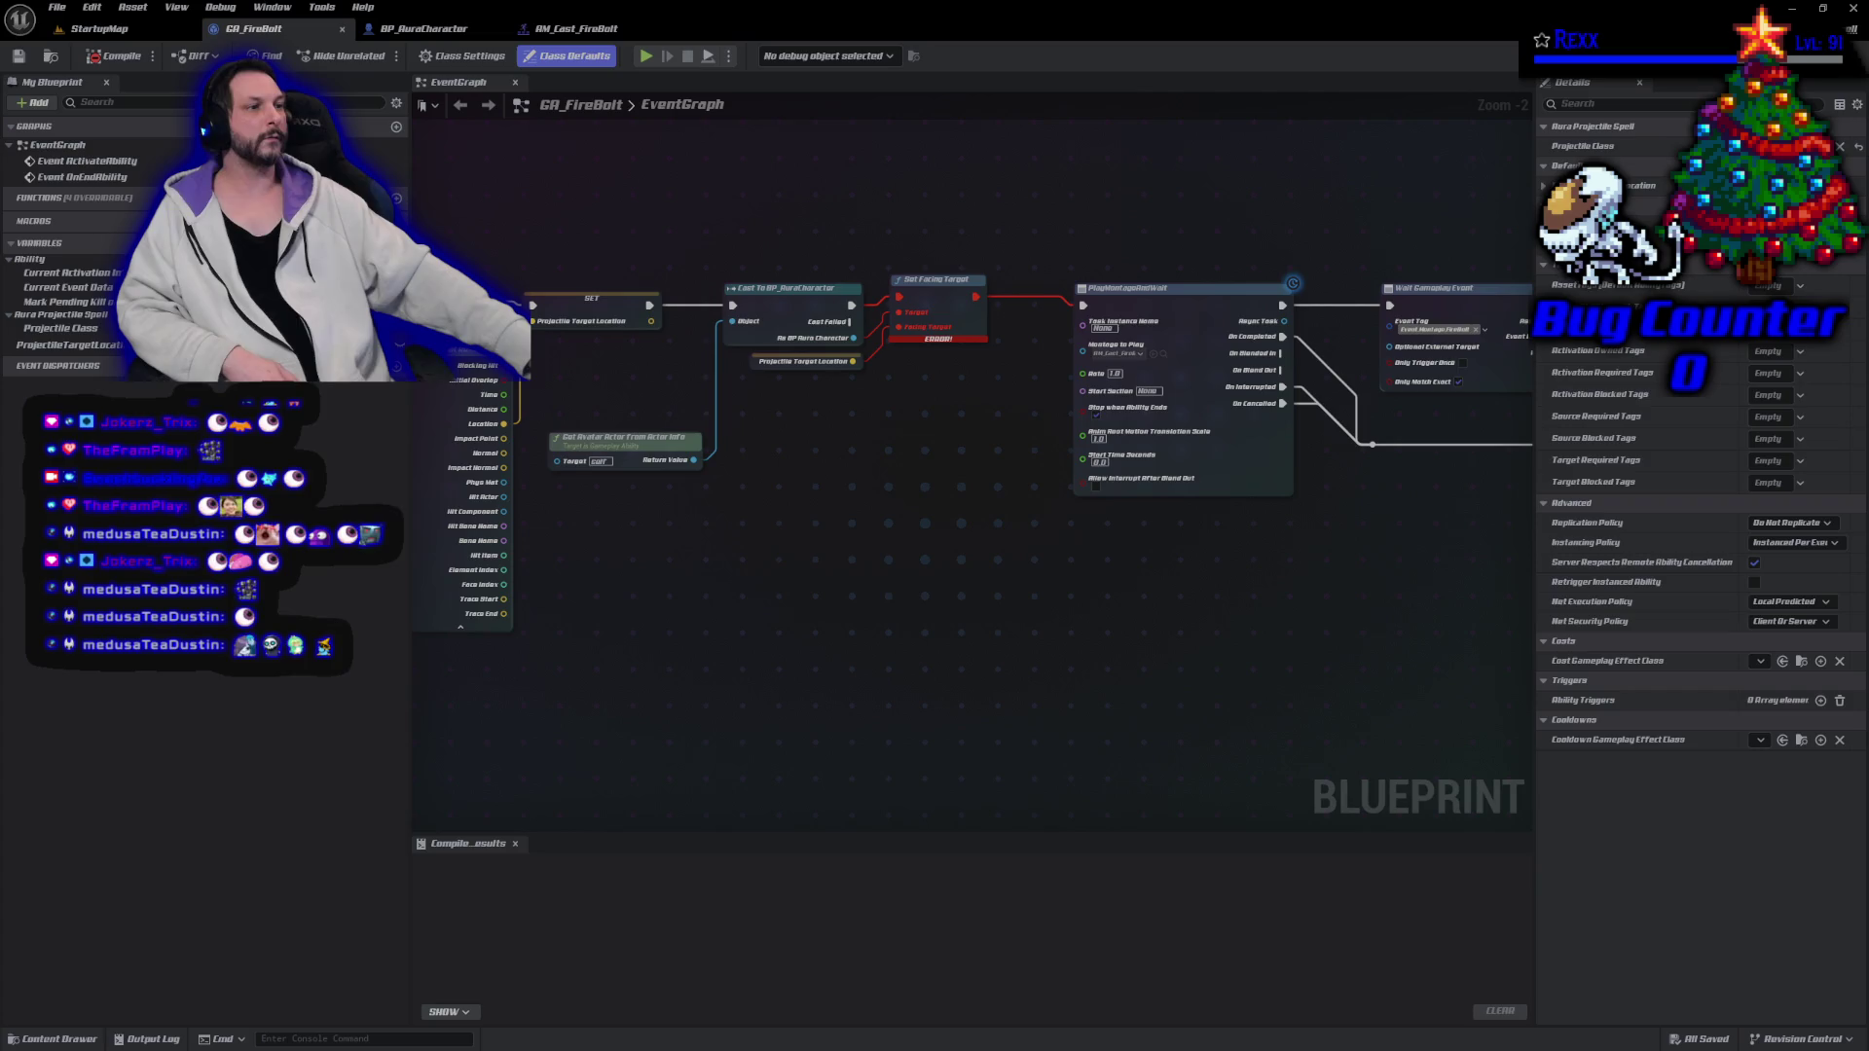
# Add Cast To CombatInterface from Get Avatar Actor, above the Aura cast, driven by SET's exec.
pyautogui.moveTo(692, 461); pyautogui.dragTo(732, 468)
pyautogui.write('cast')
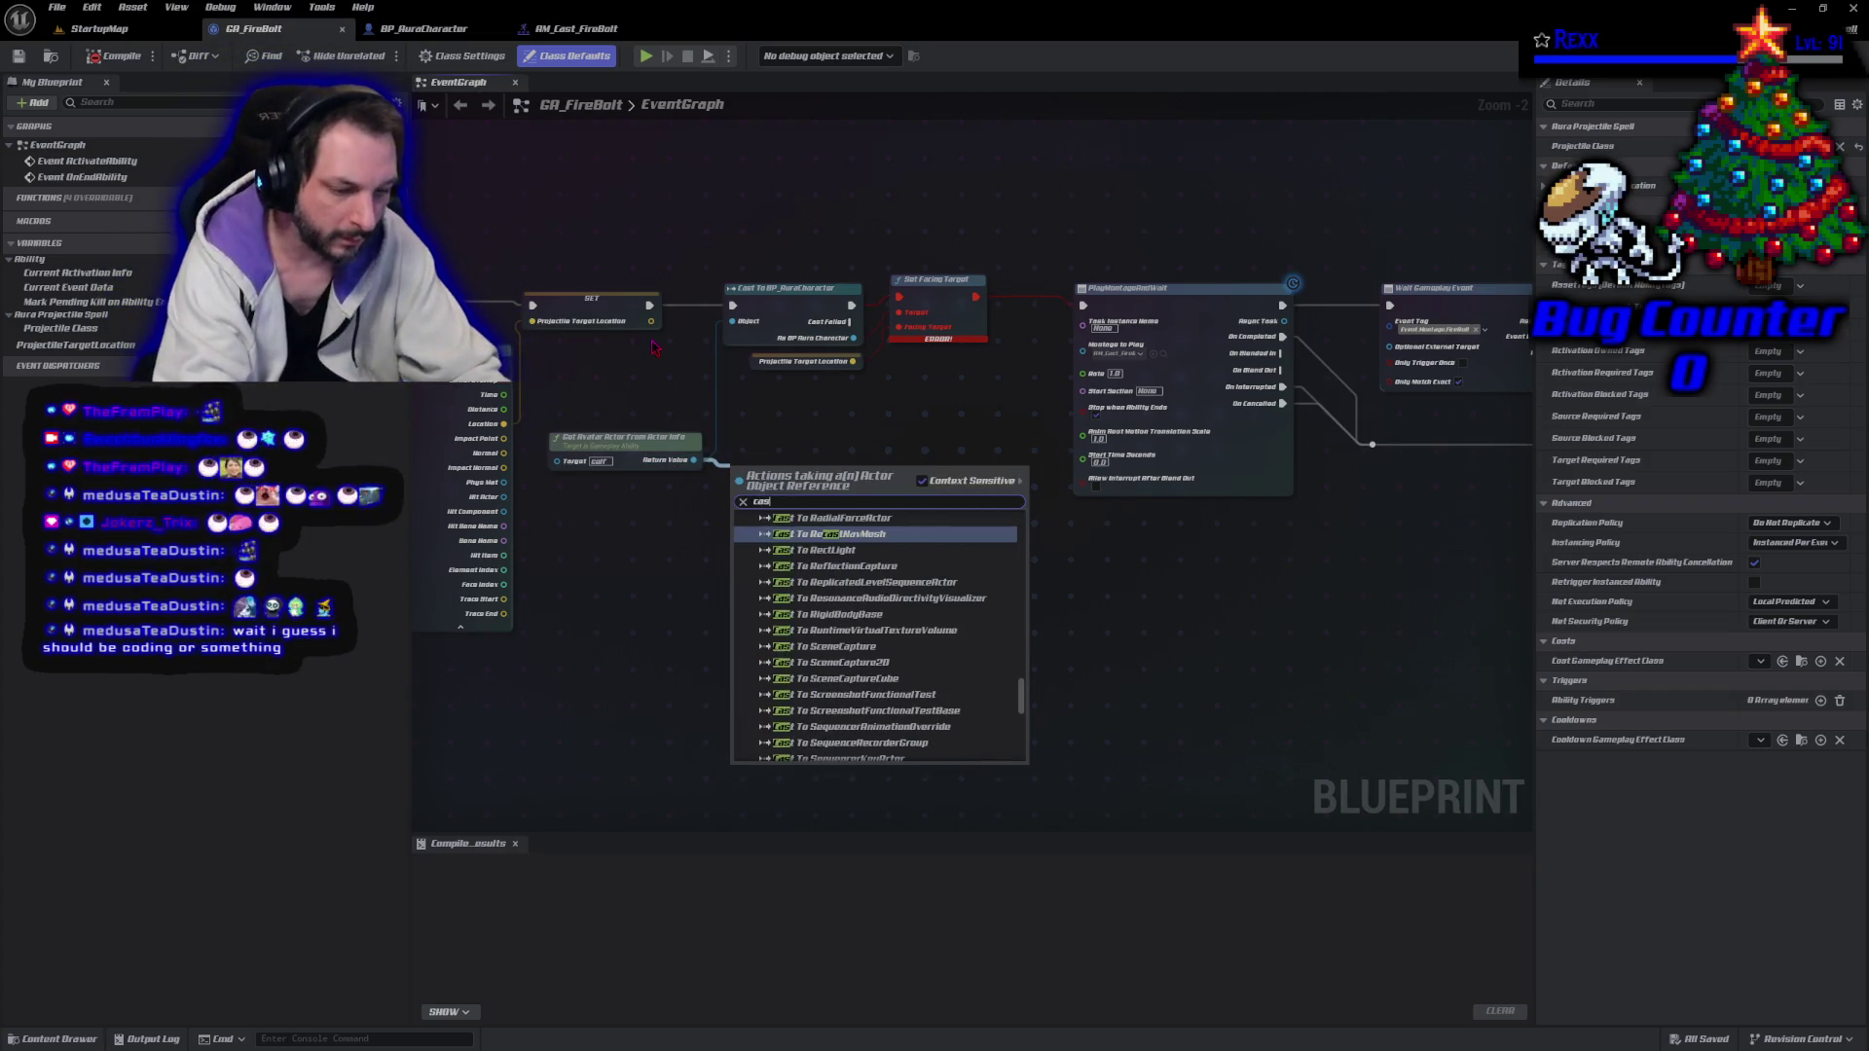
pyautogui.write(' to combat')
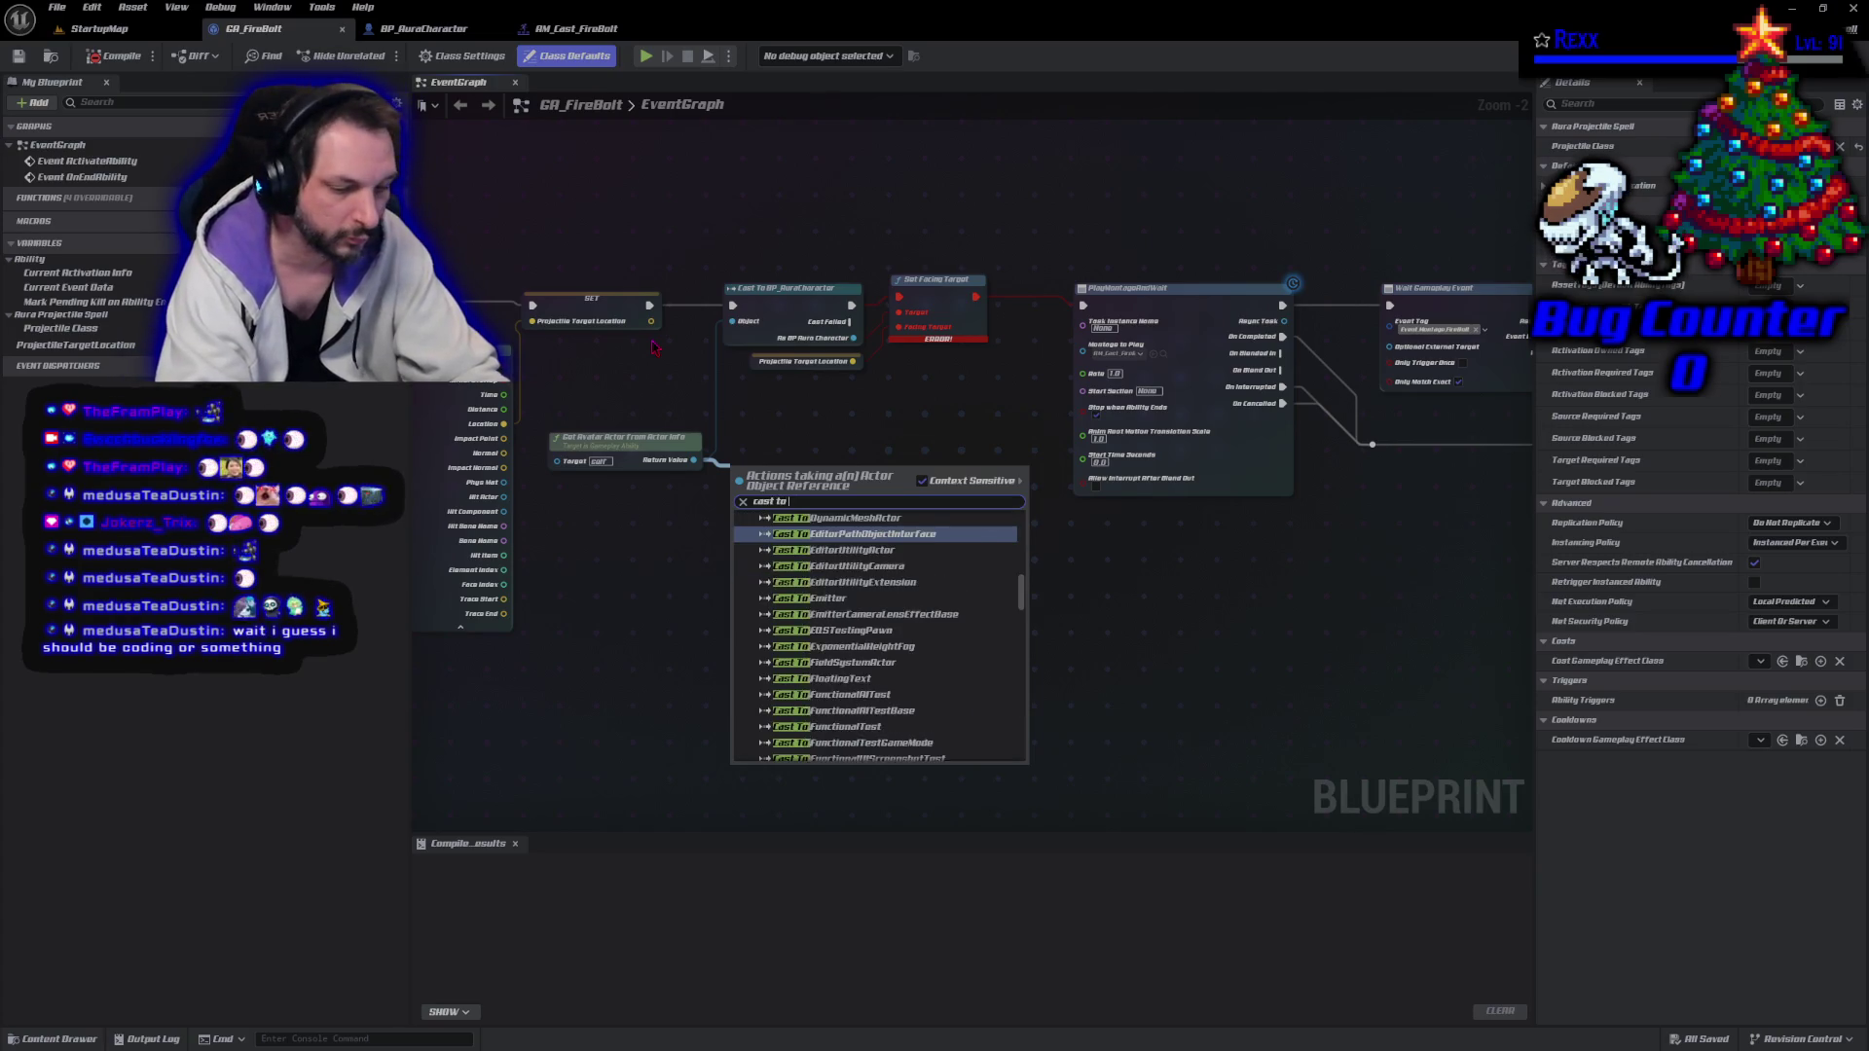
pyautogui.press('Return')
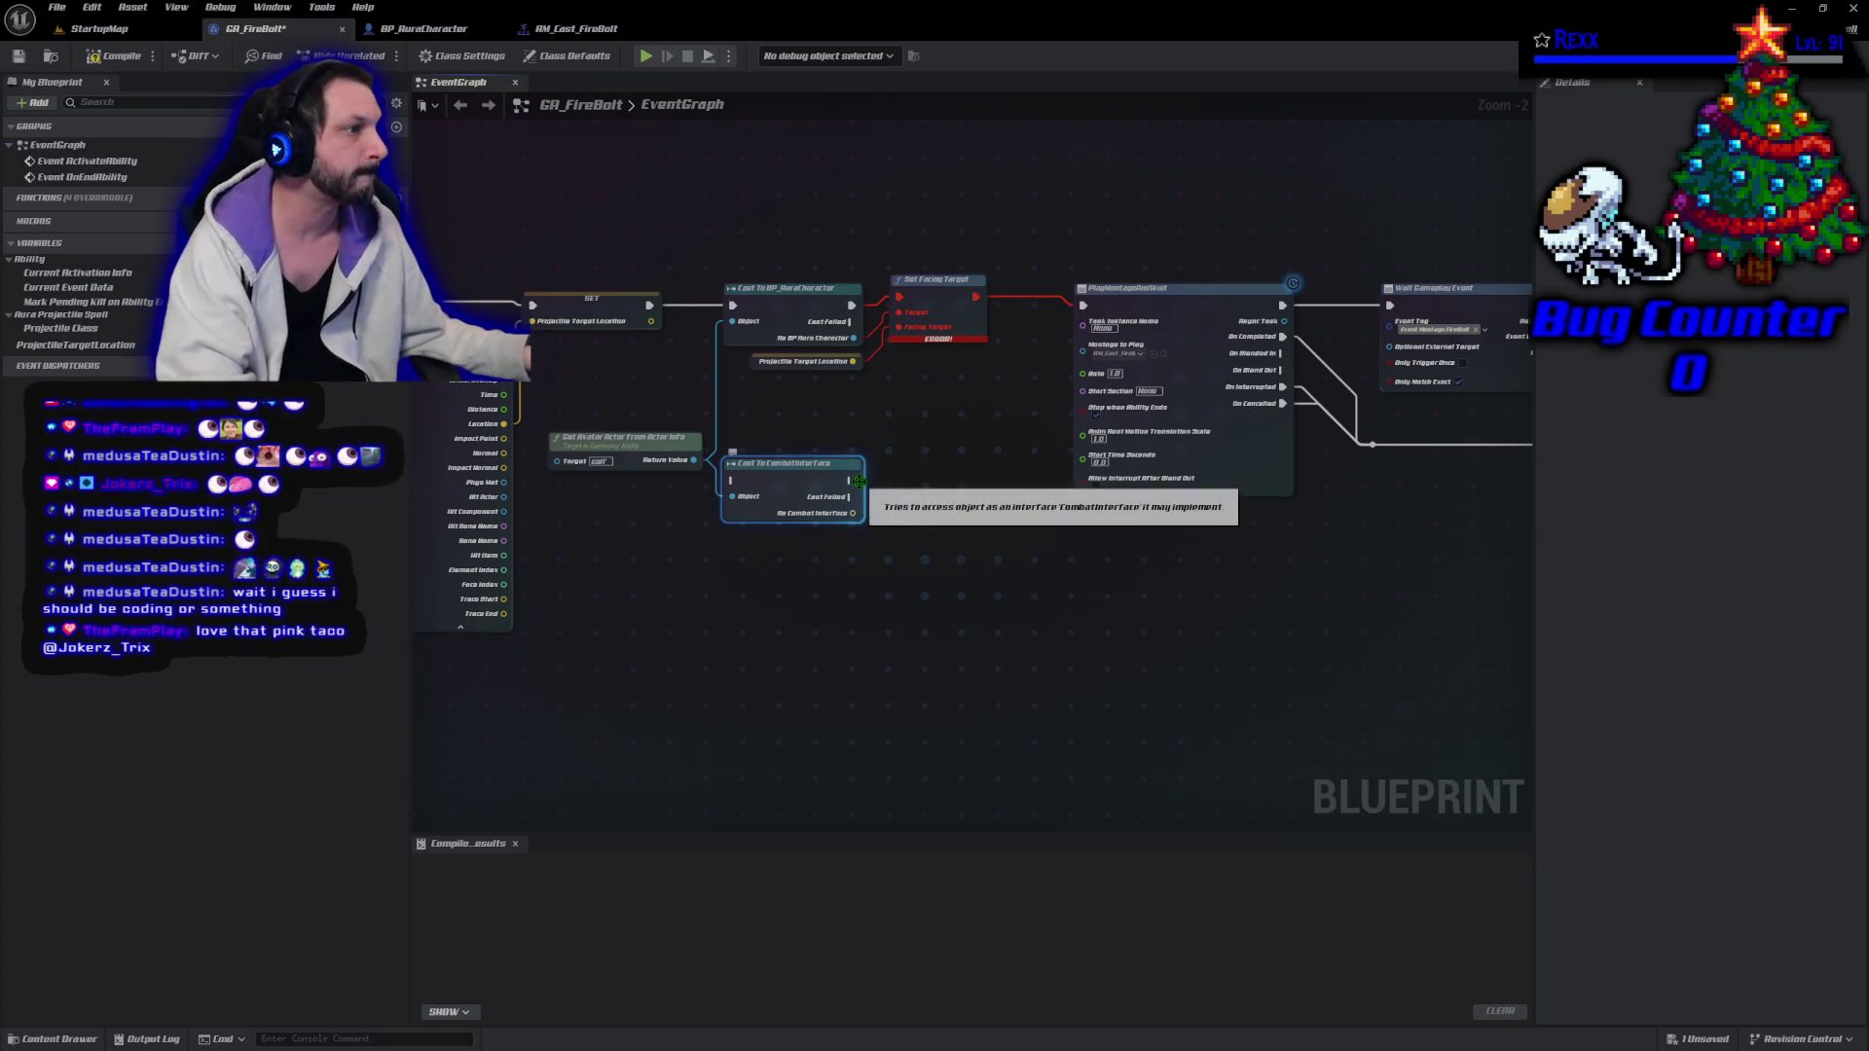
pyautogui.moveTo(775, 468)
pyautogui.mouseDown()
pyautogui.moveTo(769, 191)
pyautogui.moveTo(780, 238)
pyautogui.mouseUp()
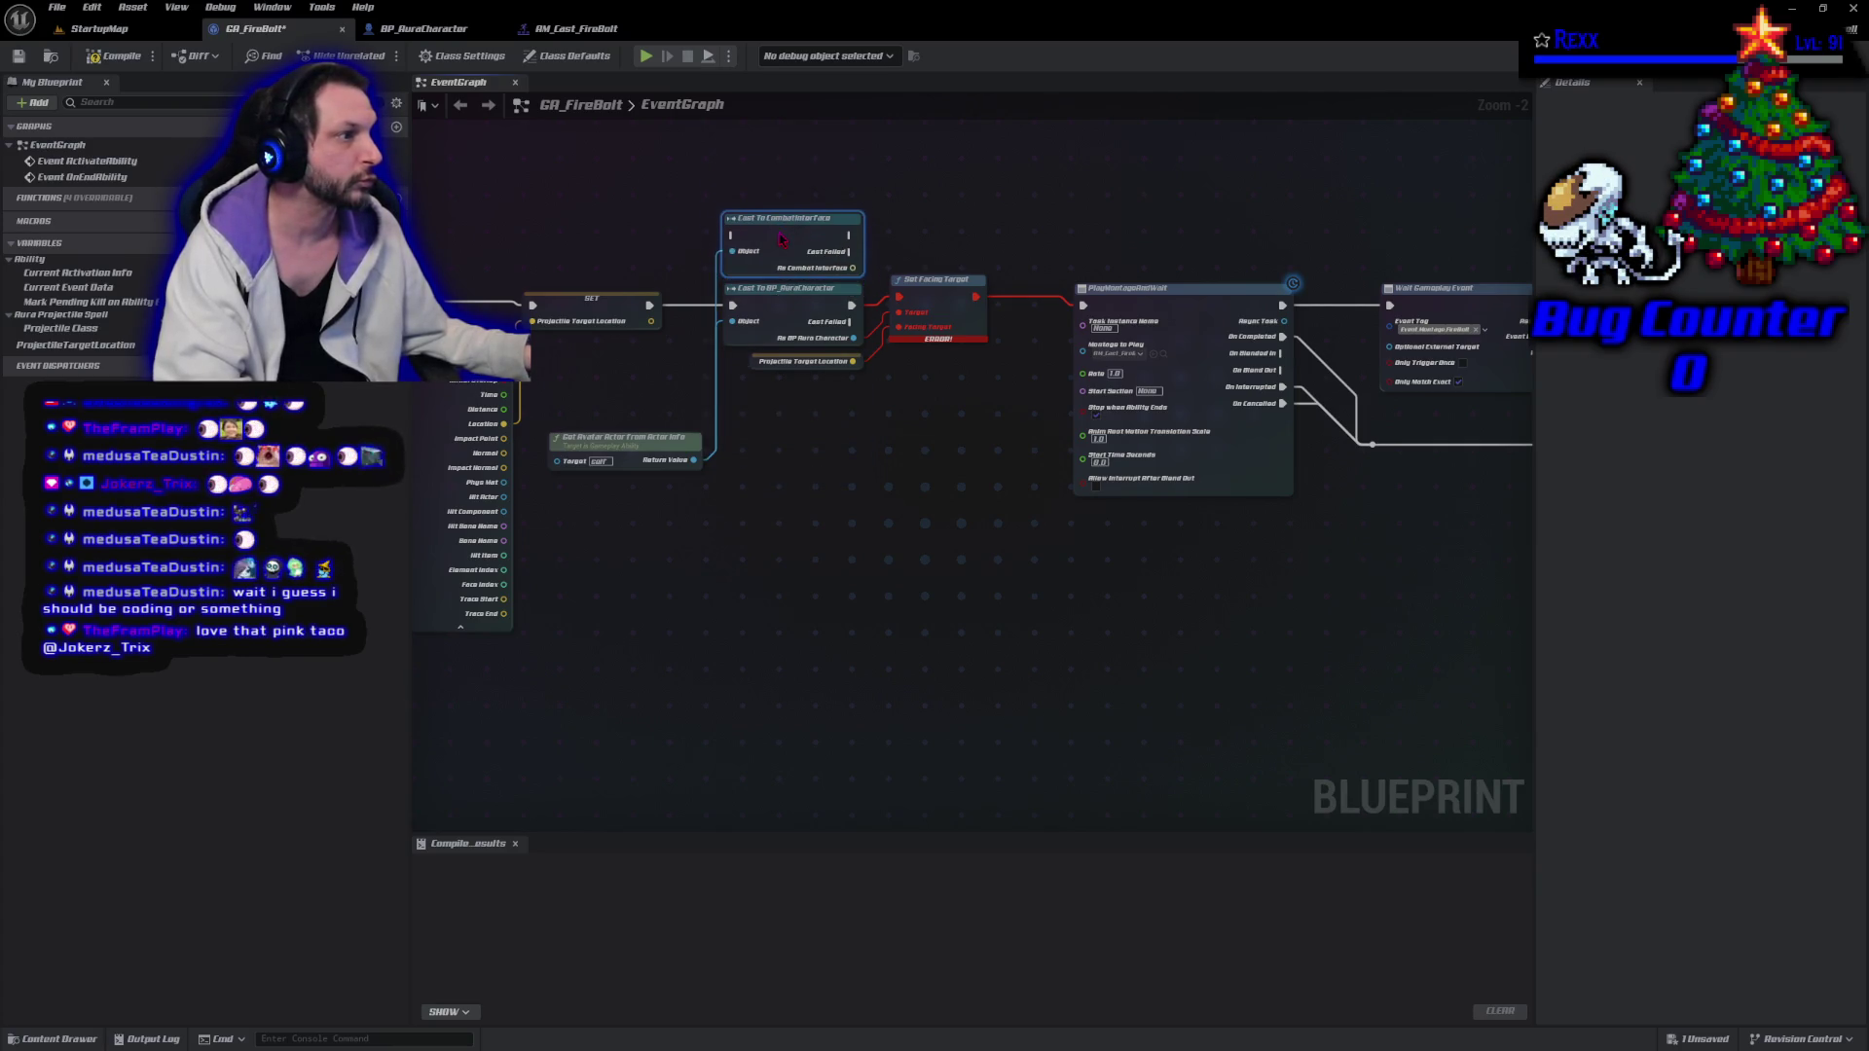
pyautogui.moveTo(733, 305); pyautogui.dragTo(737, 243)
pyautogui.moveTo(849, 304); pyautogui.dragTo(849, 236)
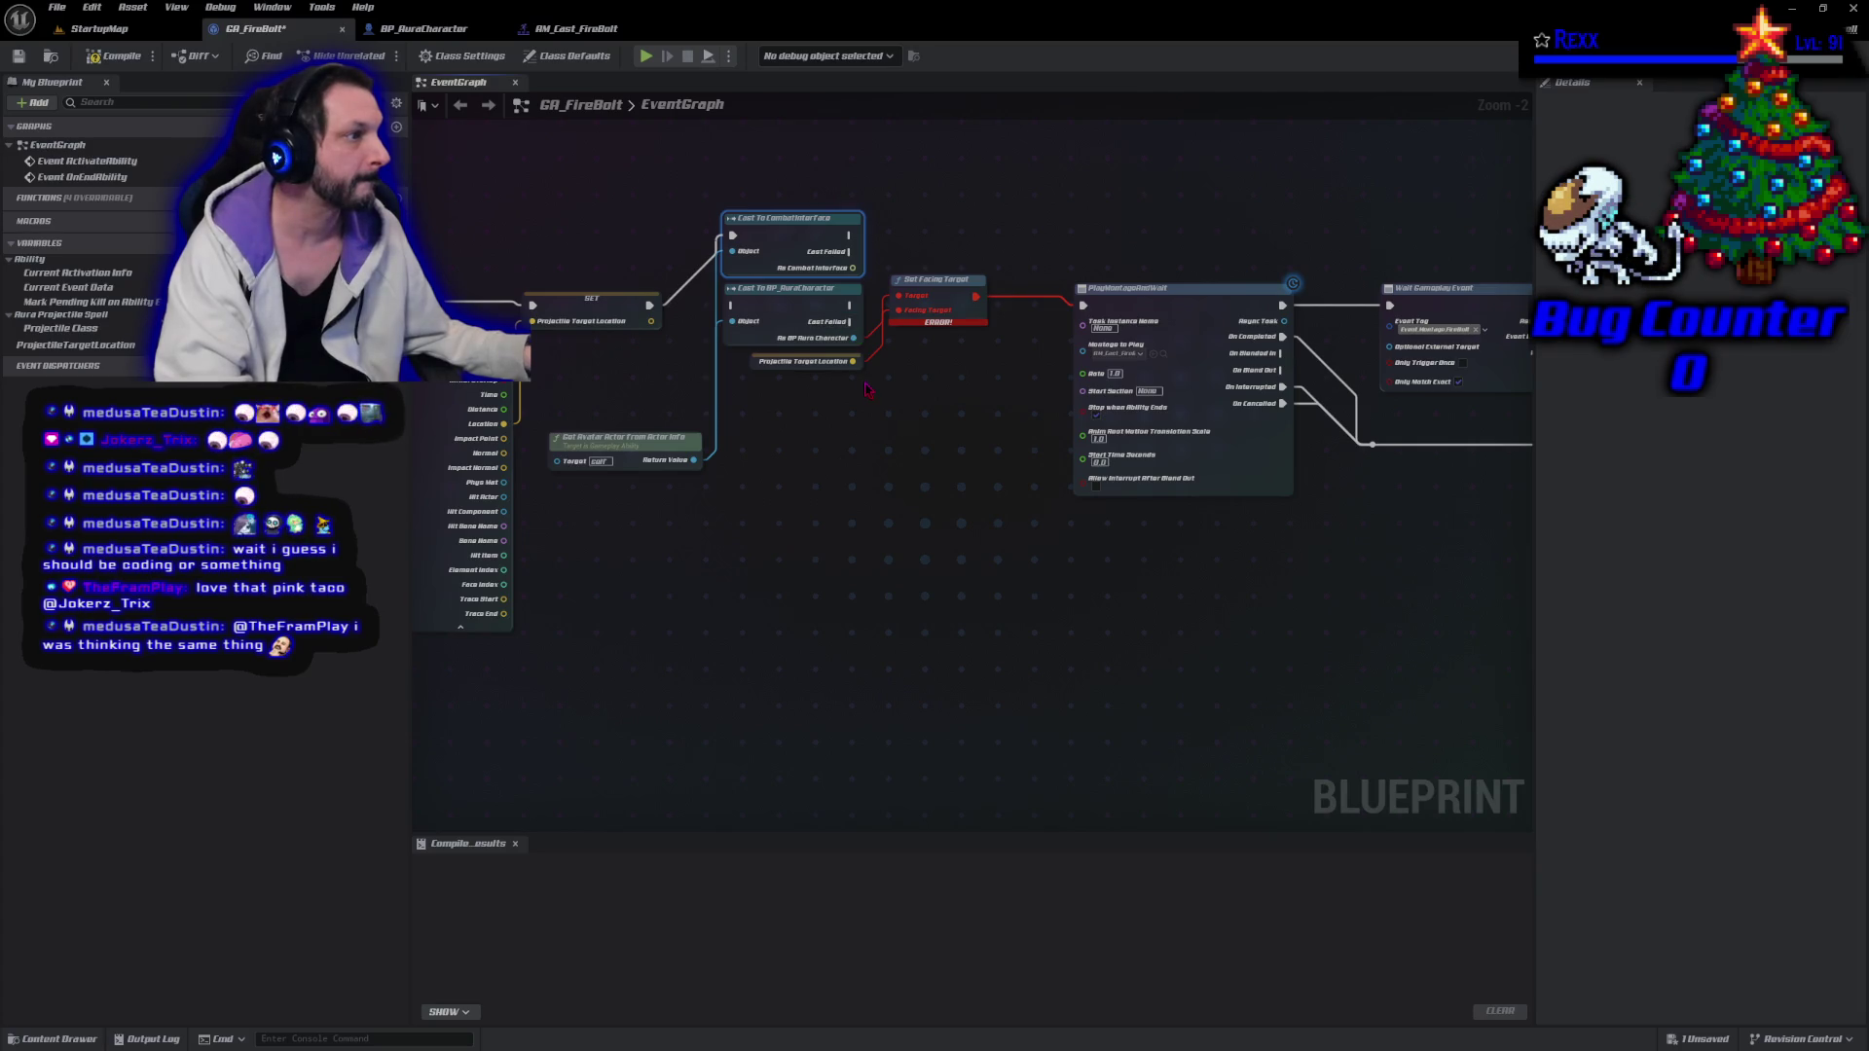
pyautogui.moveTo(856, 337)
pyautogui.mouseDown()
pyautogui.moveTo(880, 287)
pyautogui.moveTo(864, 363)
pyautogui.mouseUp()
pyautogui.press('Escape')
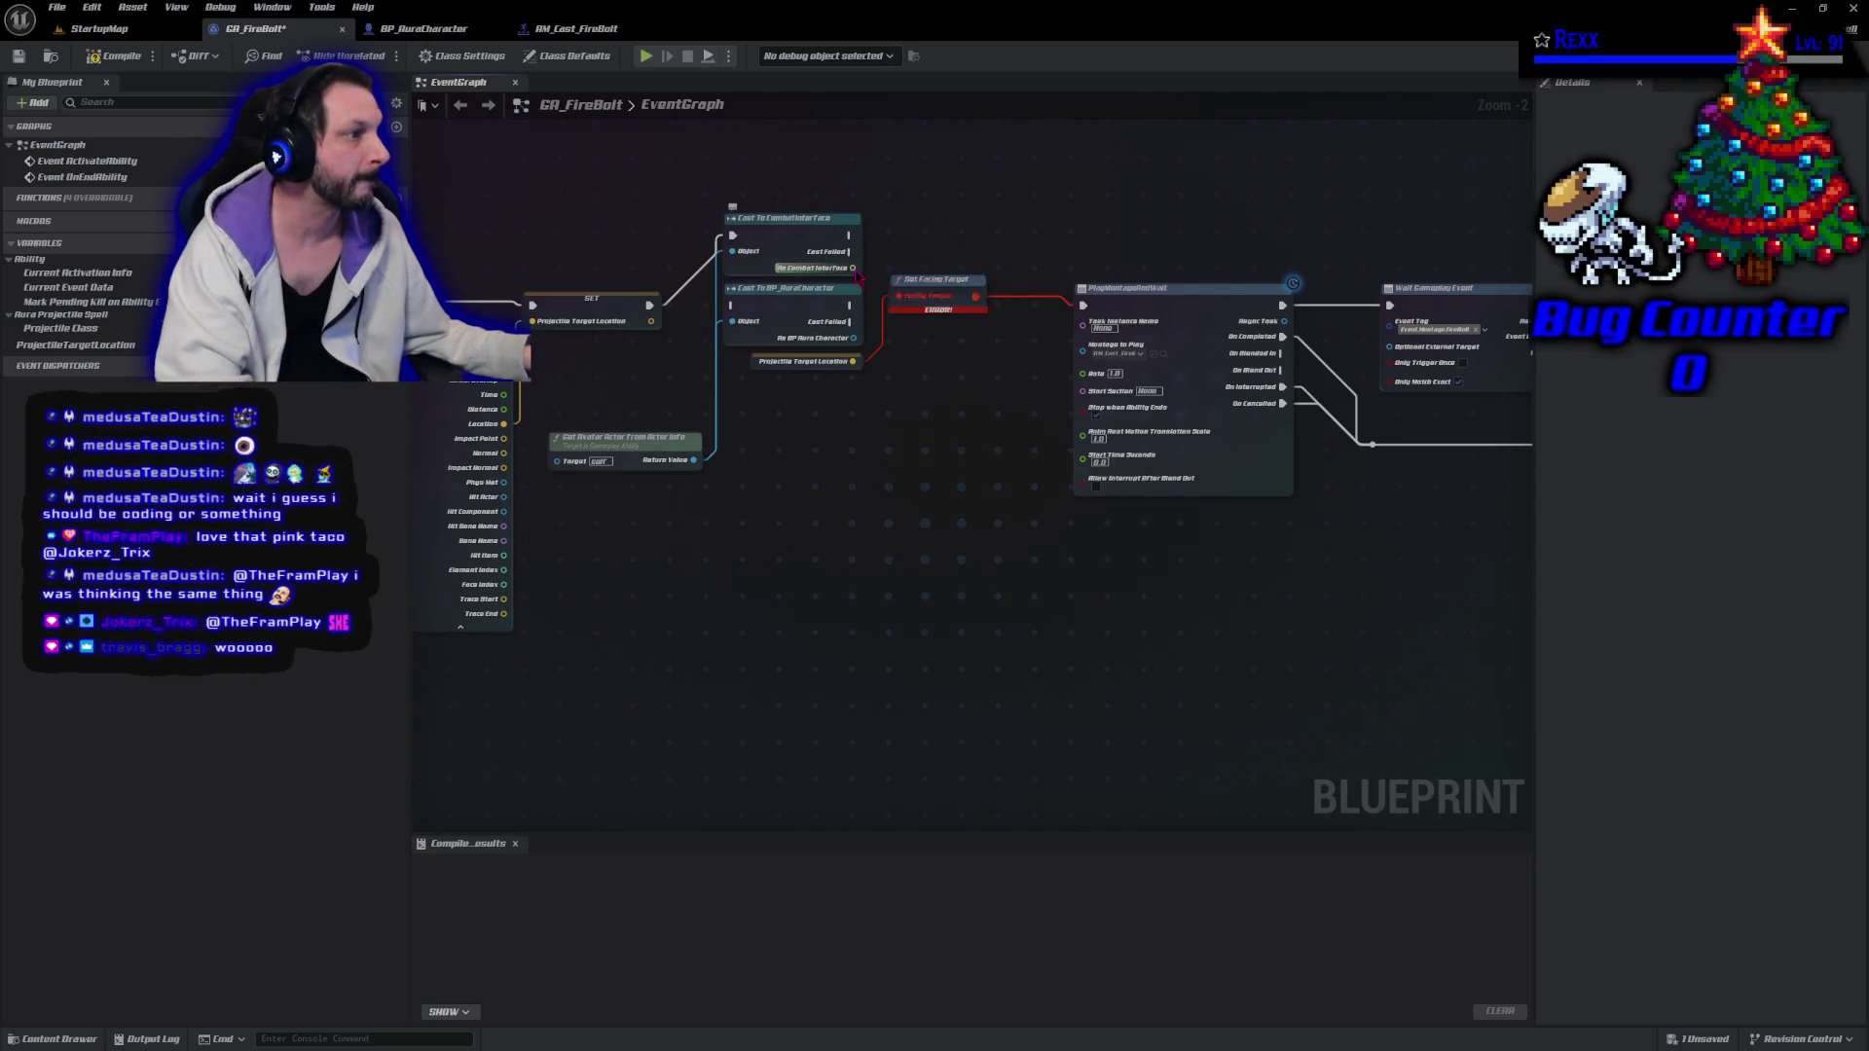
pyautogui.moveTo(854, 268); pyautogui.dragTo(873, 263)
# Delete the erroring Set Facing Target node from the GA_FireBolt graph.
pyautogui.write('set fa')
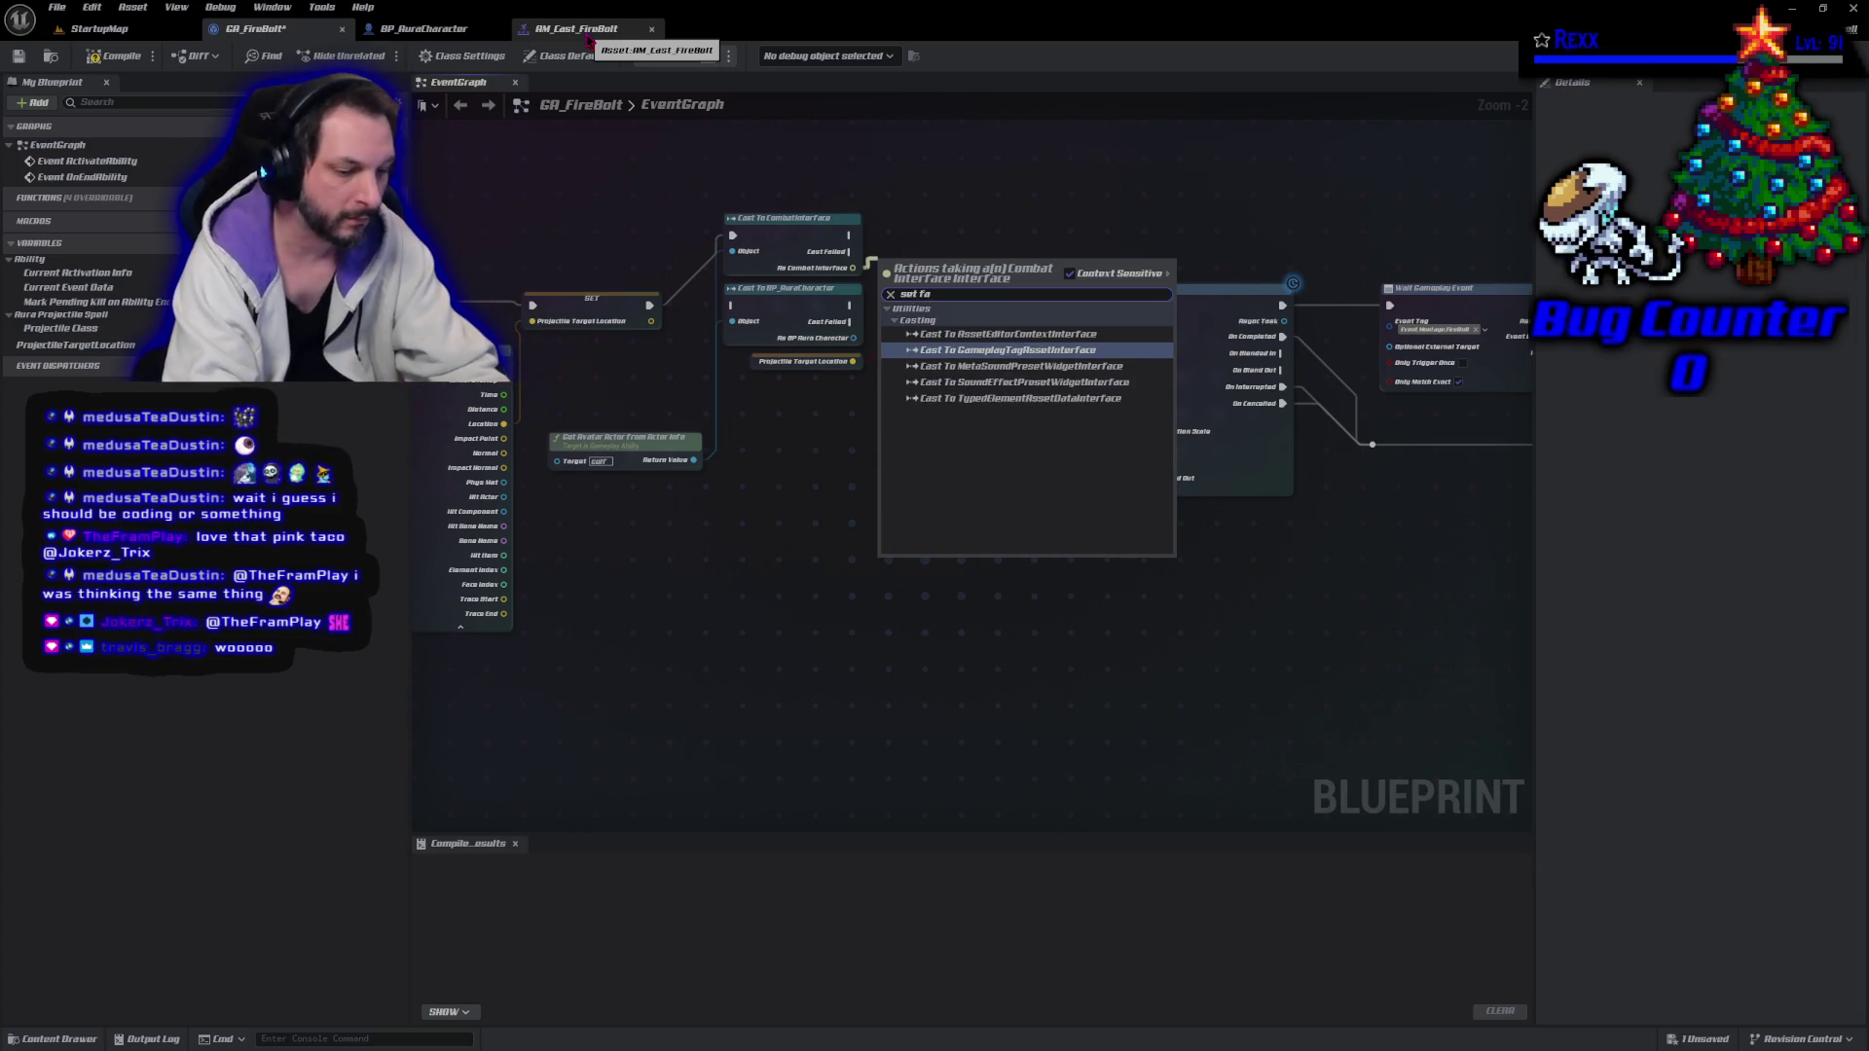
pyautogui.write('cing')
pyautogui.press('BackSpace')
pyautogui.press('BackSpace')
pyautogui.press('BackSpace')
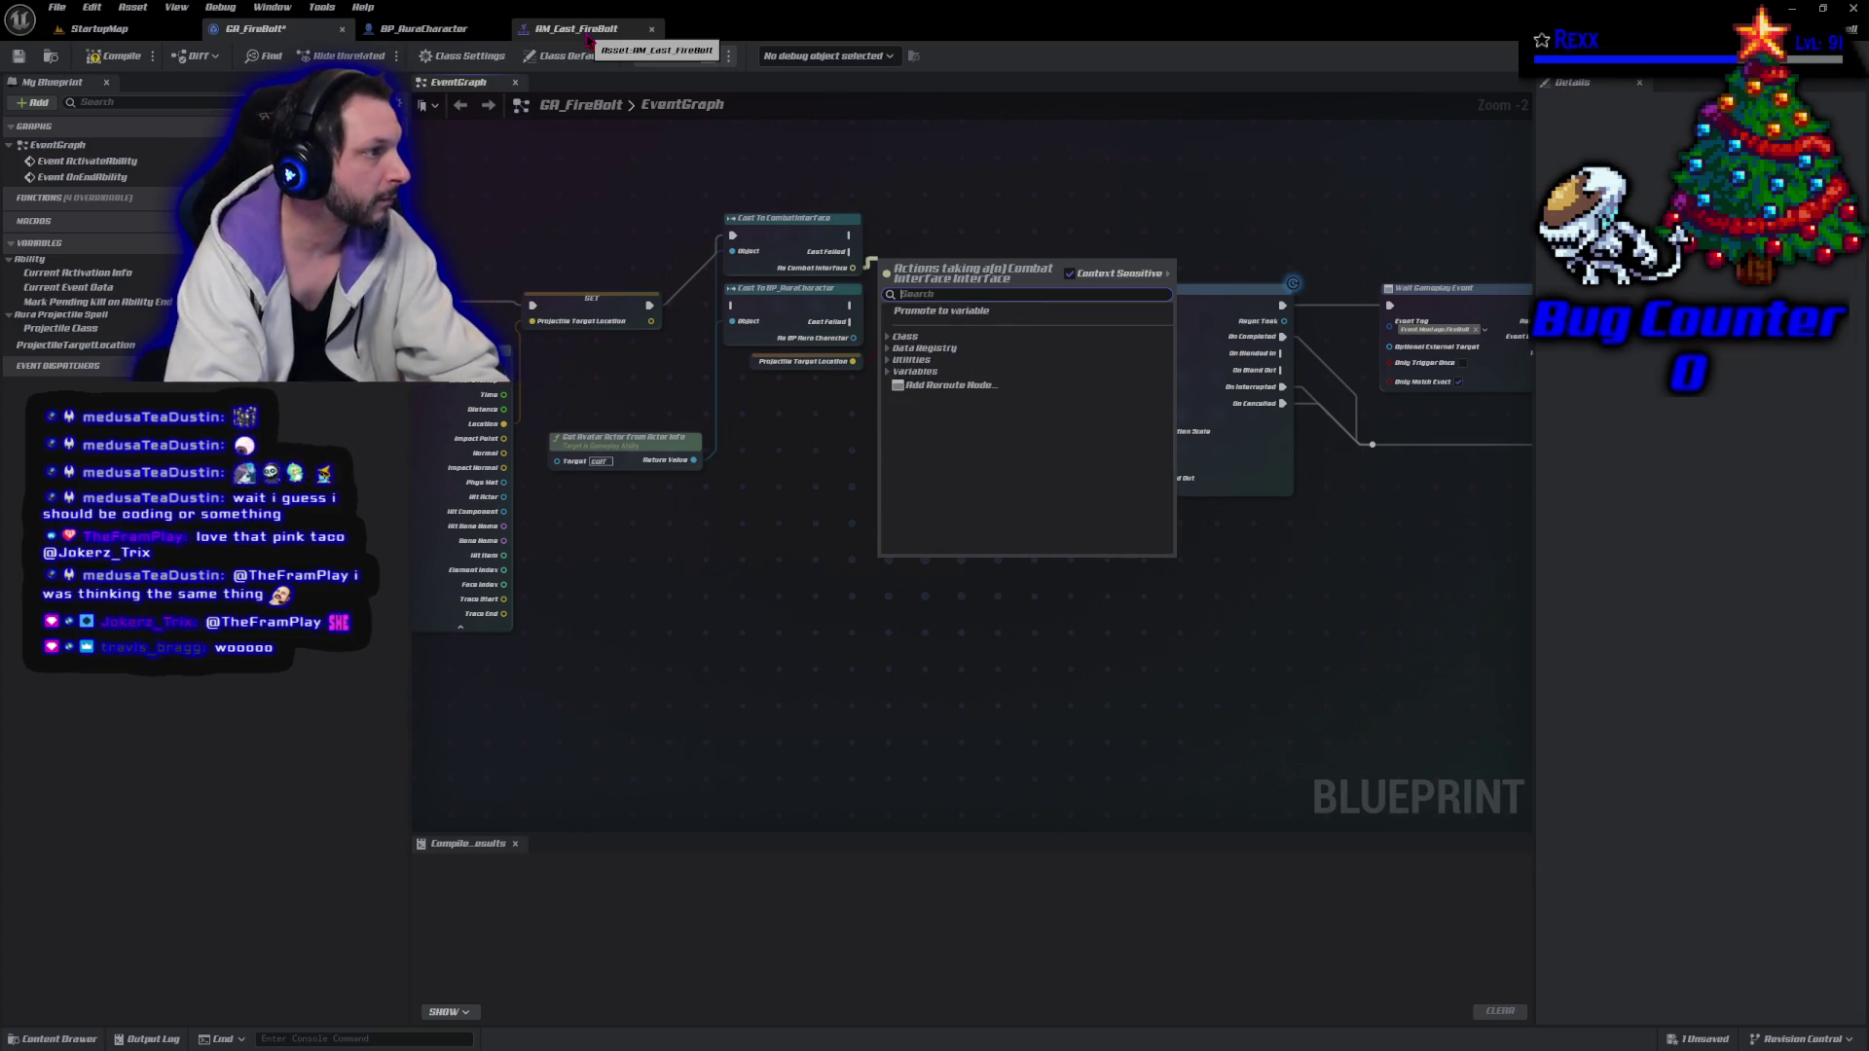
pyautogui.press('Escape')
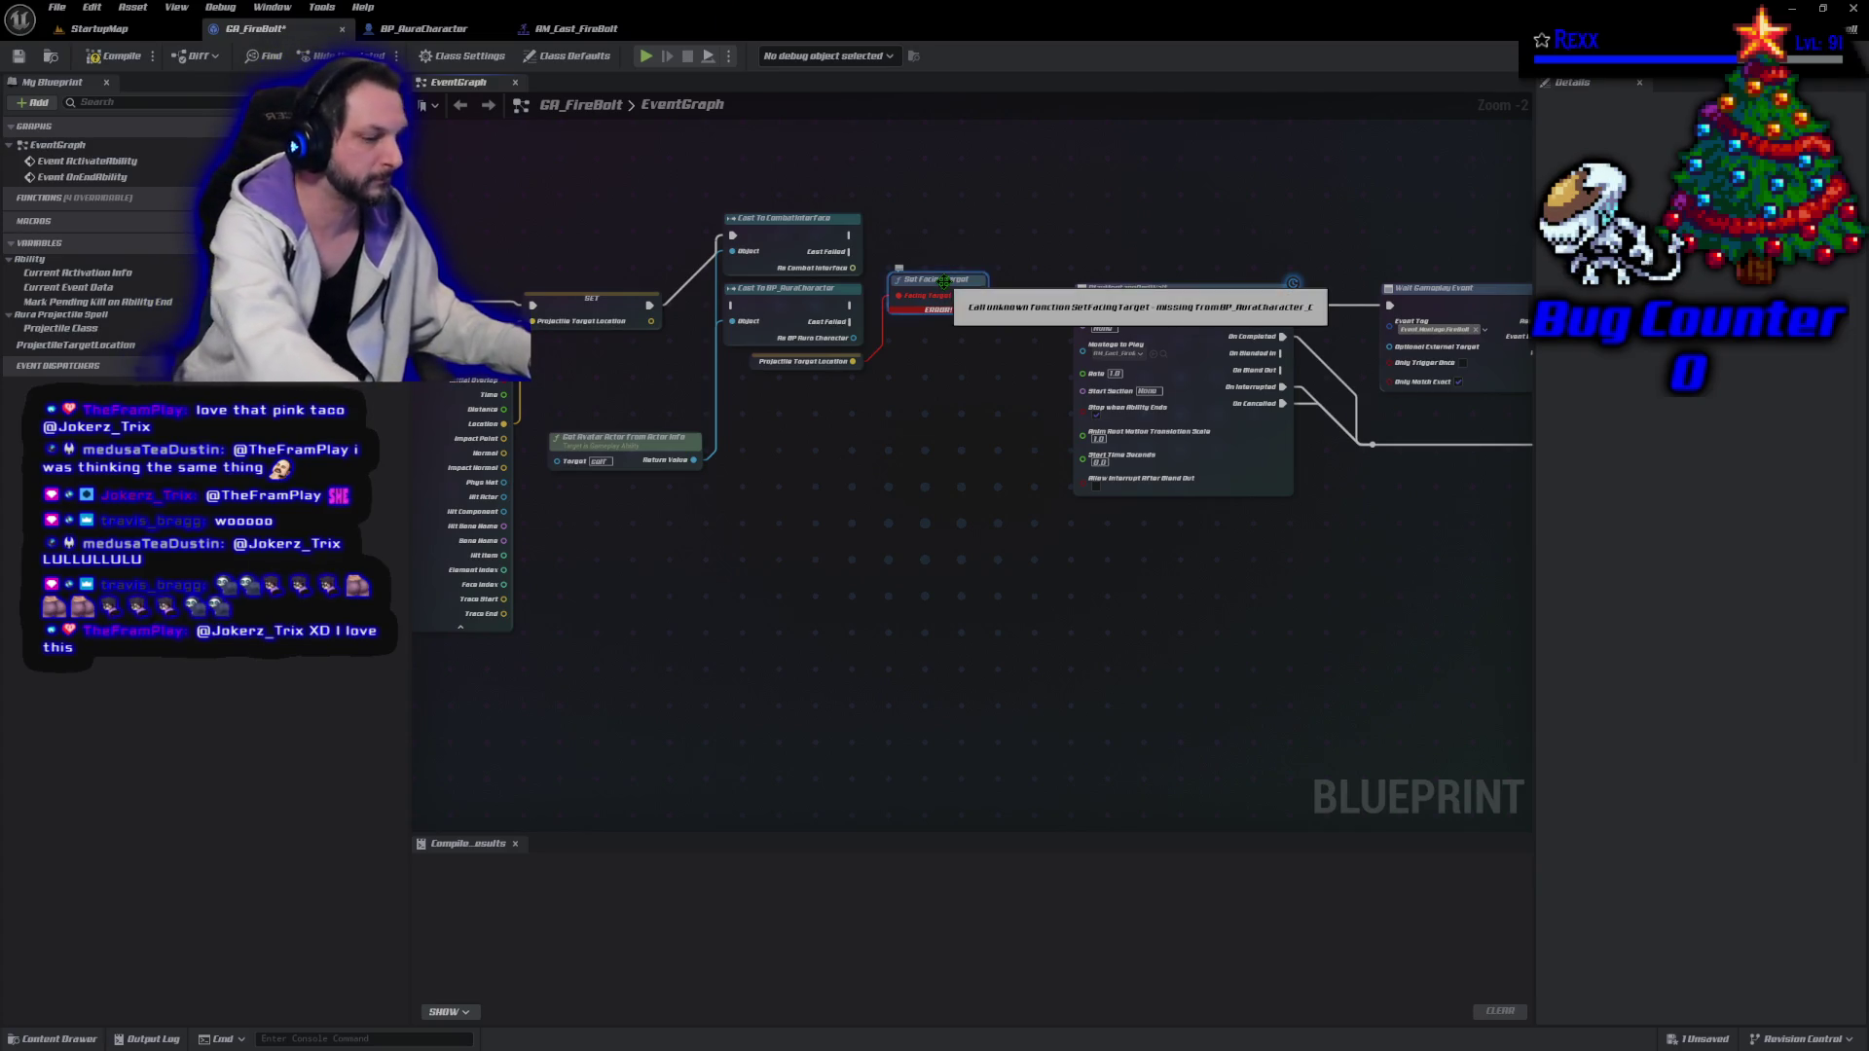
pyautogui.click(939, 282)
pyautogui.press('Delete')
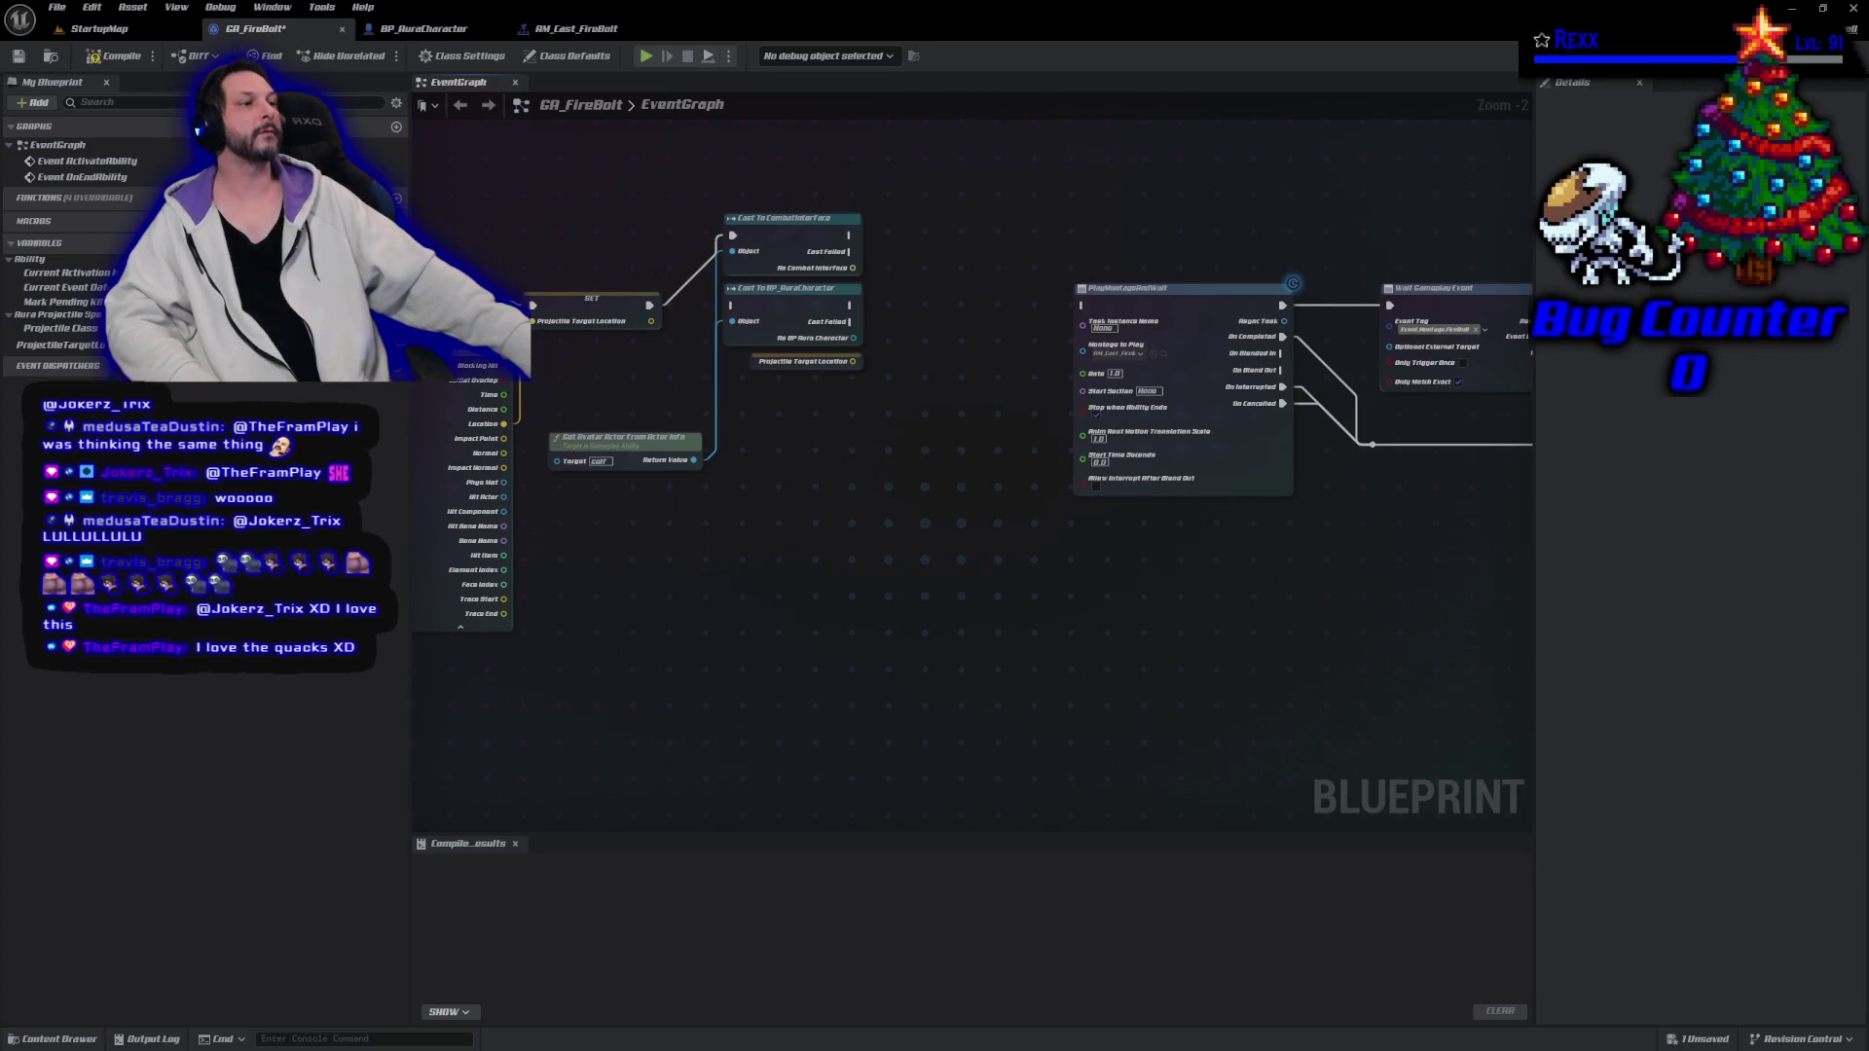
# Delete the BP_AuraCharacter cast and line up the CombatInterface cast, Get Avatar Actor and SET nodes.
pyautogui.click(785, 319)
pyautogui.press('Delete')
pyautogui.moveTo(785, 242); pyautogui.dragTo(789, 307)
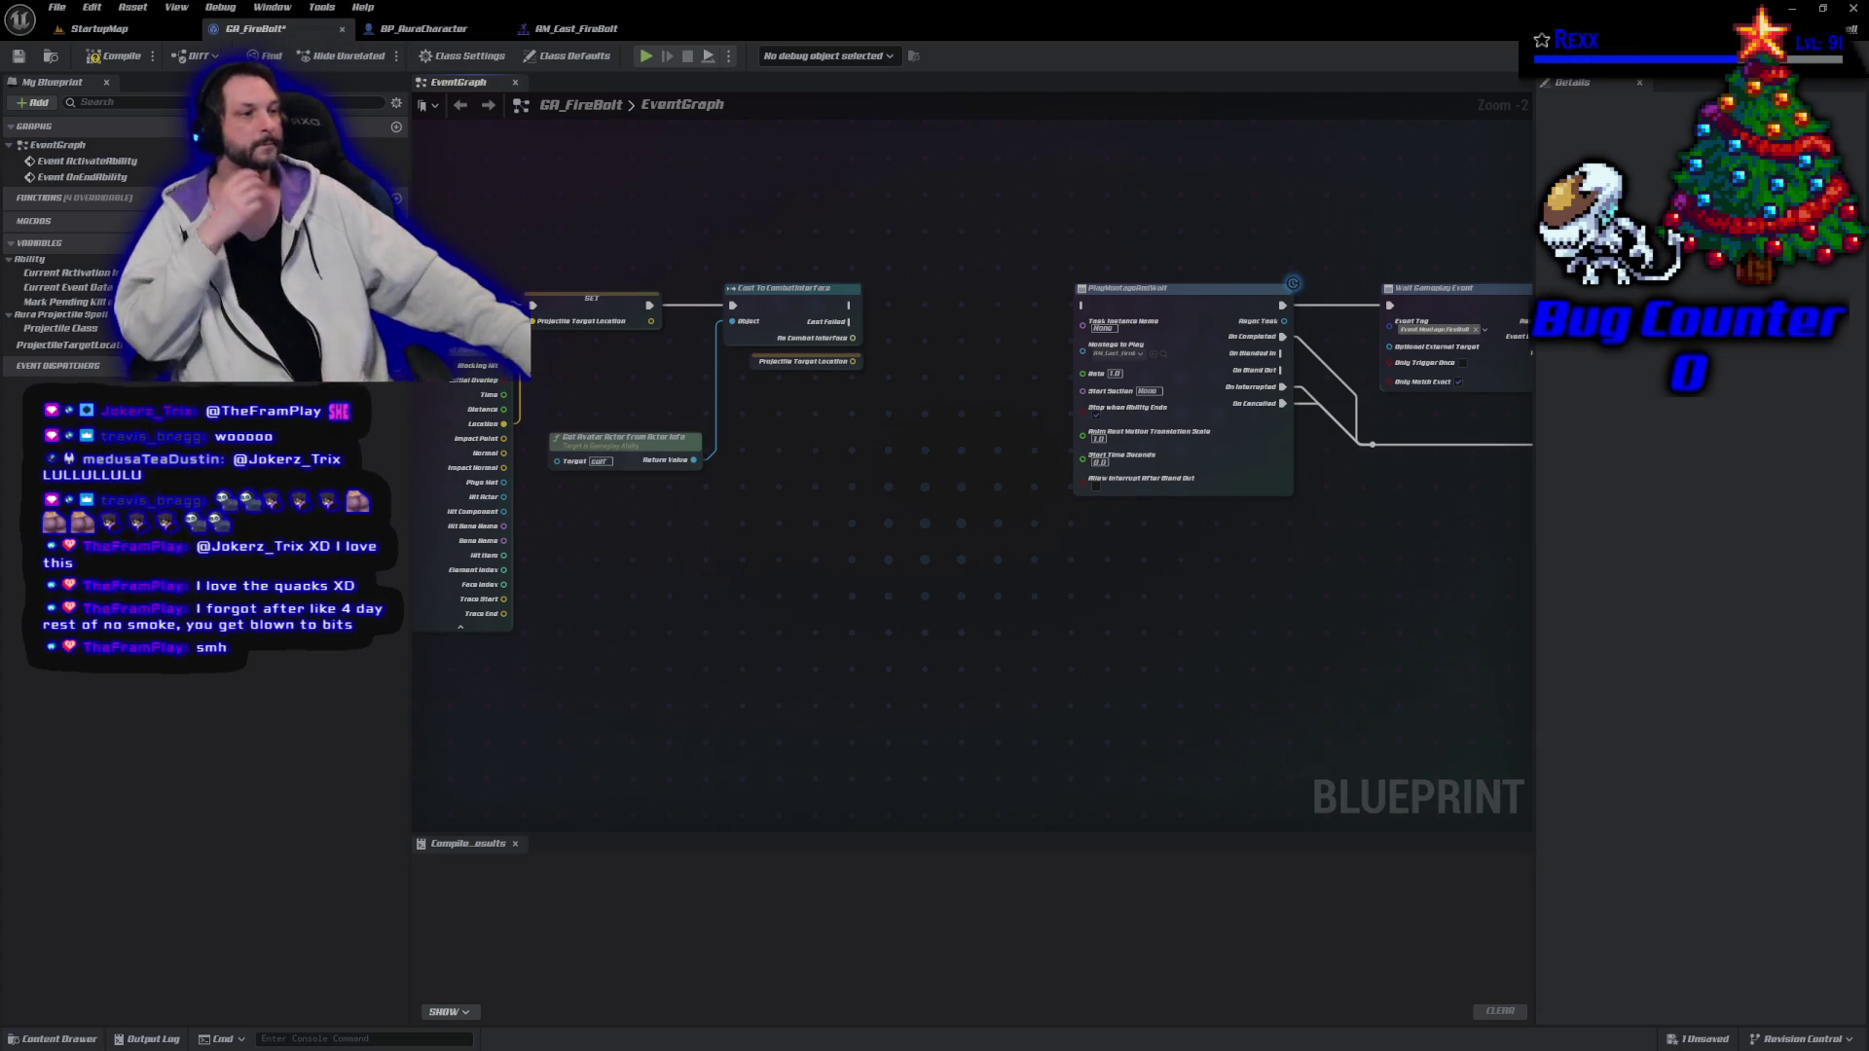
pyautogui.moveTo(616, 445); pyautogui.dragTo(598, 309)
pyautogui.click(593, 309)
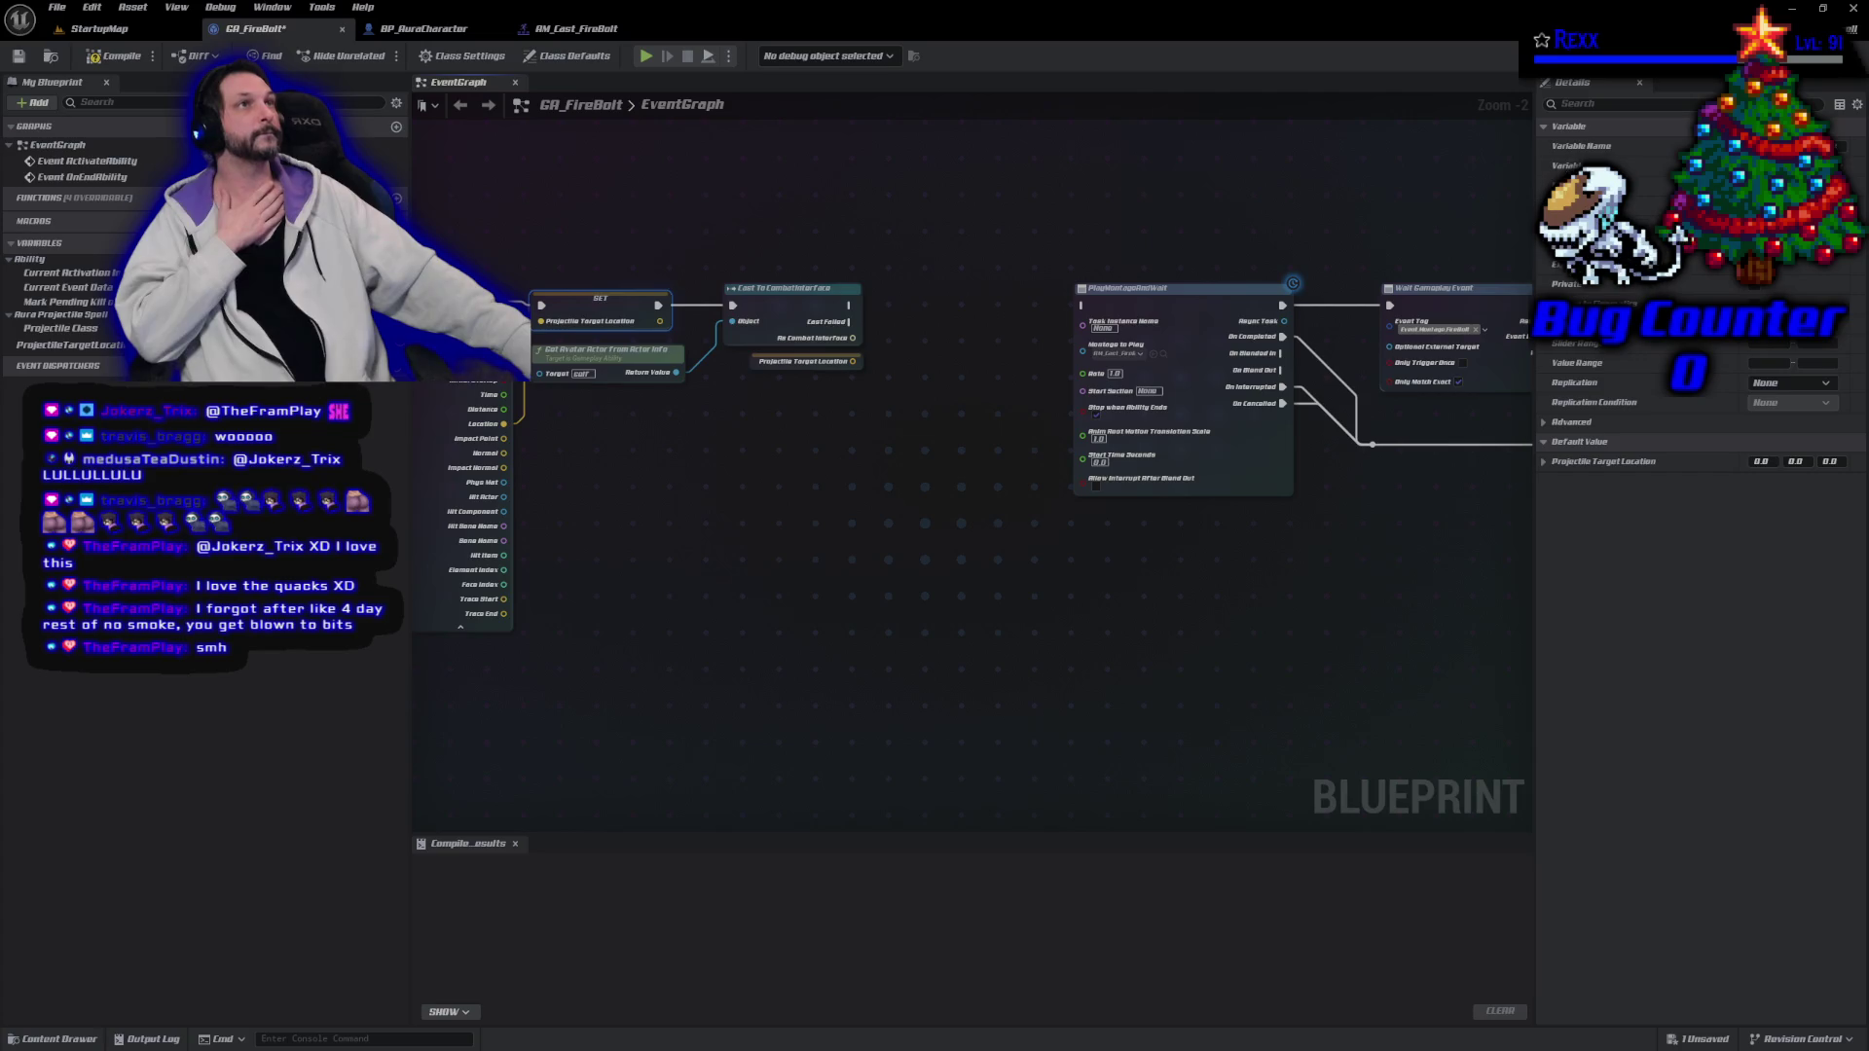
# Call Update Facing Target on As Combat Interface, passing Projectile Target Location as Target.
pyautogui.moveTo(852, 340); pyautogui.dragTo(879, 343)
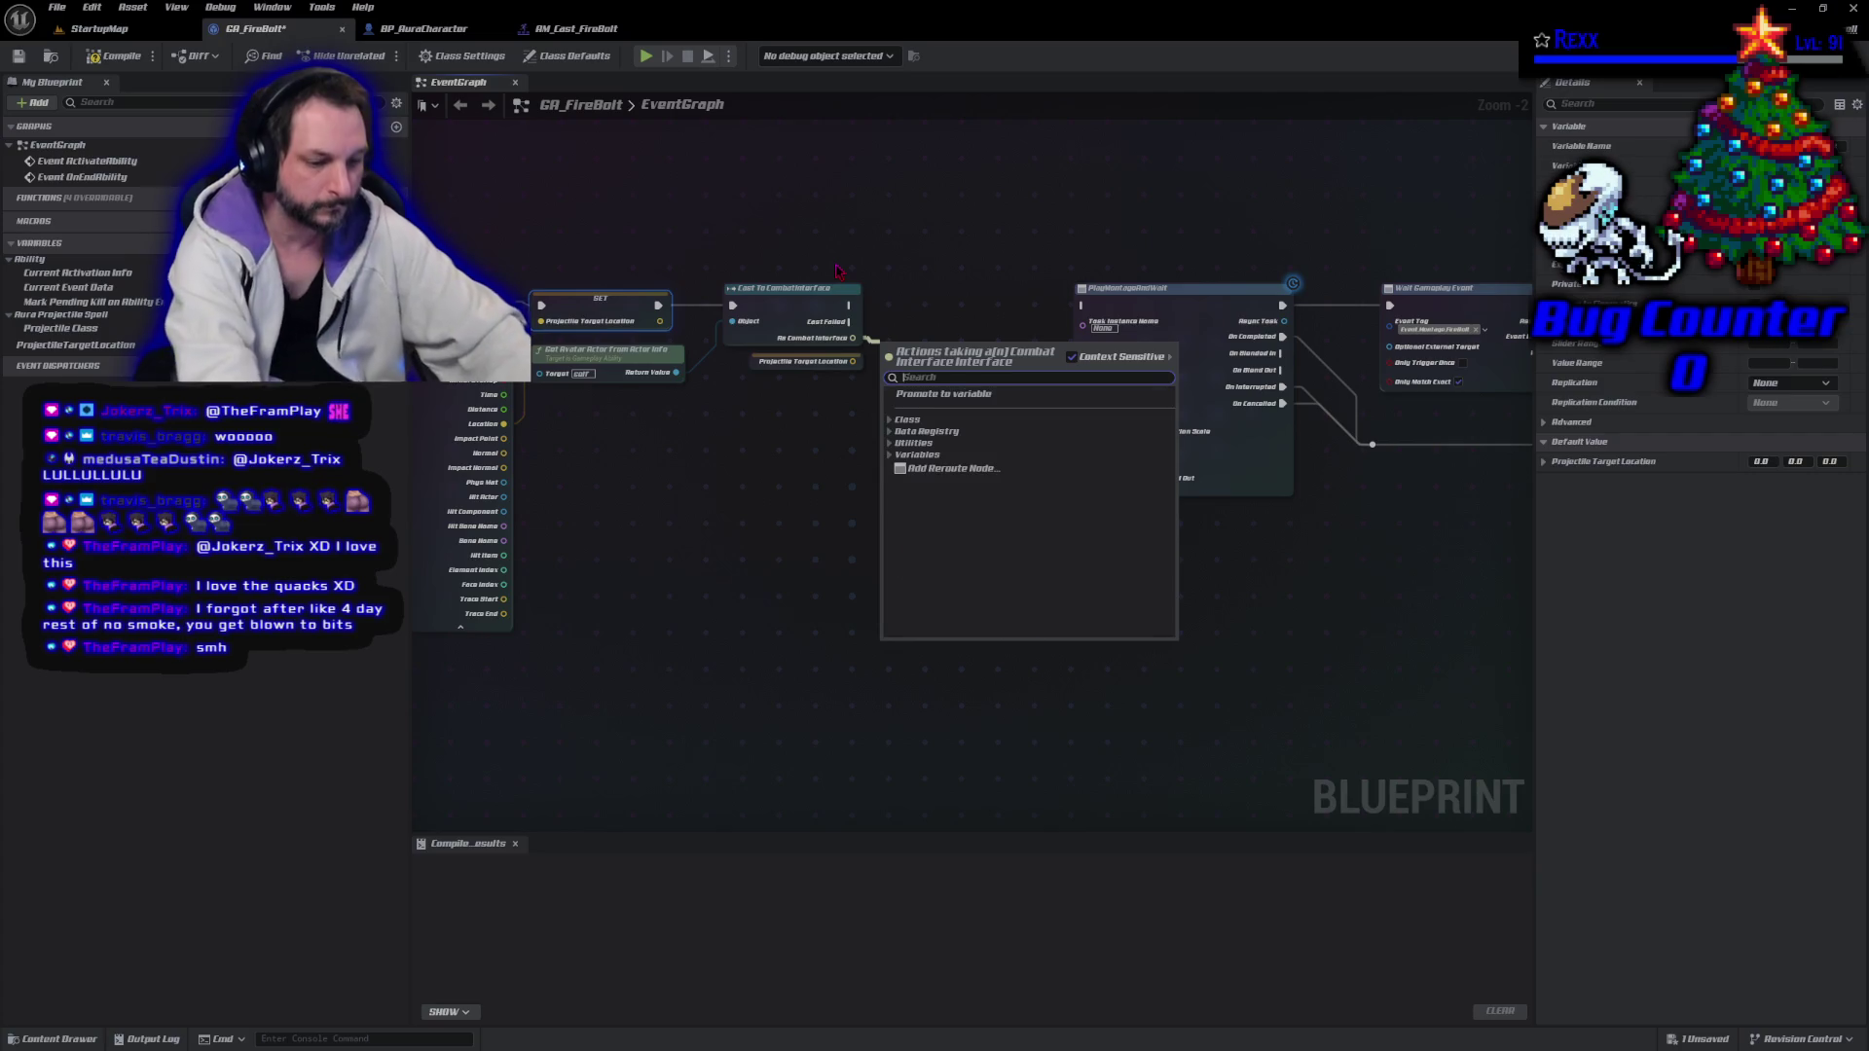
pyautogui.write('facing')
pyautogui.press('Return')
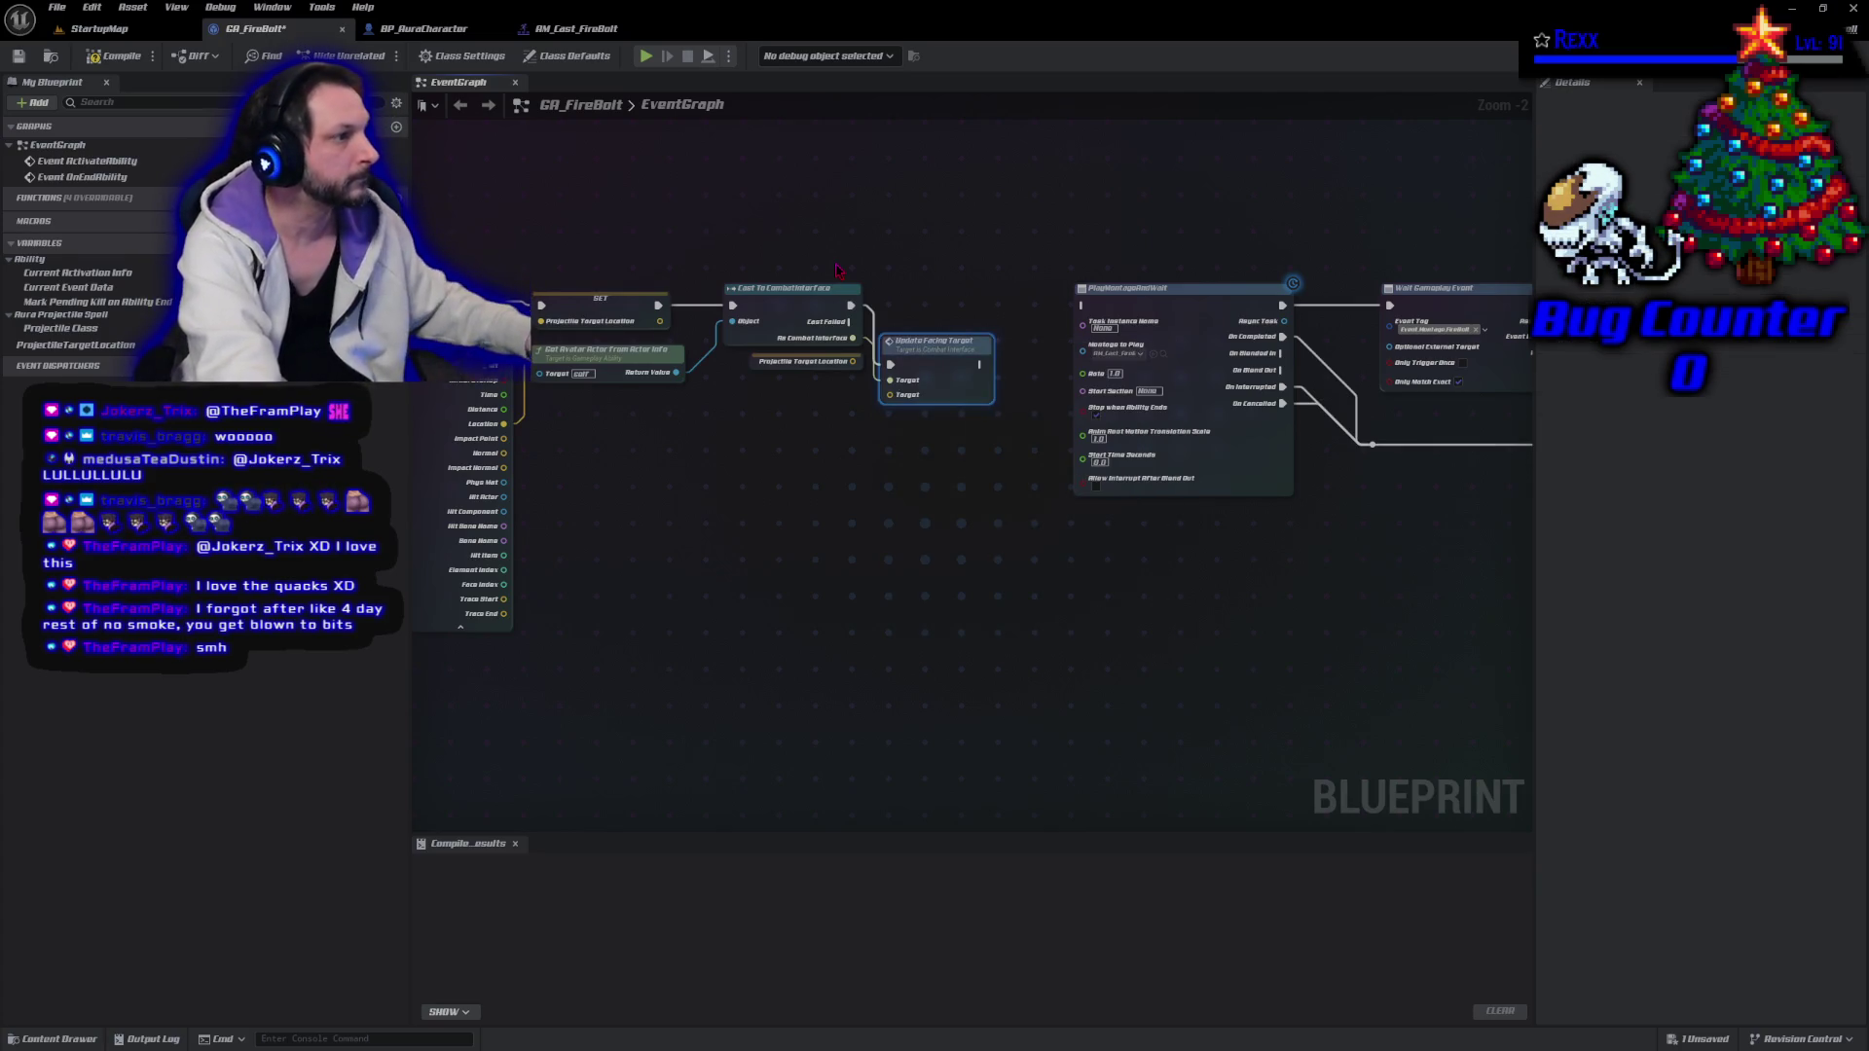
pyautogui.moveTo(939, 374); pyautogui.dragTo(956, 312)
pyautogui.moveTo(853, 361)
pyautogui.mouseDown()
pyautogui.moveTo(889, 367)
pyautogui.moveTo(919, 336)
pyautogui.moveTo(1077, 303)
pyautogui.mouseUp()
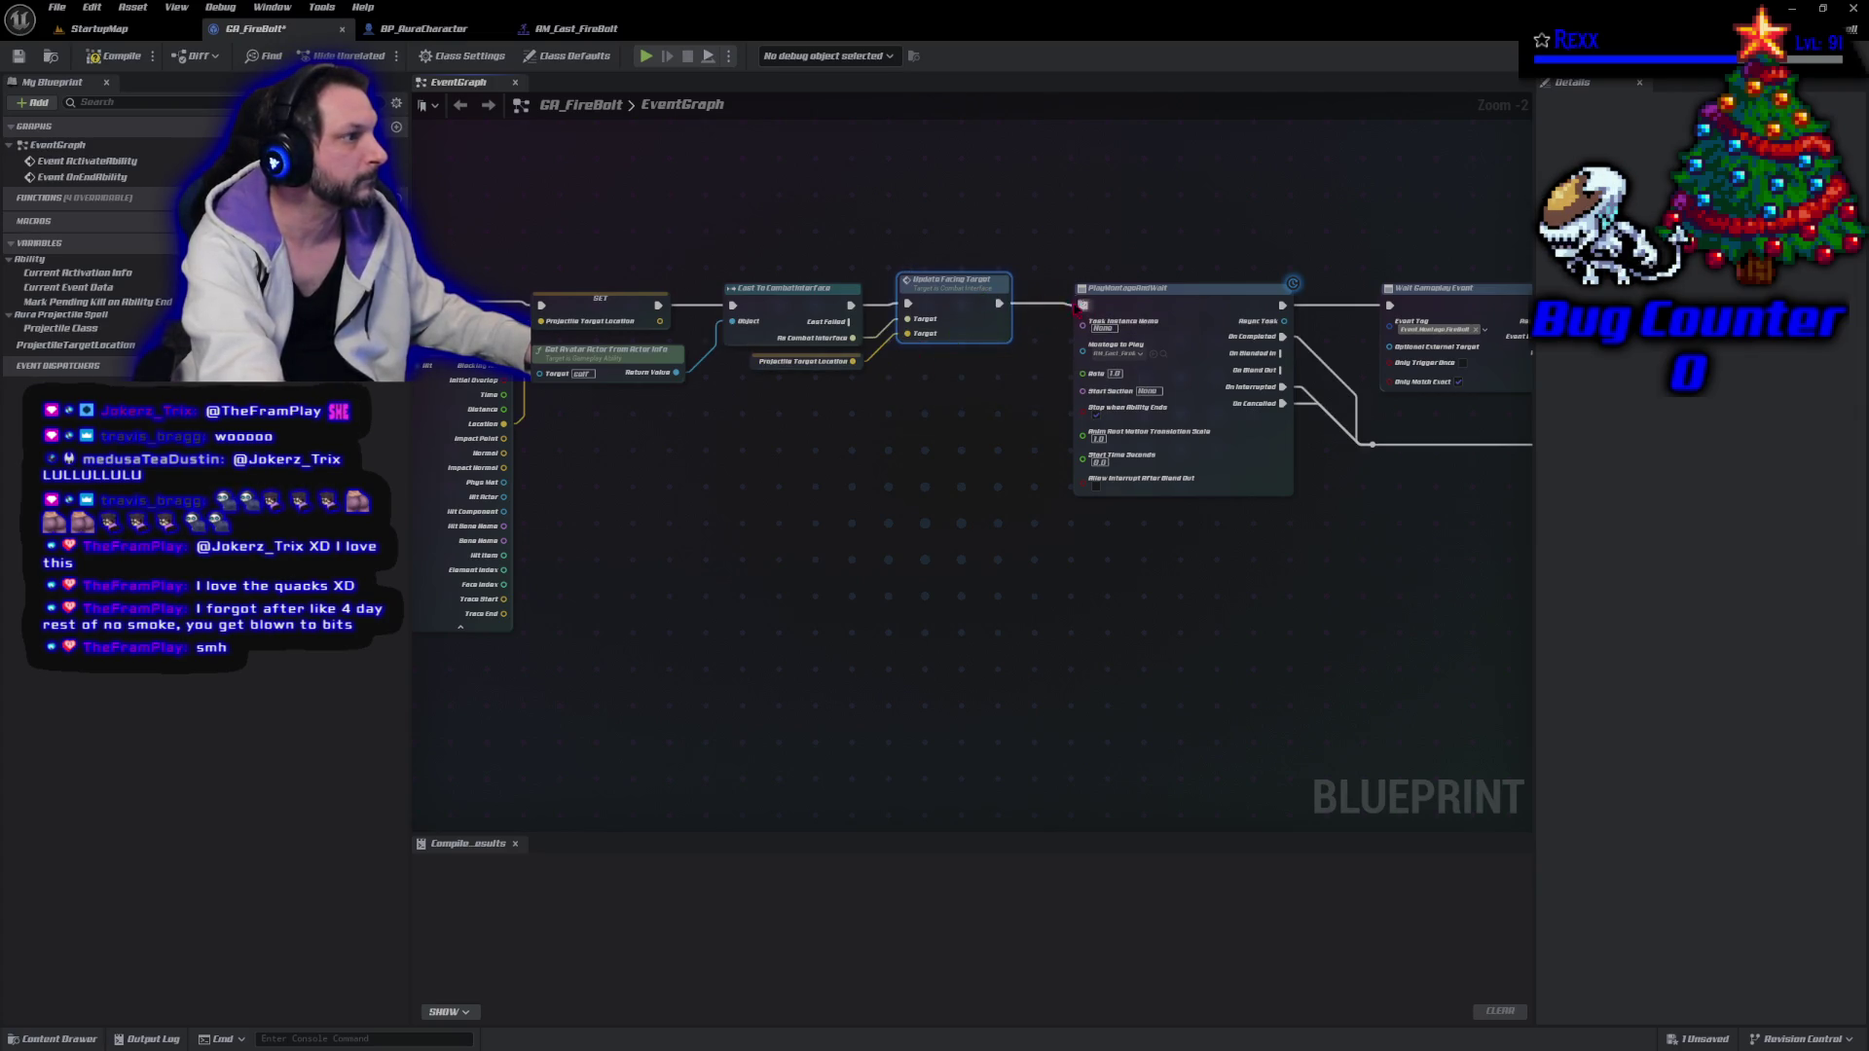
# Compile and save GA_FireBolt.
pyautogui.press('F7')
pyautogui.click(849, 610)
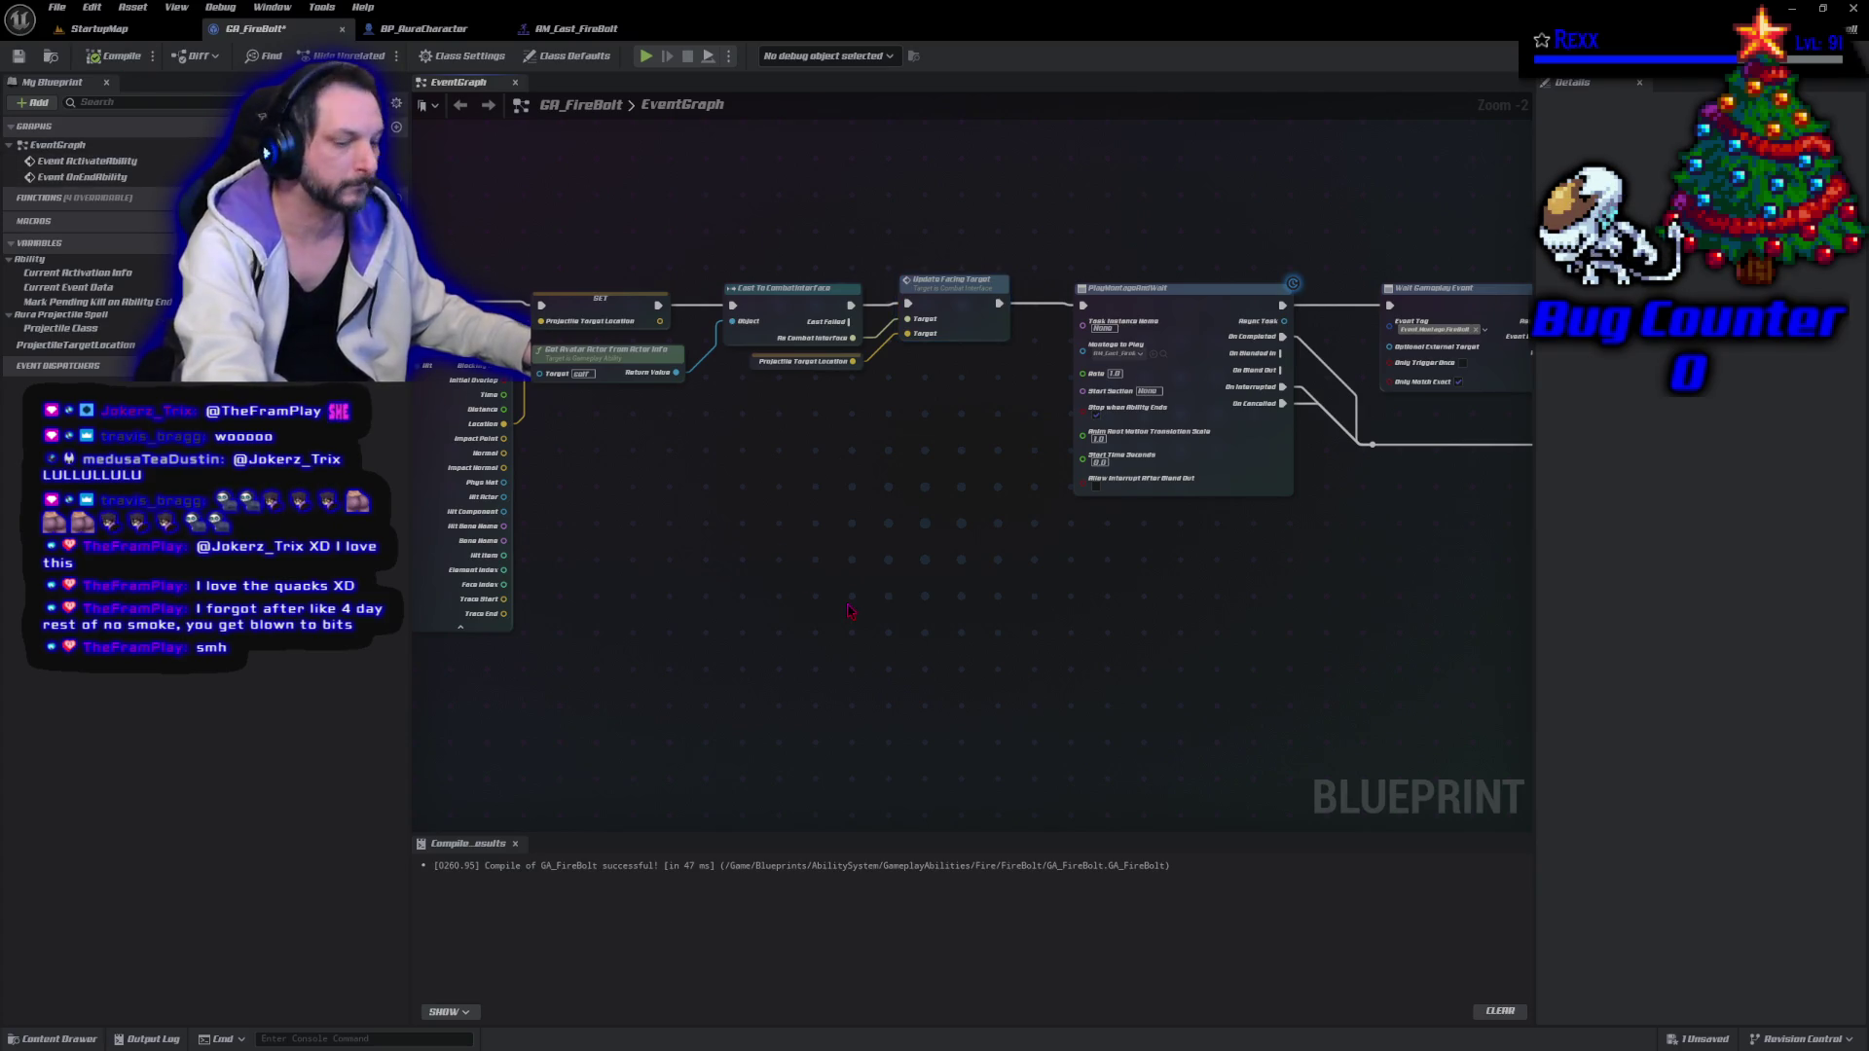
pyautogui.hotkey('ctrl', 's')
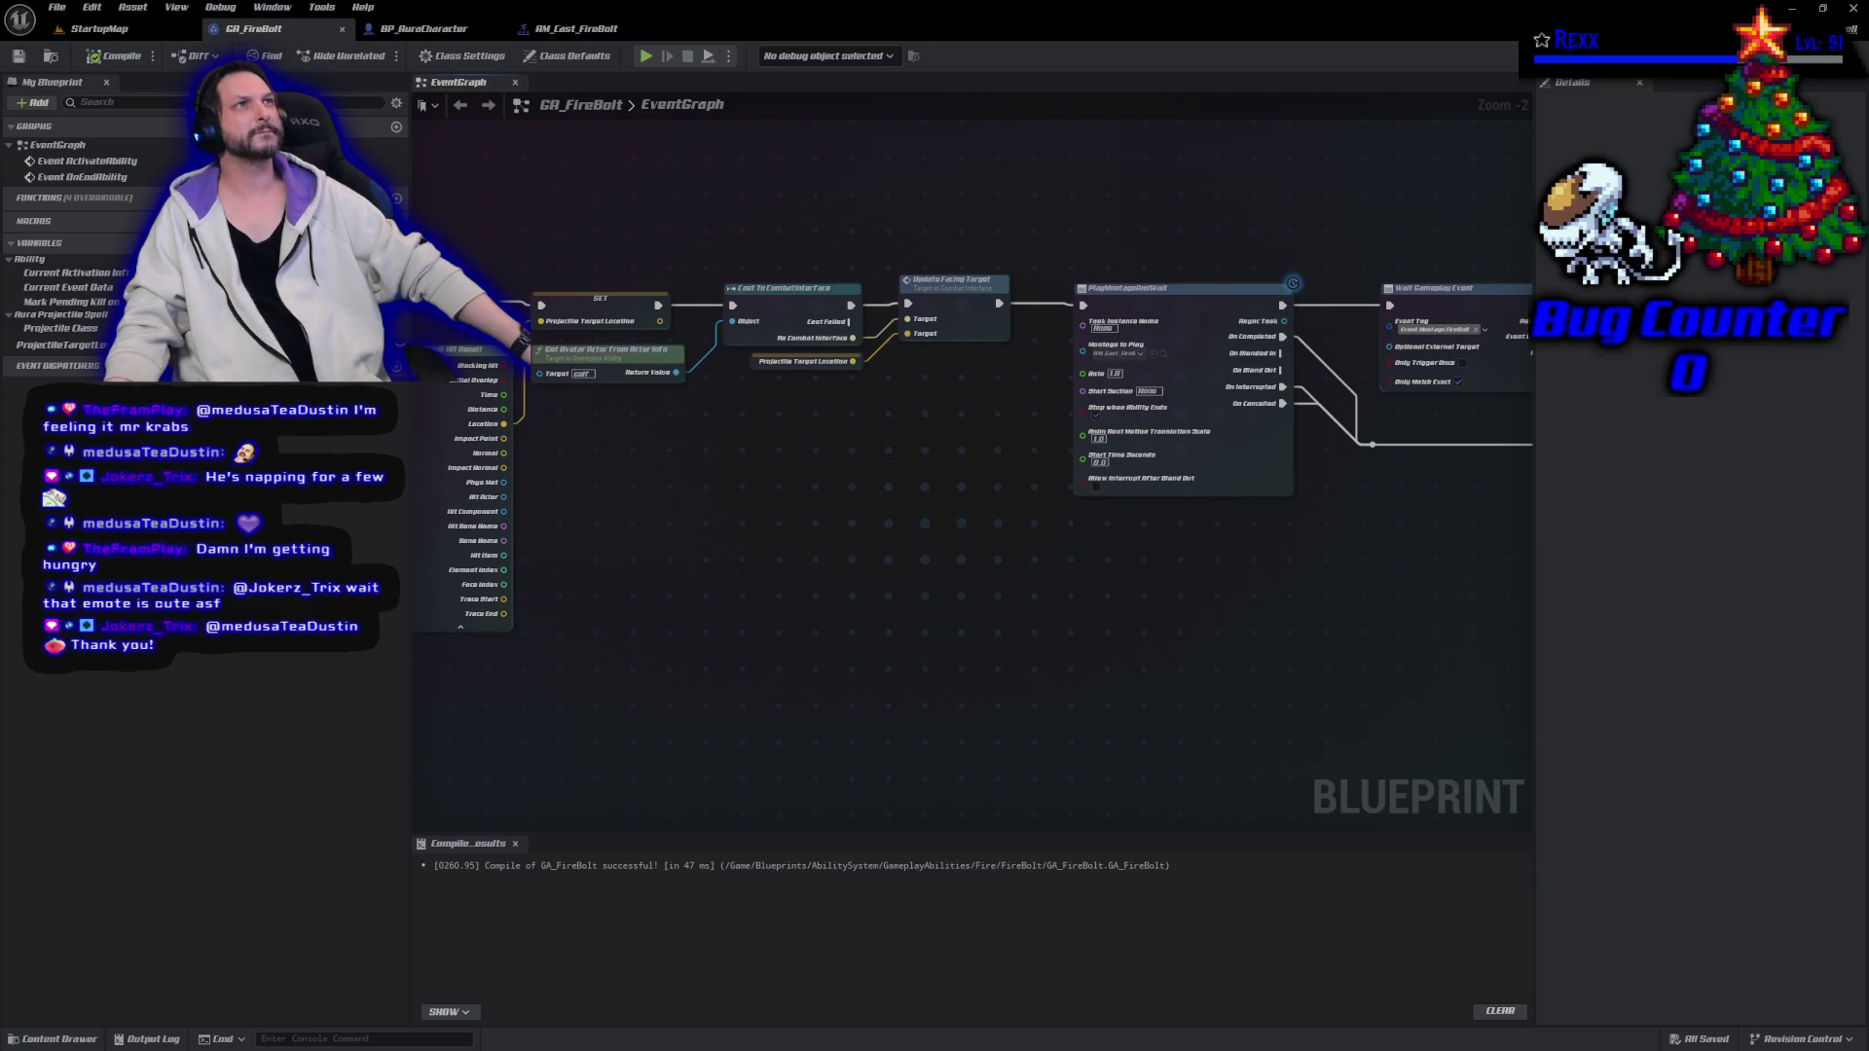
pyautogui.click(97, 29)
# Start Play-in-Editor and fire bolts in several directions and at both goblins.
pyautogui.hotkey('alt', 'p')
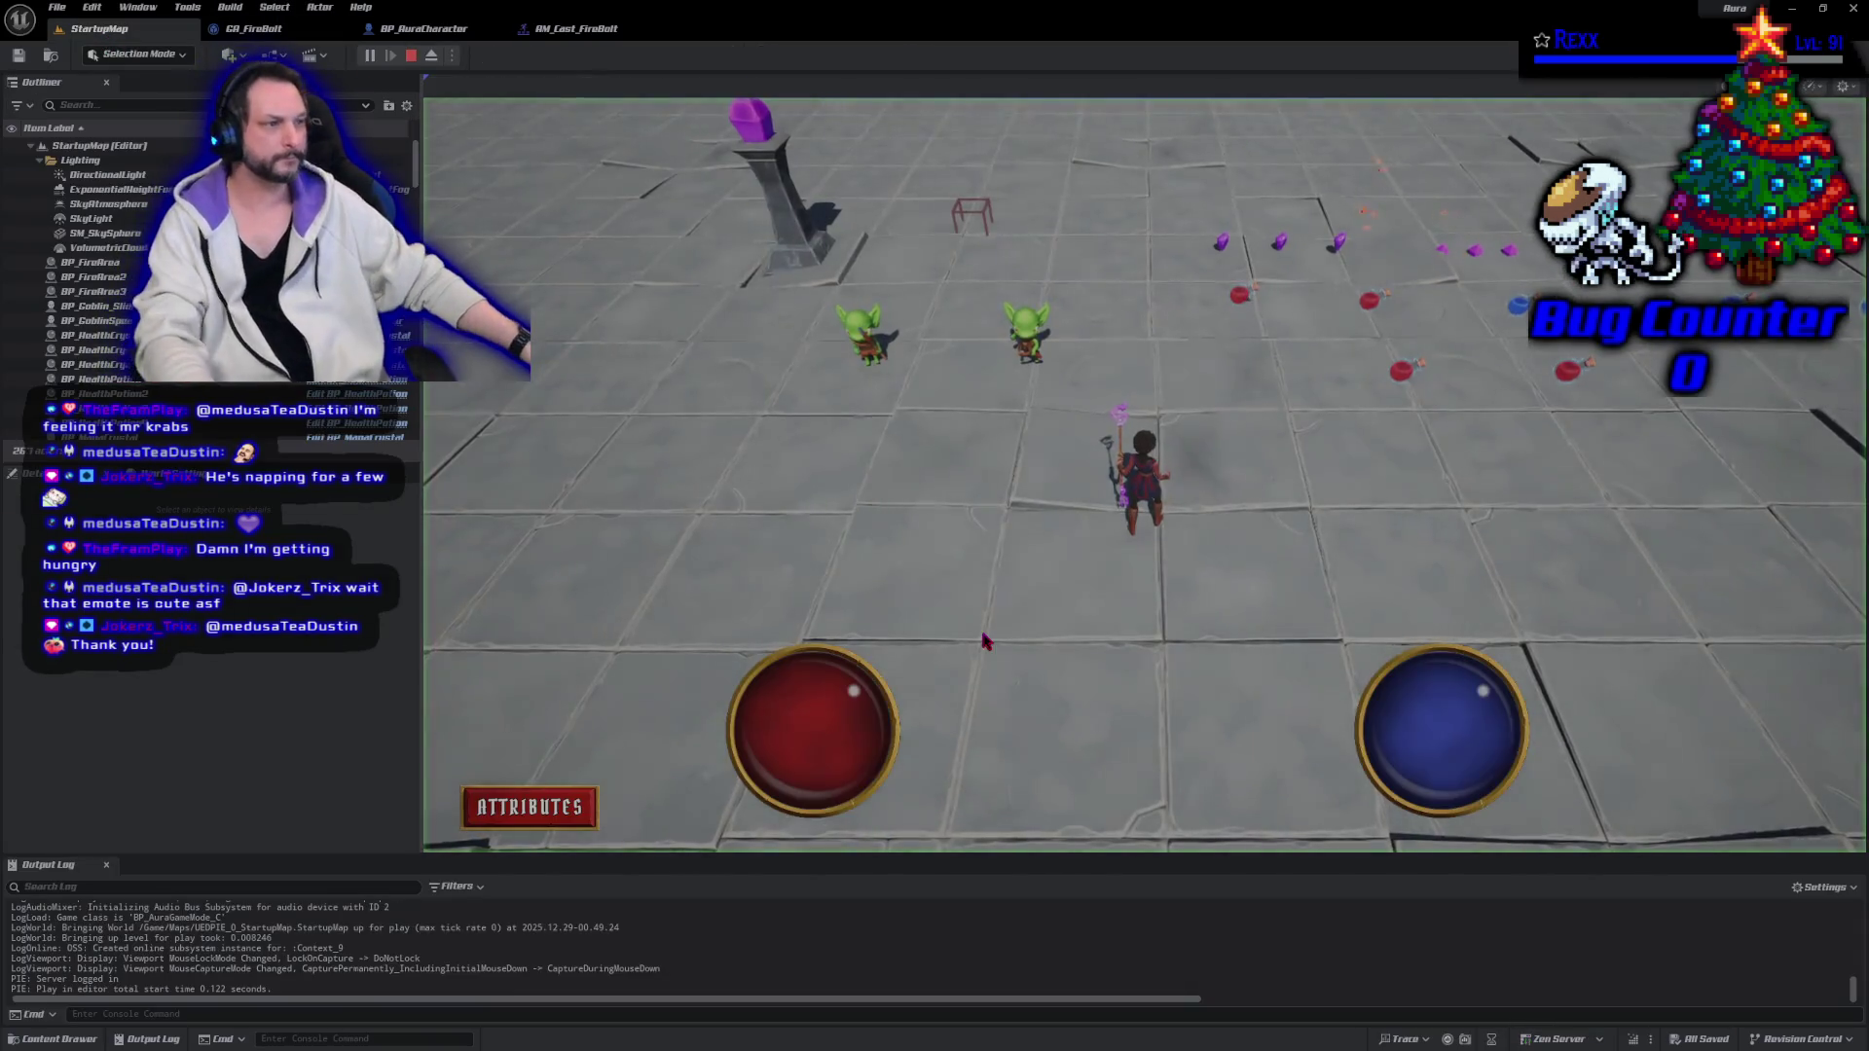
pyautogui.click(826, 501)
pyautogui.click(1255, 276)
pyautogui.click(740, 418)
pyautogui.click(1197, 681)
pyautogui.click(1460, 311)
pyautogui.click(778, 574)
pyautogui.click(1617, 355)
pyautogui.click(864, 335)
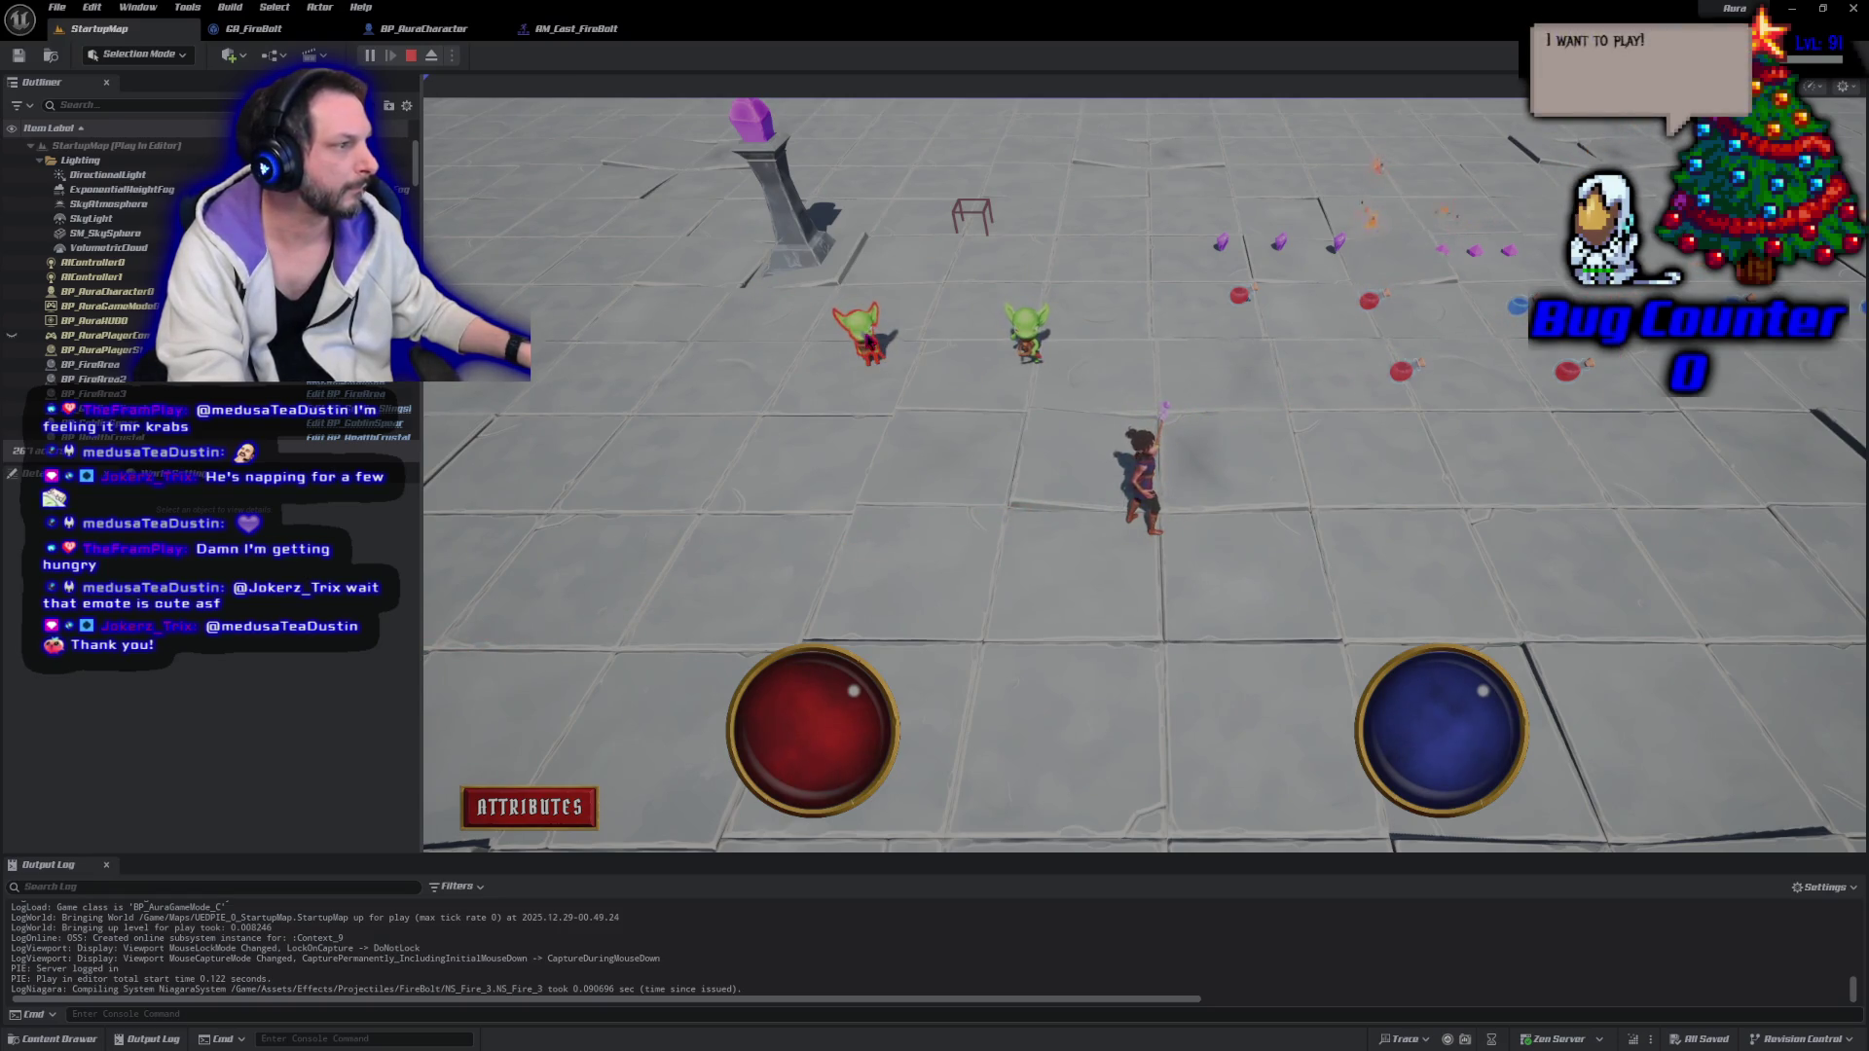
pyautogui.click(1039, 343)
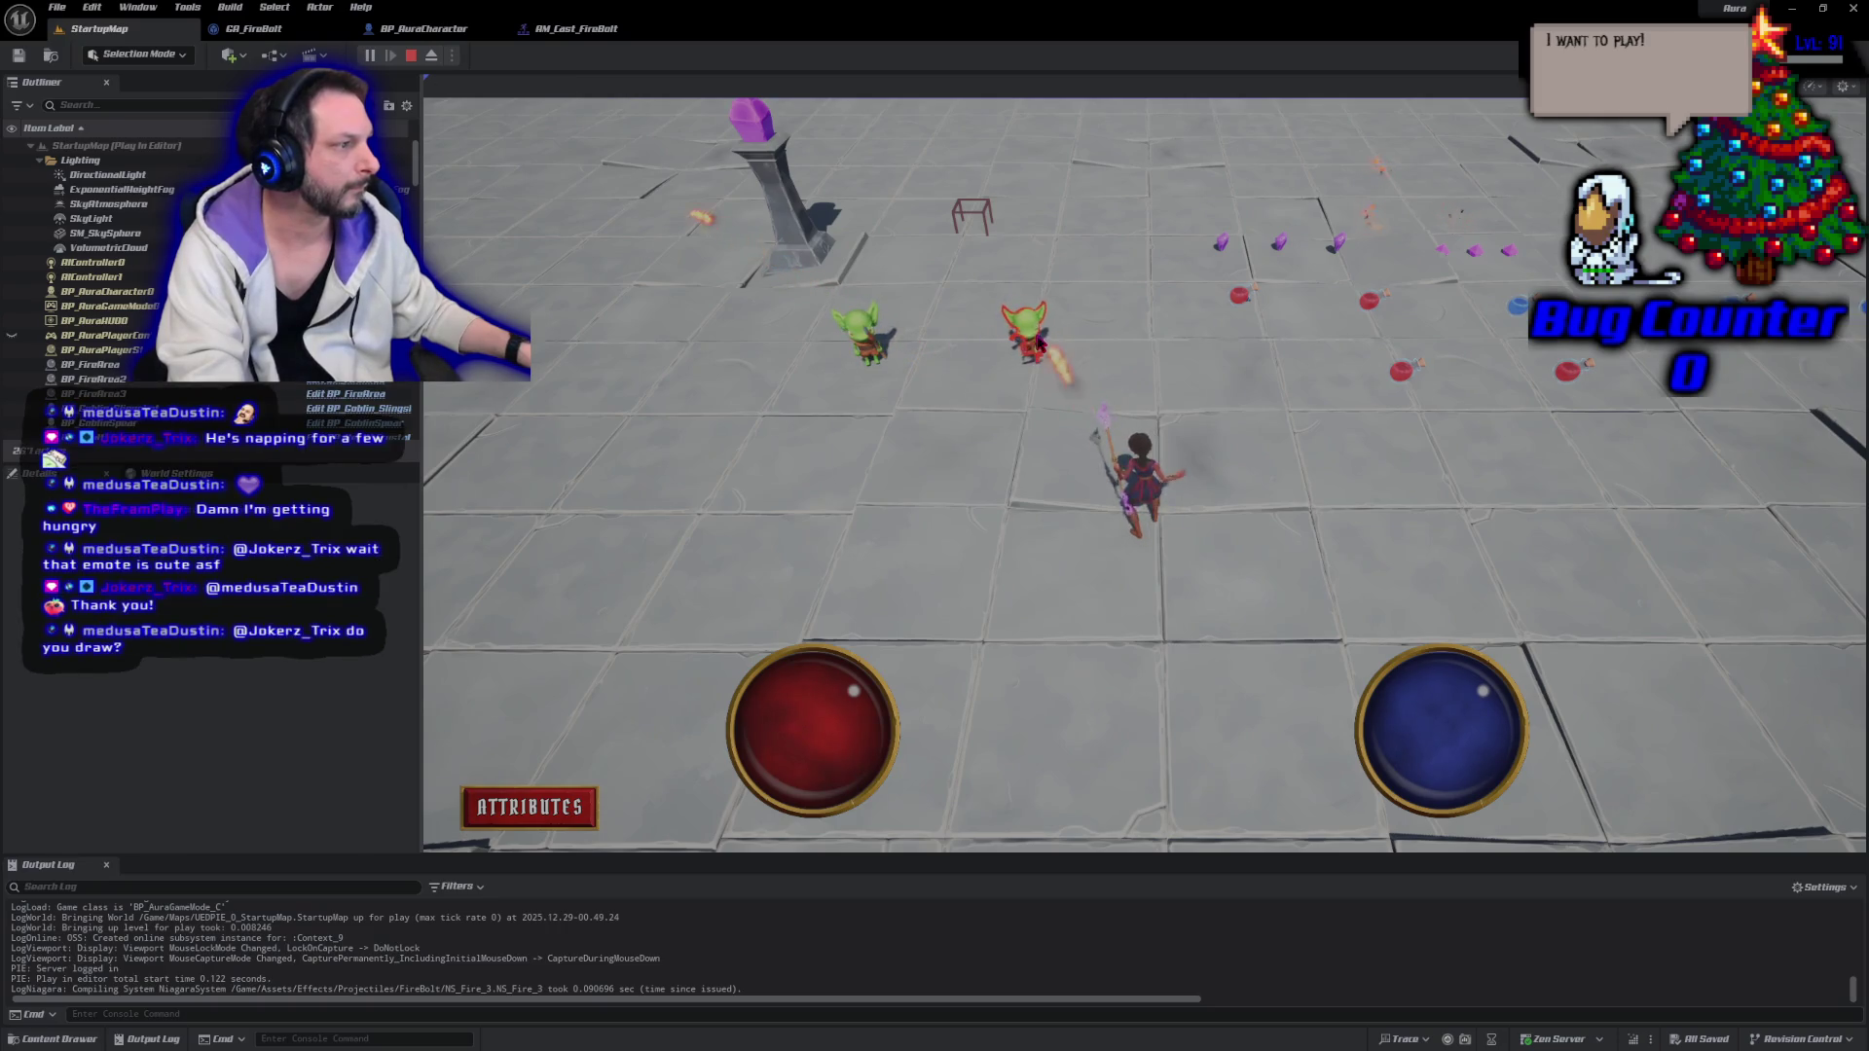
pyautogui.click(1316, 745)
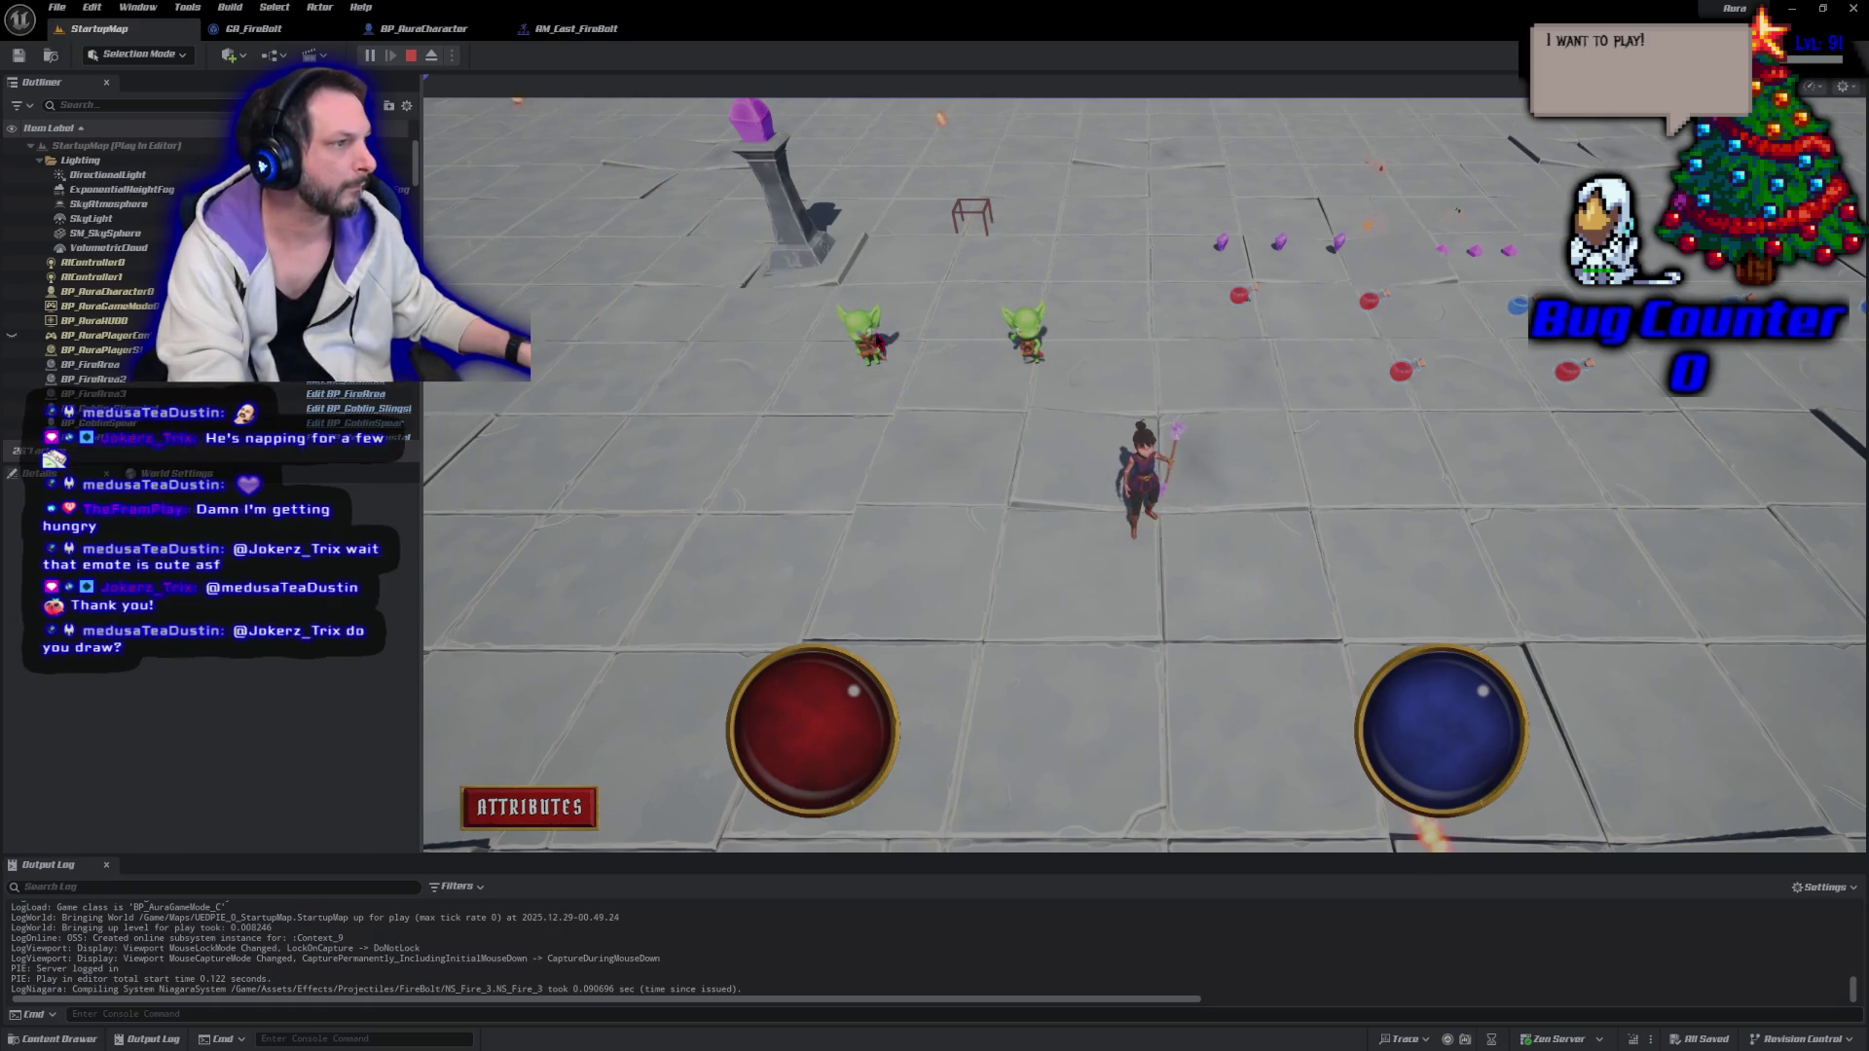
pyautogui.click(864, 332)
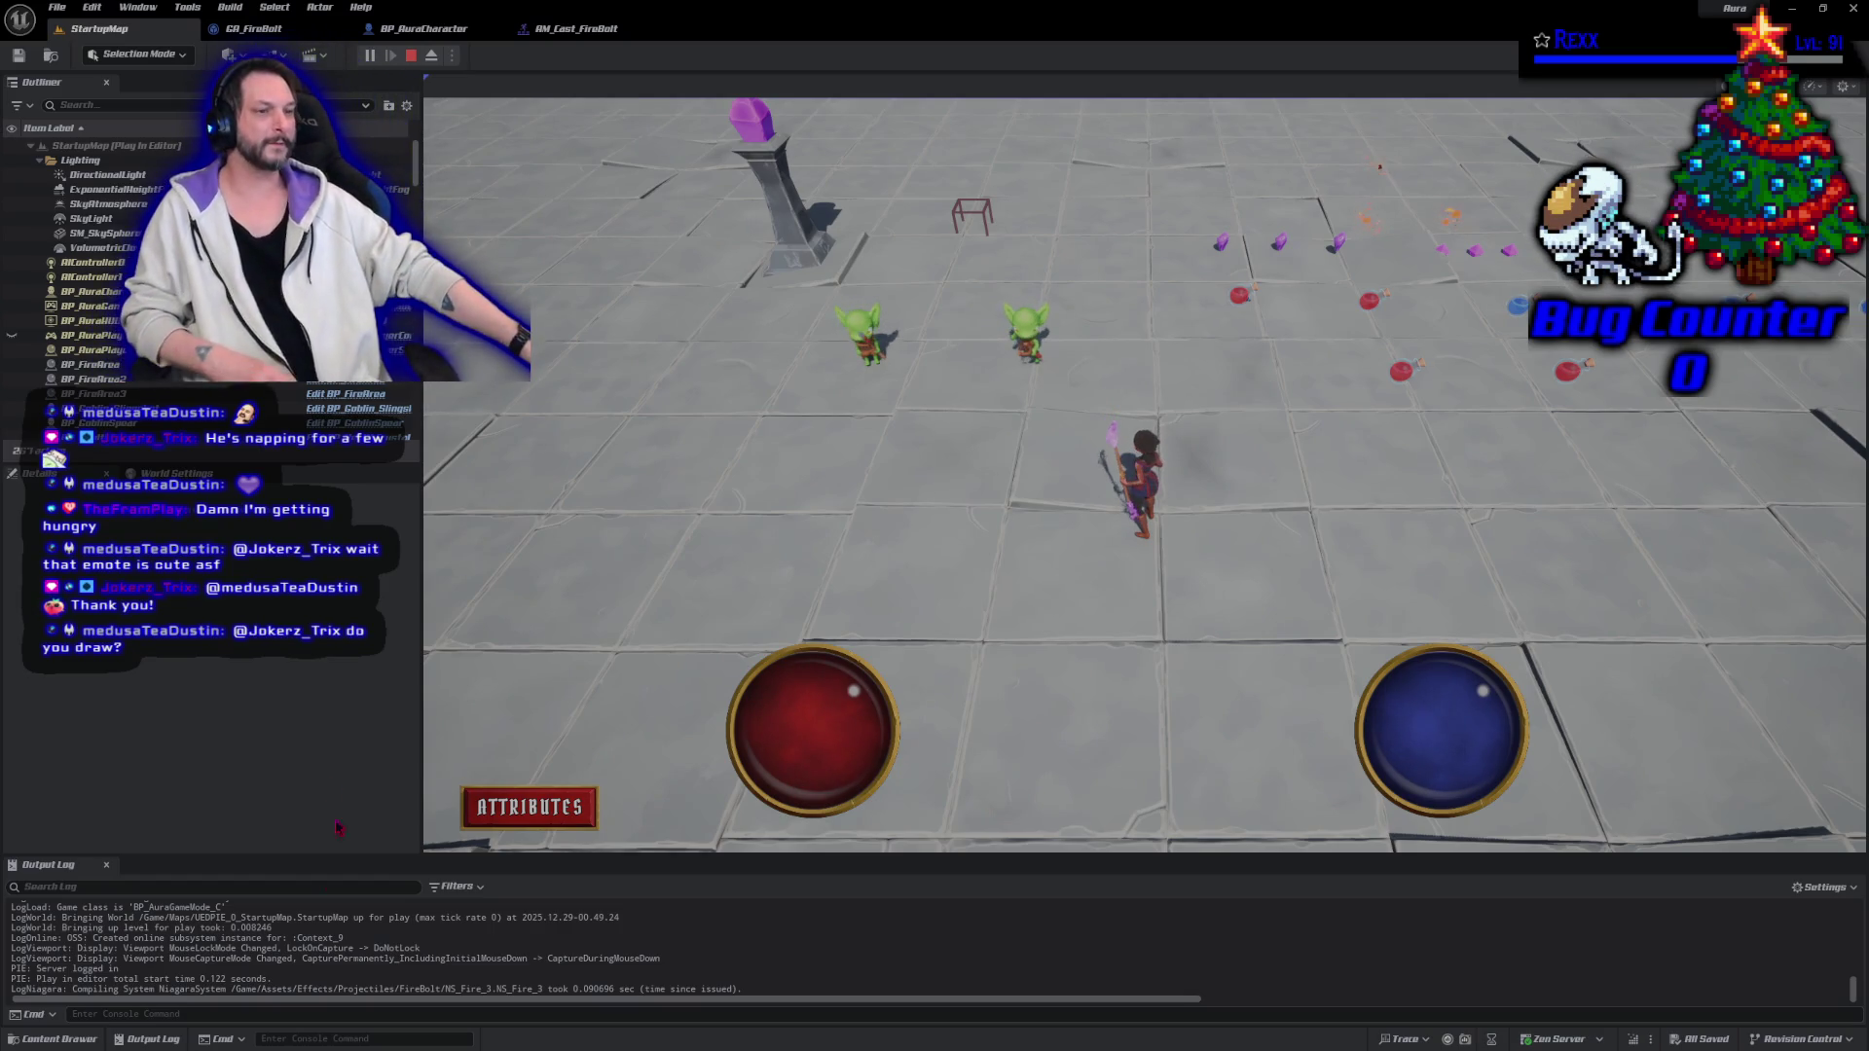
pyautogui.click(1026, 346)
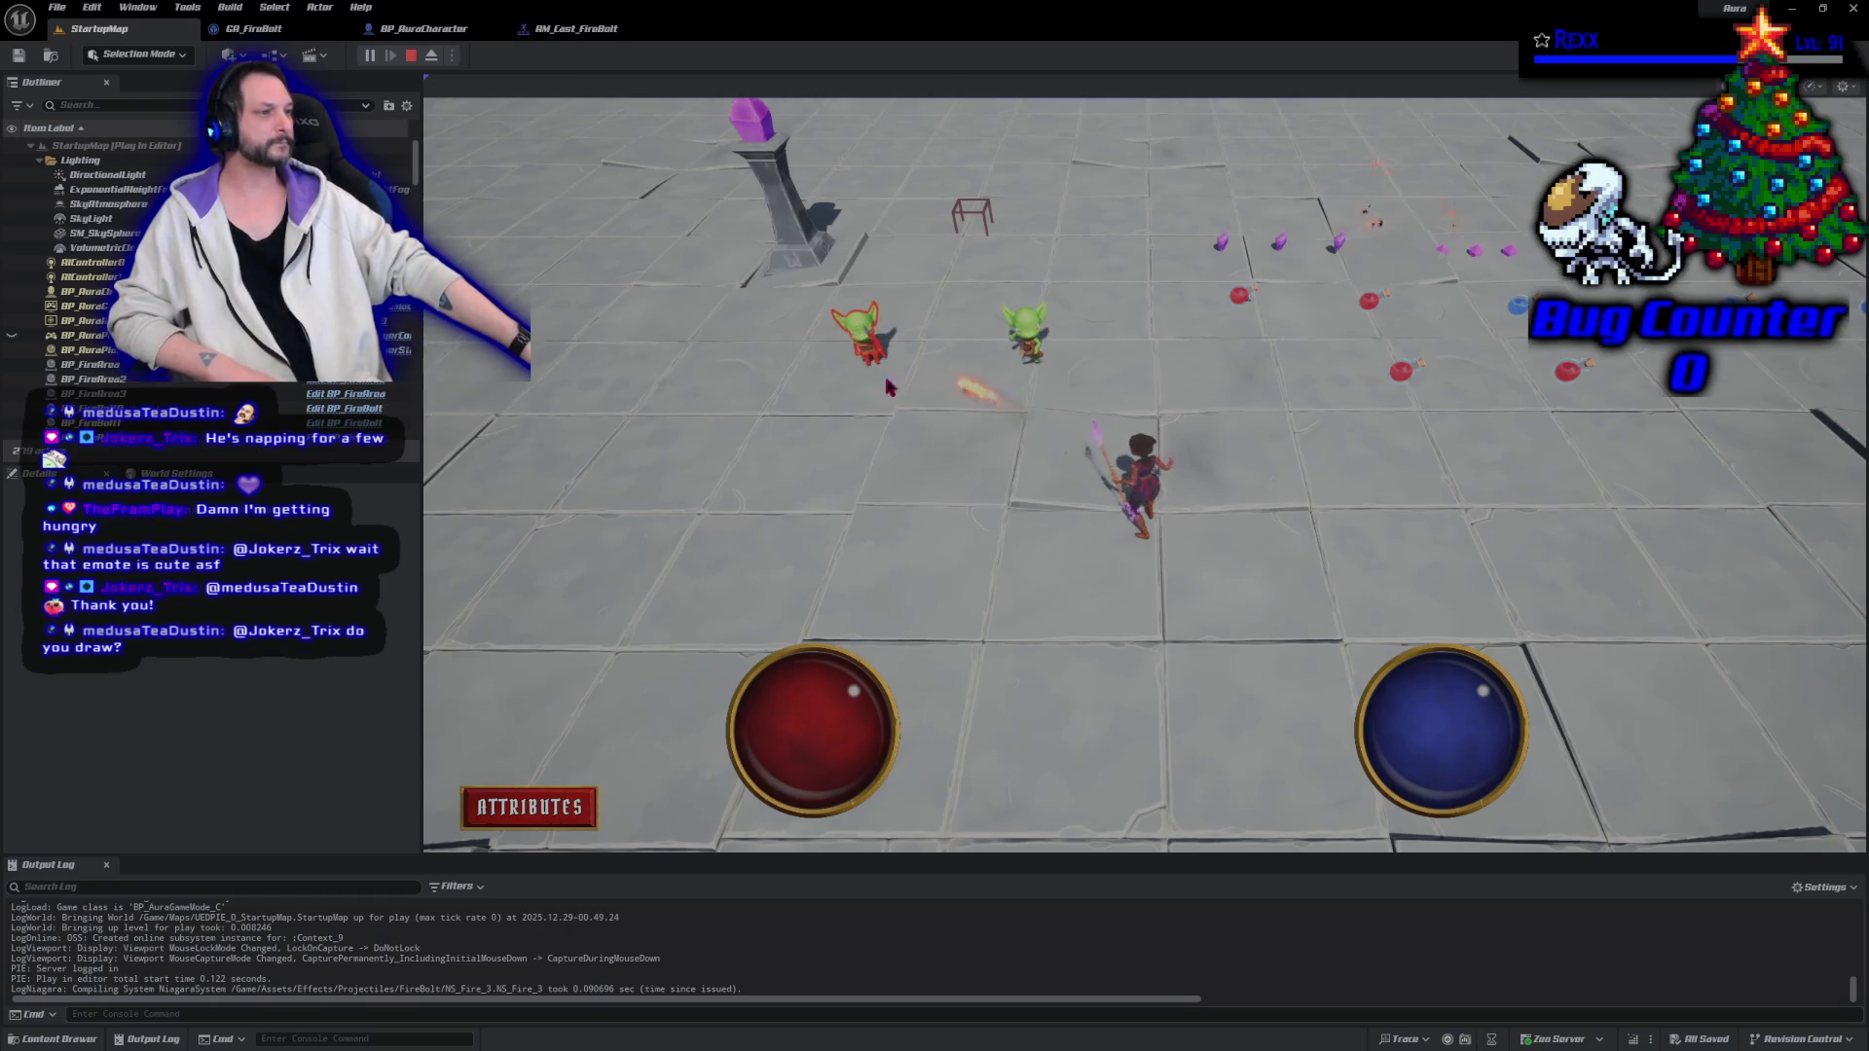
pyautogui.click(1032, 351)
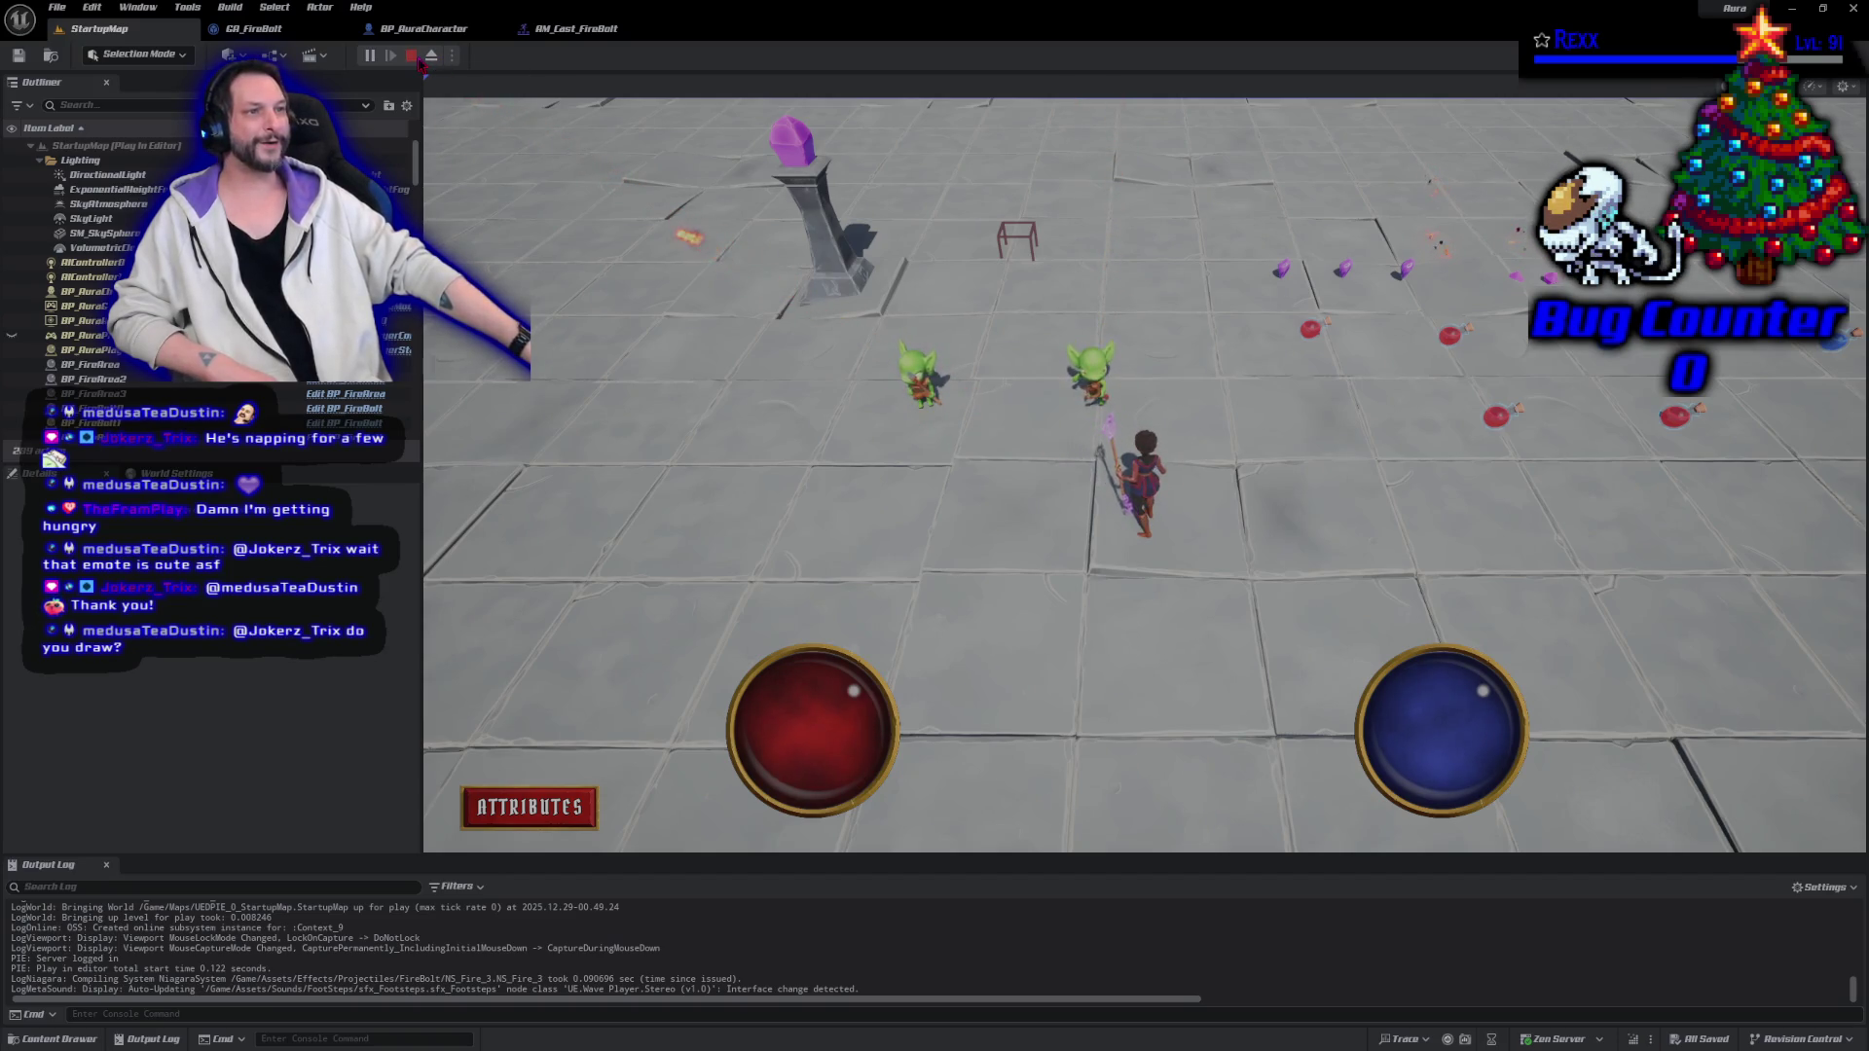
# Stop the play session and select each of the two goblins in the viewport.
pyautogui.click(412, 56)
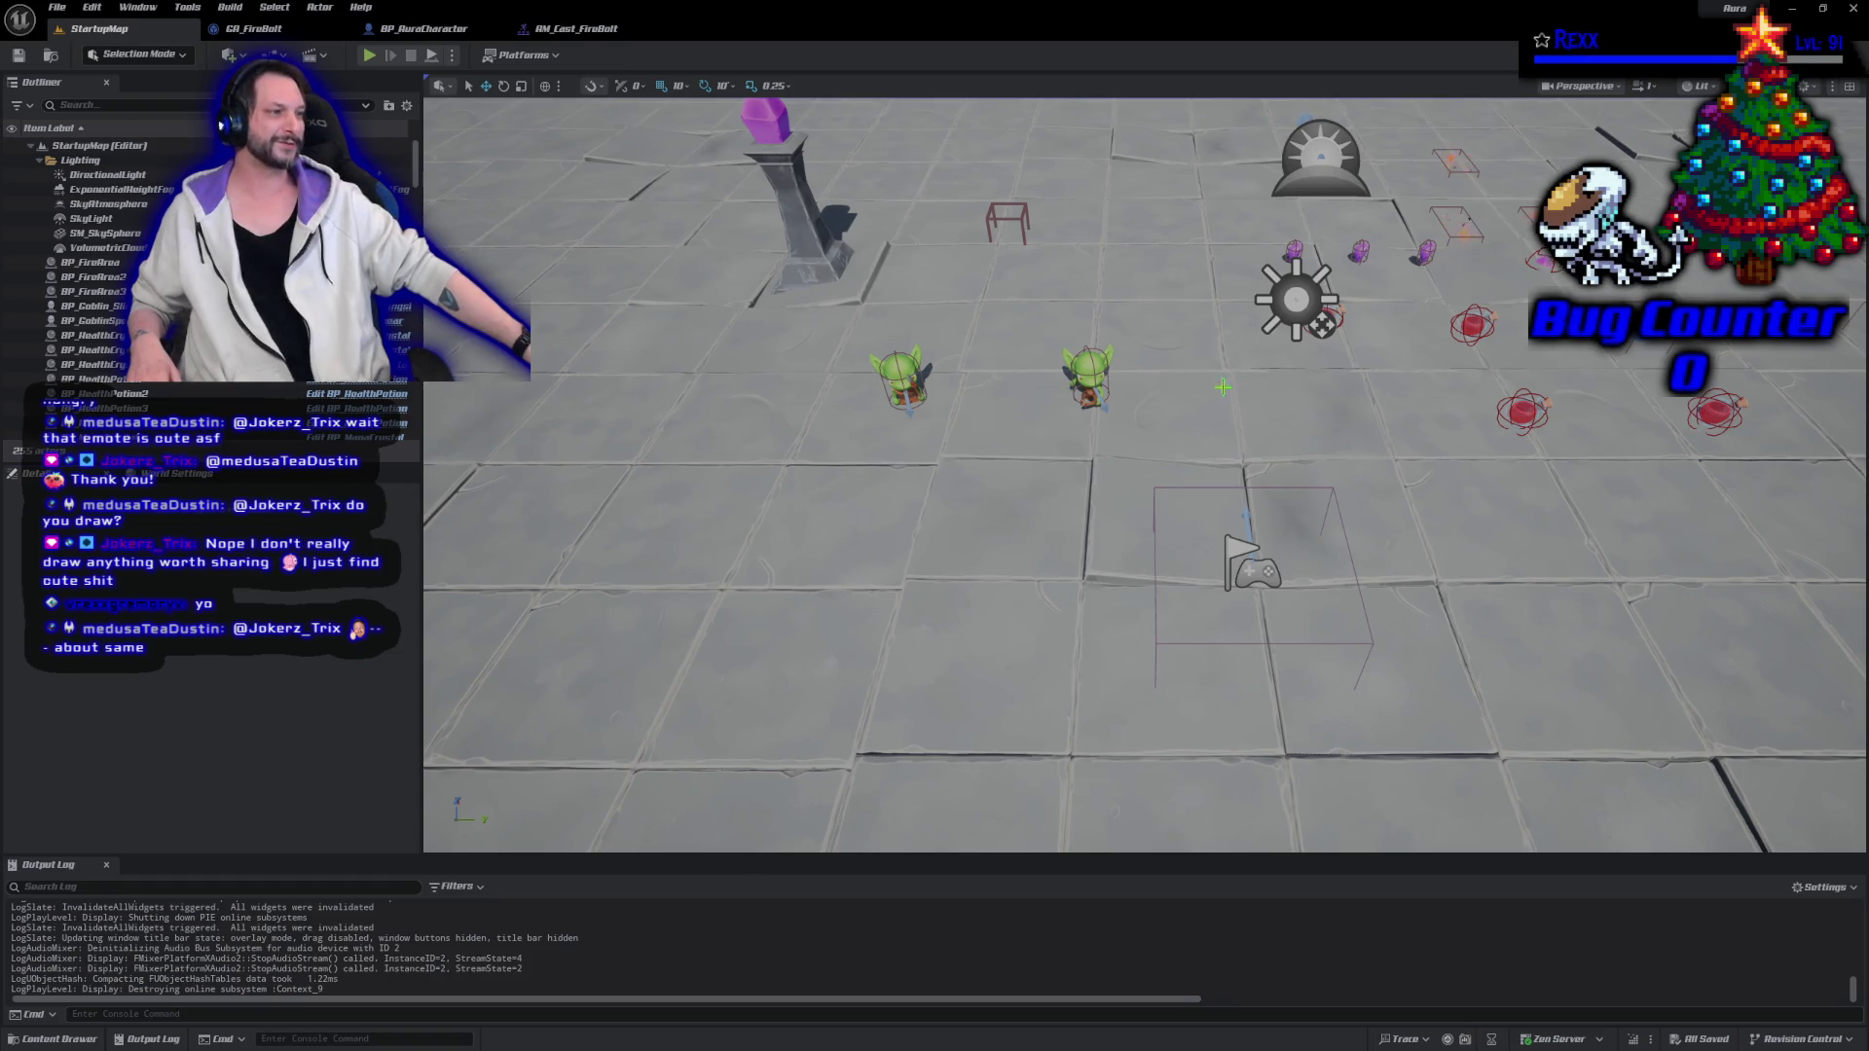
pyautogui.click(1086, 362)
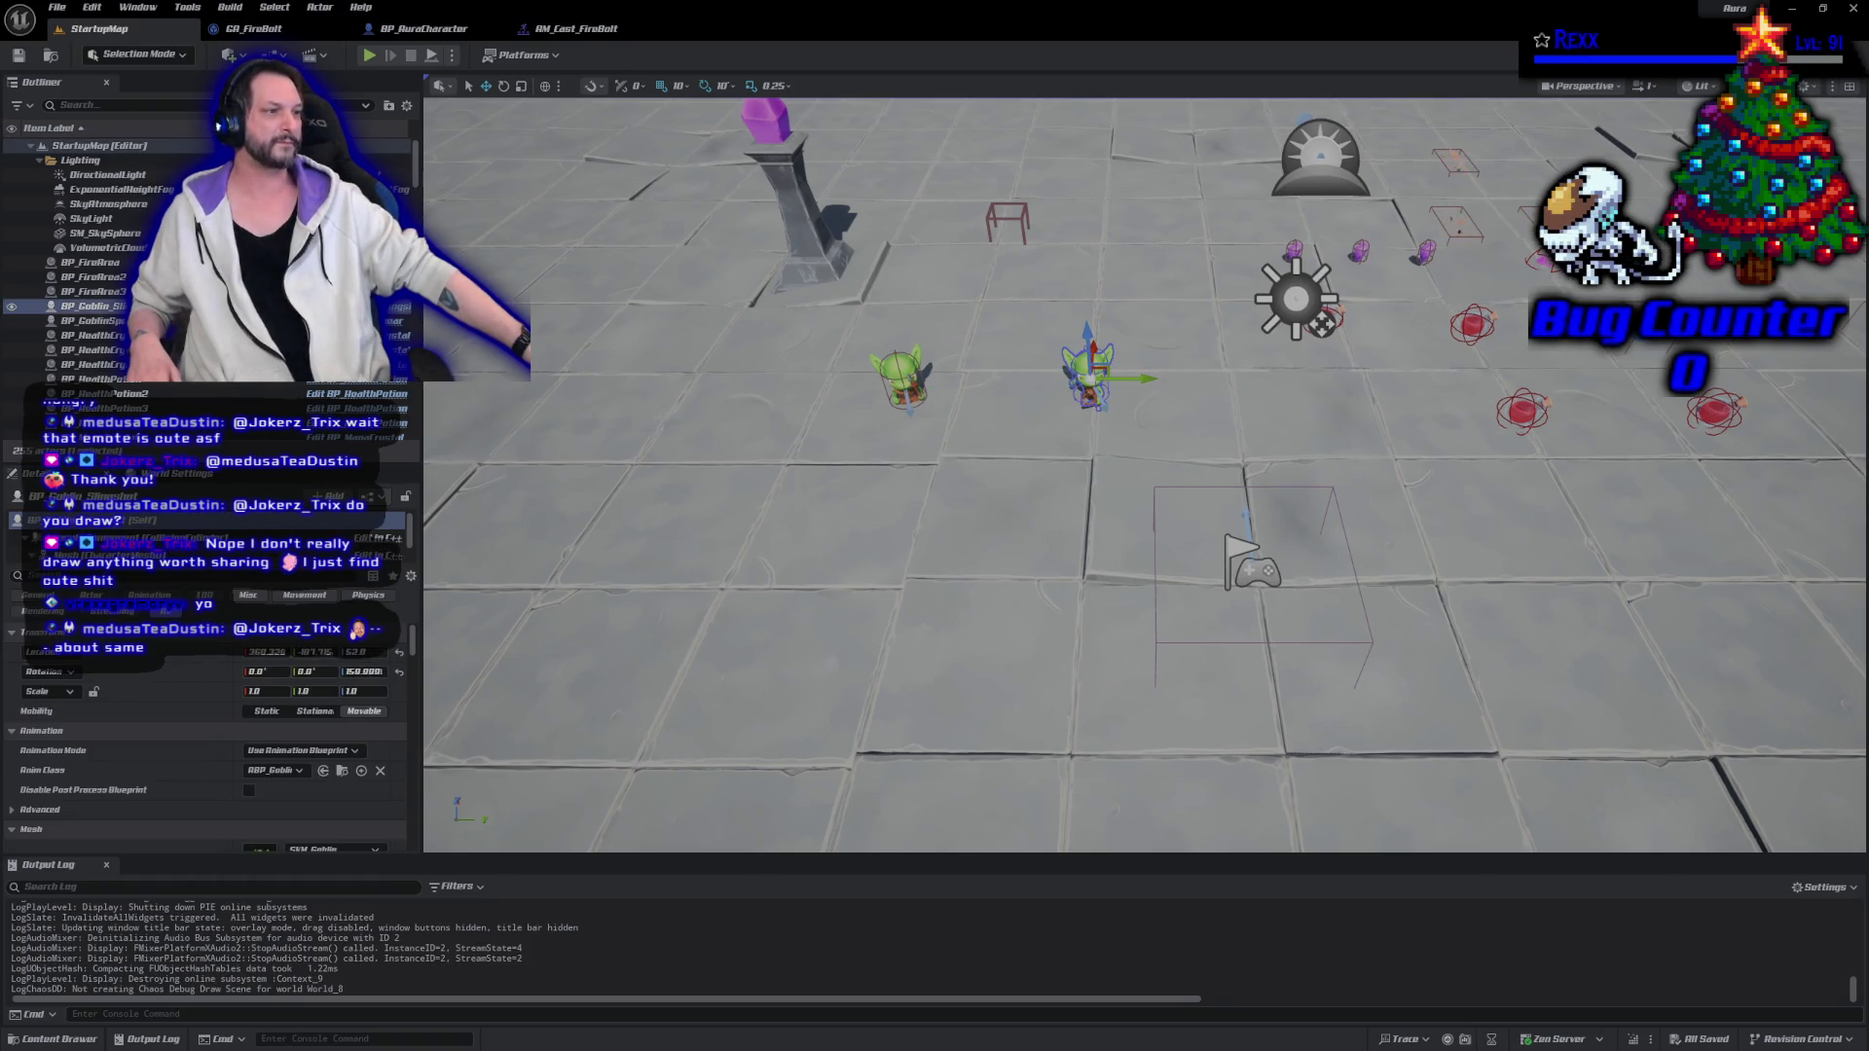
pyautogui.click(903, 379)
pyautogui.click(1087, 364)
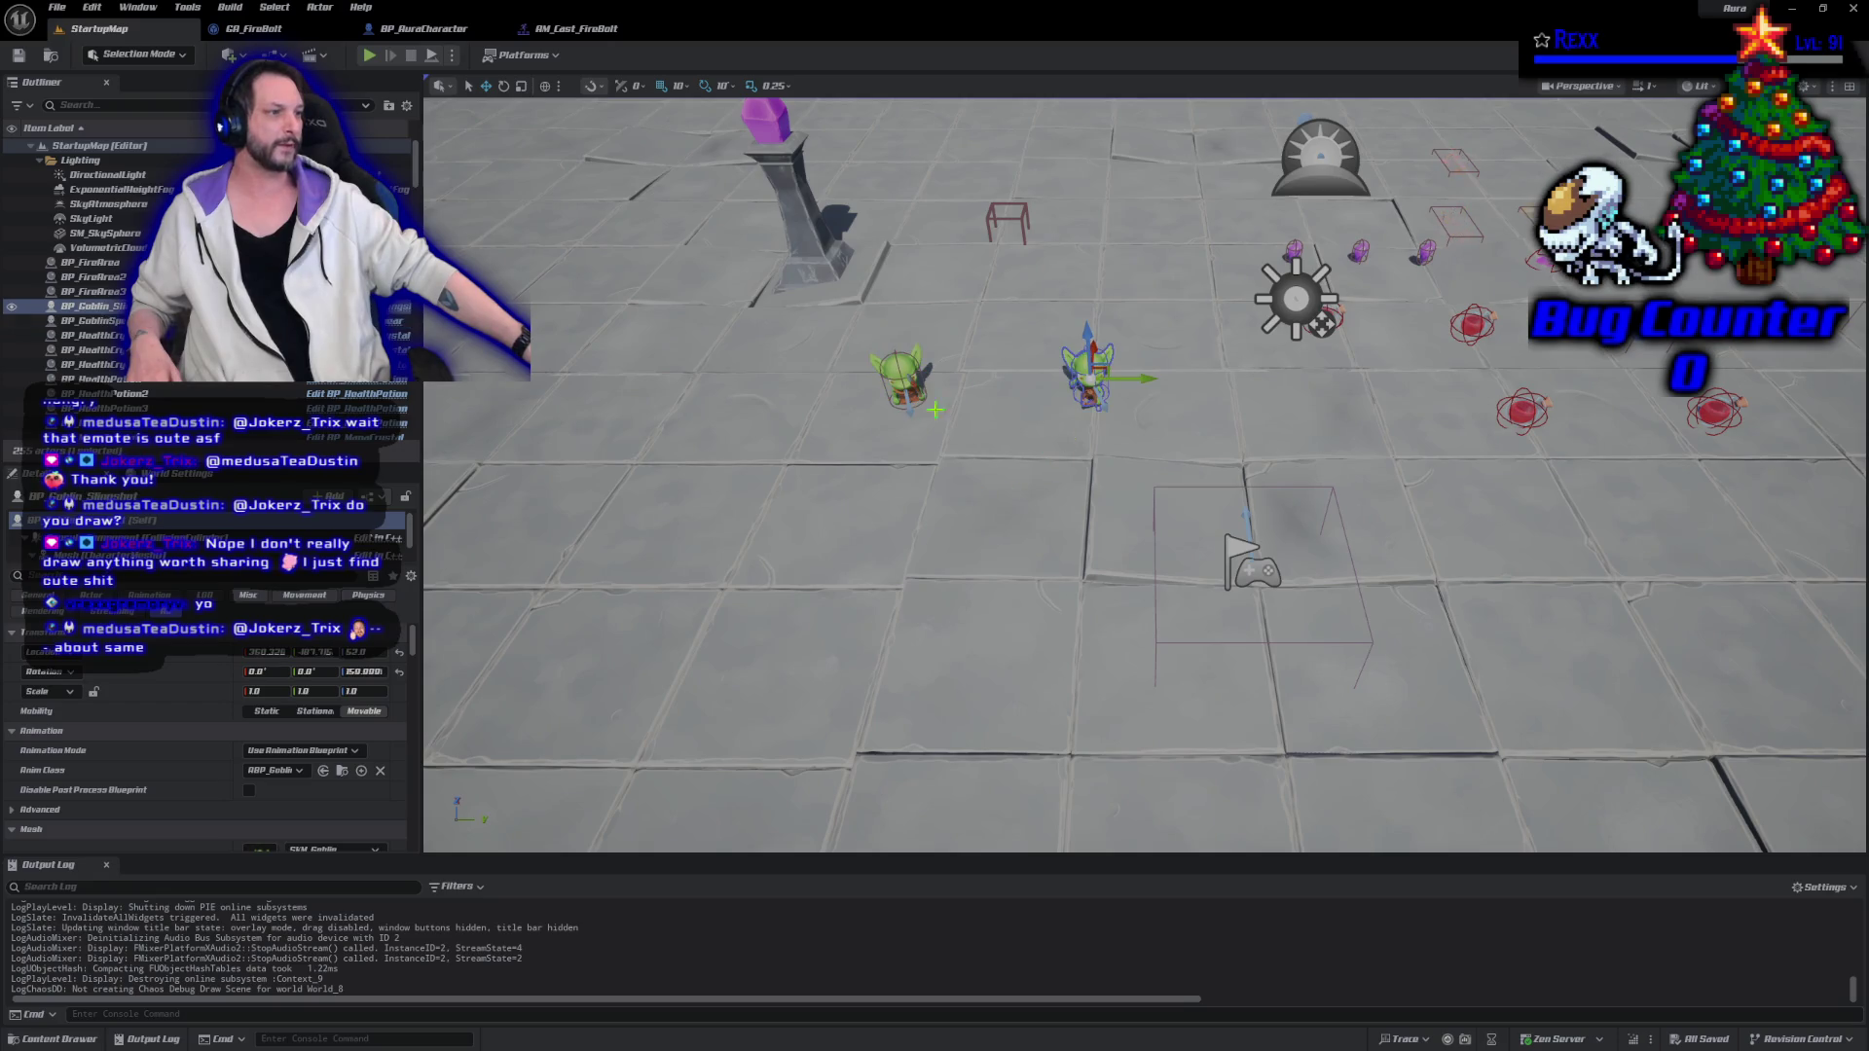
pyautogui.click(886, 413)
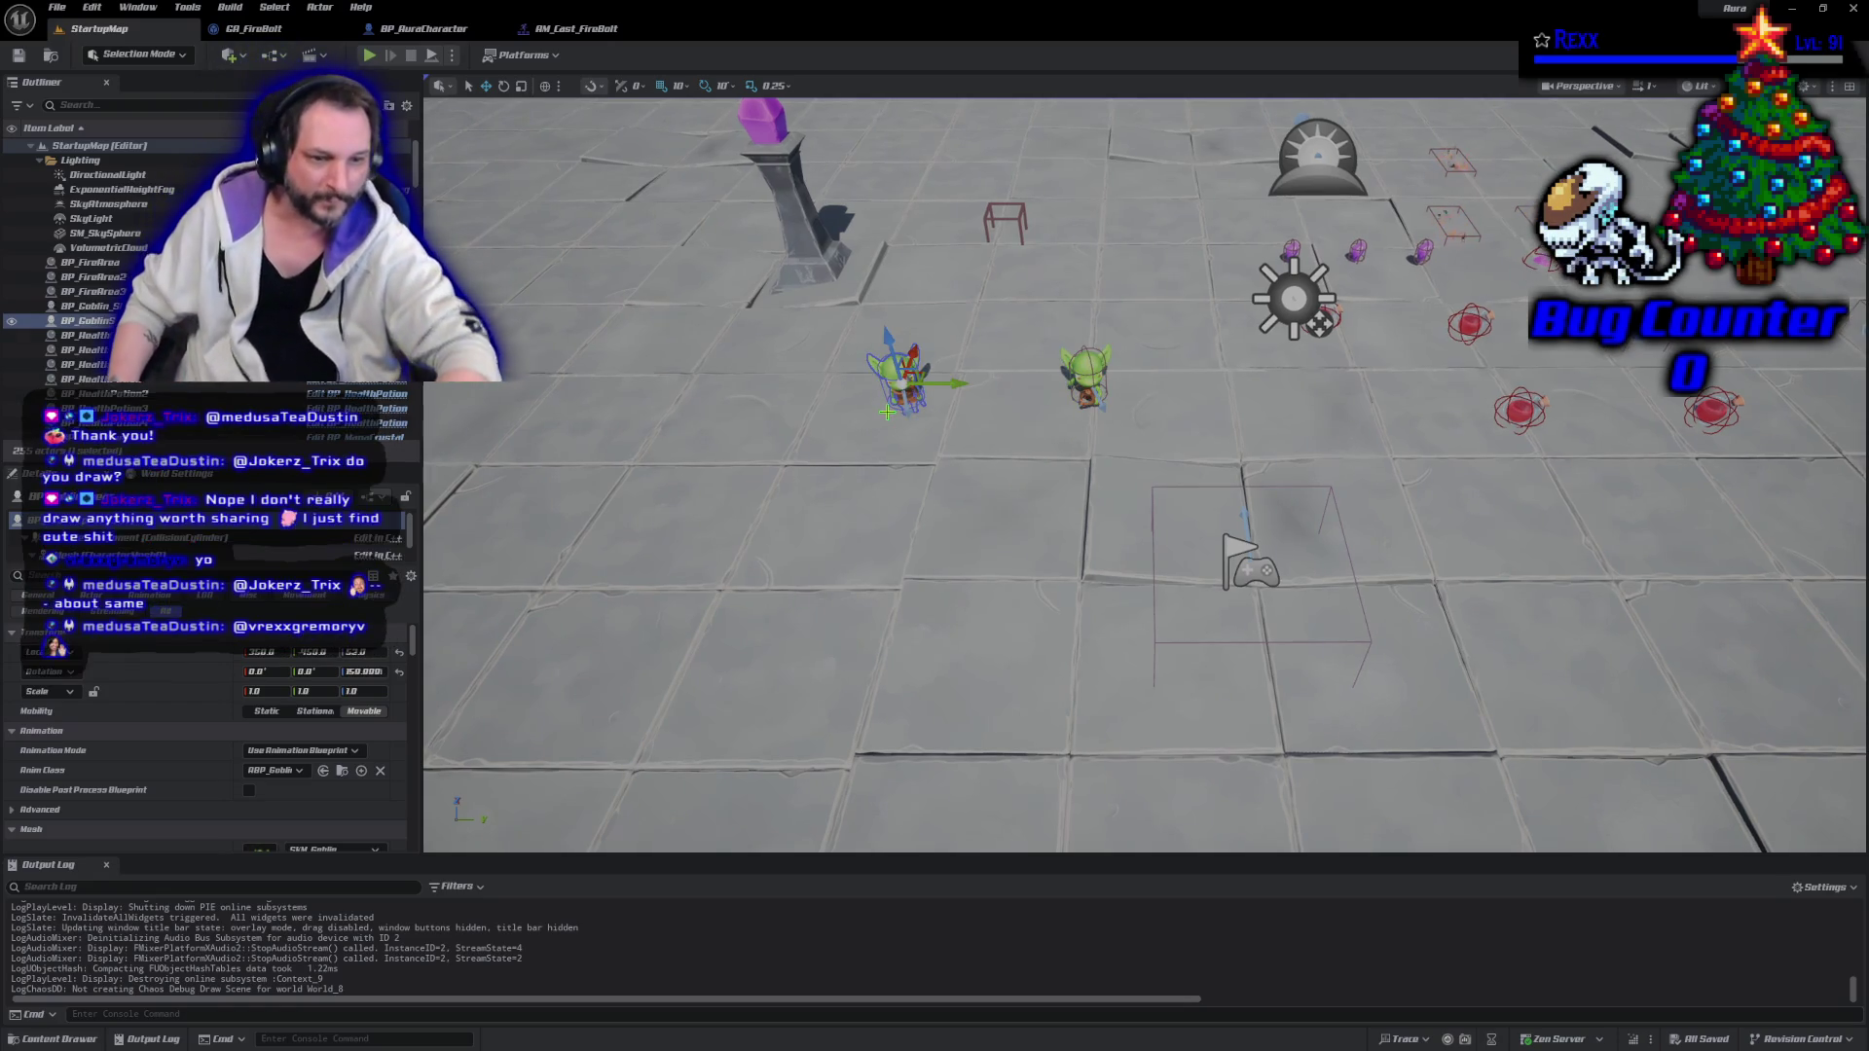
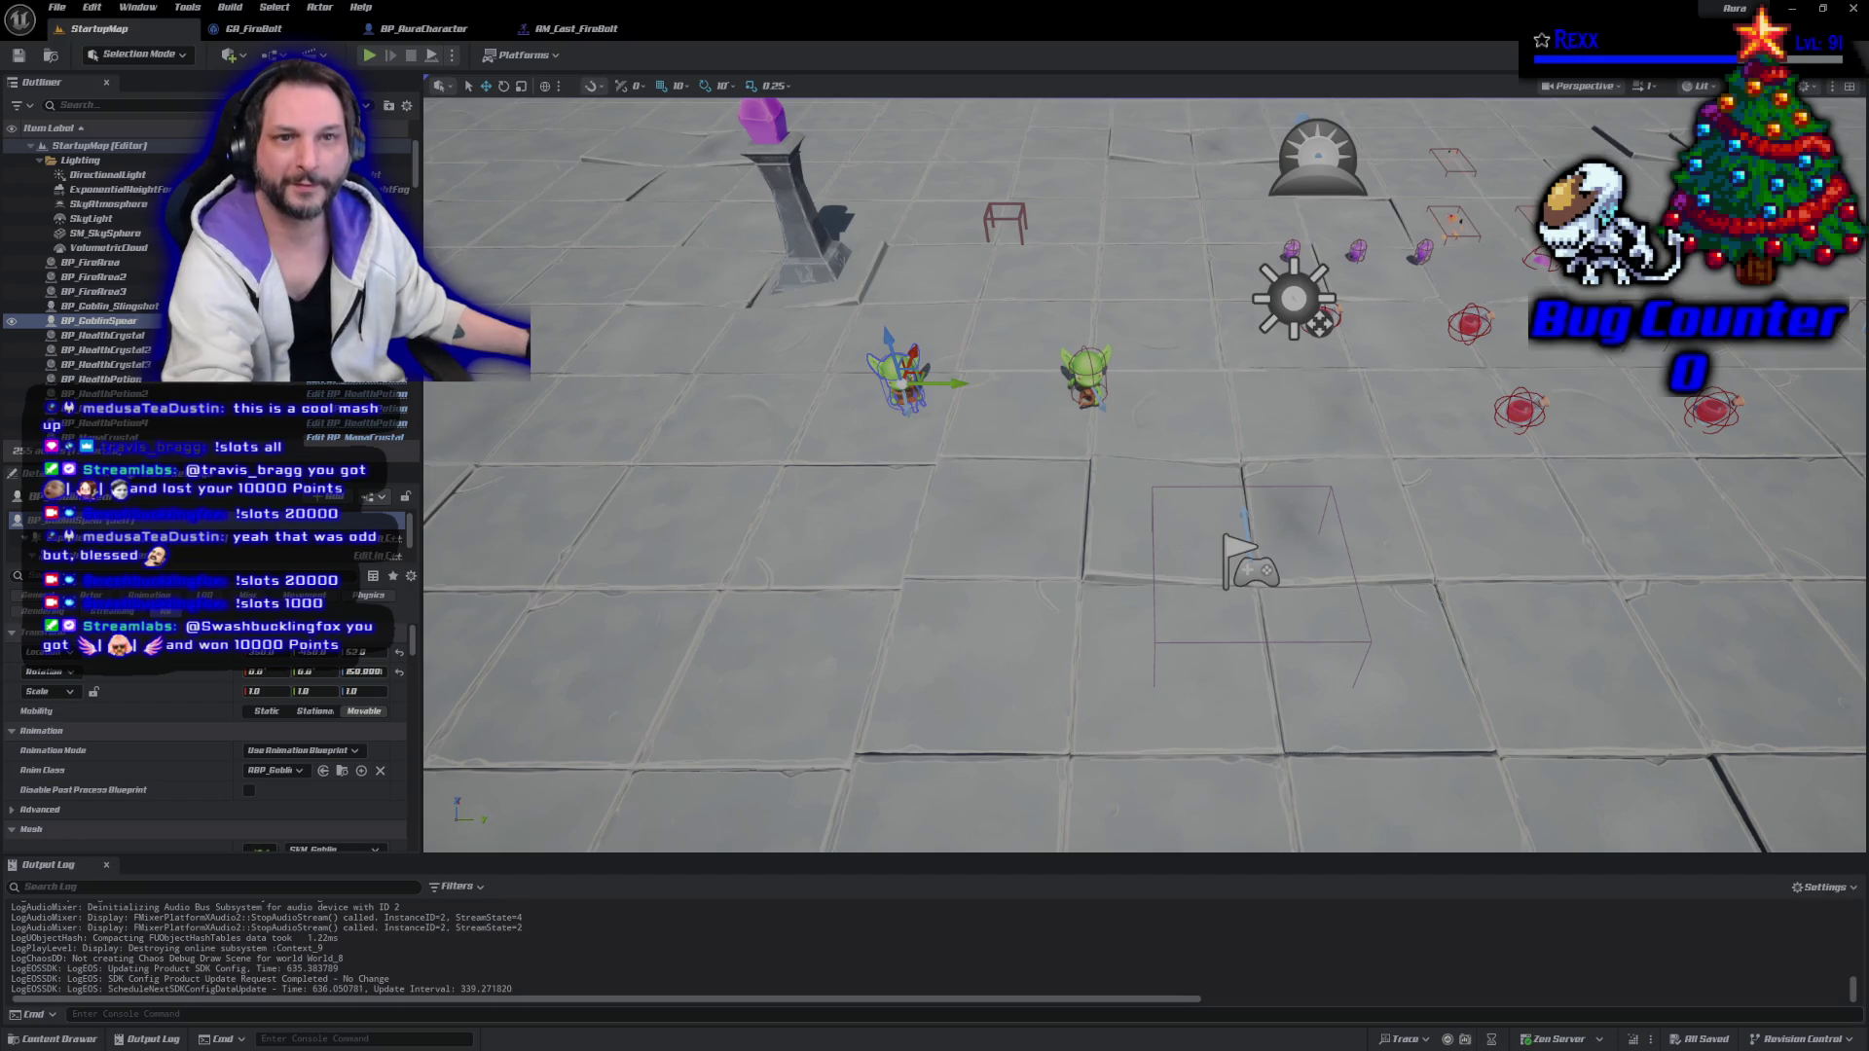
# Bring up the StreamElements request queue and expand 'The Purity of the Cards' into the full player.
pyautogui.hotkey('alt', 'Tab')
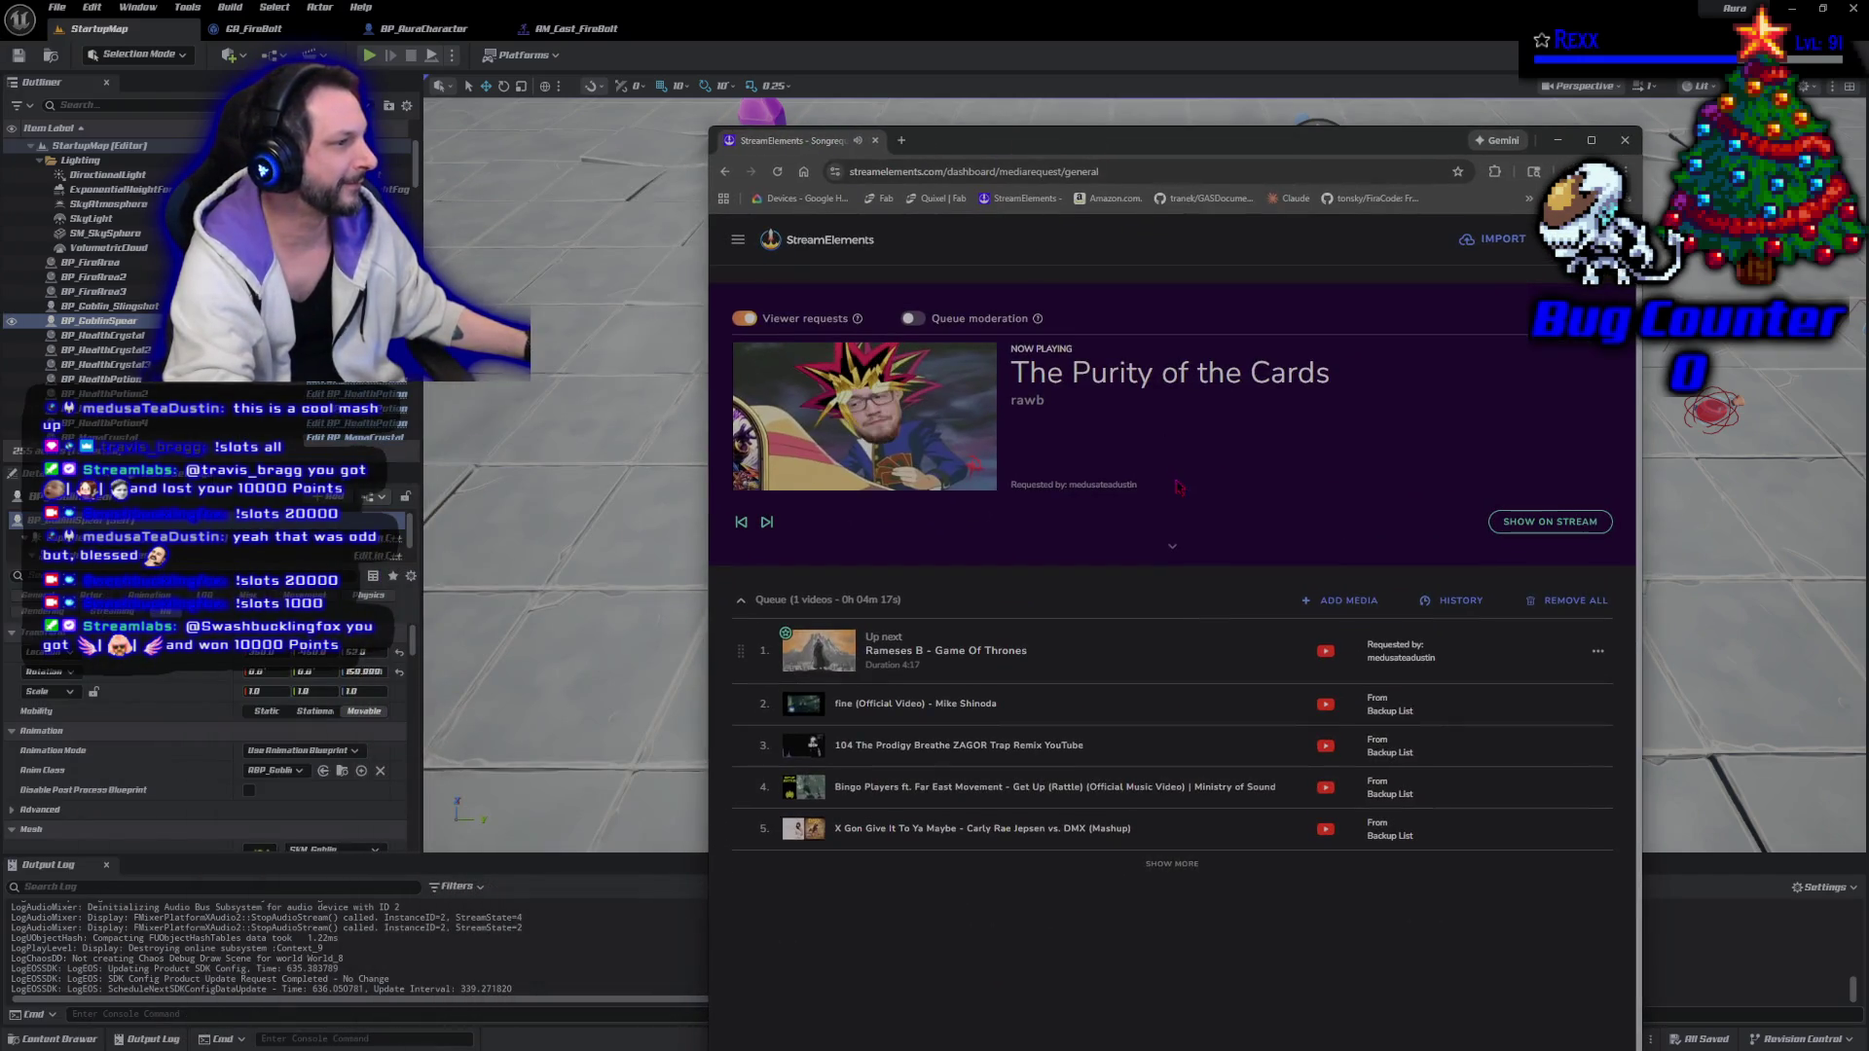
pyautogui.click(1172, 545)
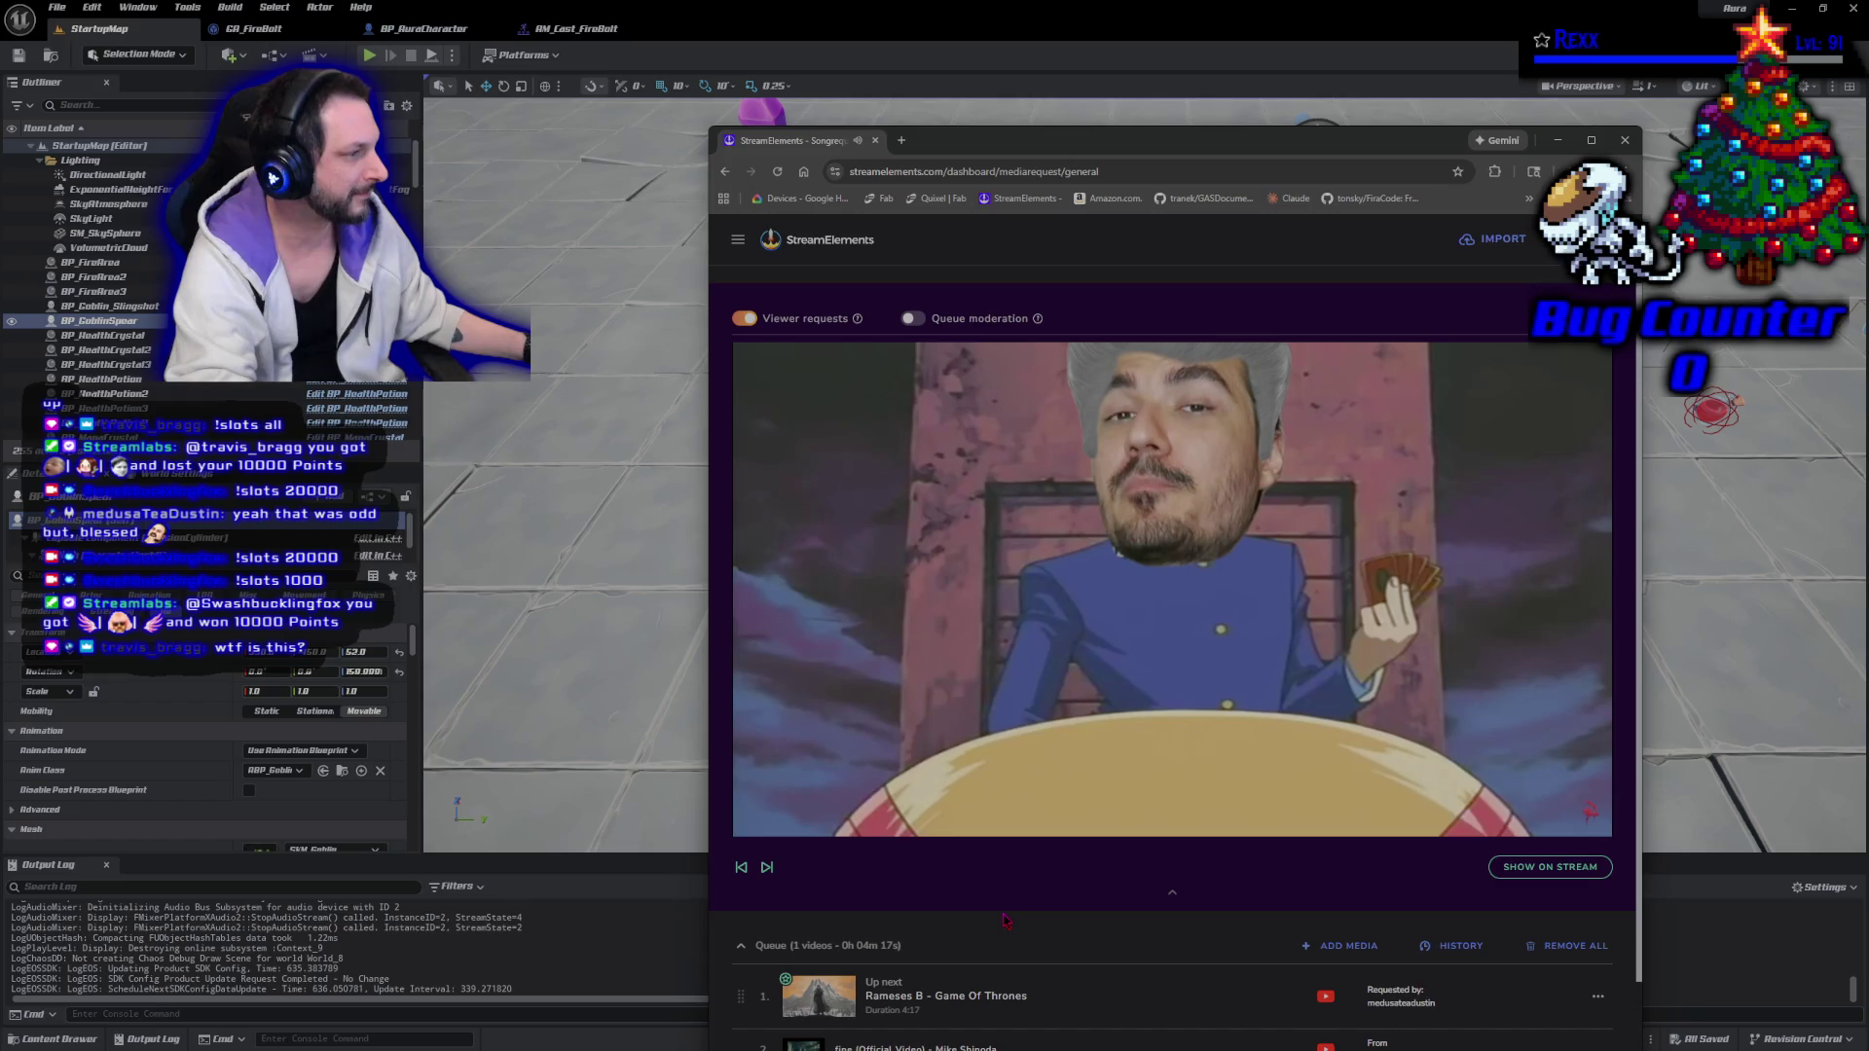
pyautogui.moveTo(1005, 828)
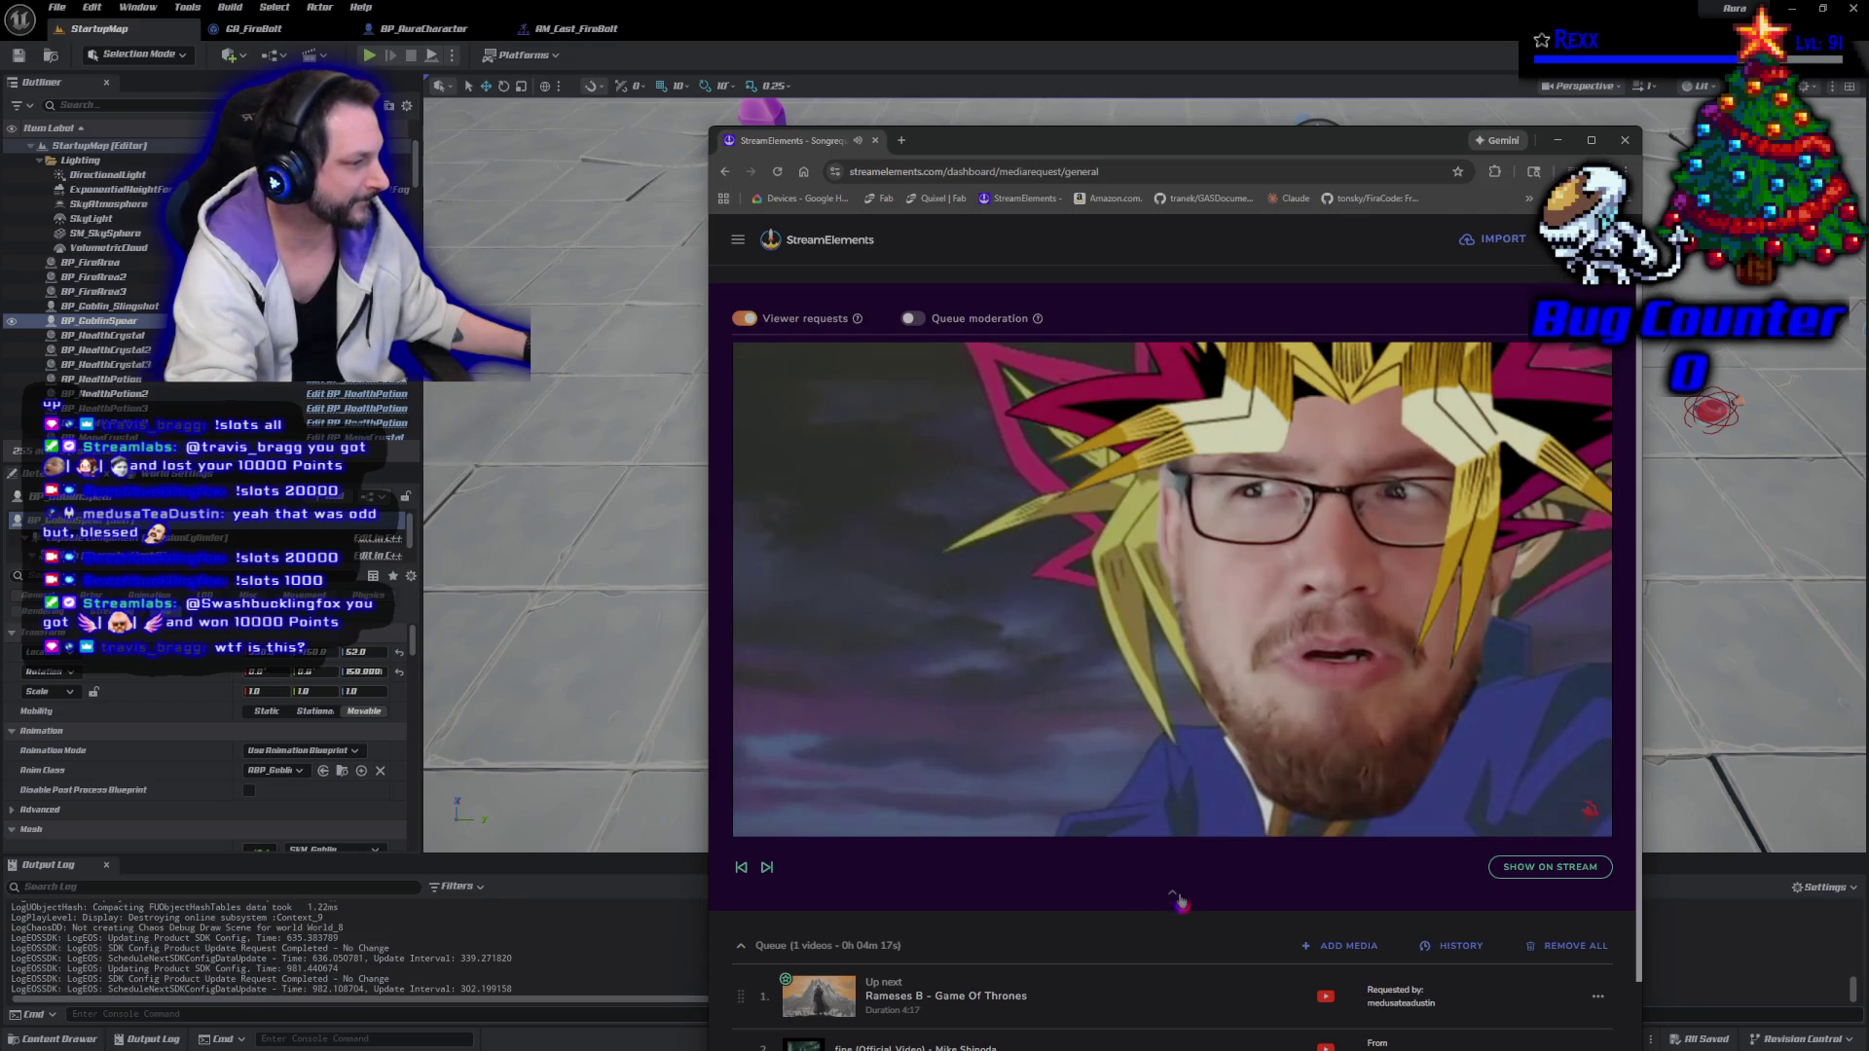
pyautogui.click(1174, 895)
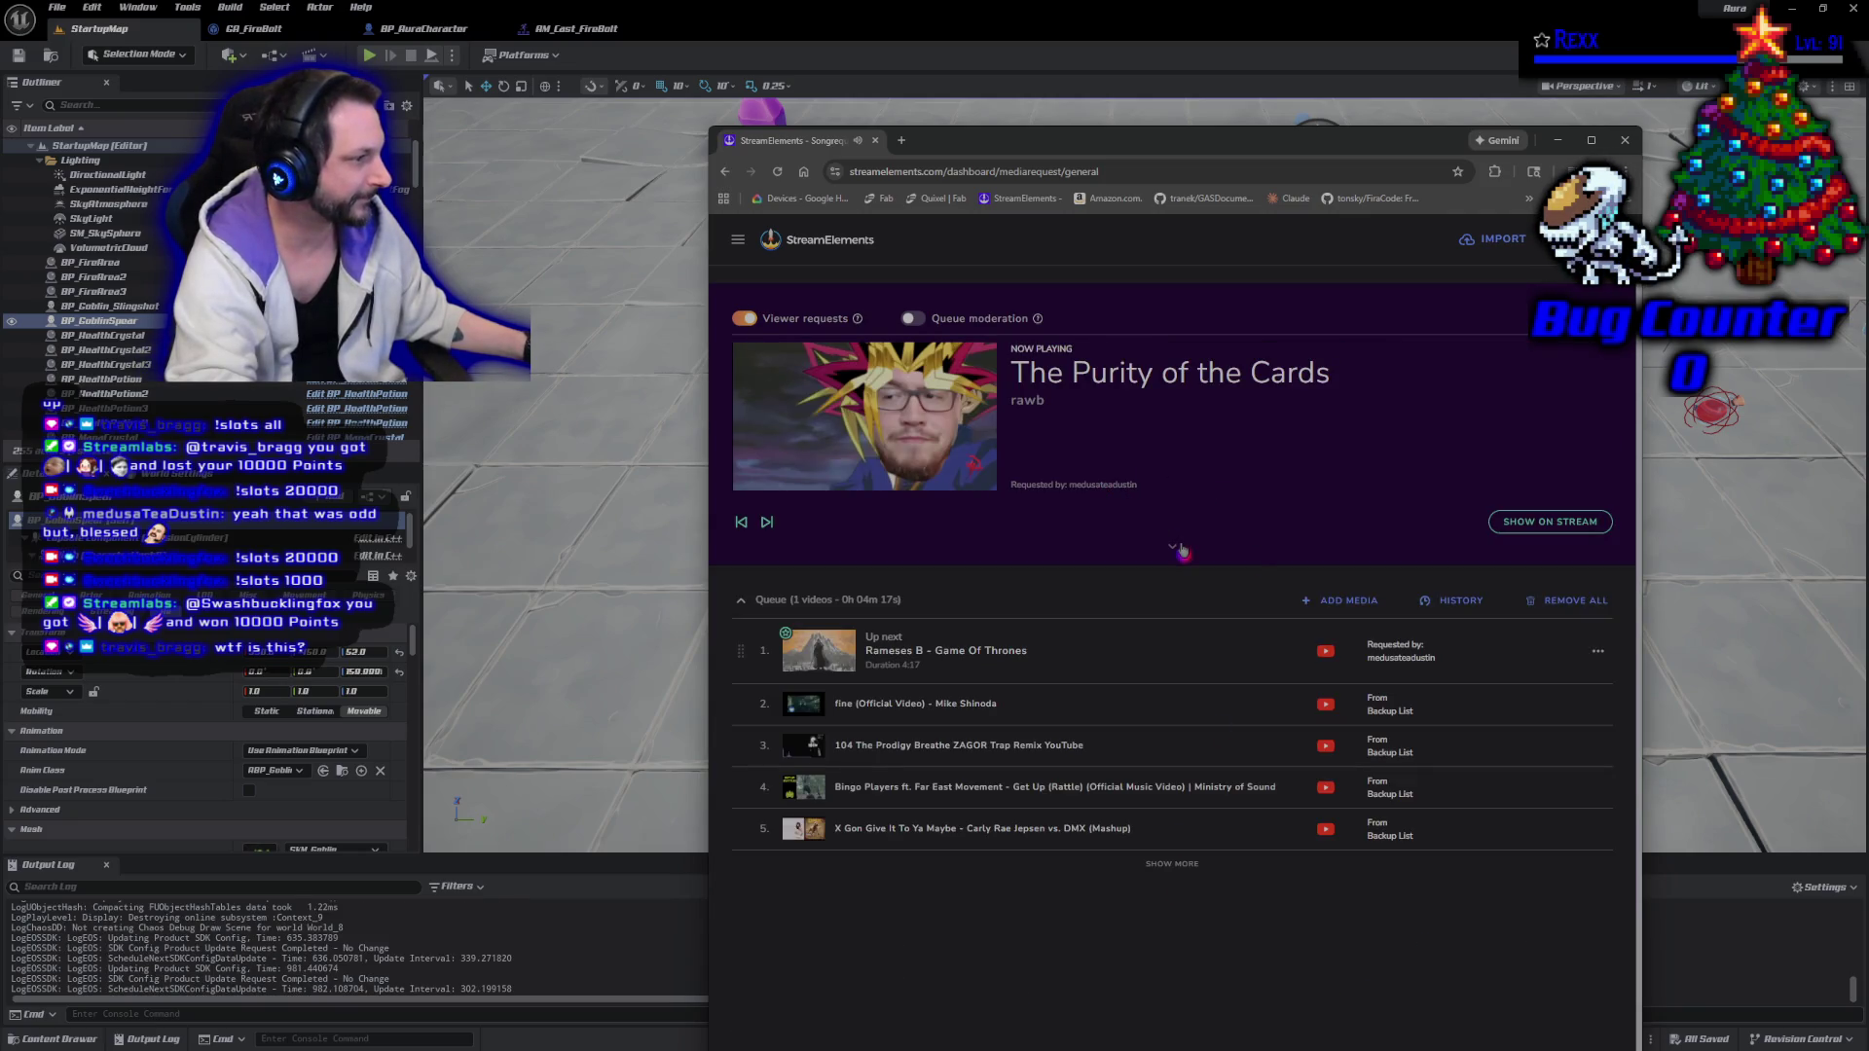
pyautogui.click(1178, 549)
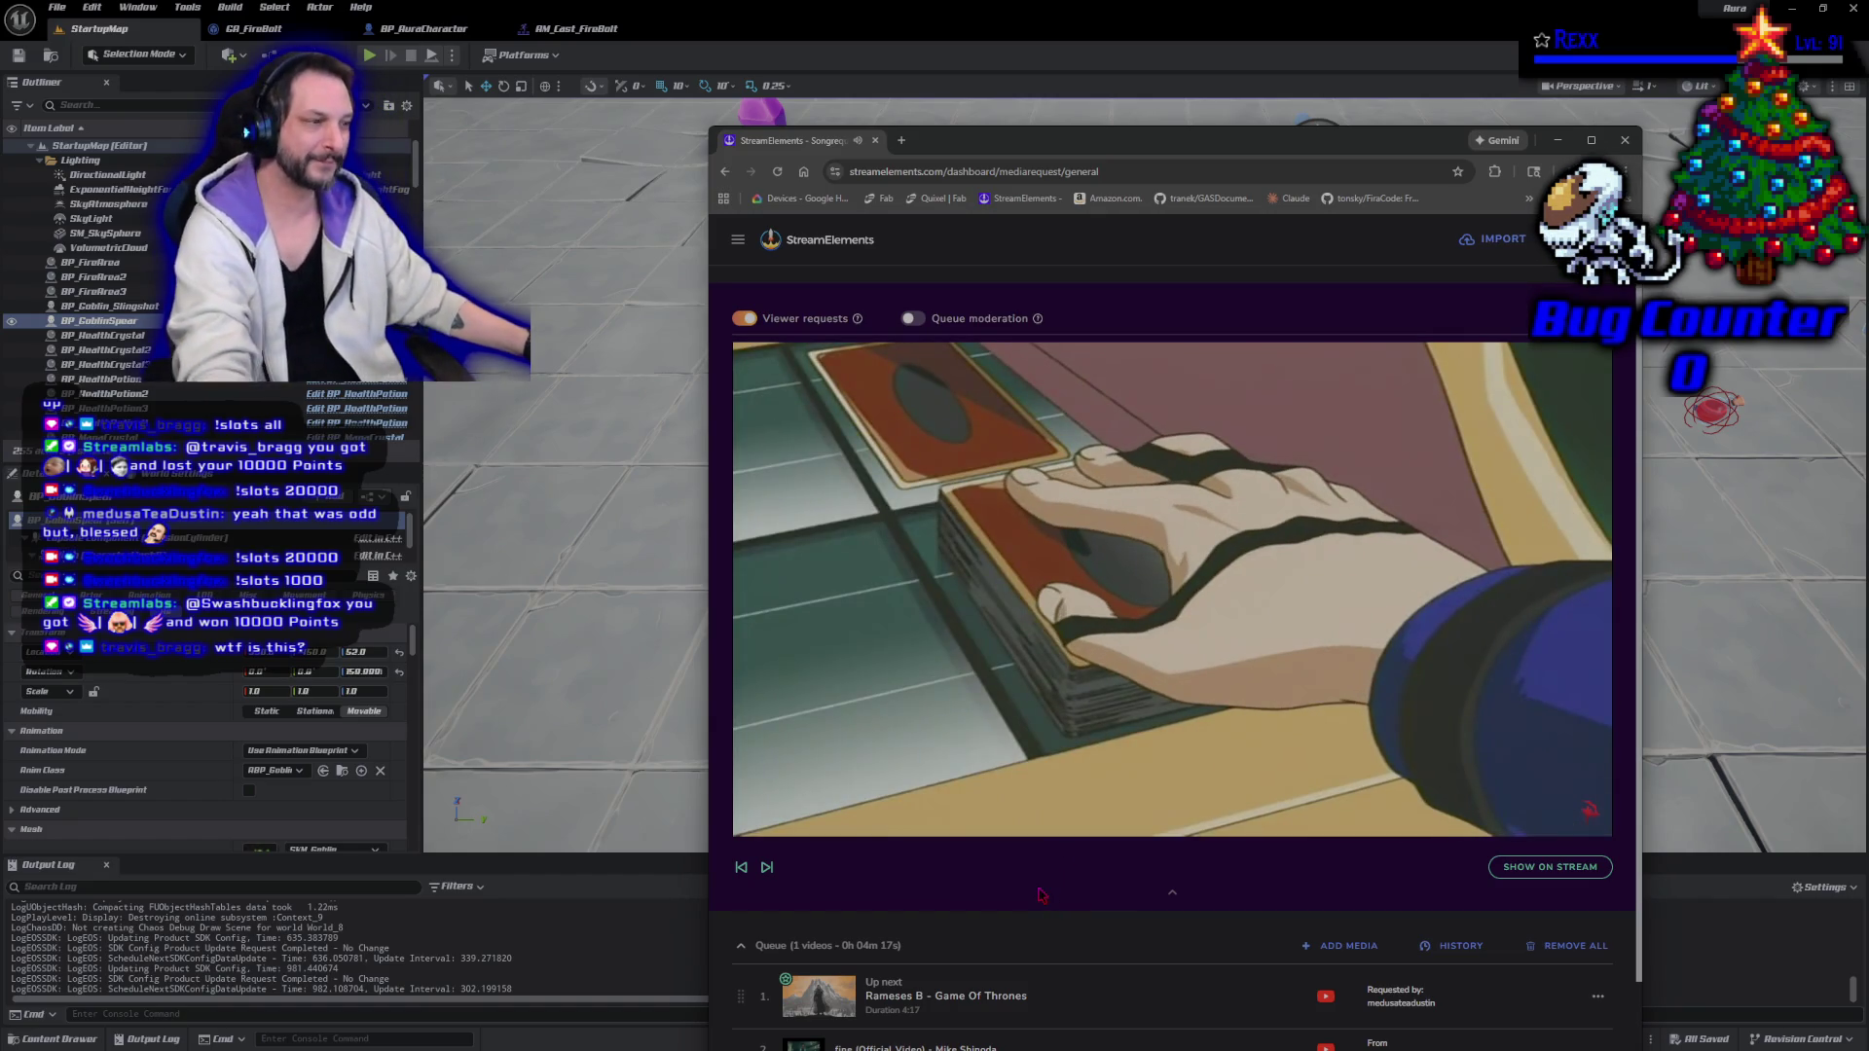
pyautogui.moveTo(1073, 684)
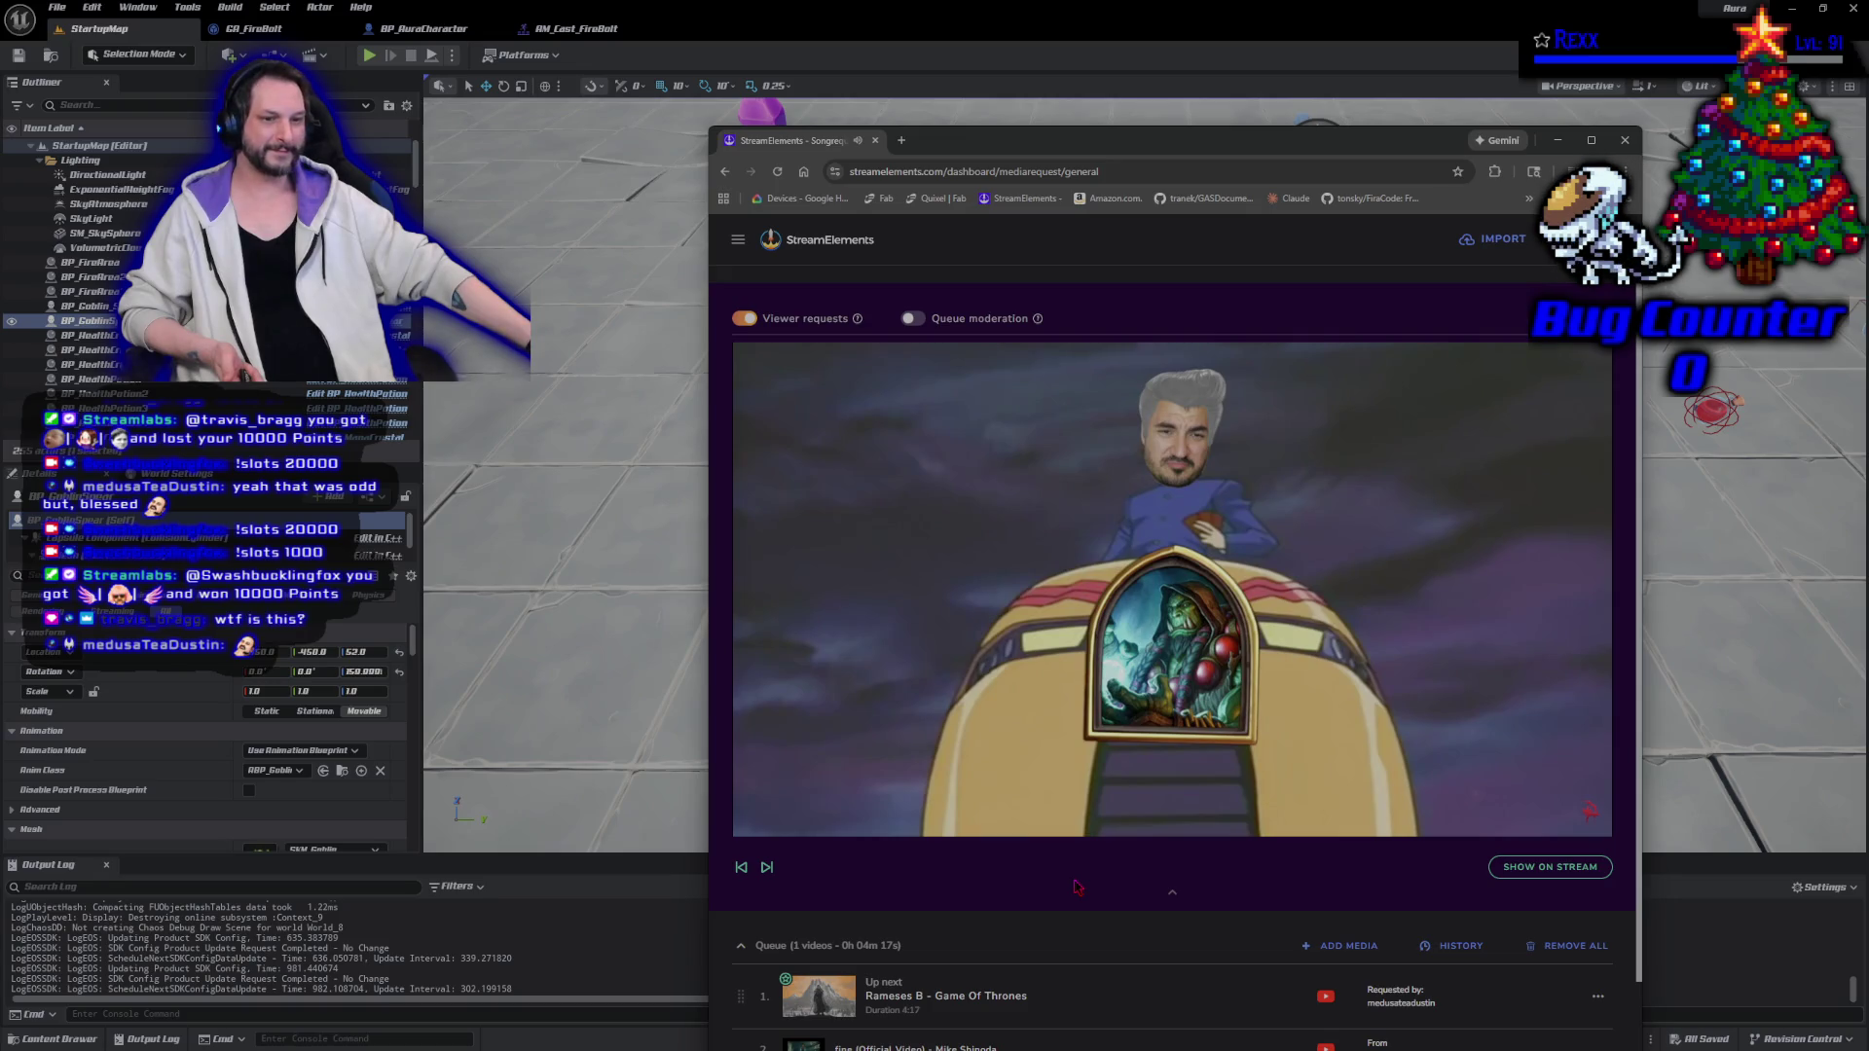
pyautogui.moveTo(1041, 613)
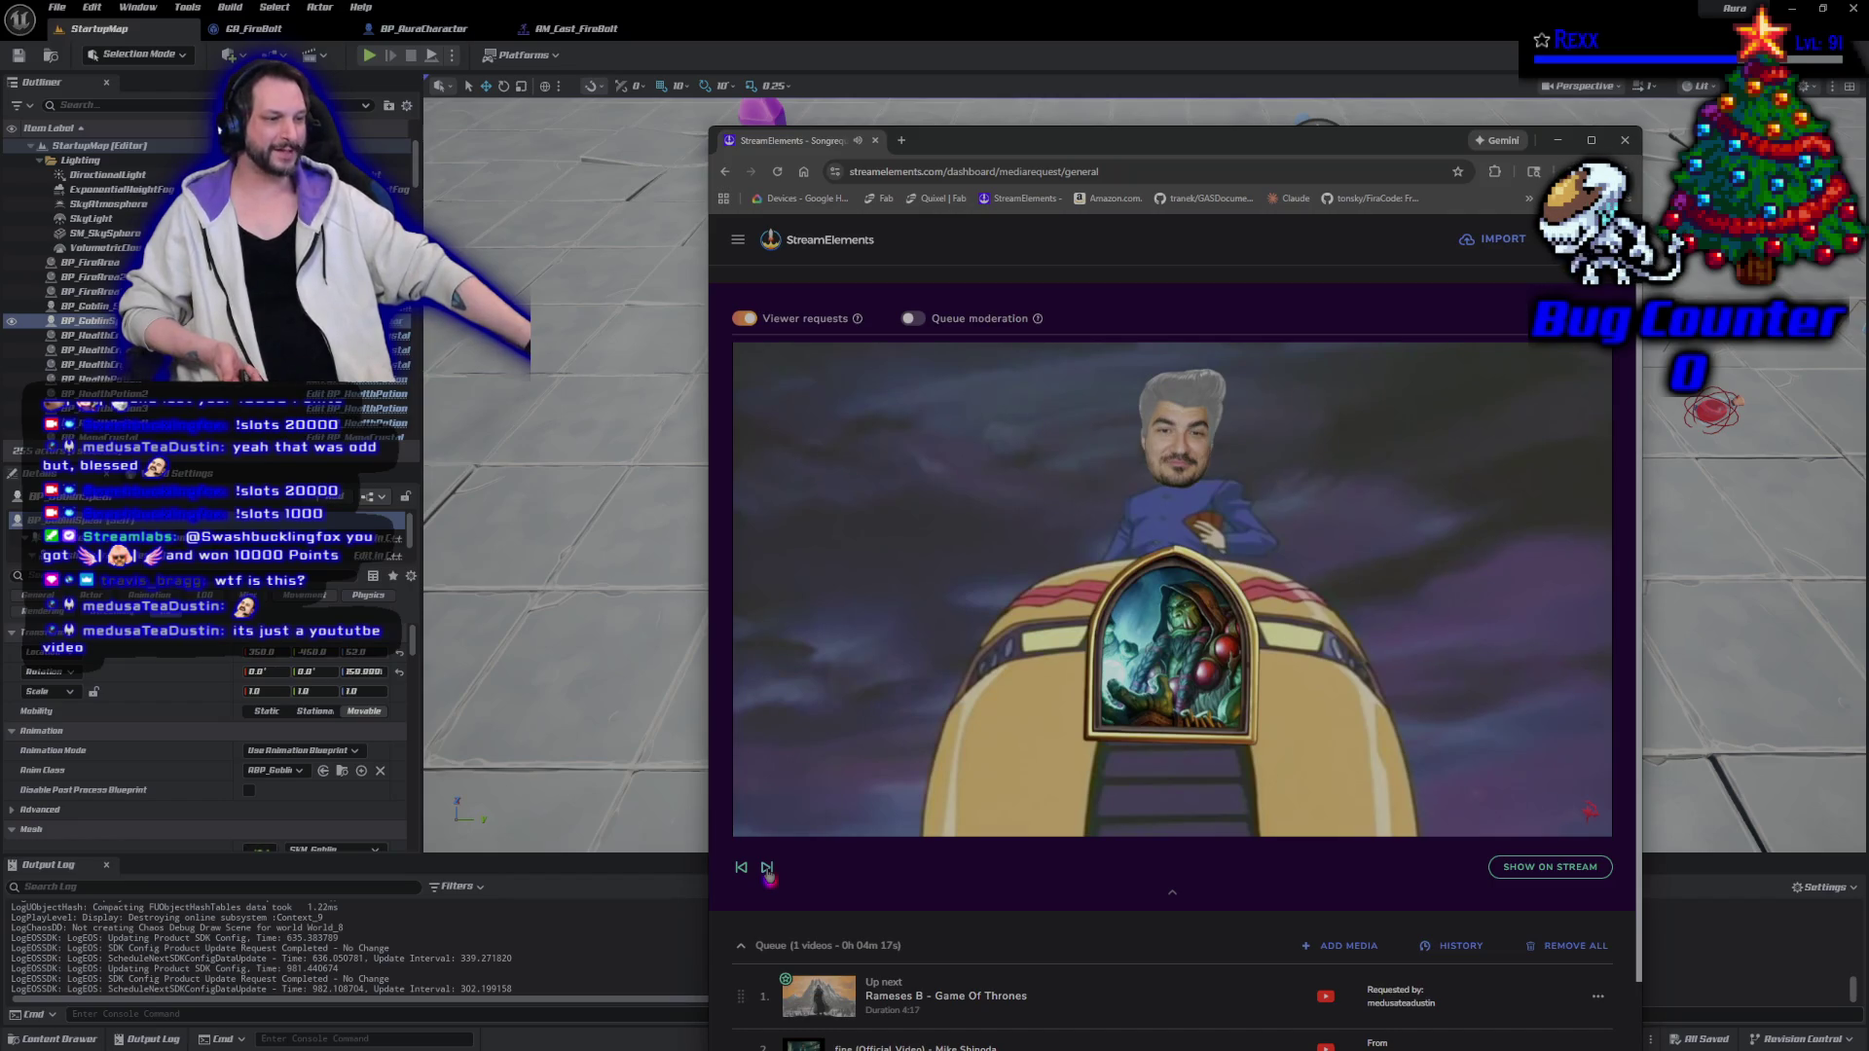
# Skip ahead to the next request, 'Rameses B - Game Of Thrones', and drag the request window aside.
pyautogui.click(767, 868)
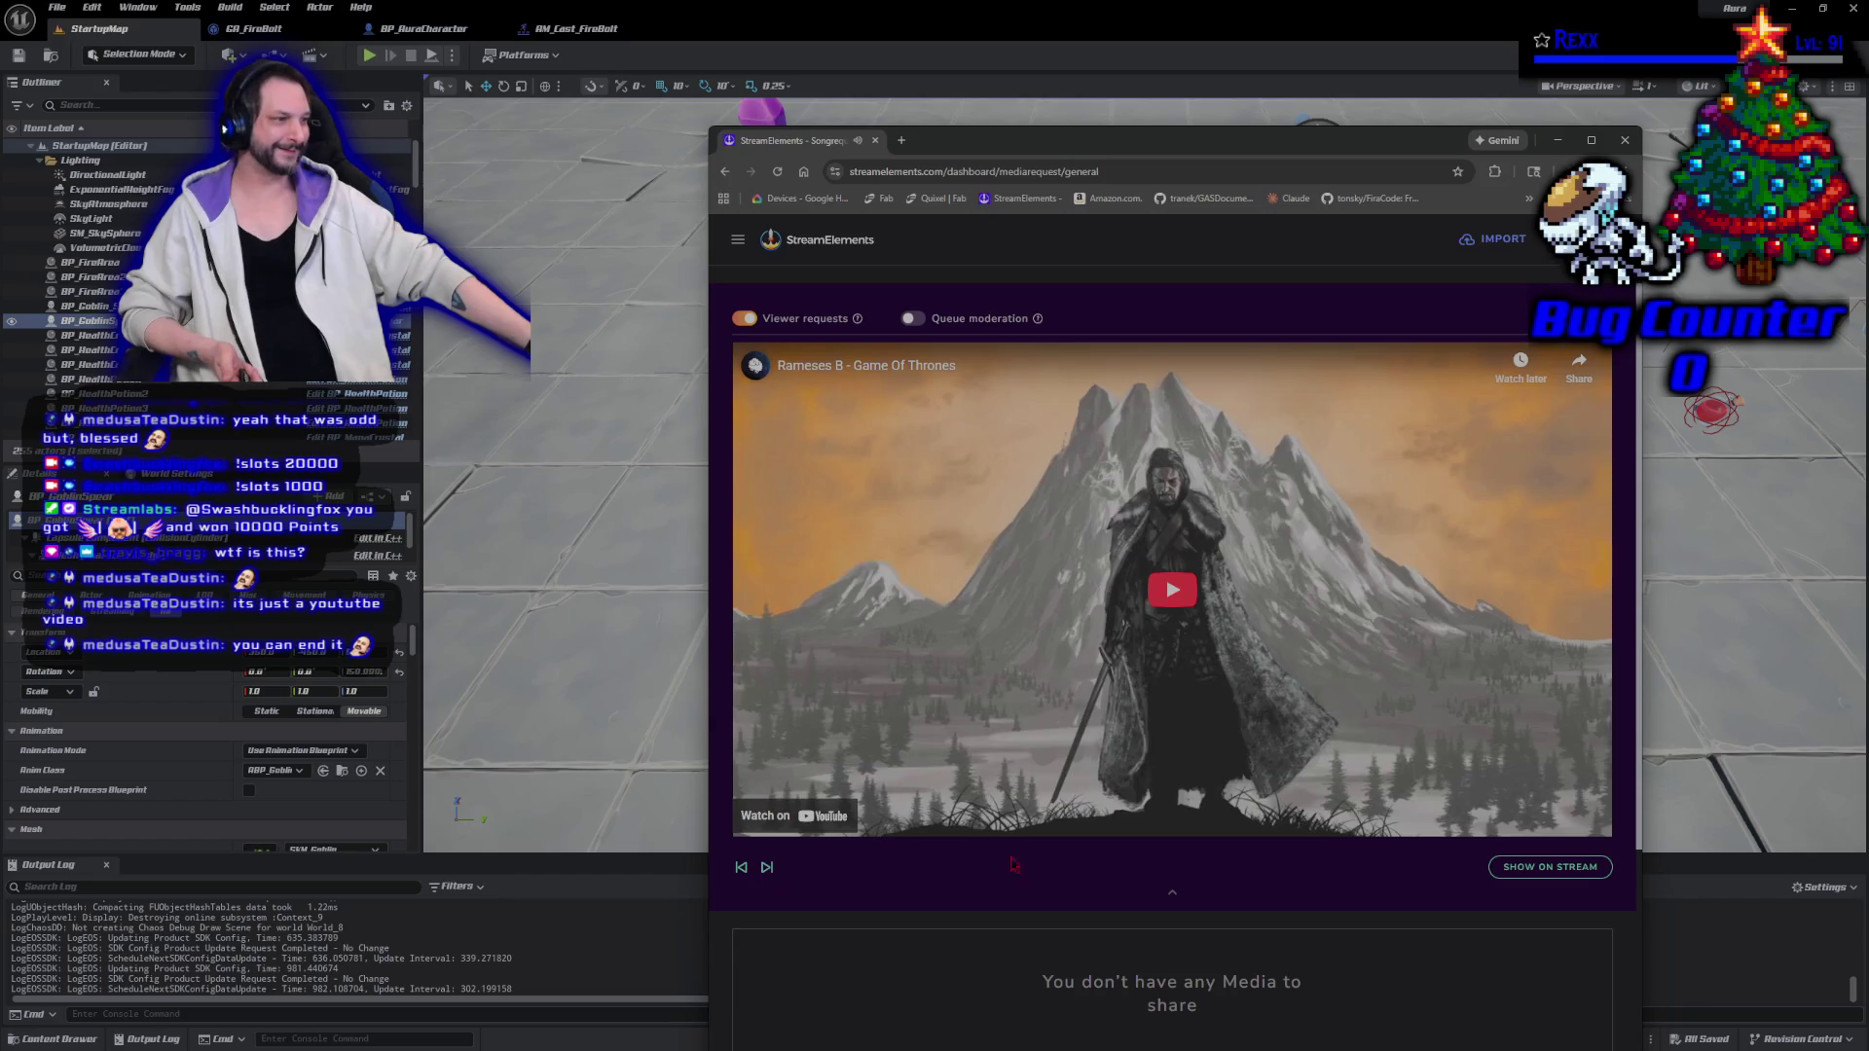
pyautogui.moveTo(1022, 140); pyautogui.dragTo(0, 146)
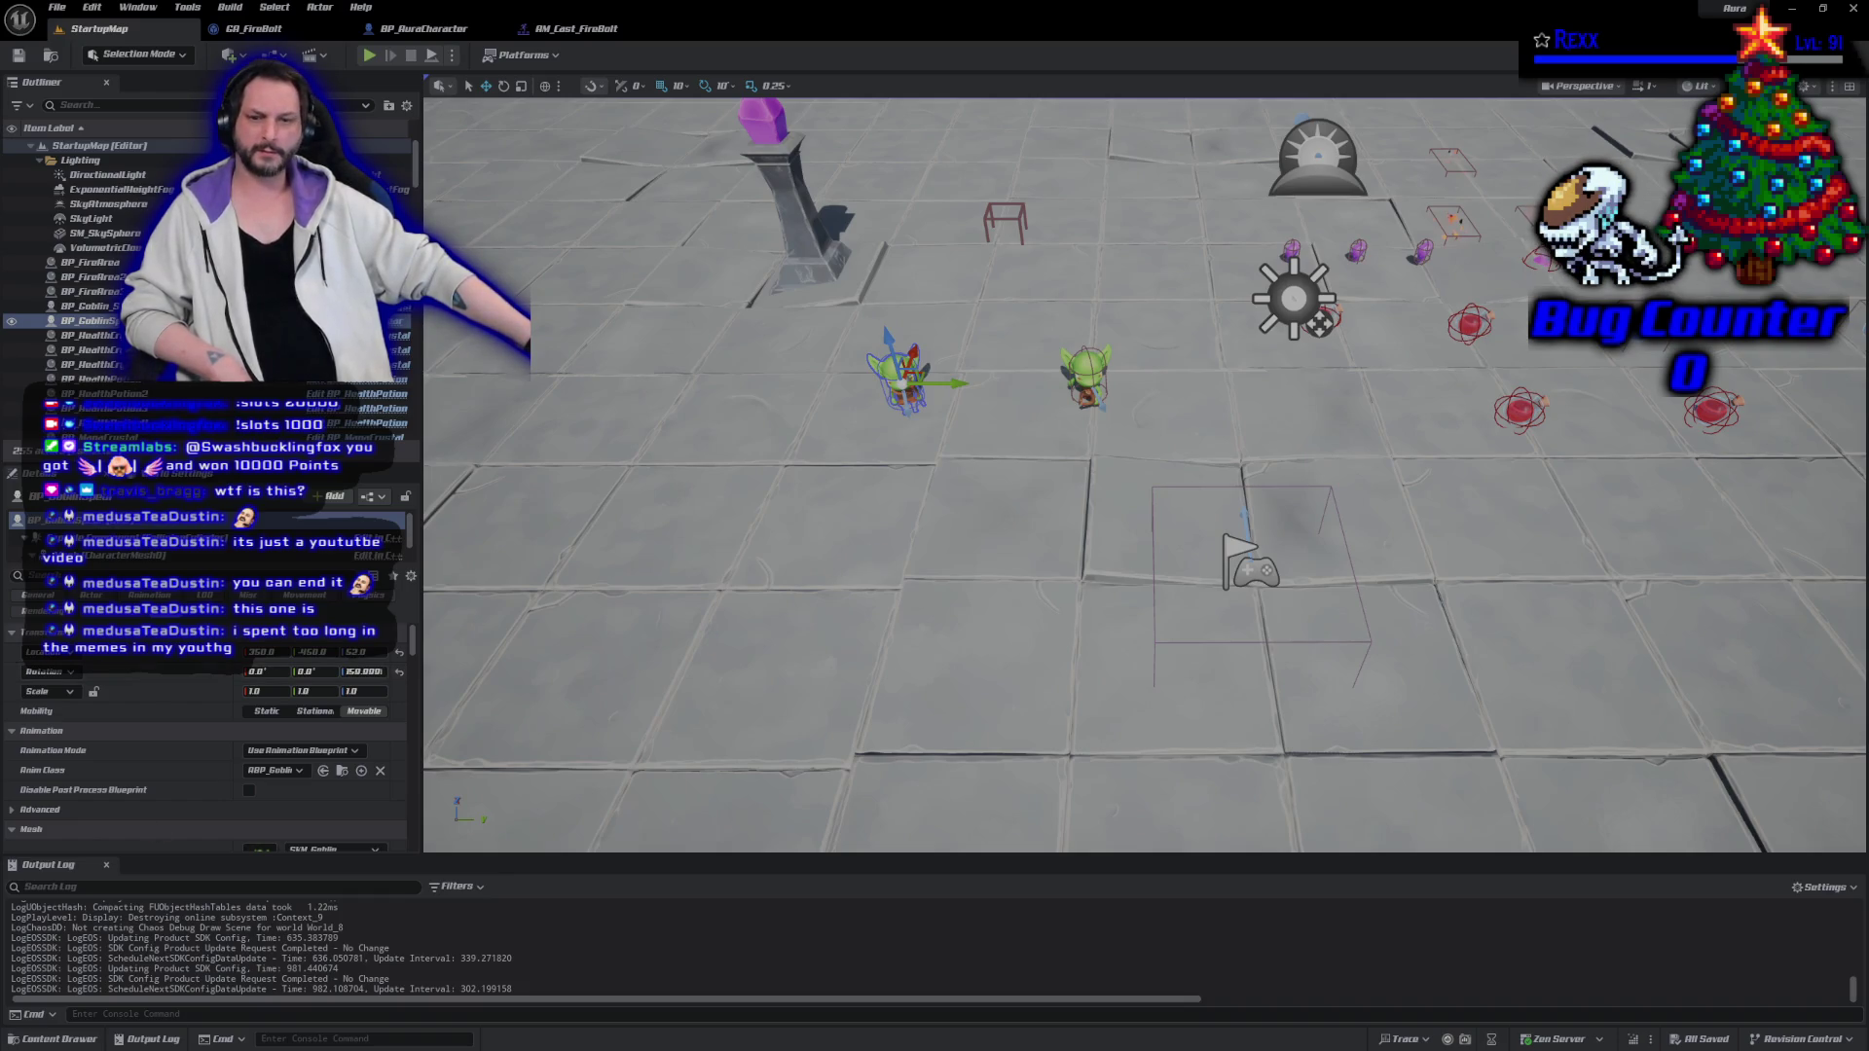
pyautogui.hotkey('alt', 'Tab')
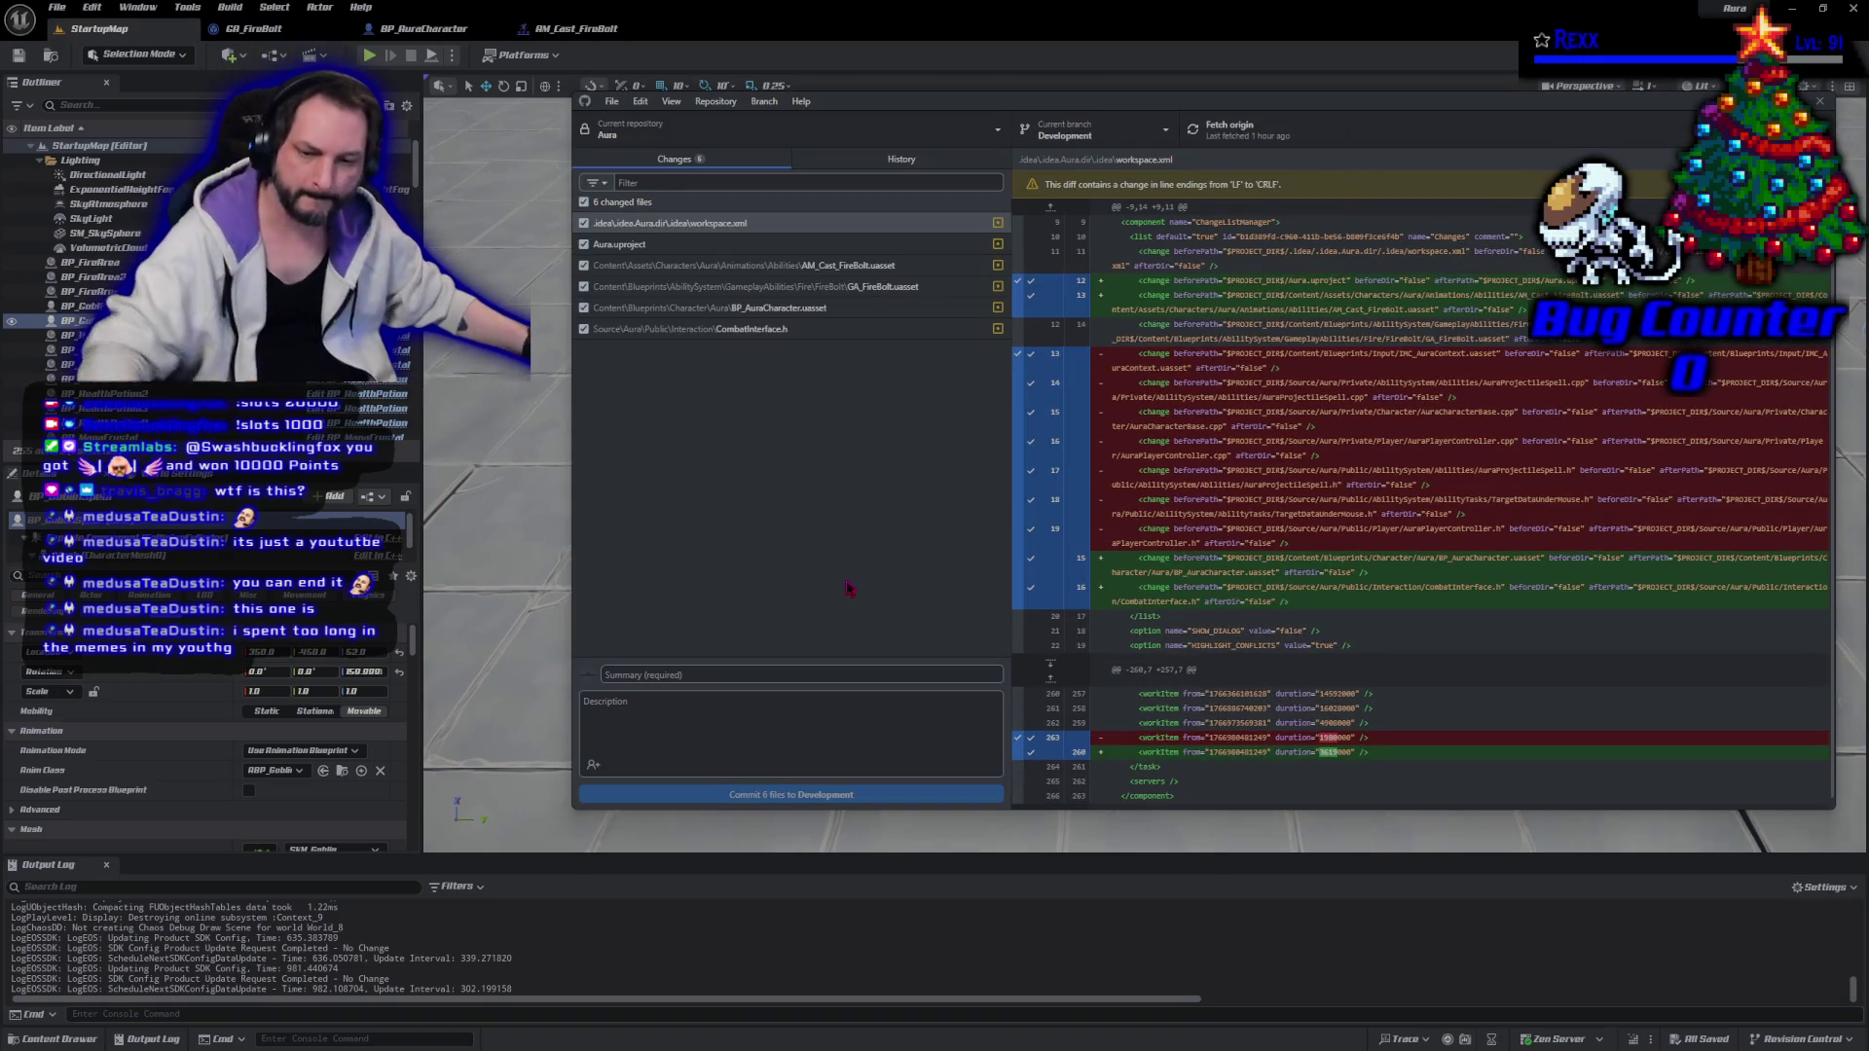
# Commit the six changed files to Development in GitHub Desktop with the summary 'Motion Warping'.
pyautogui.click(848, 674)
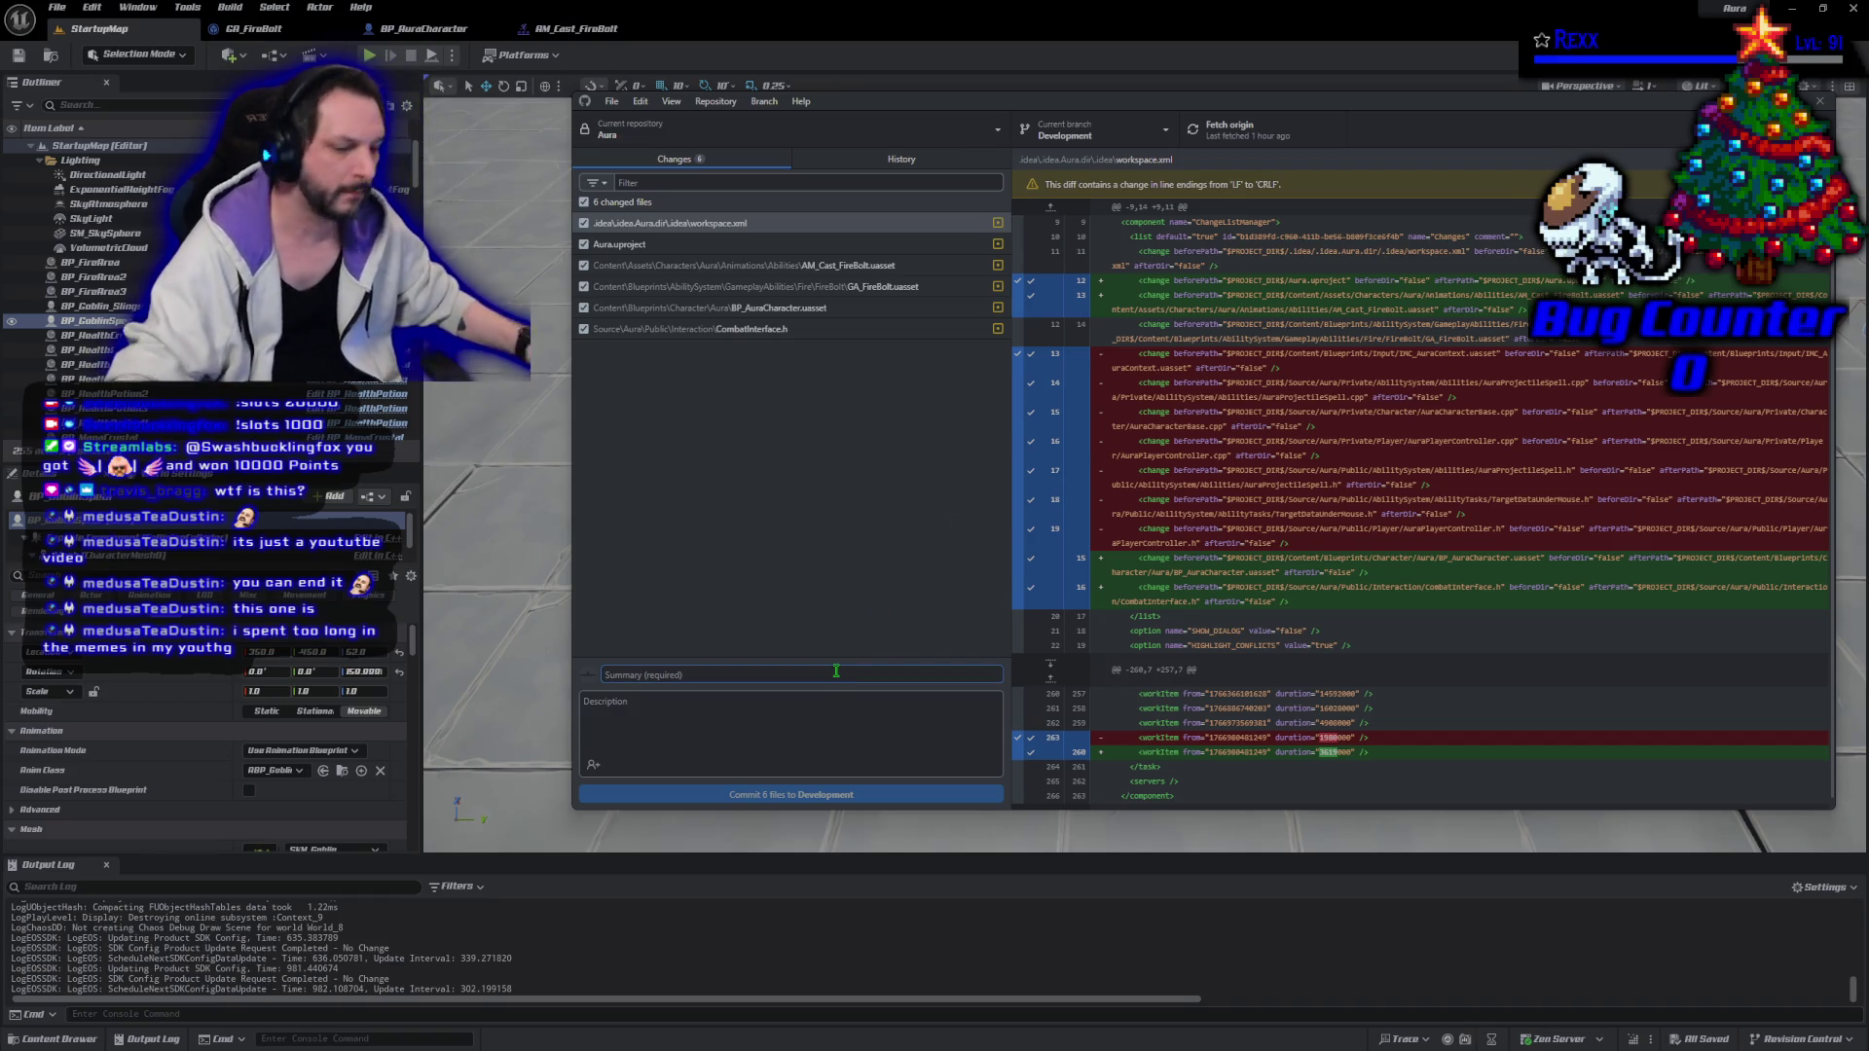
pyautogui.write('Motion')
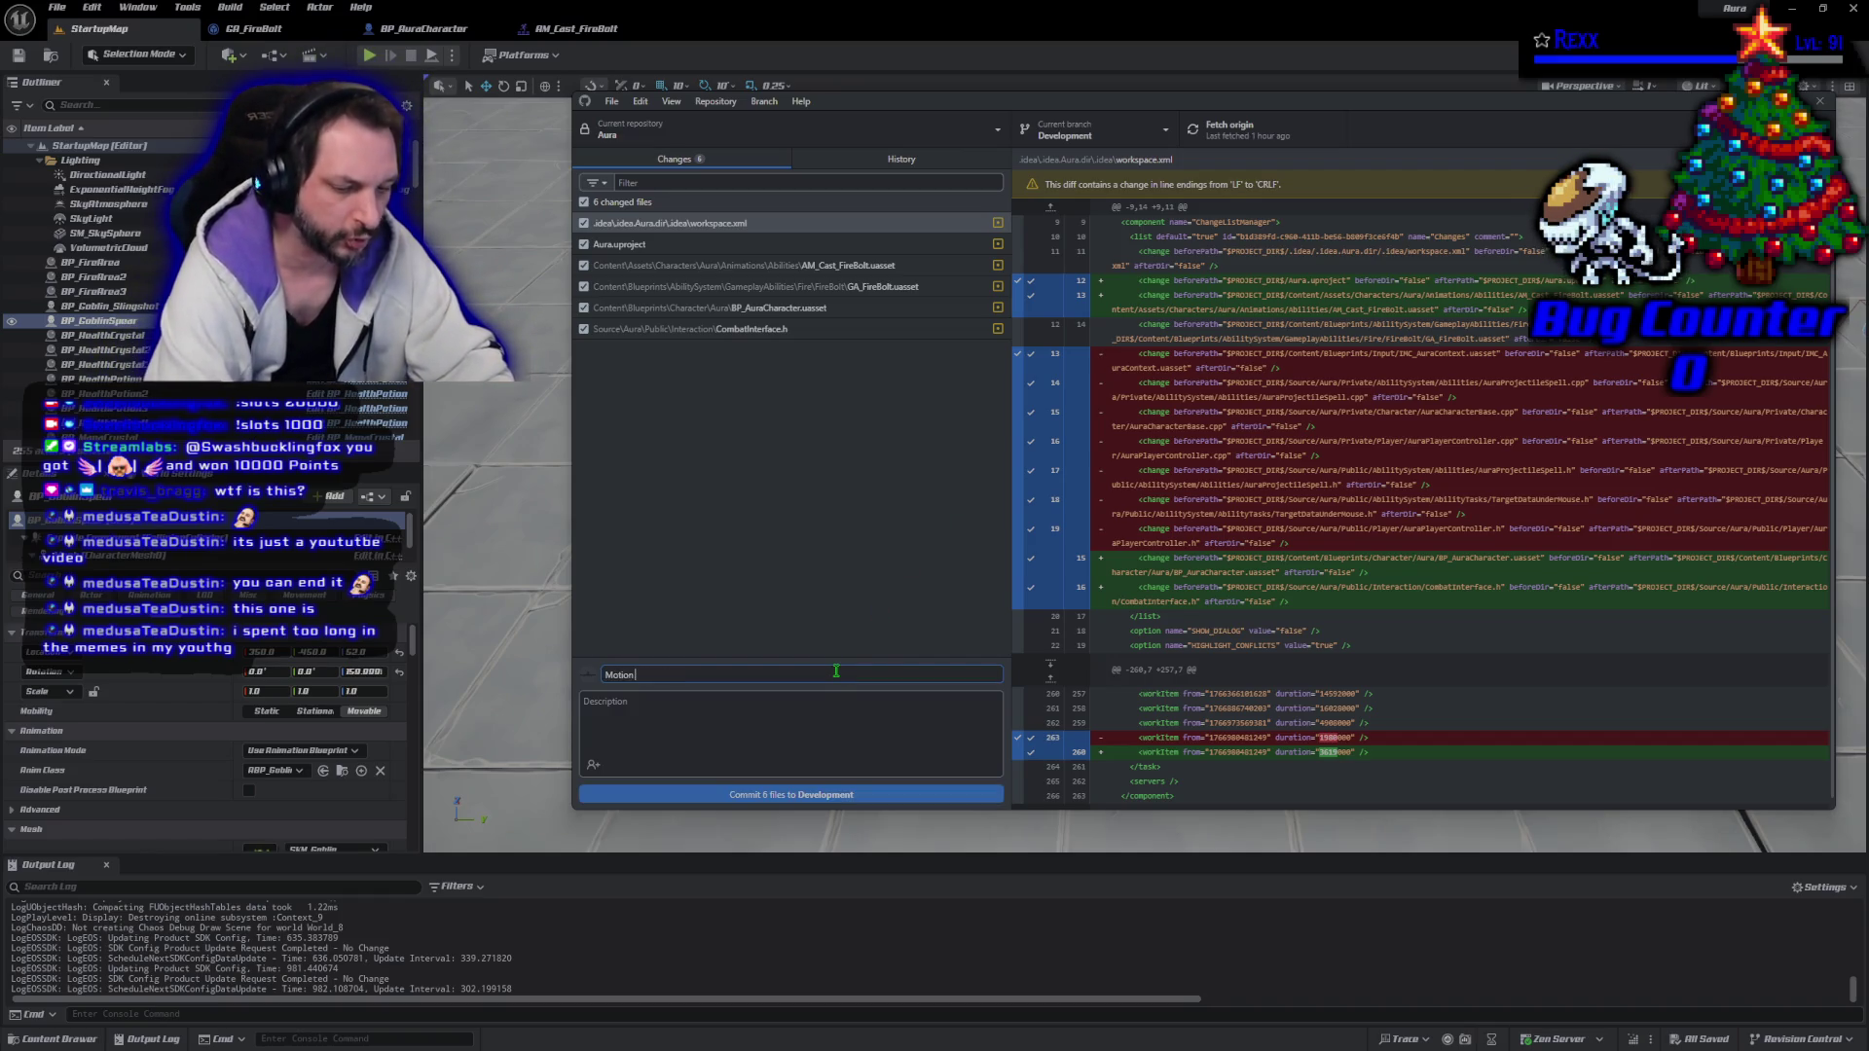
pyautogui.write(' Warping')
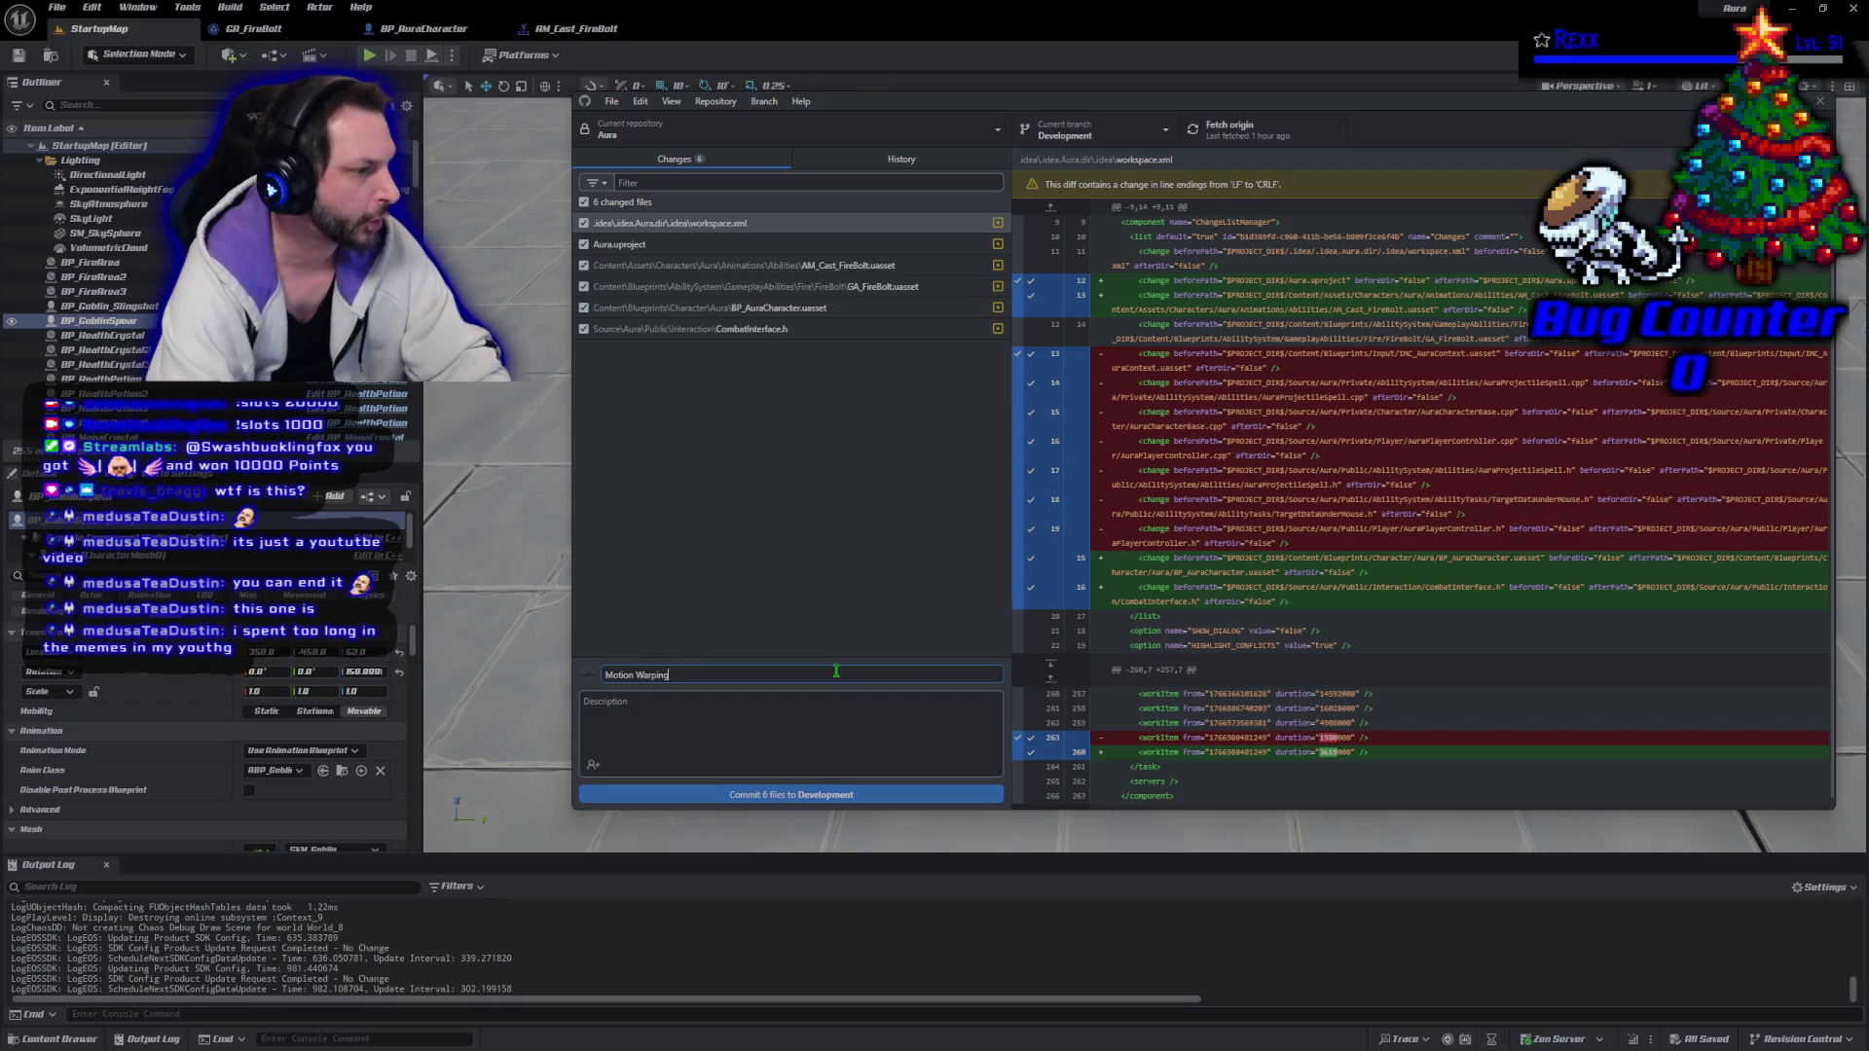
pyautogui.click(821, 795)
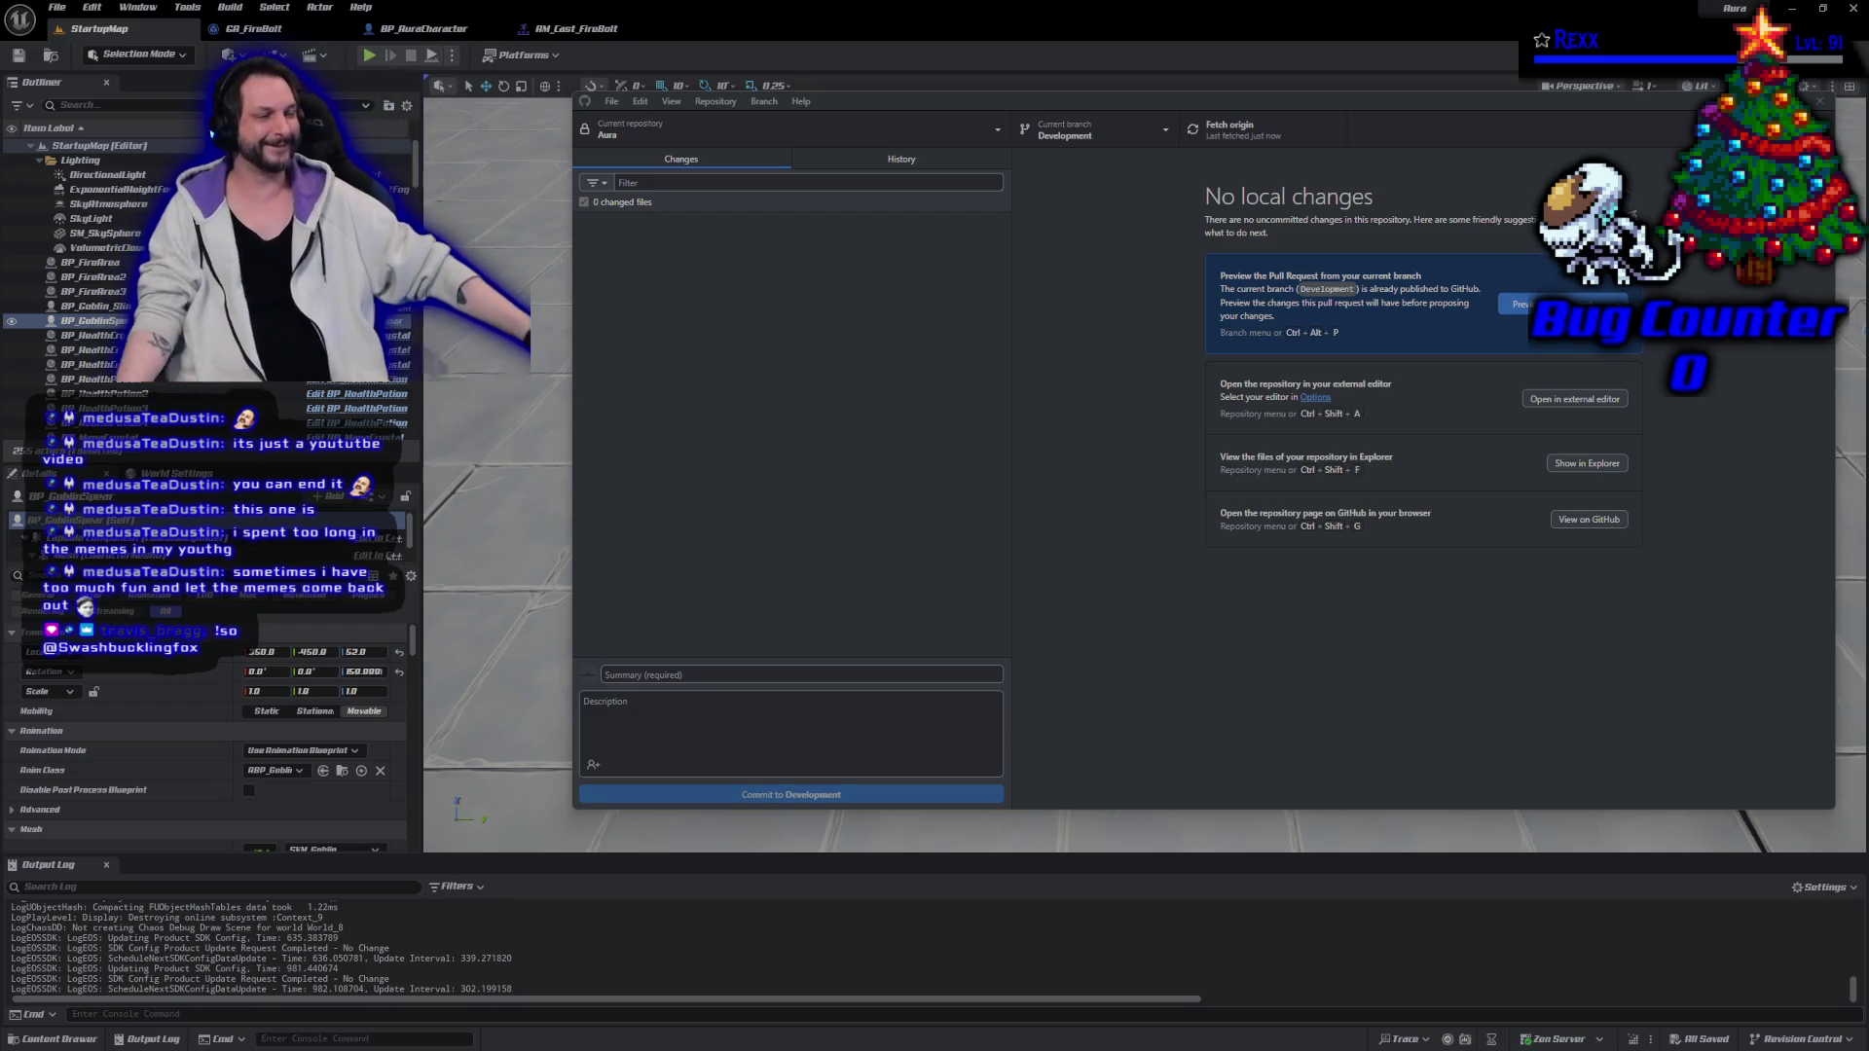
pyautogui.hotkey('alt', 'Tab')
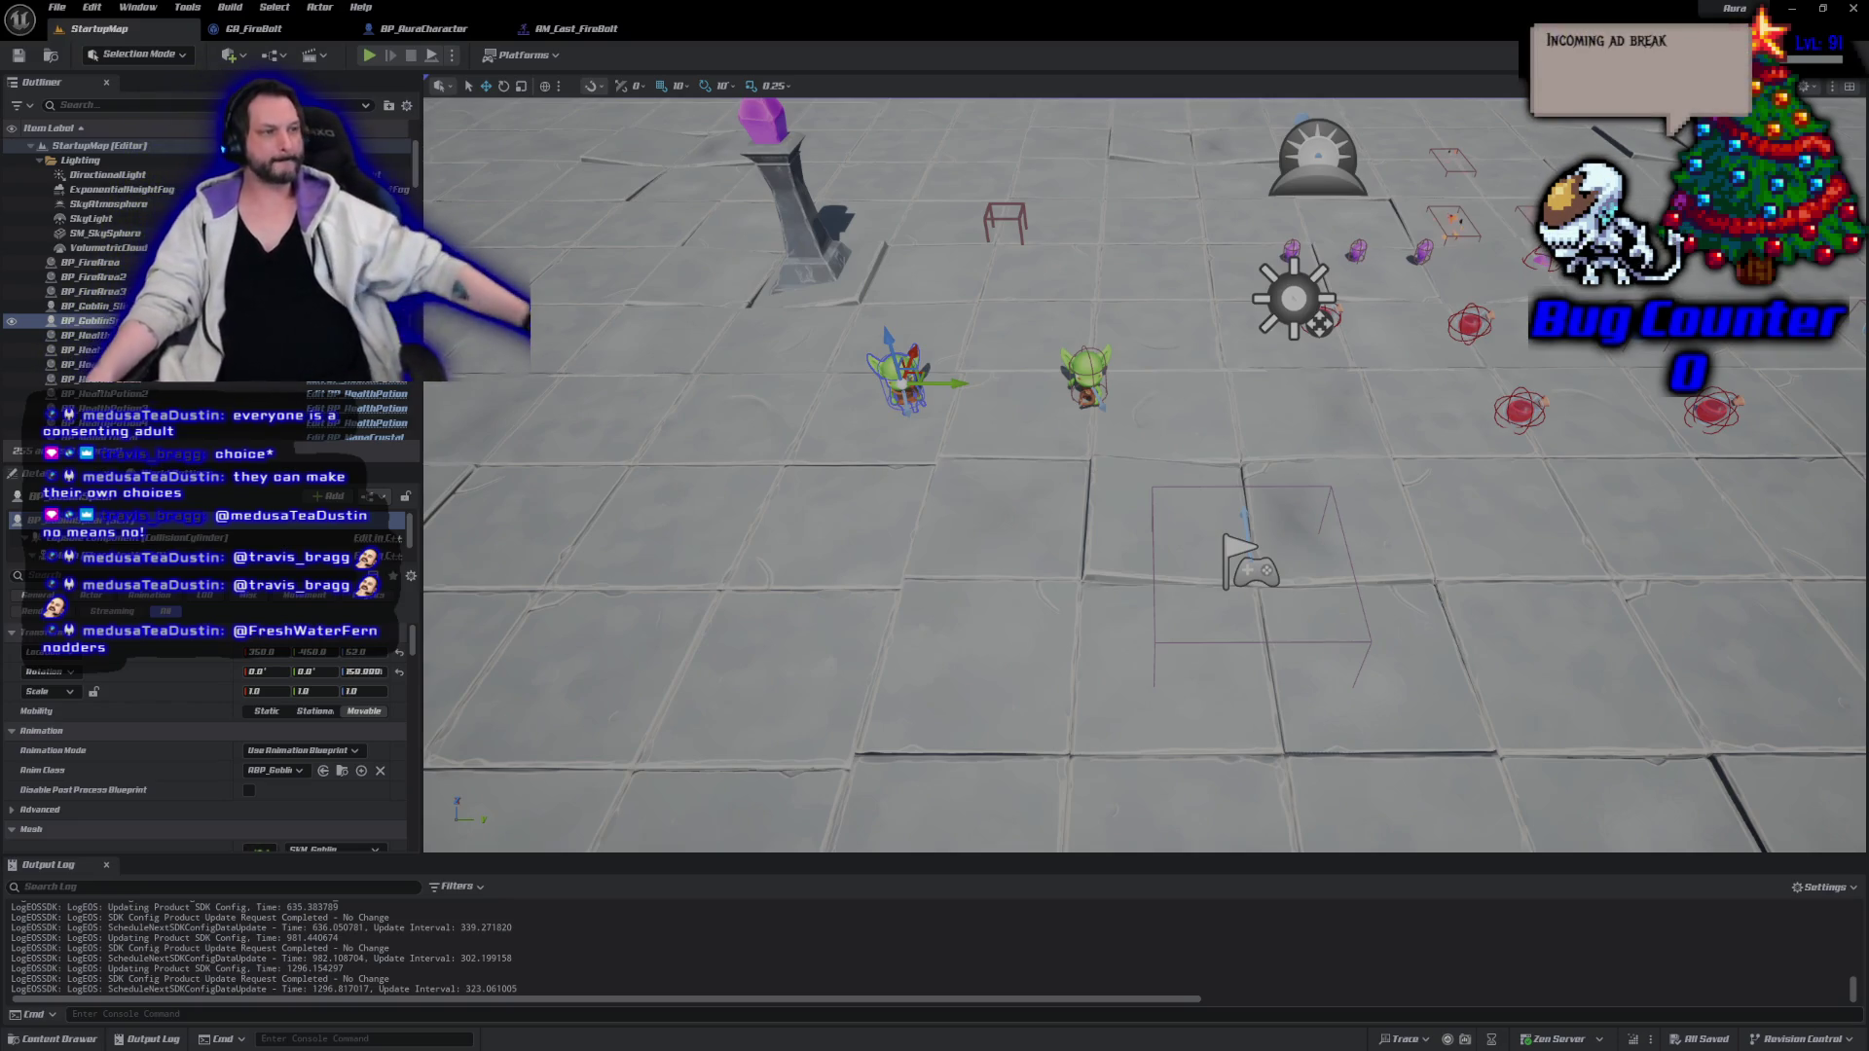
# Start a Play In Editor session of the StartupMap level.
pyautogui.click(369, 55)
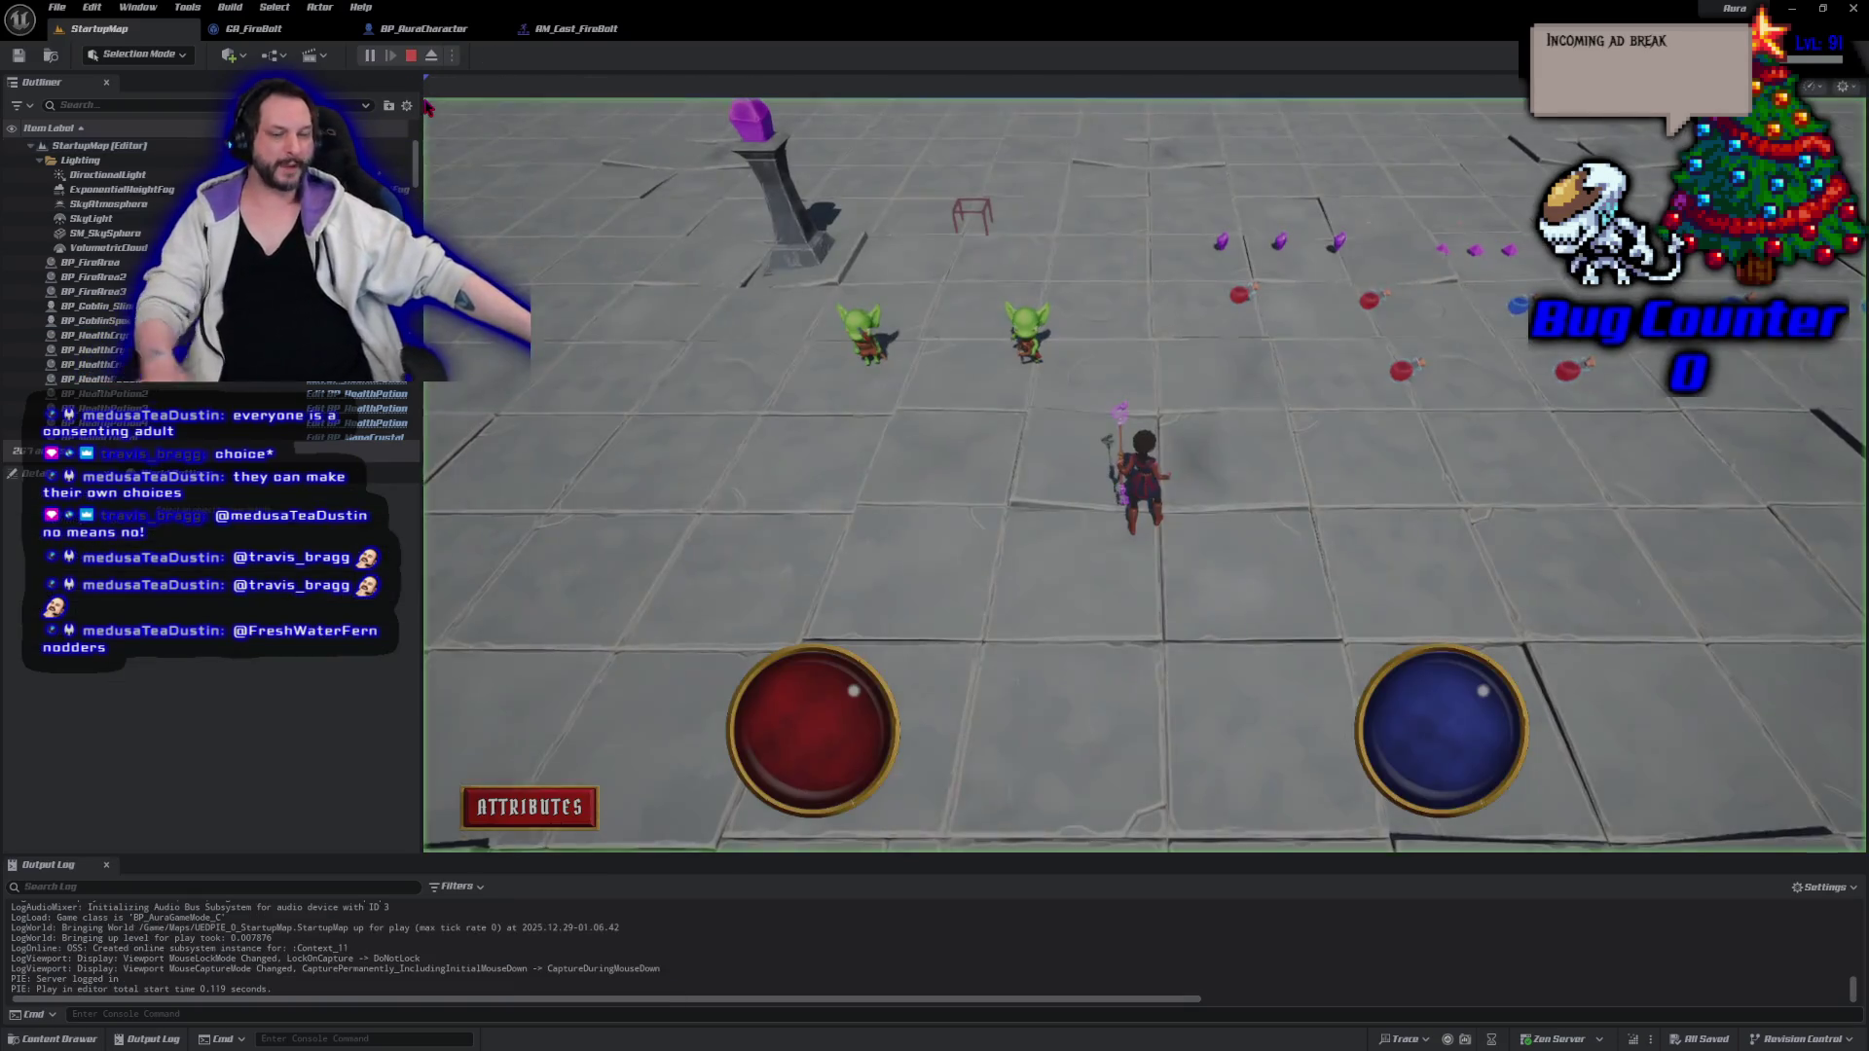
# Cast a firebolt in the running game to test the projectile.
pyautogui.keyDown('shift'); pyautogui.click(739, 584); pyautogui.keyUp('shift')
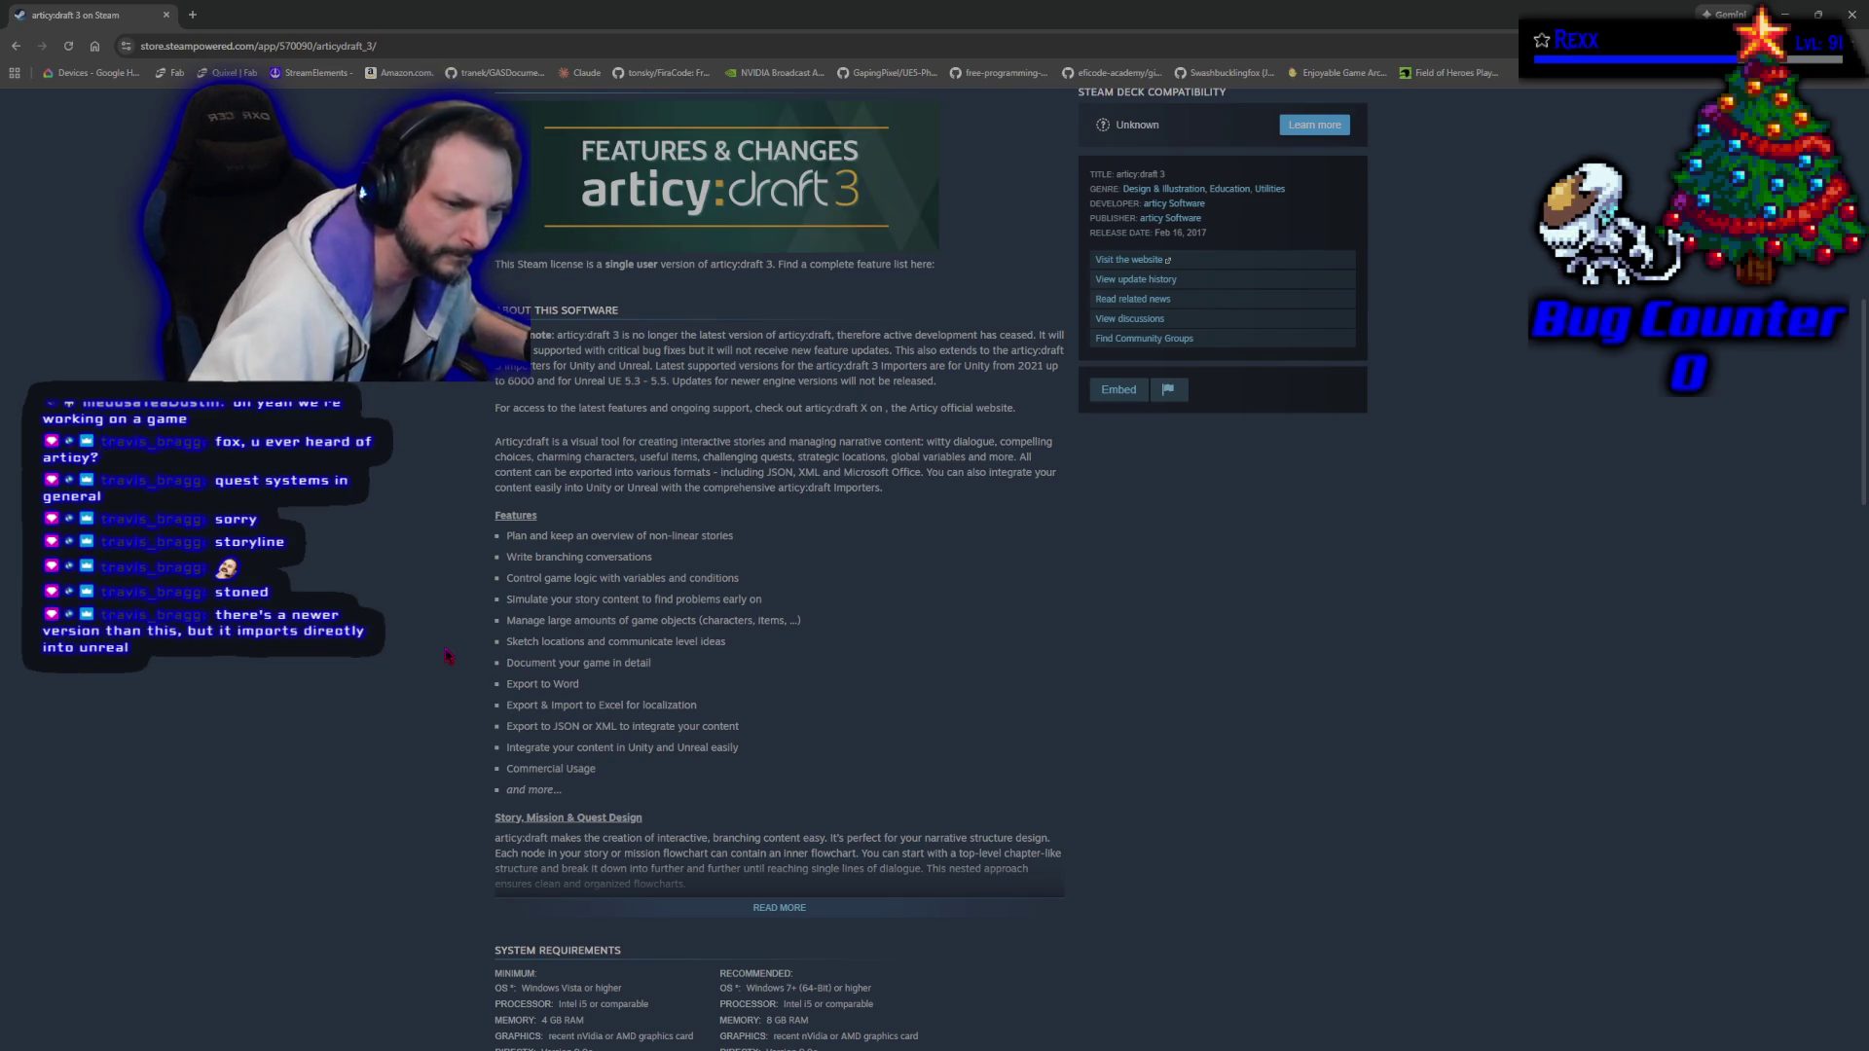
# Go back to the earlier Google results for articy and scroll through them.
pyautogui.hotkey('alt', 'Left')
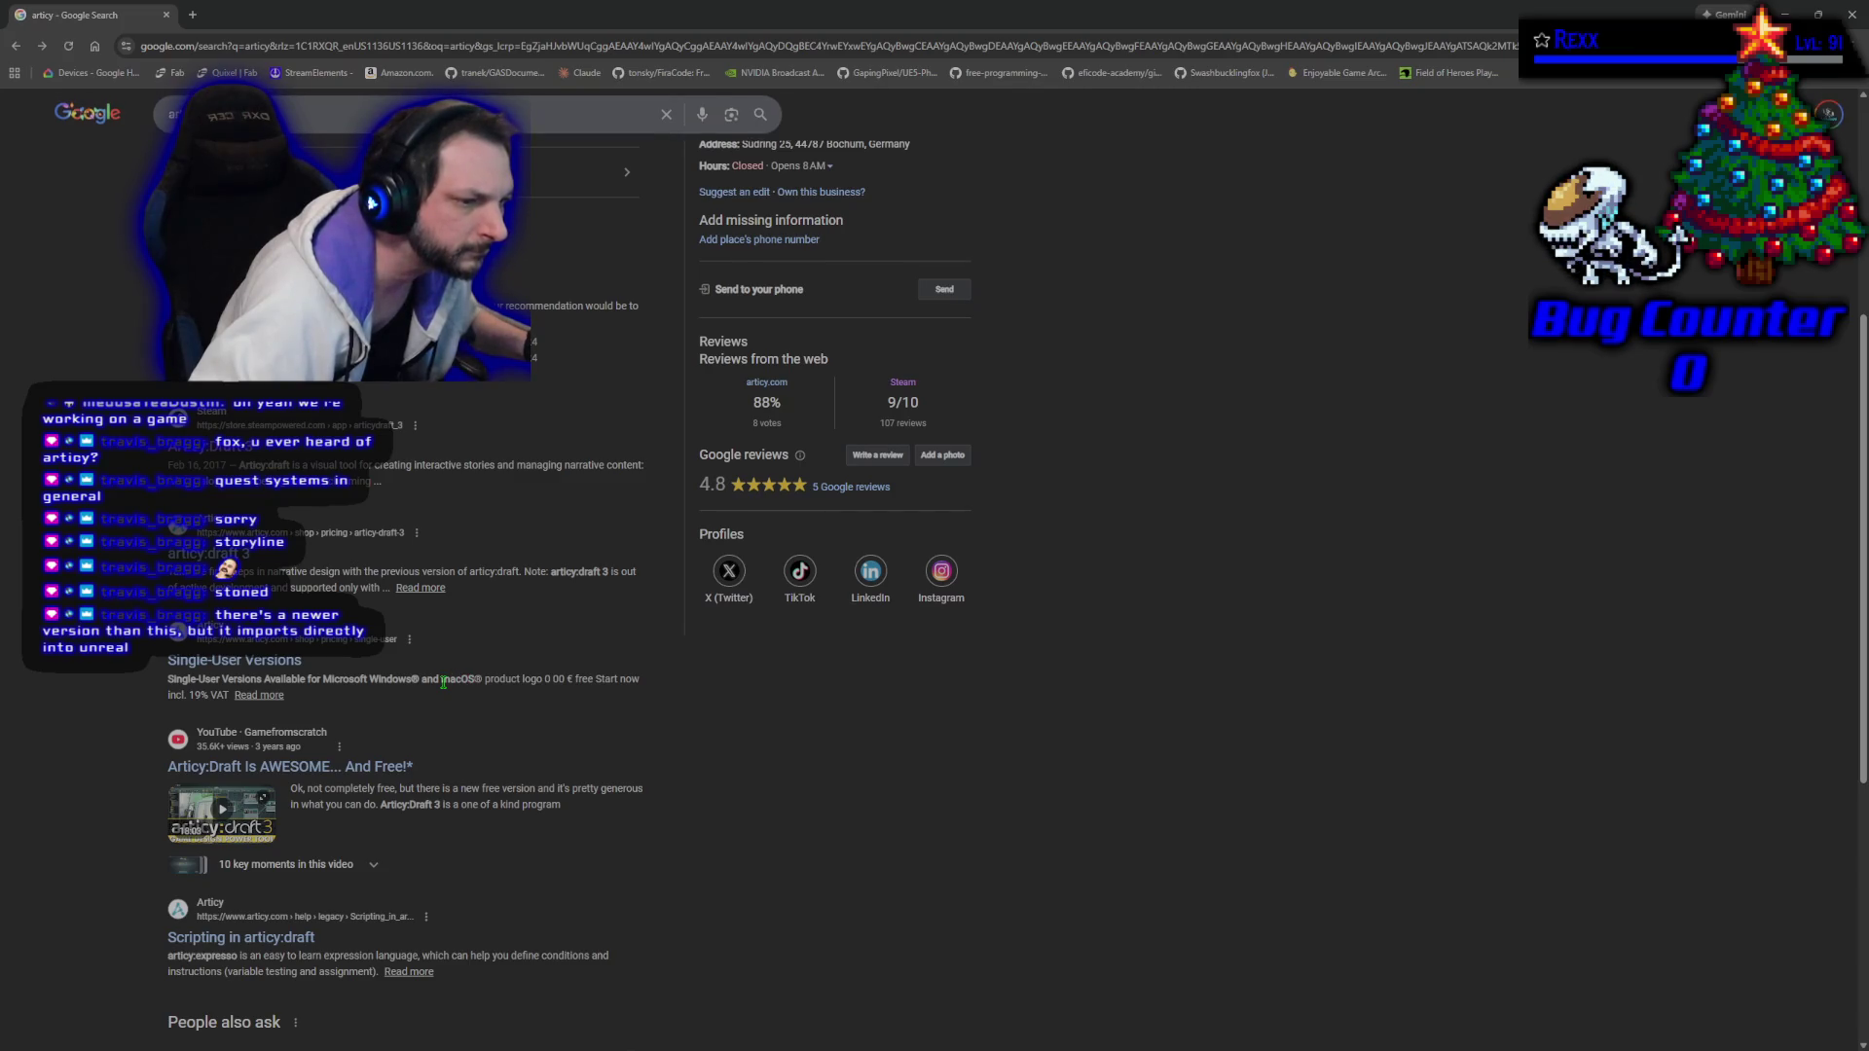
pyautogui.scroll(4, 444, 681)
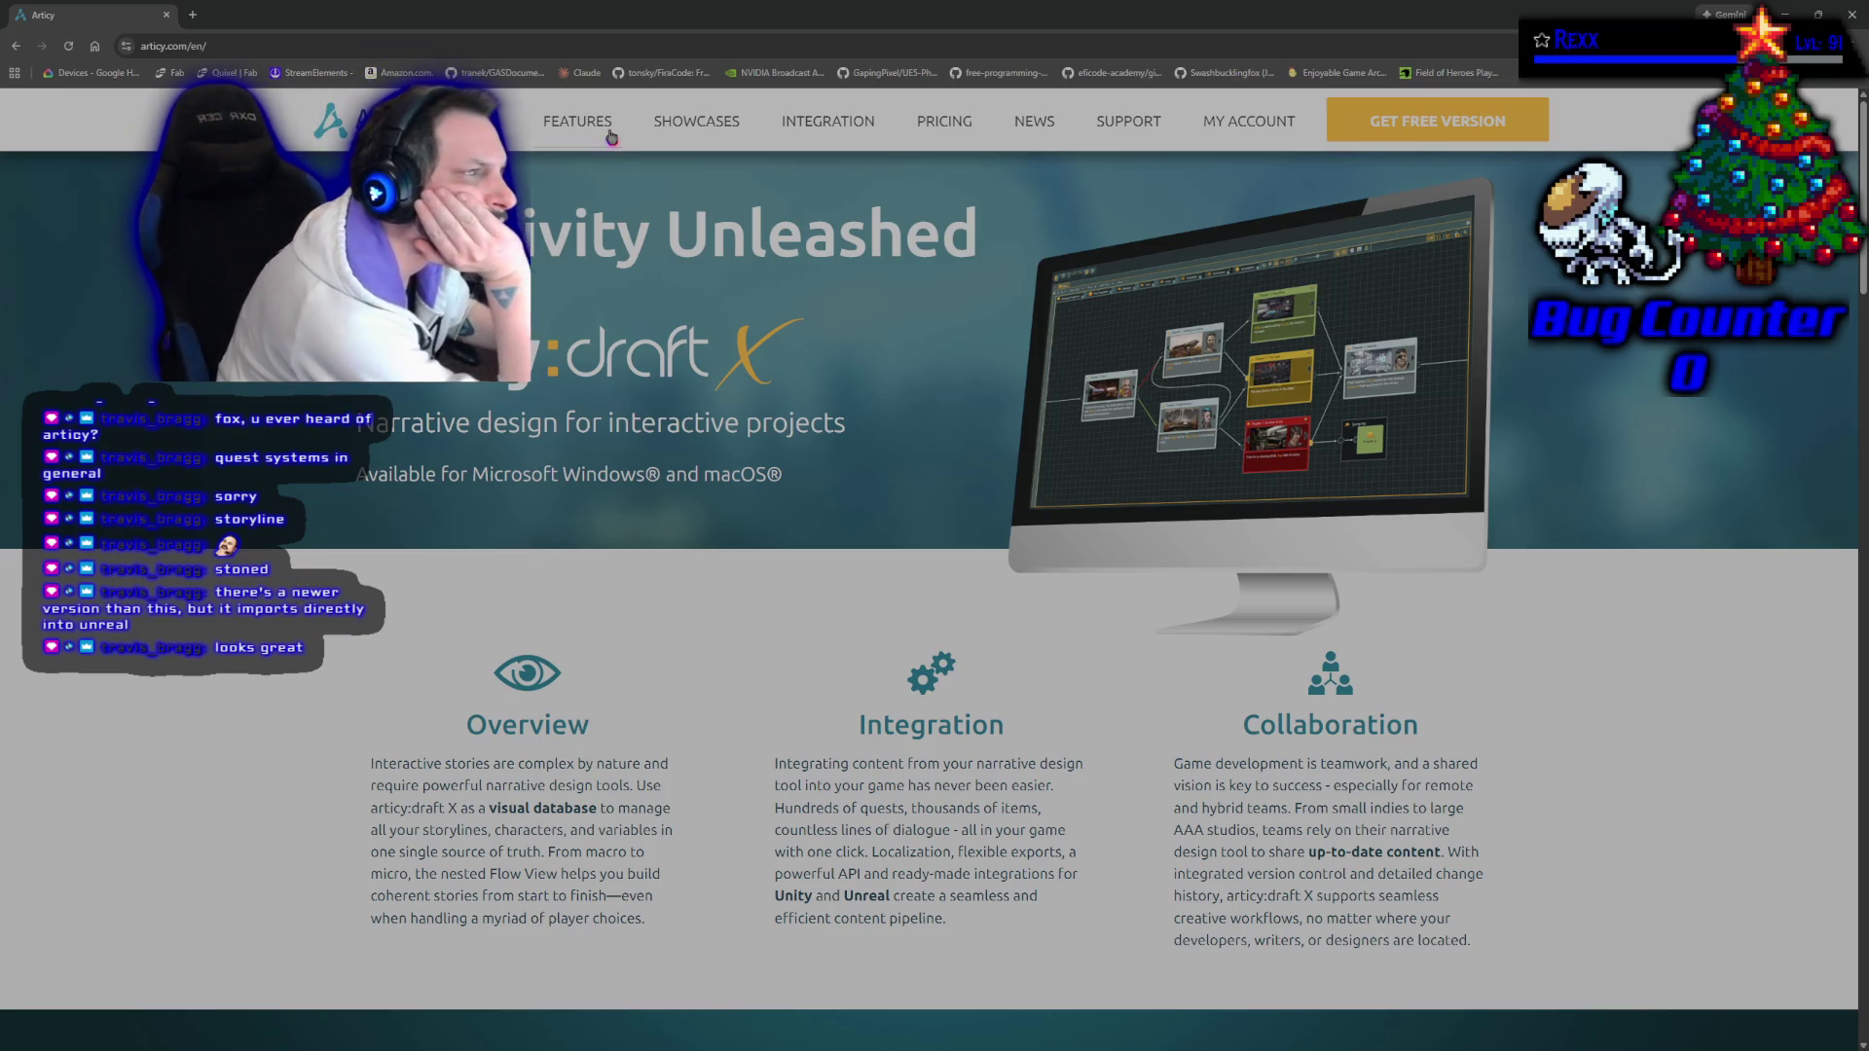
pyautogui.scroll(-4, 594, 644)
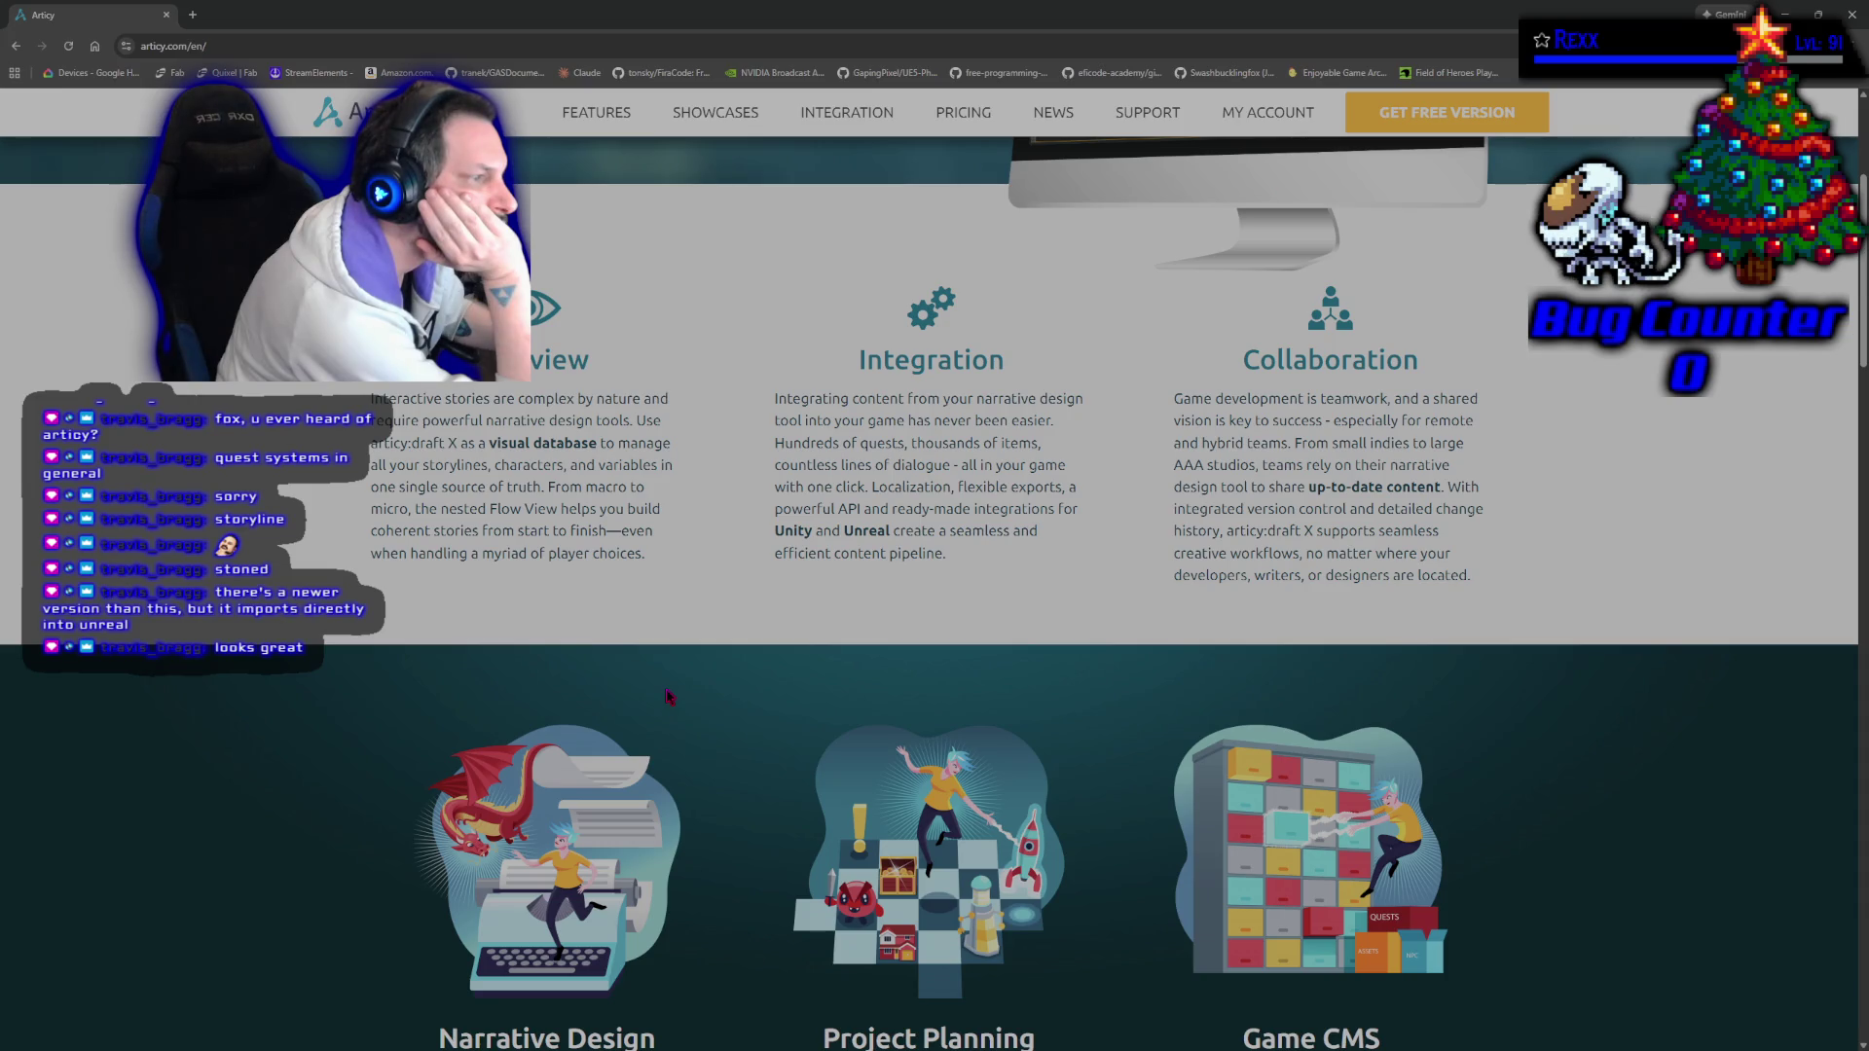
# View the Narrative Design page from the articy.com home page, then open the Integration page.
pyautogui.scroll(-5, 667, 695)
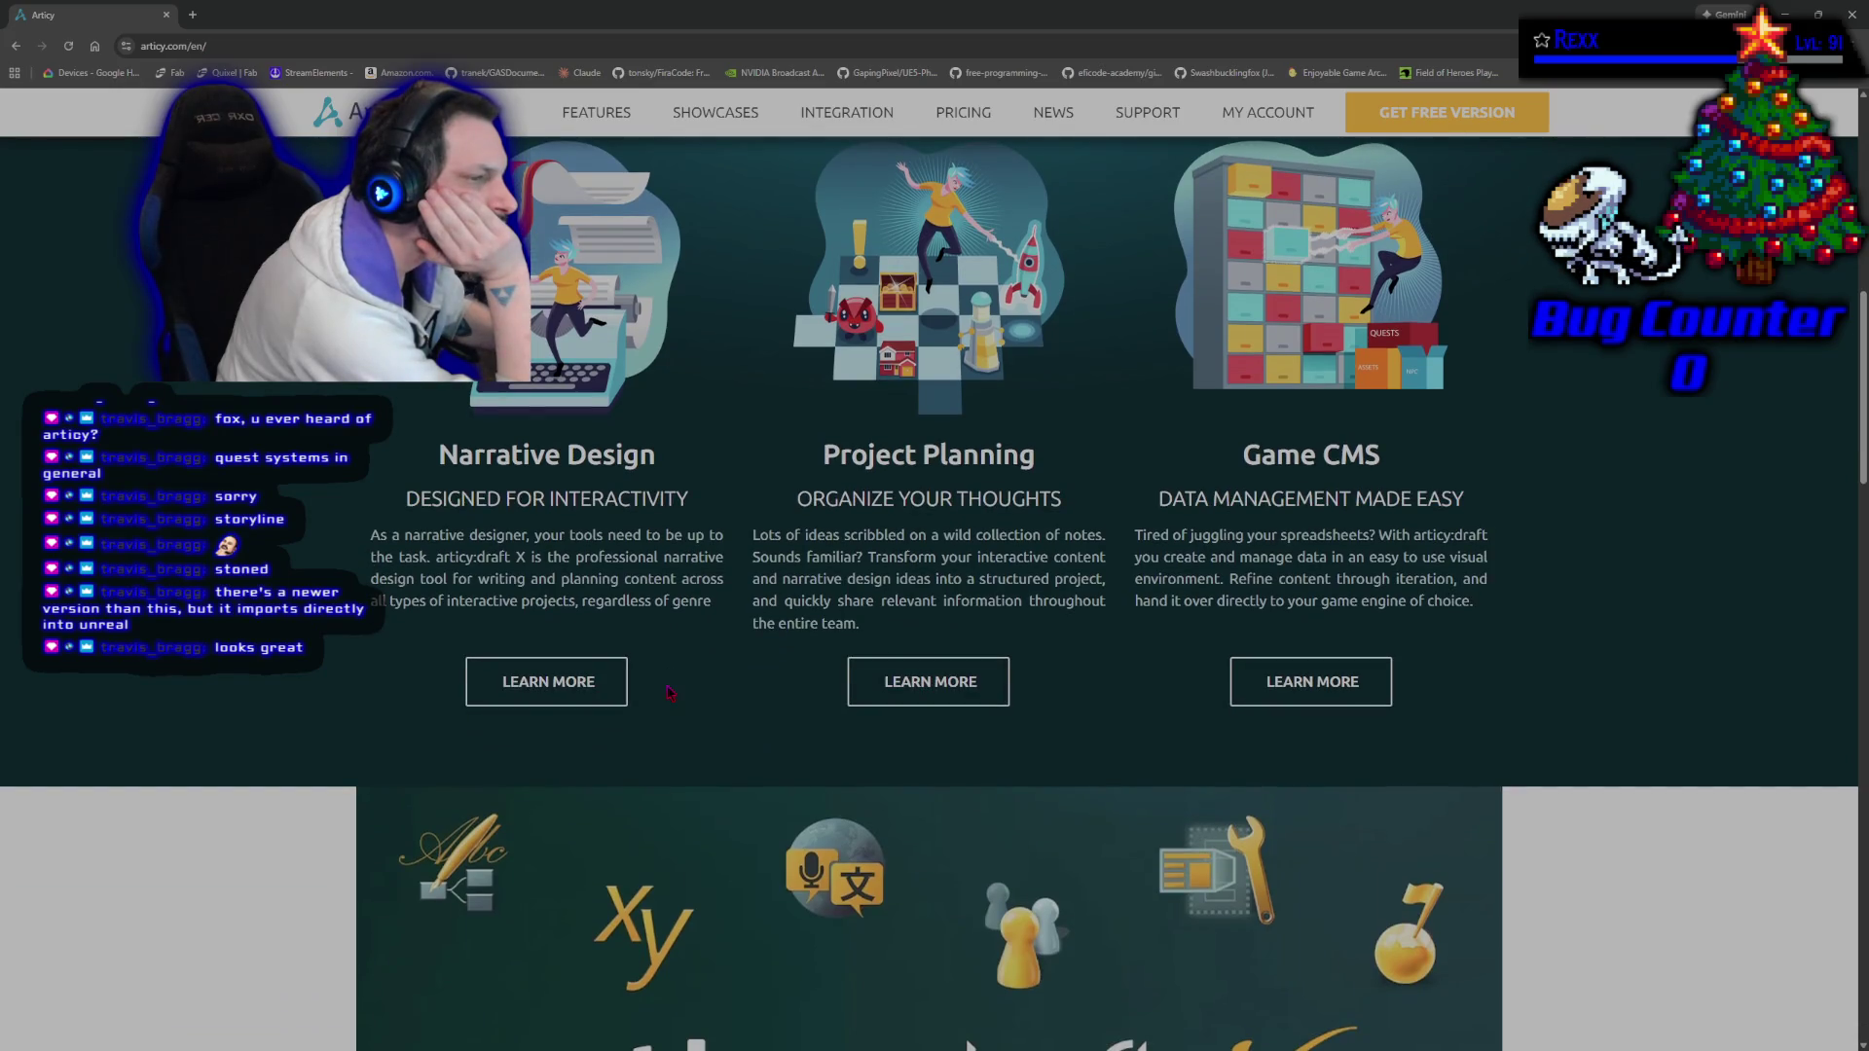
pyautogui.click(508, 680)
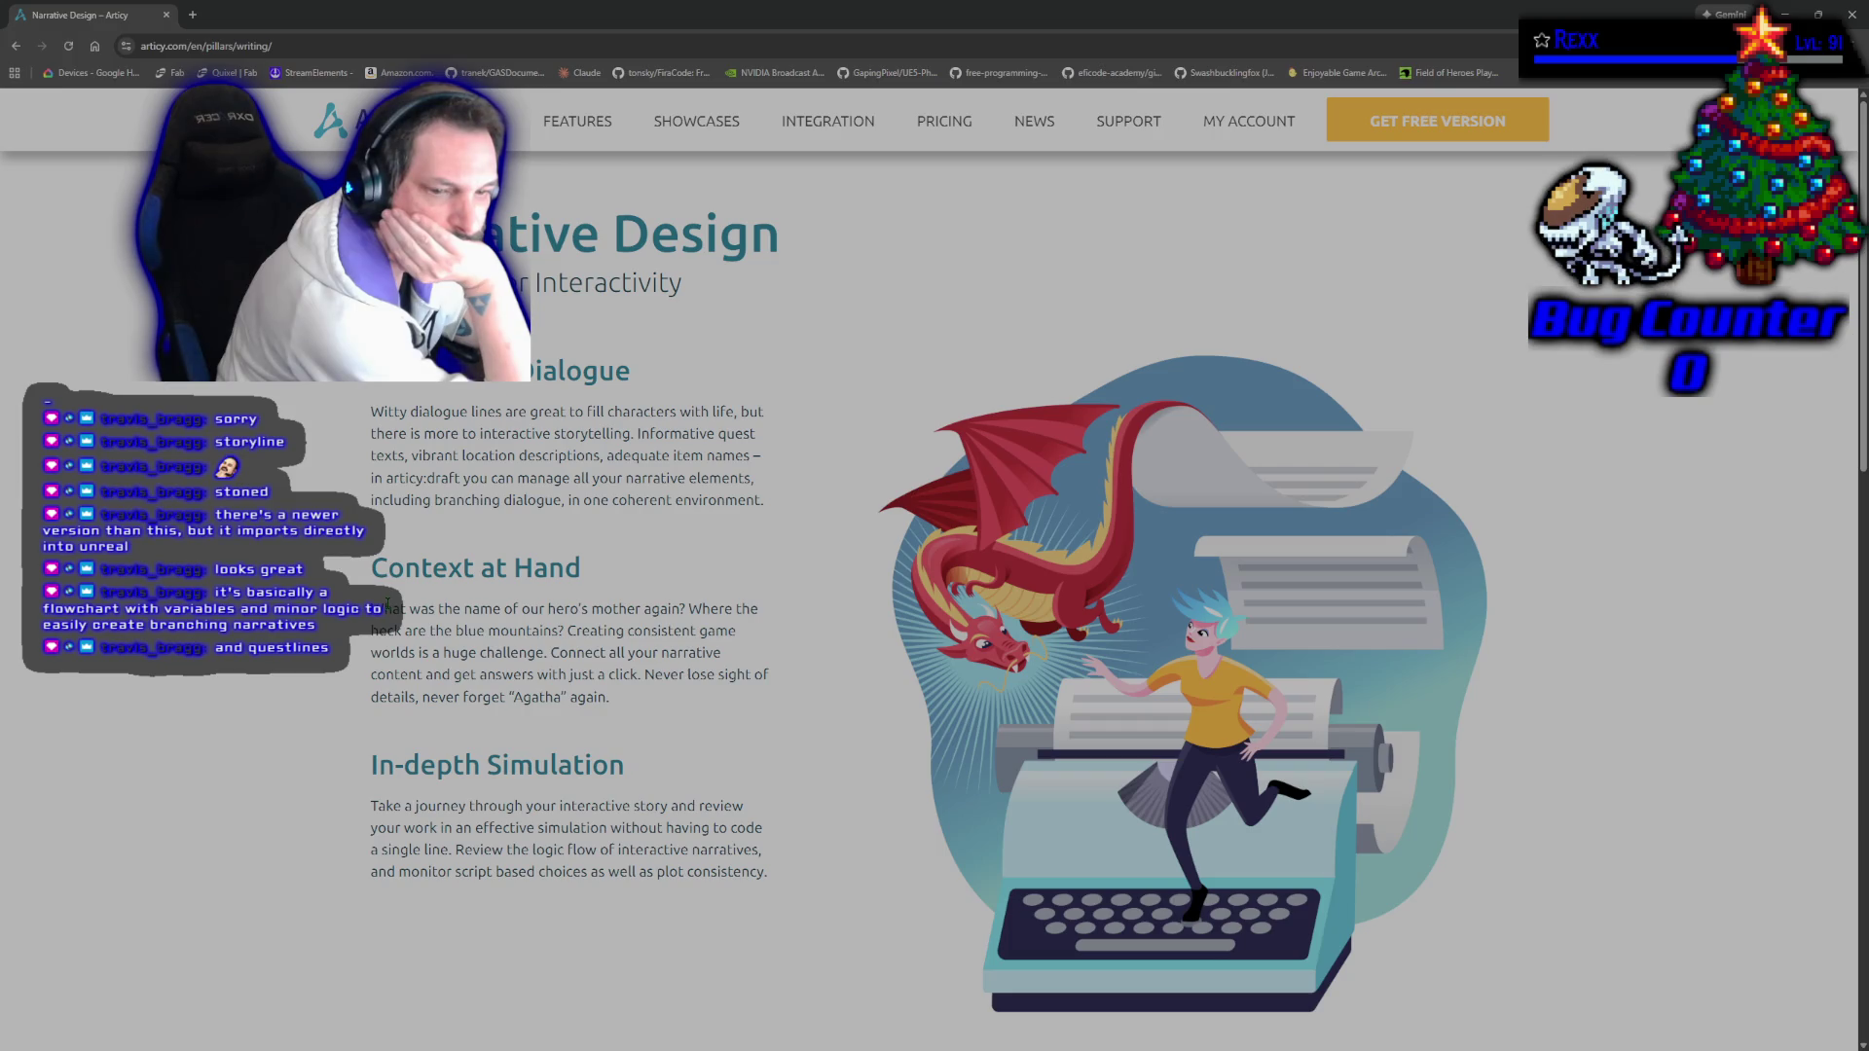
pyautogui.scroll(-3, 461, 847)
pyautogui.scroll(3, 461, 847)
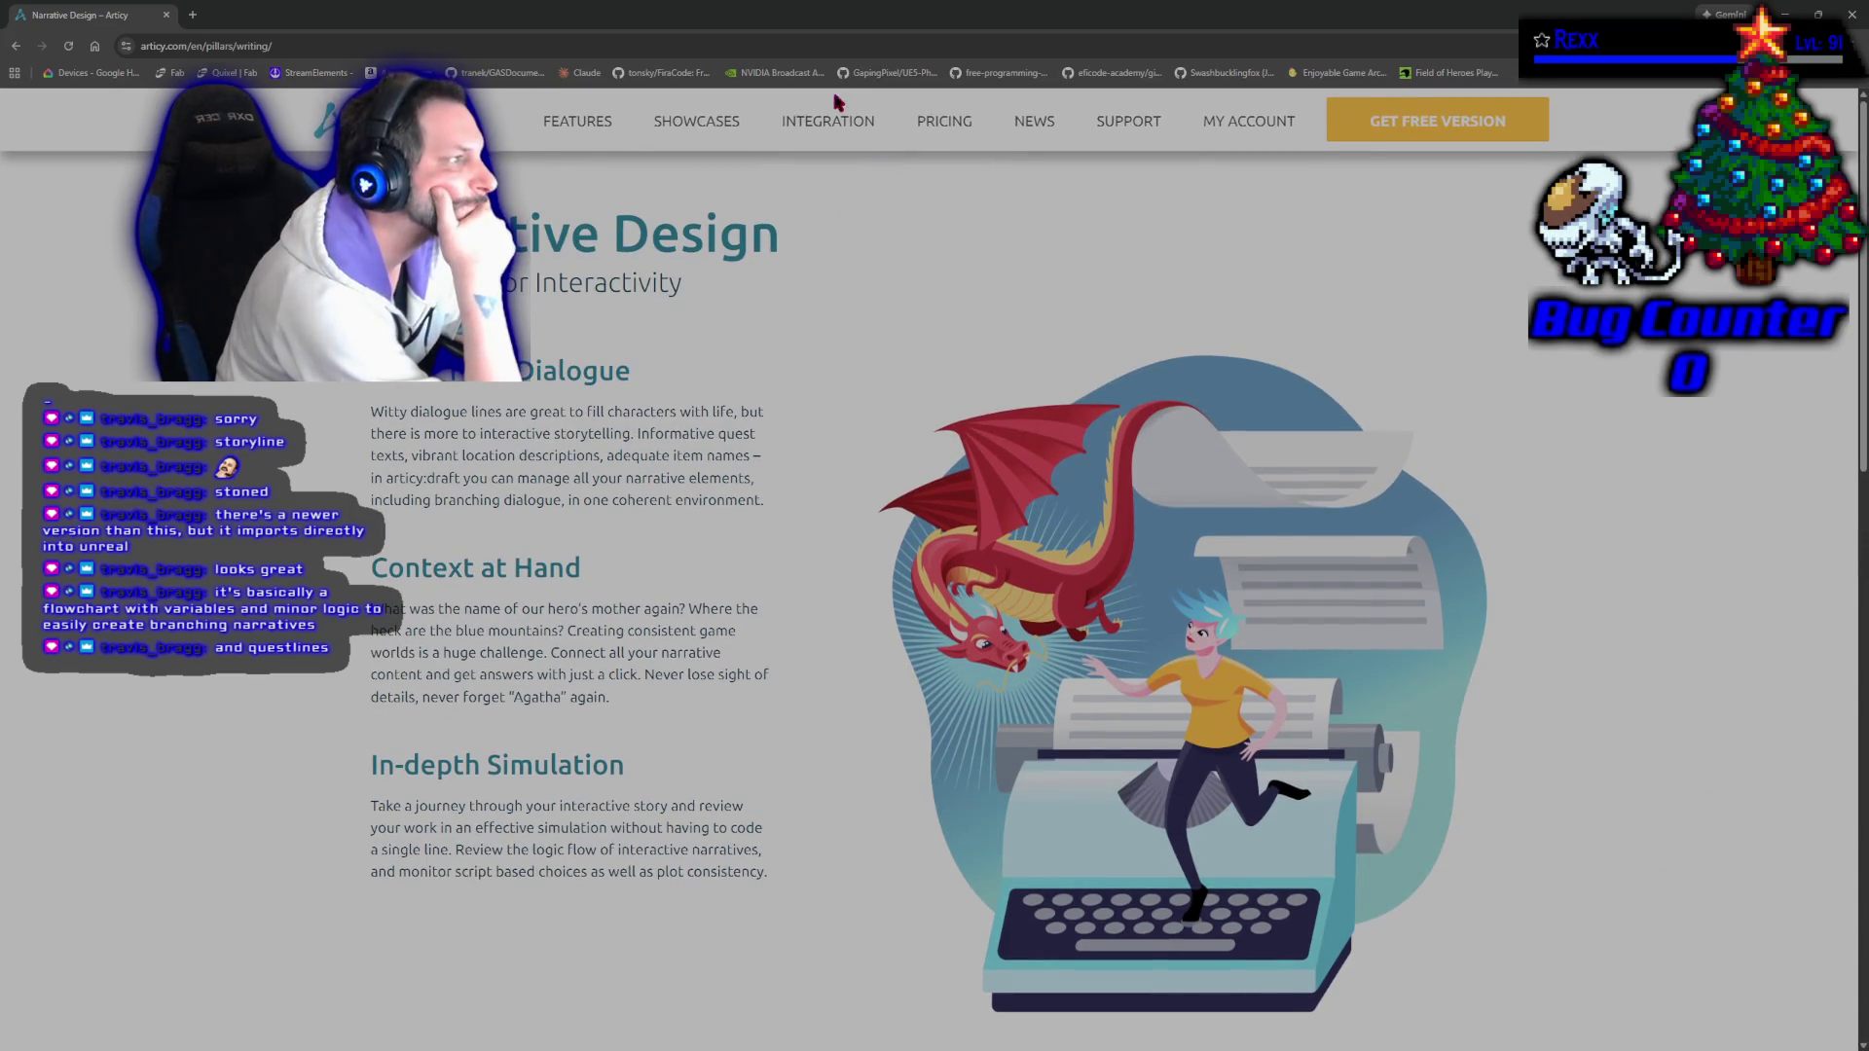
pyautogui.click(828, 124)
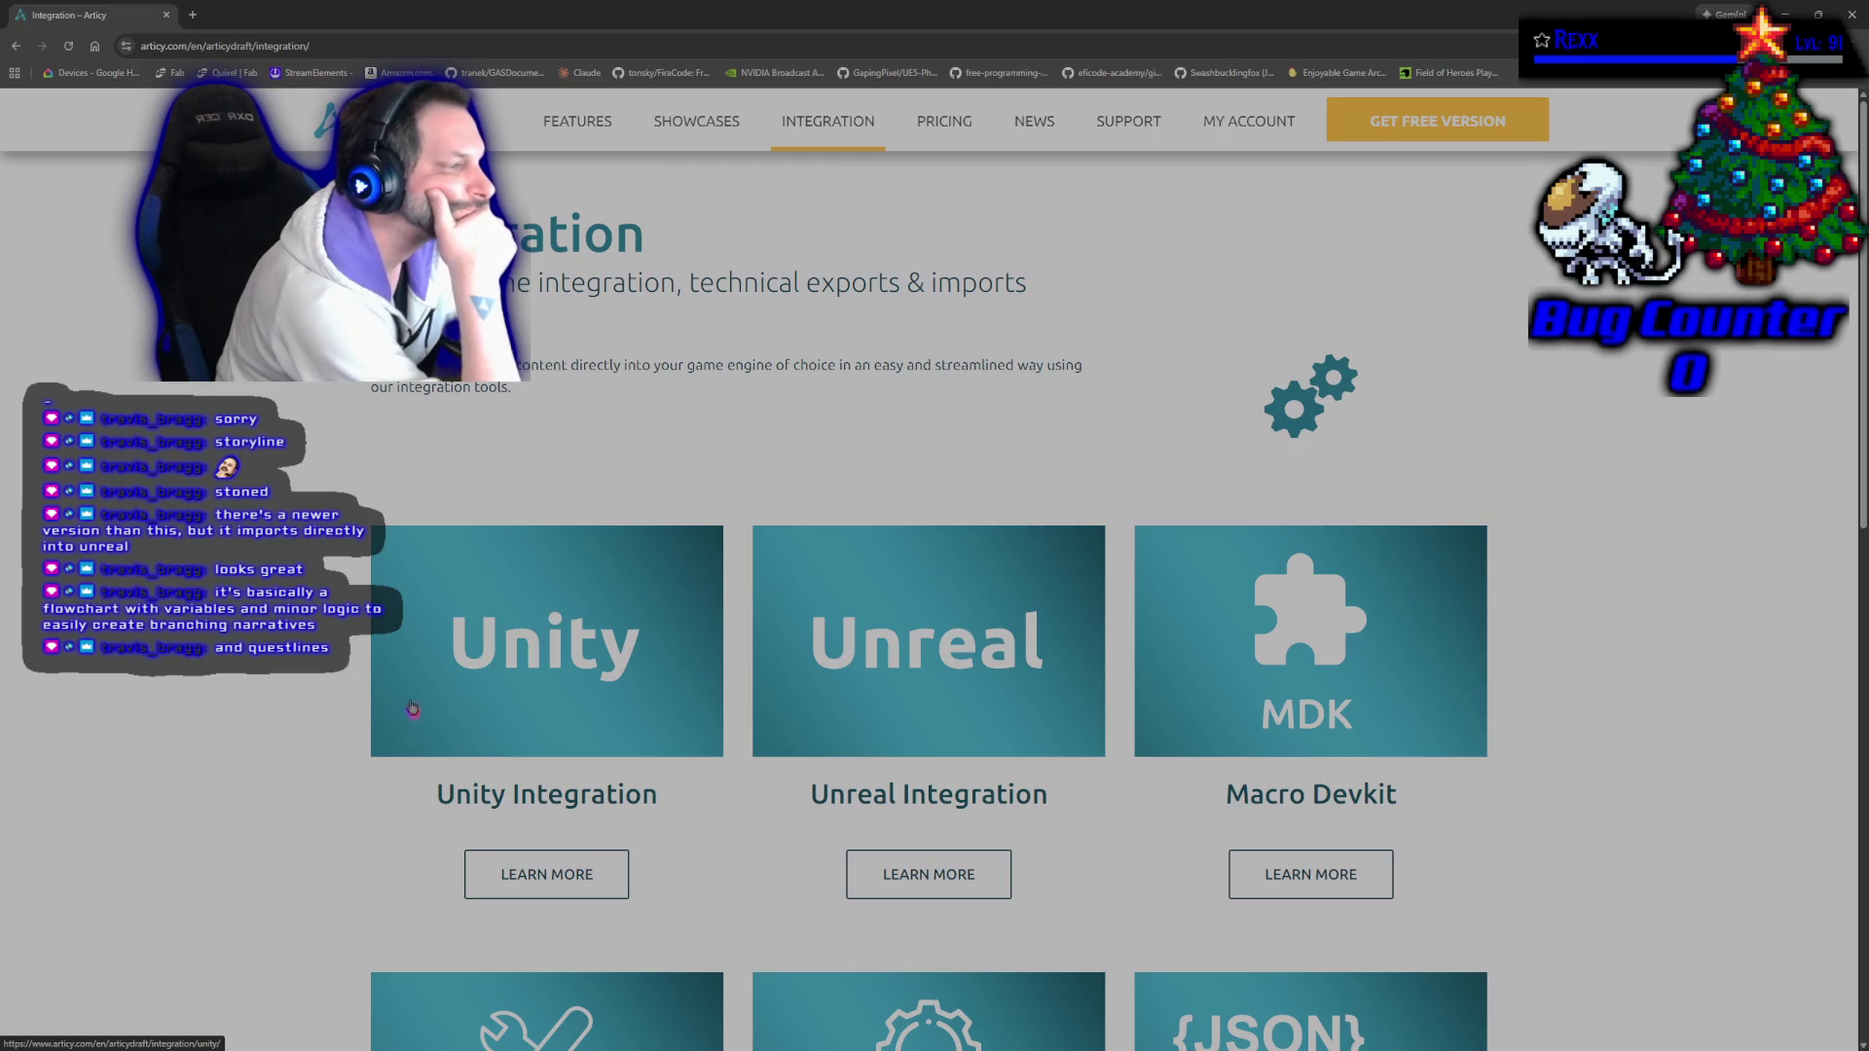
# Browse the articy Unreal Integration downloads page, then open the Showcases gallery.
pyautogui.scroll(-2, 467, 692)
pyautogui.click(901, 658)
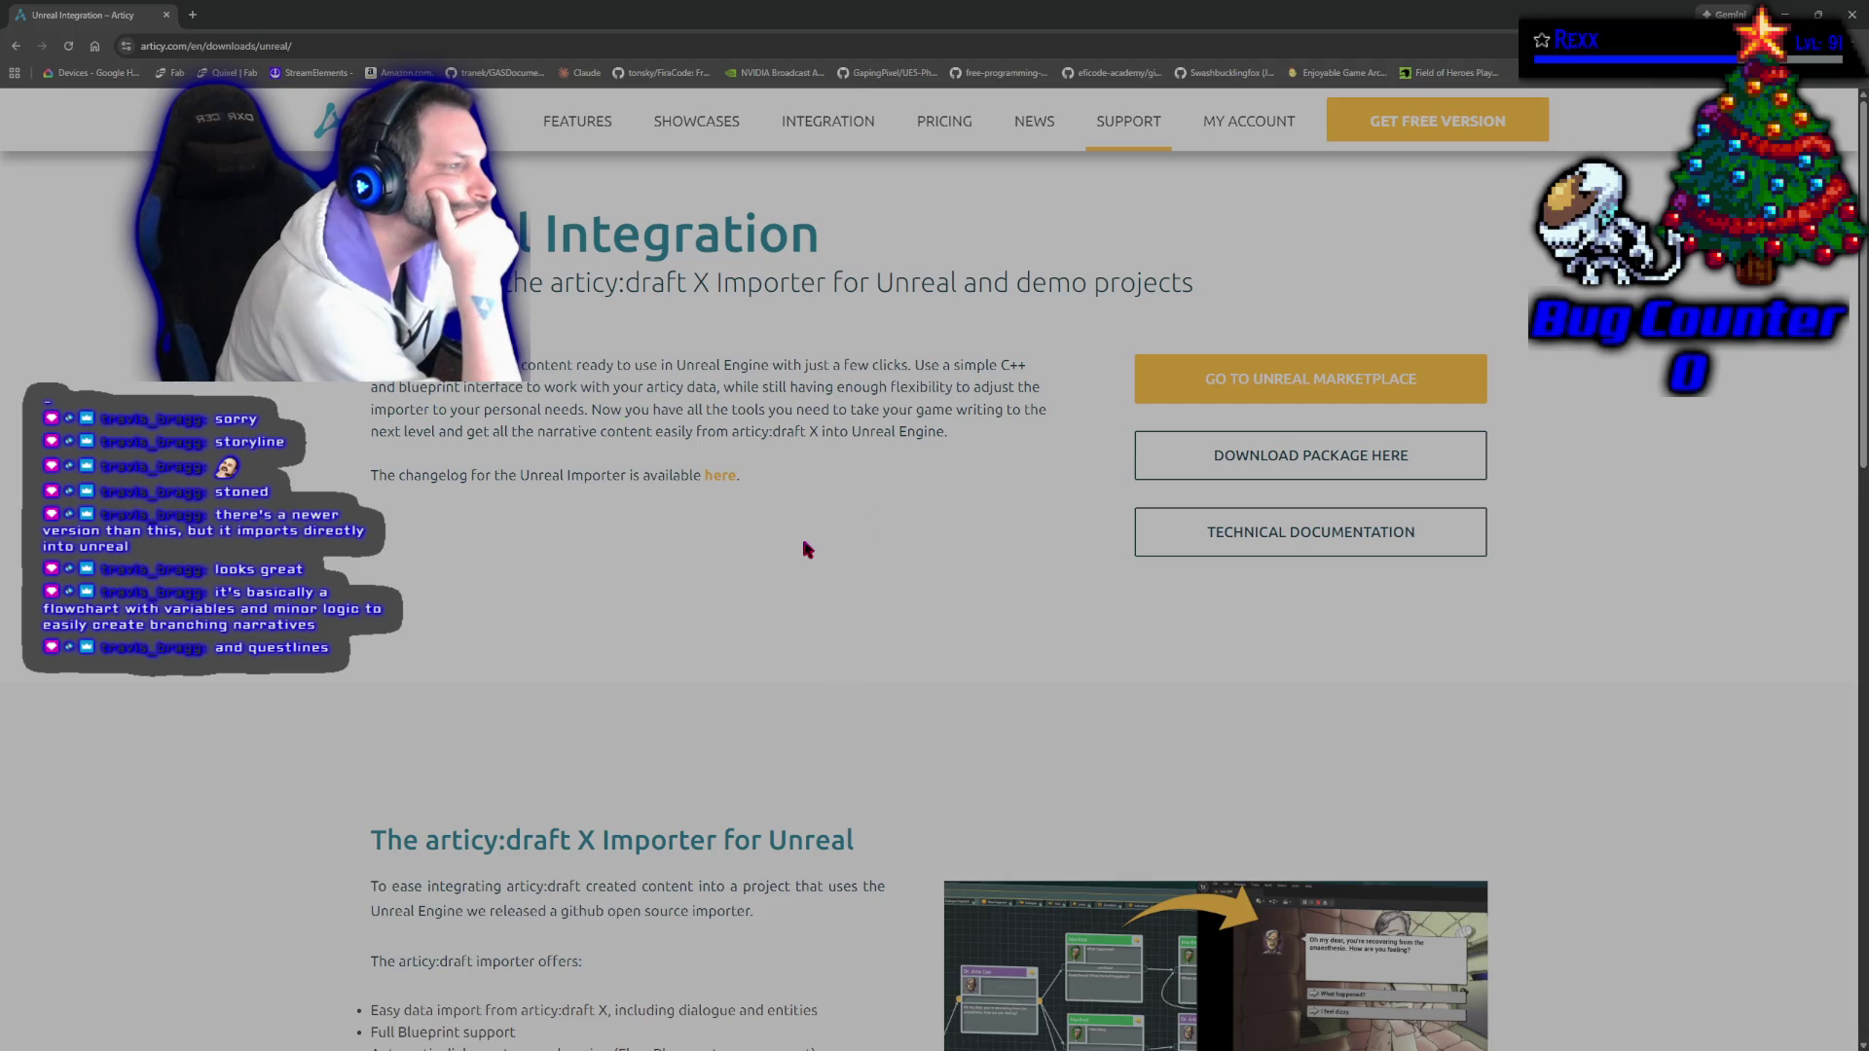
pyautogui.scroll(-4, 806, 550)
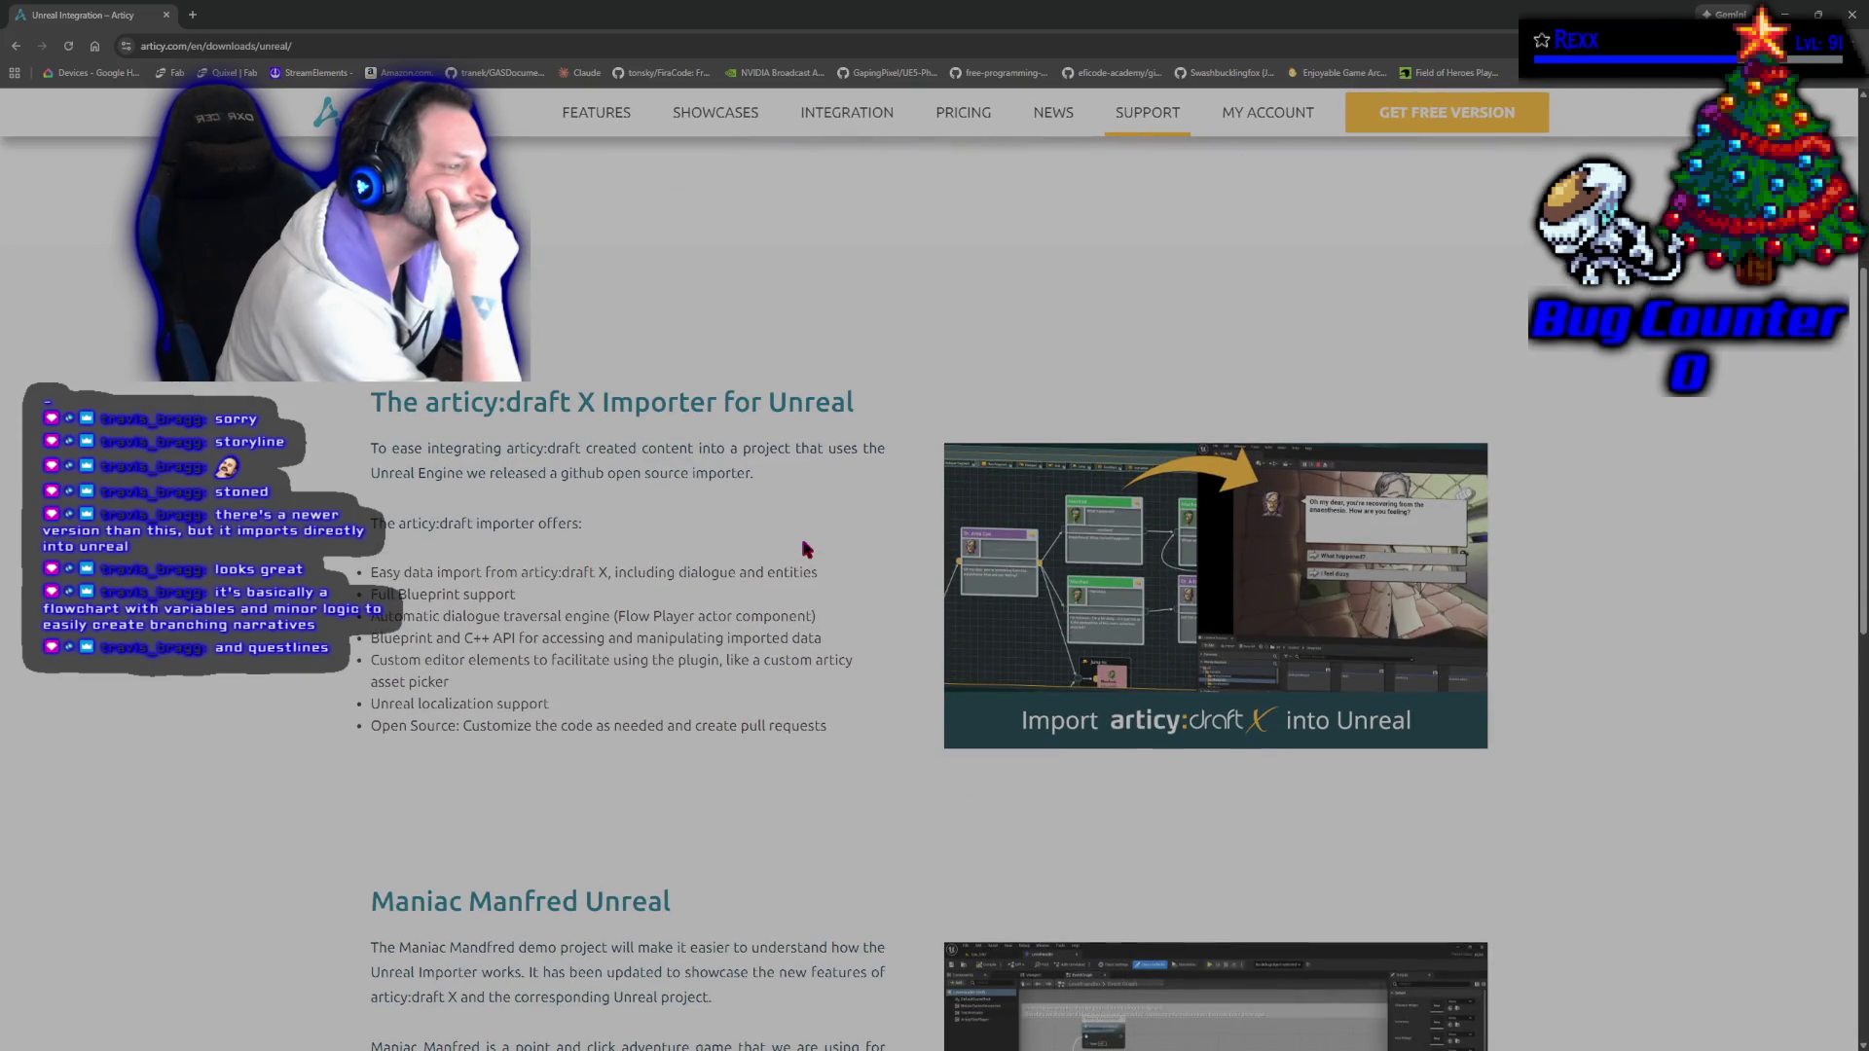
pyautogui.scroll(-1, 807, 550)
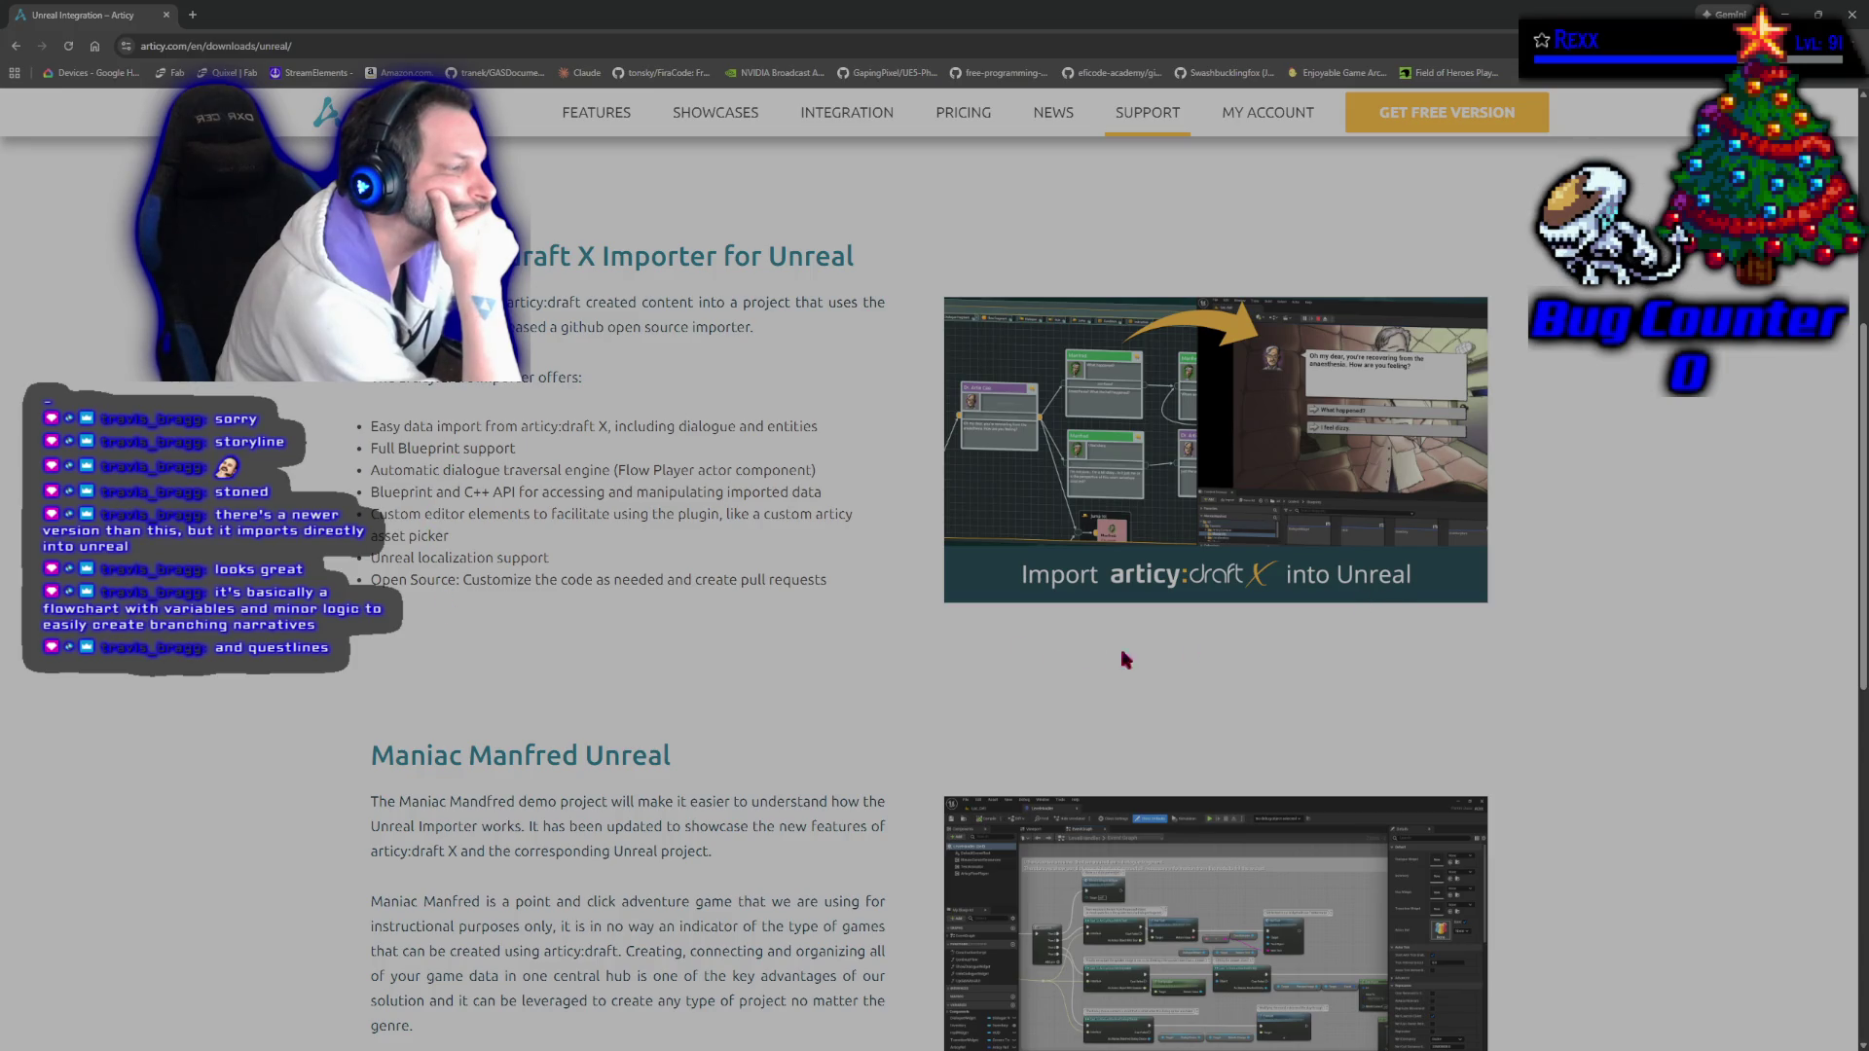
pyautogui.scroll(-5, 436, 635)
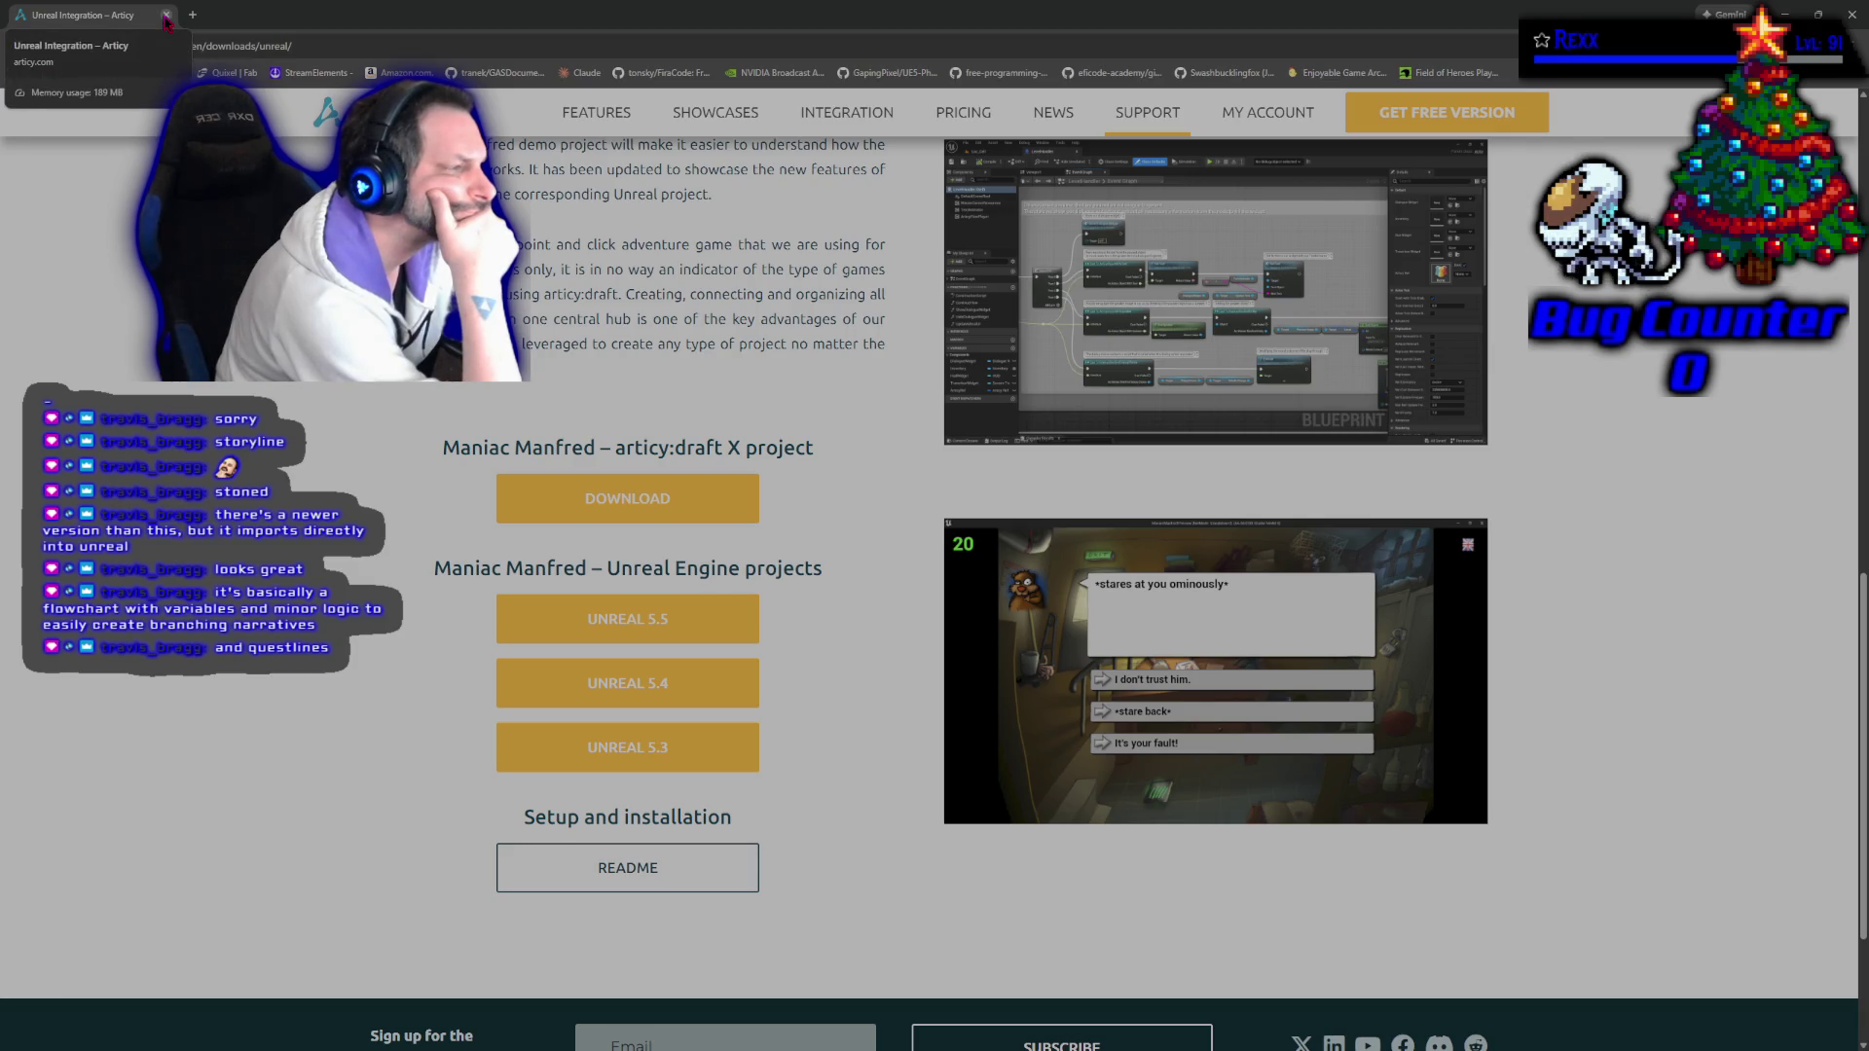
pyautogui.scroll(-2, 331, 556)
pyautogui.scroll(5, 331, 556)
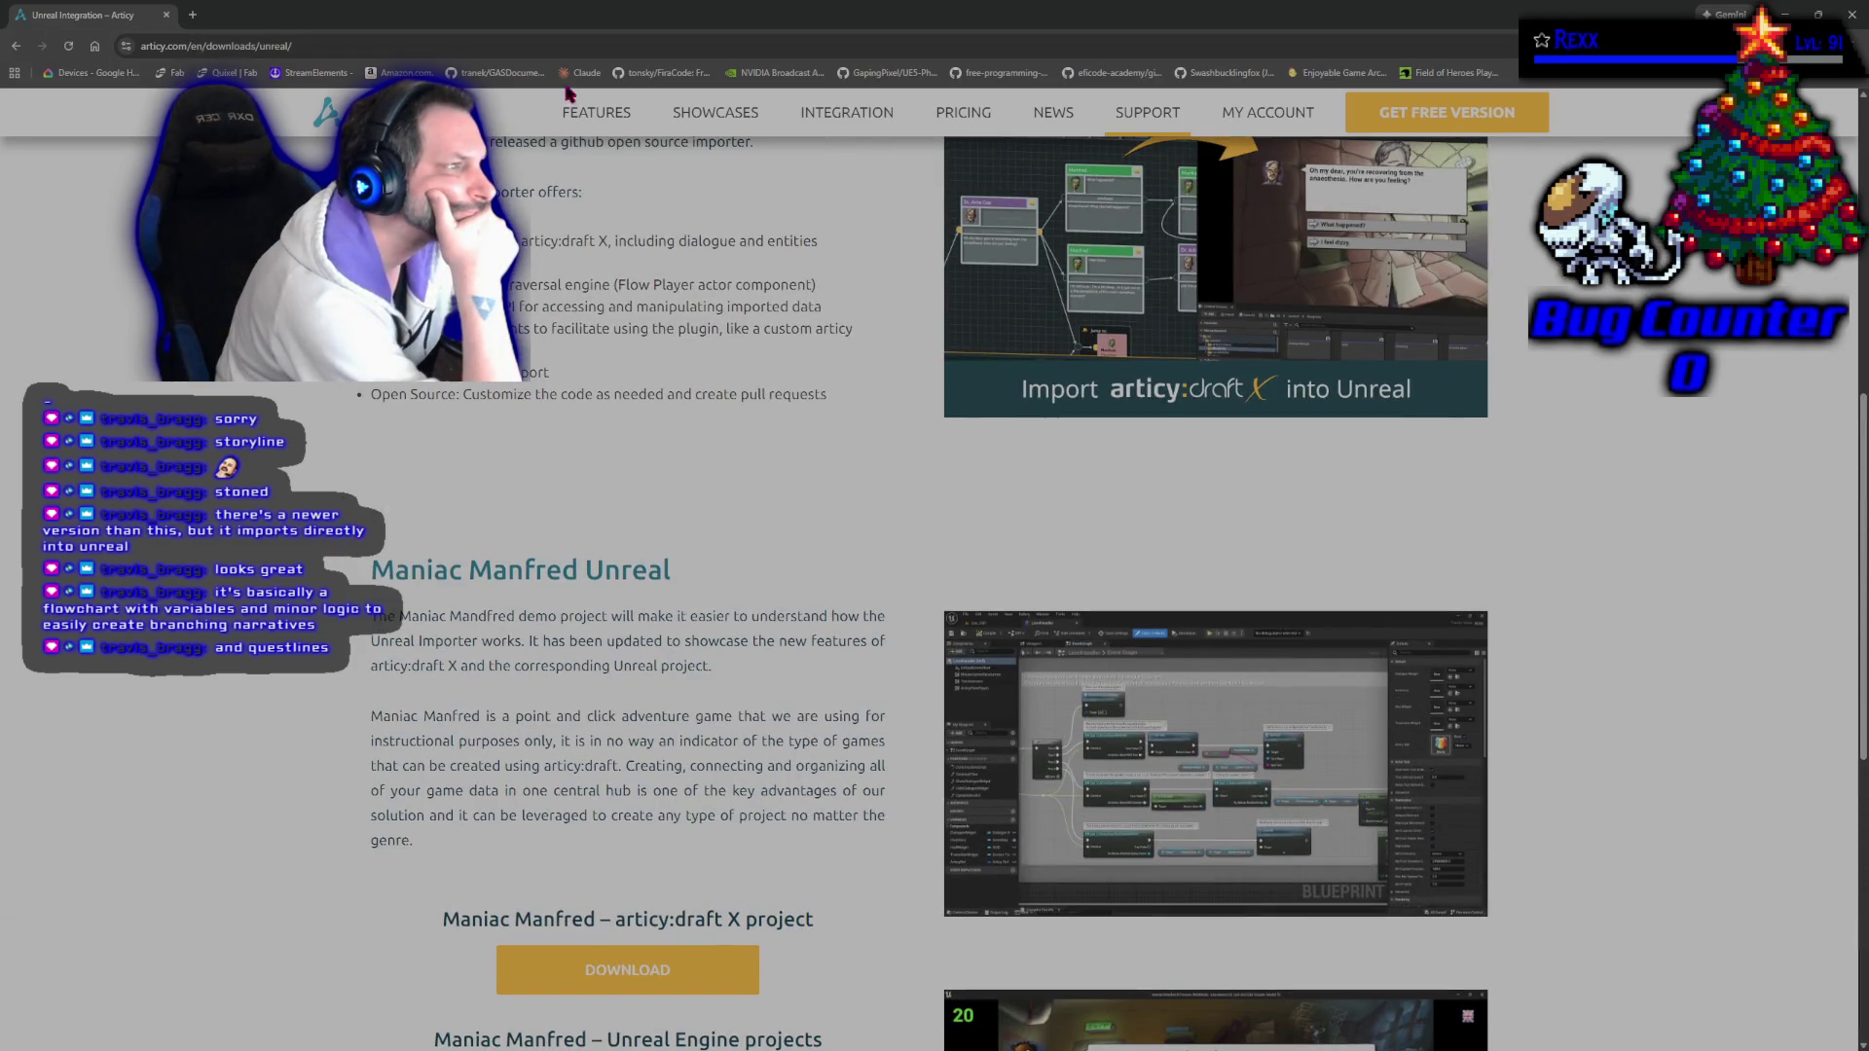
pyautogui.click(719, 112)
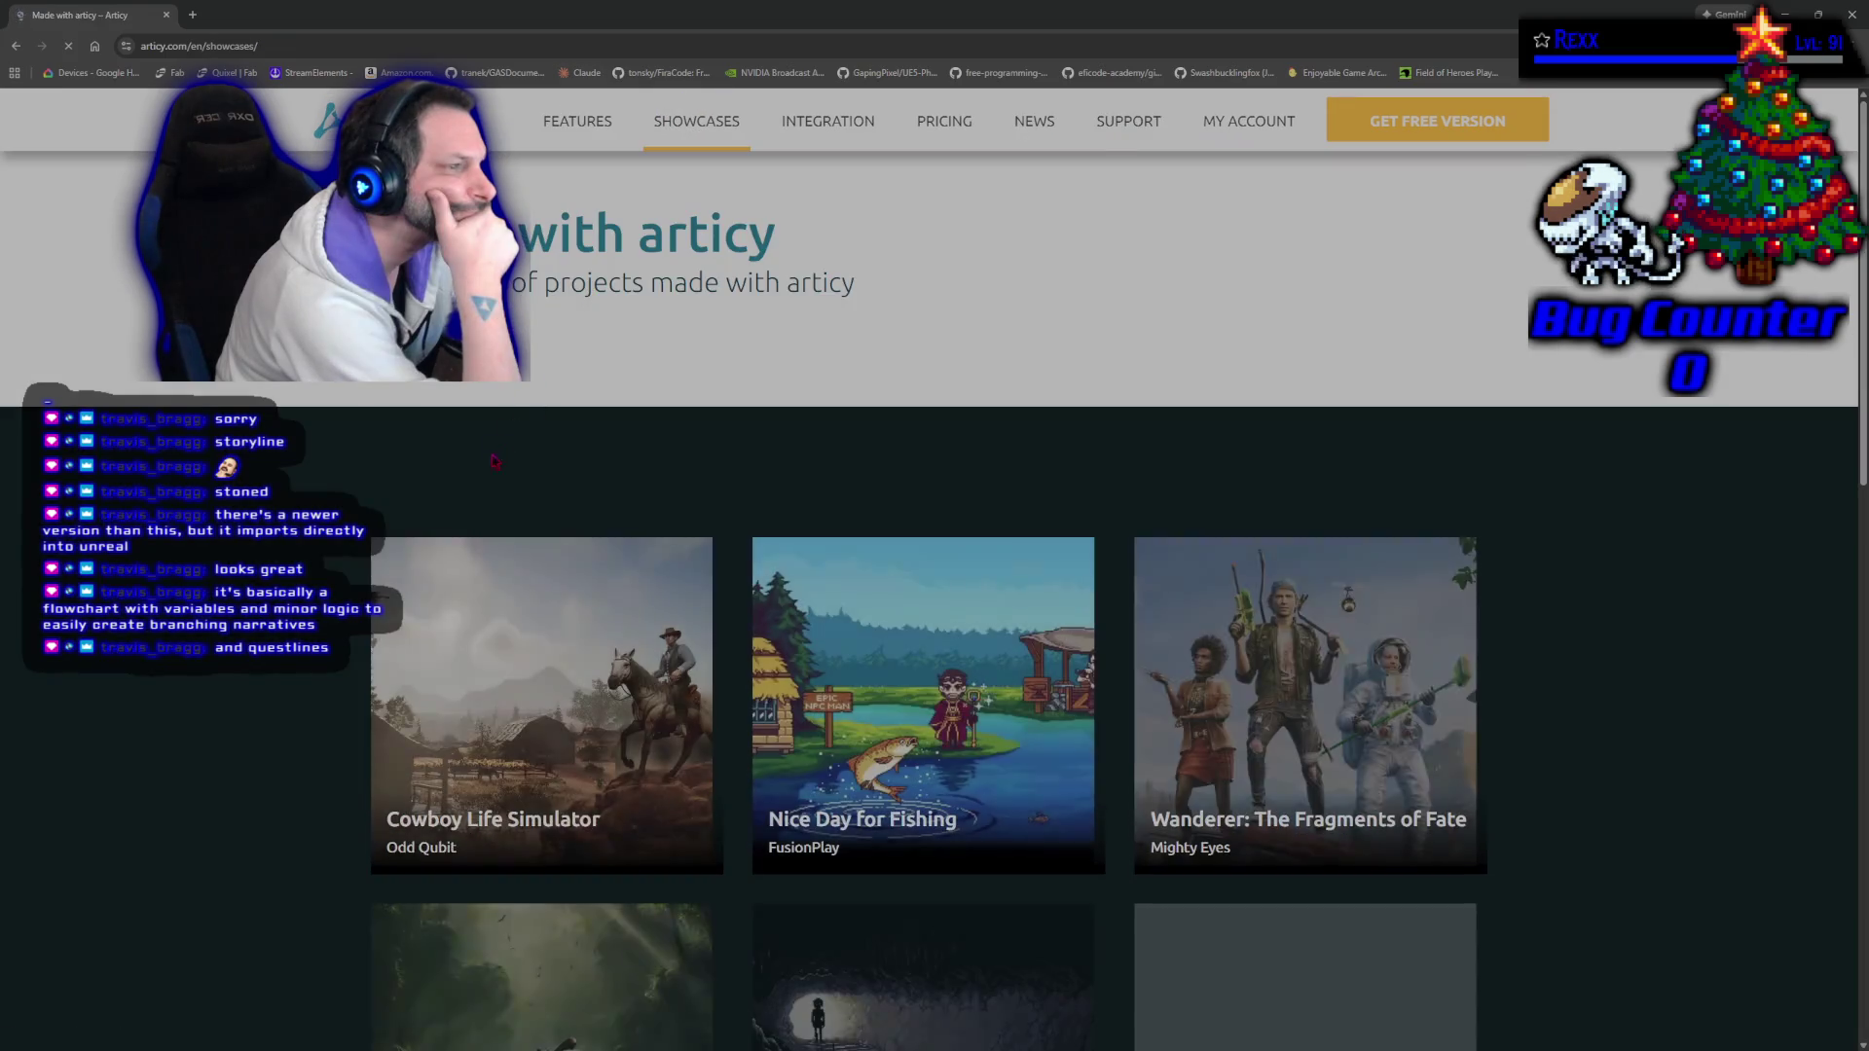
# Read the Nice Day for Fishing showcase and return to the gallery.
pyautogui.scroll(-2, 299, 695)
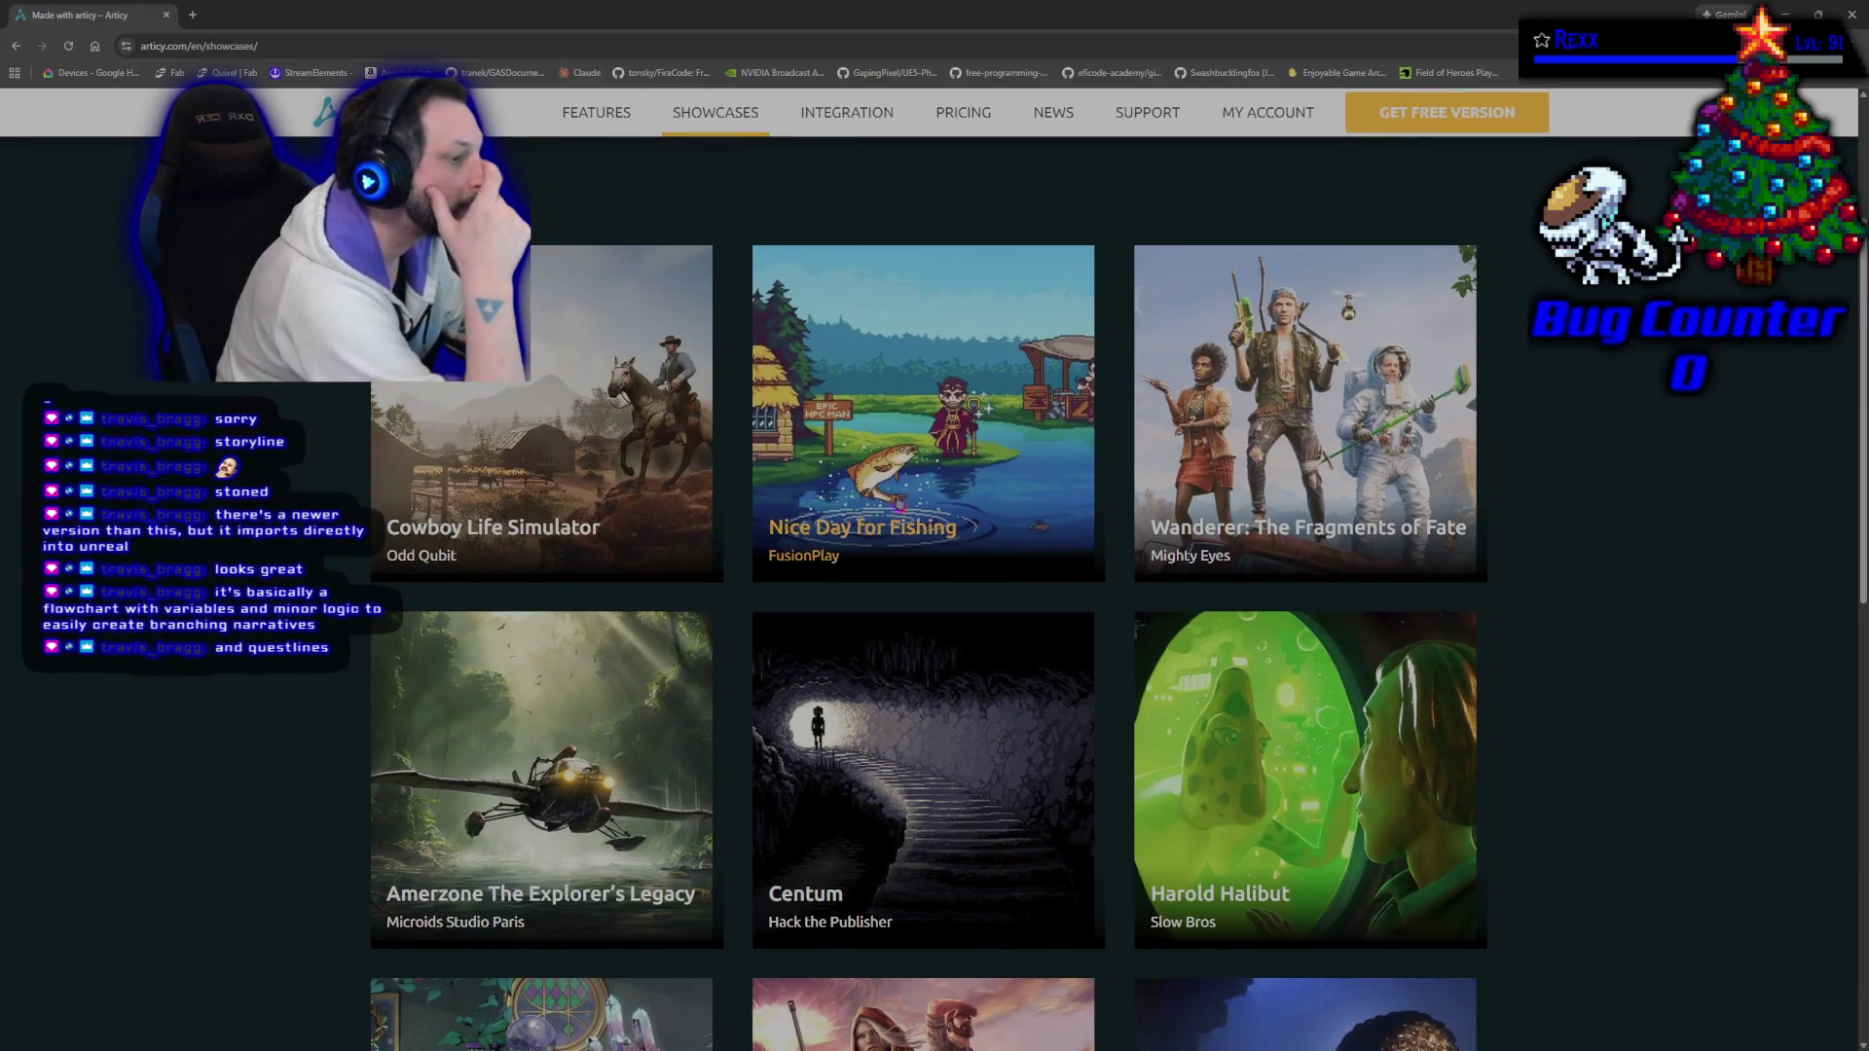
pyautogui.click(927, 397)
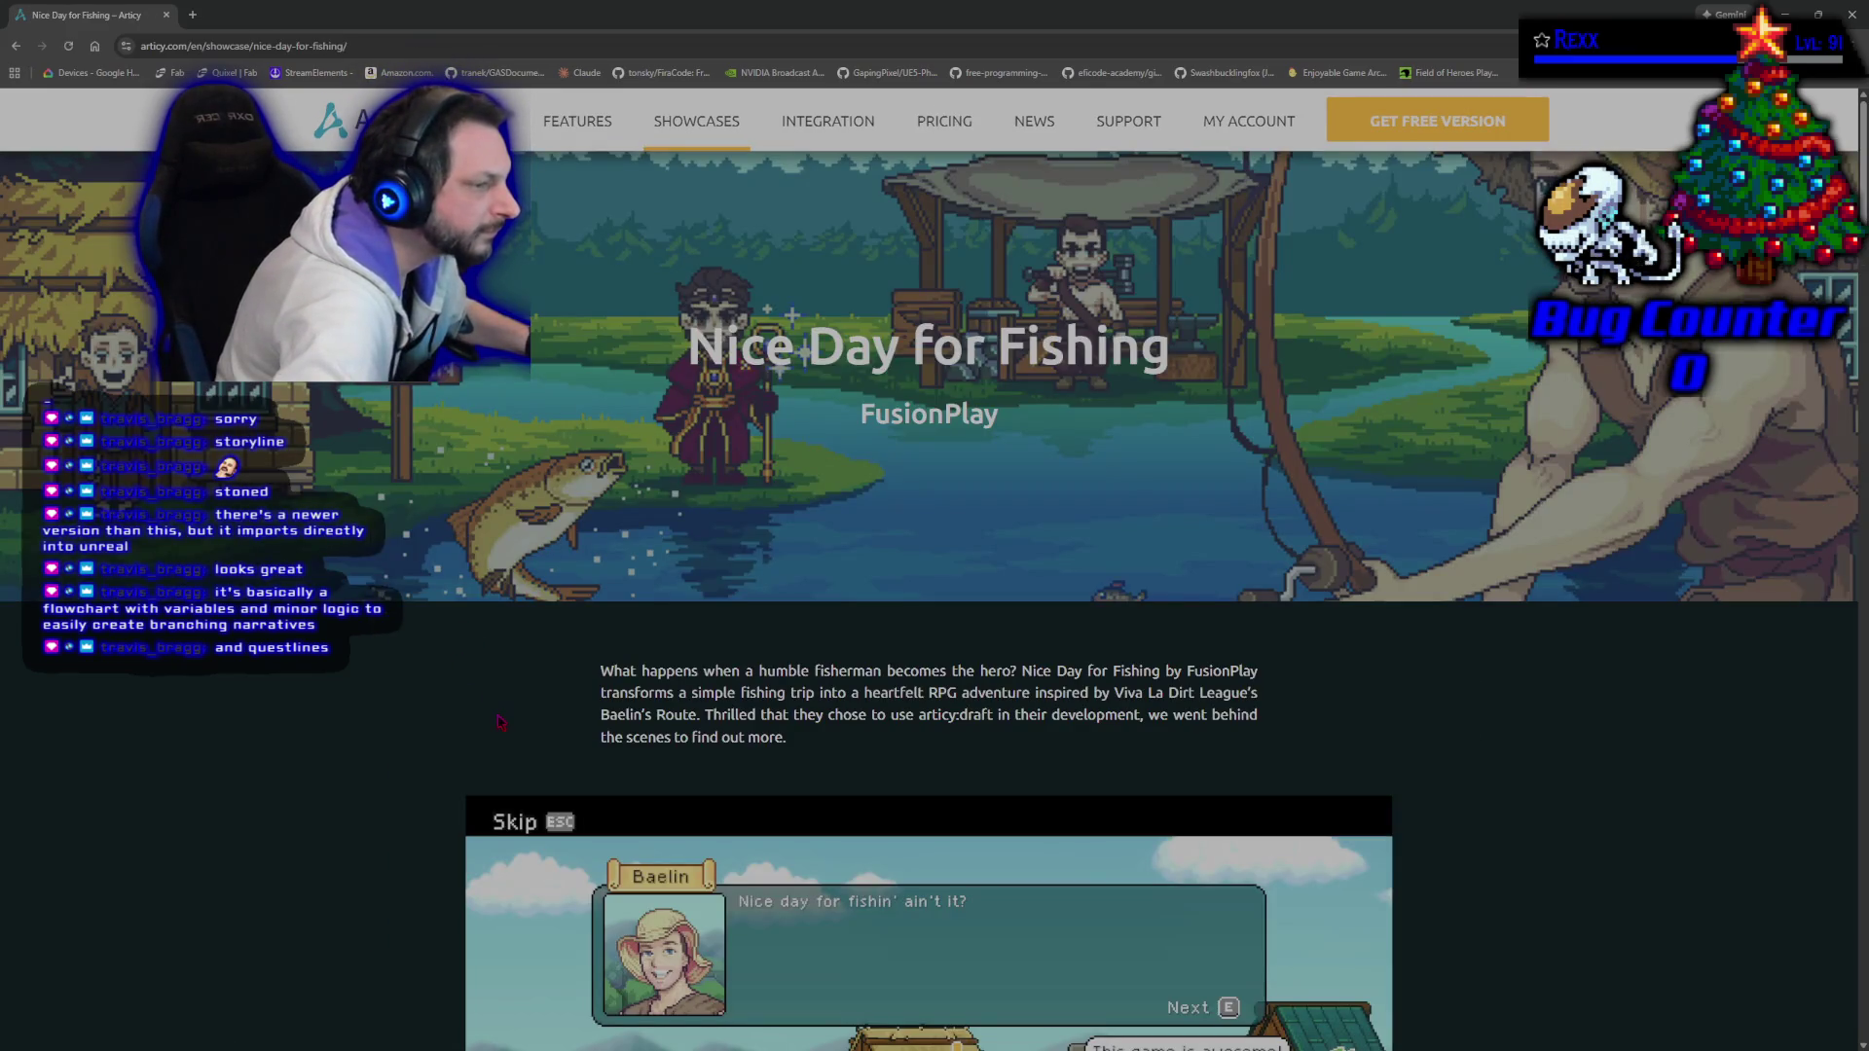
pyautogui.moveTo(691, 341); pyautogui.dragTo(1164, 362)
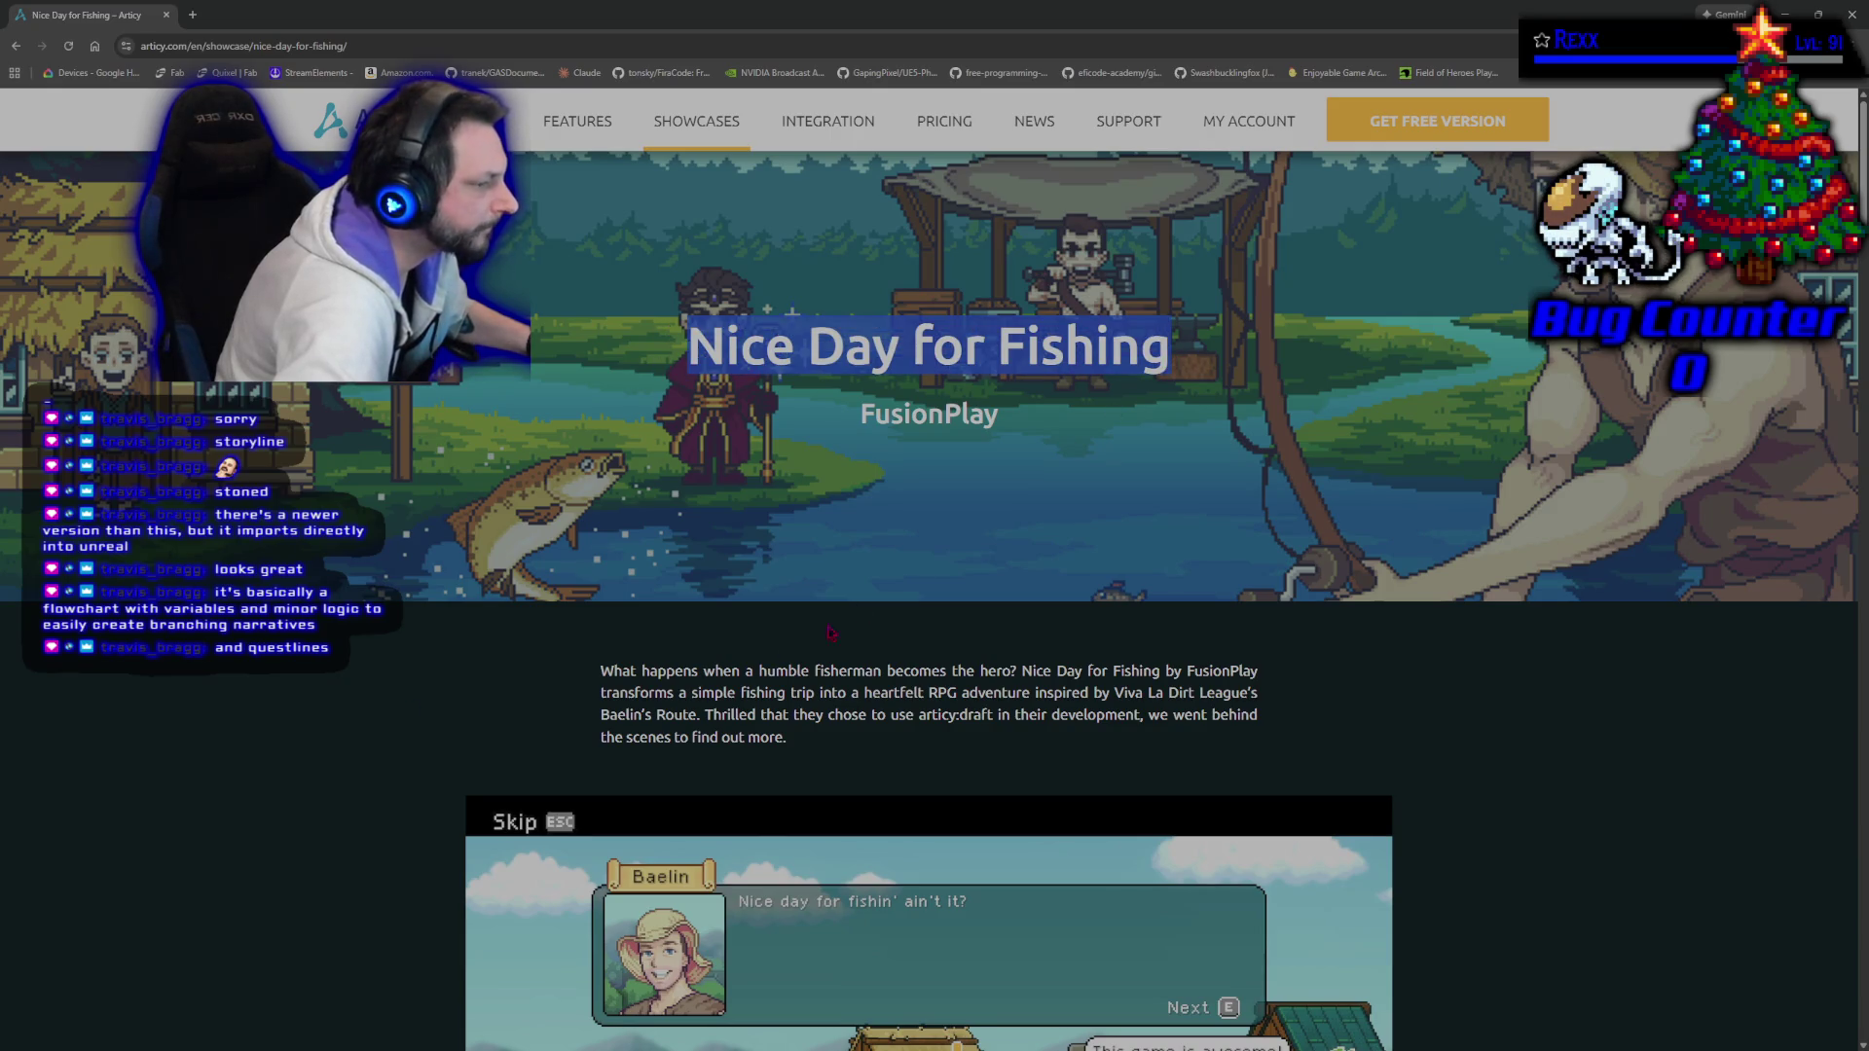
pyautogui.scroll(-8, 351, 864)
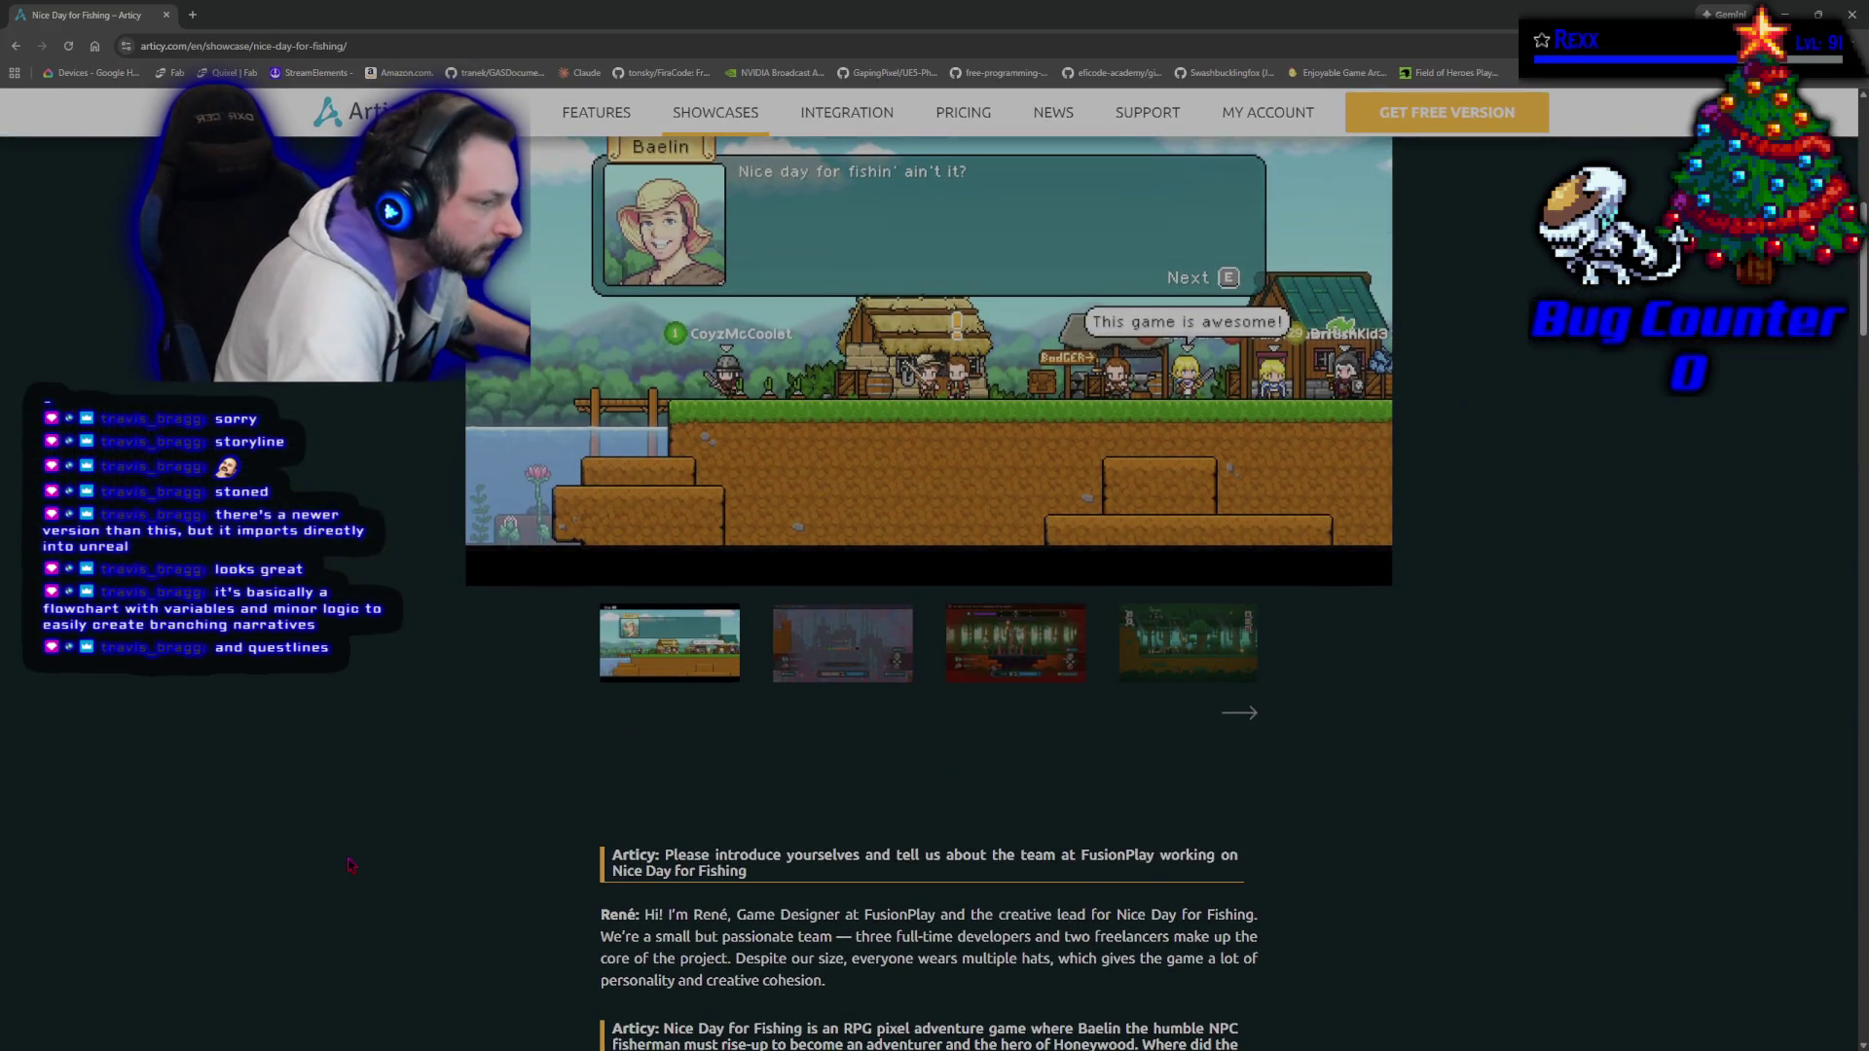
pyautogui.scroll(-5, 351, 864)
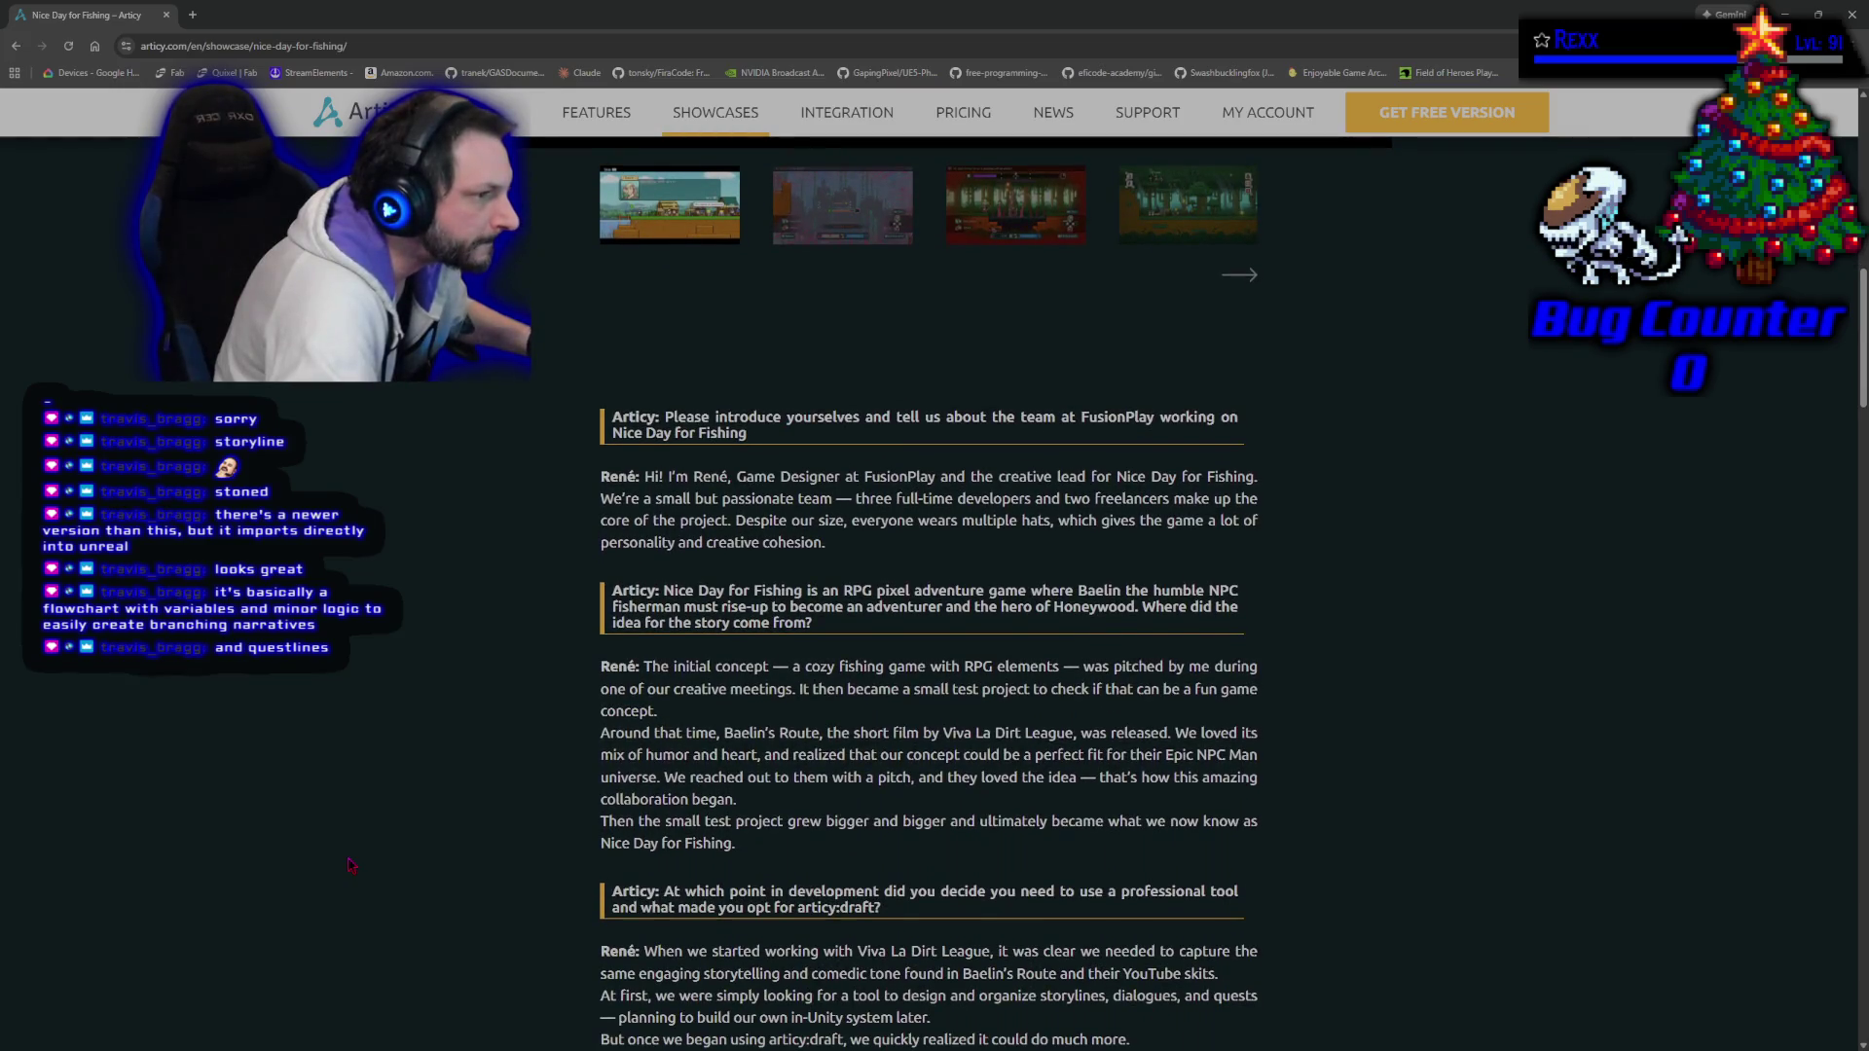
pyautogui.hotkey('alt', 'Left')
# Load two more batches of showcase projects into the gallery.
pyautogui.scroll(-5, 352, 865)
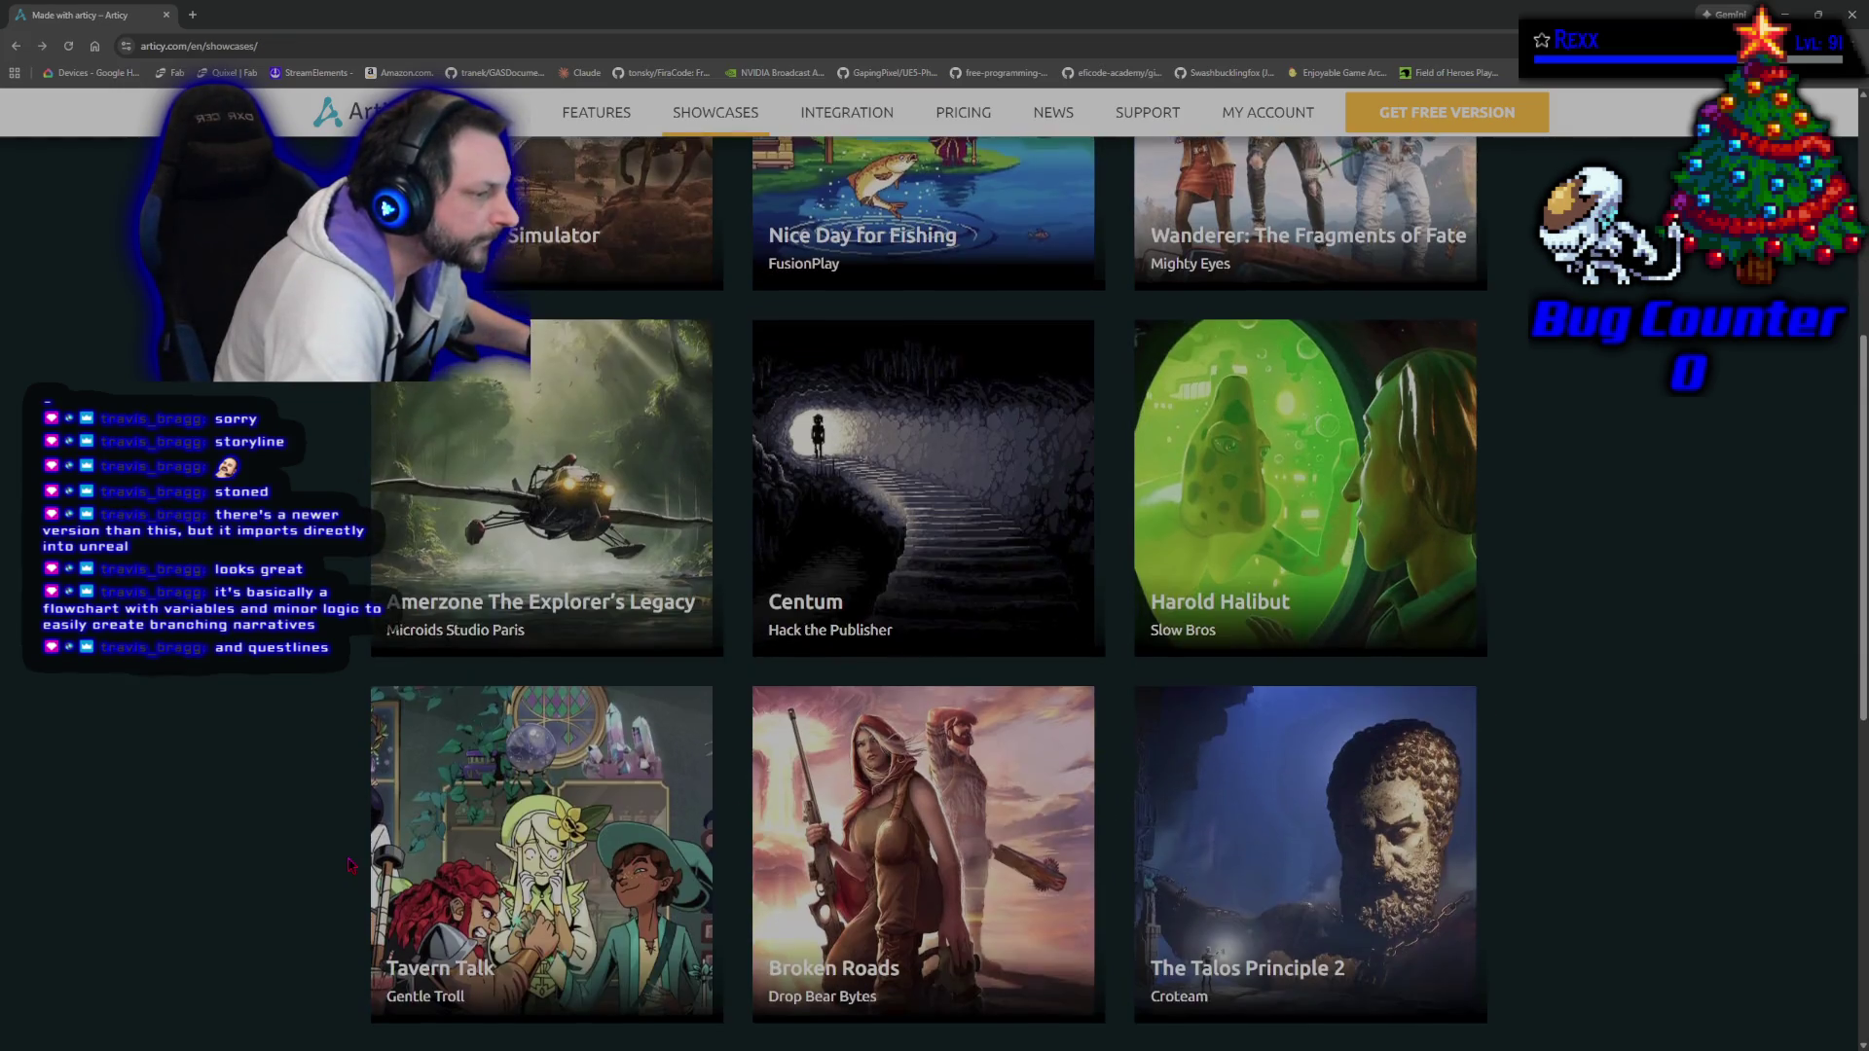
pyautogui.scroll(-5, 352, 864)
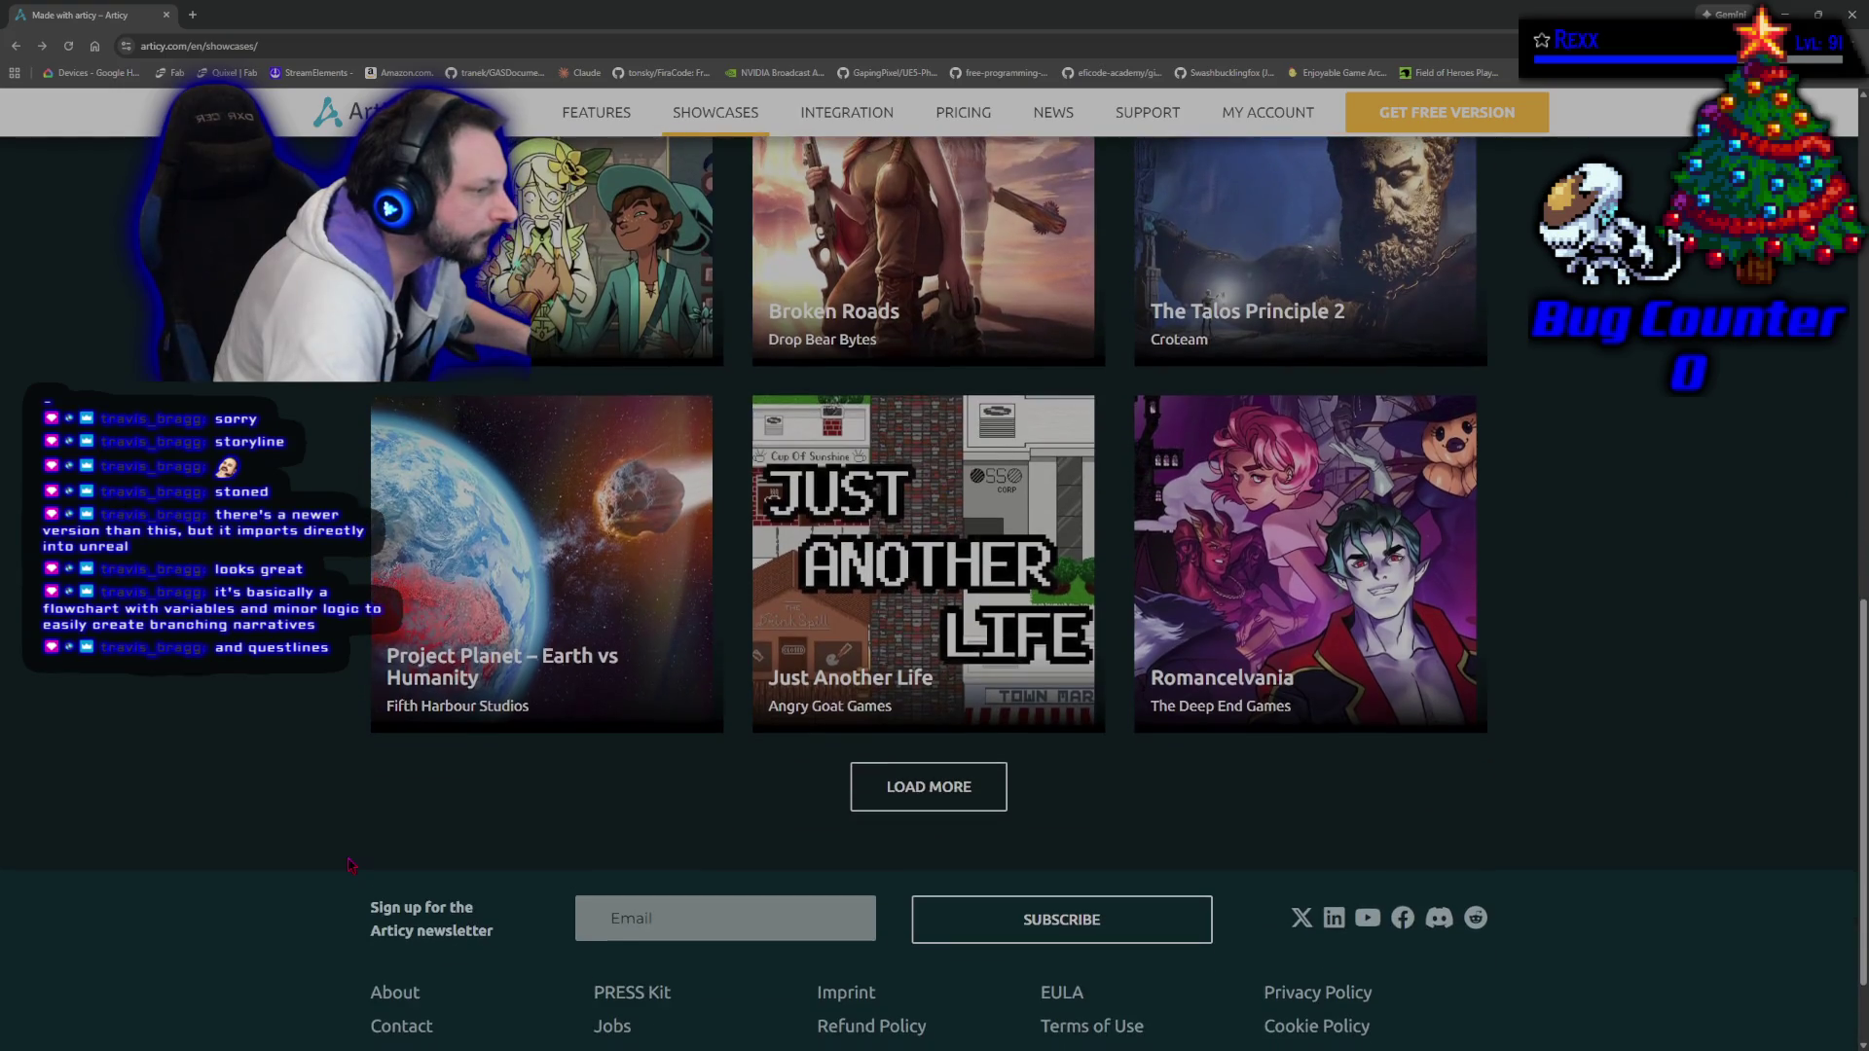
pyautogui.click(864, 804)
pyautogui.scroll(-5, 338, 746)
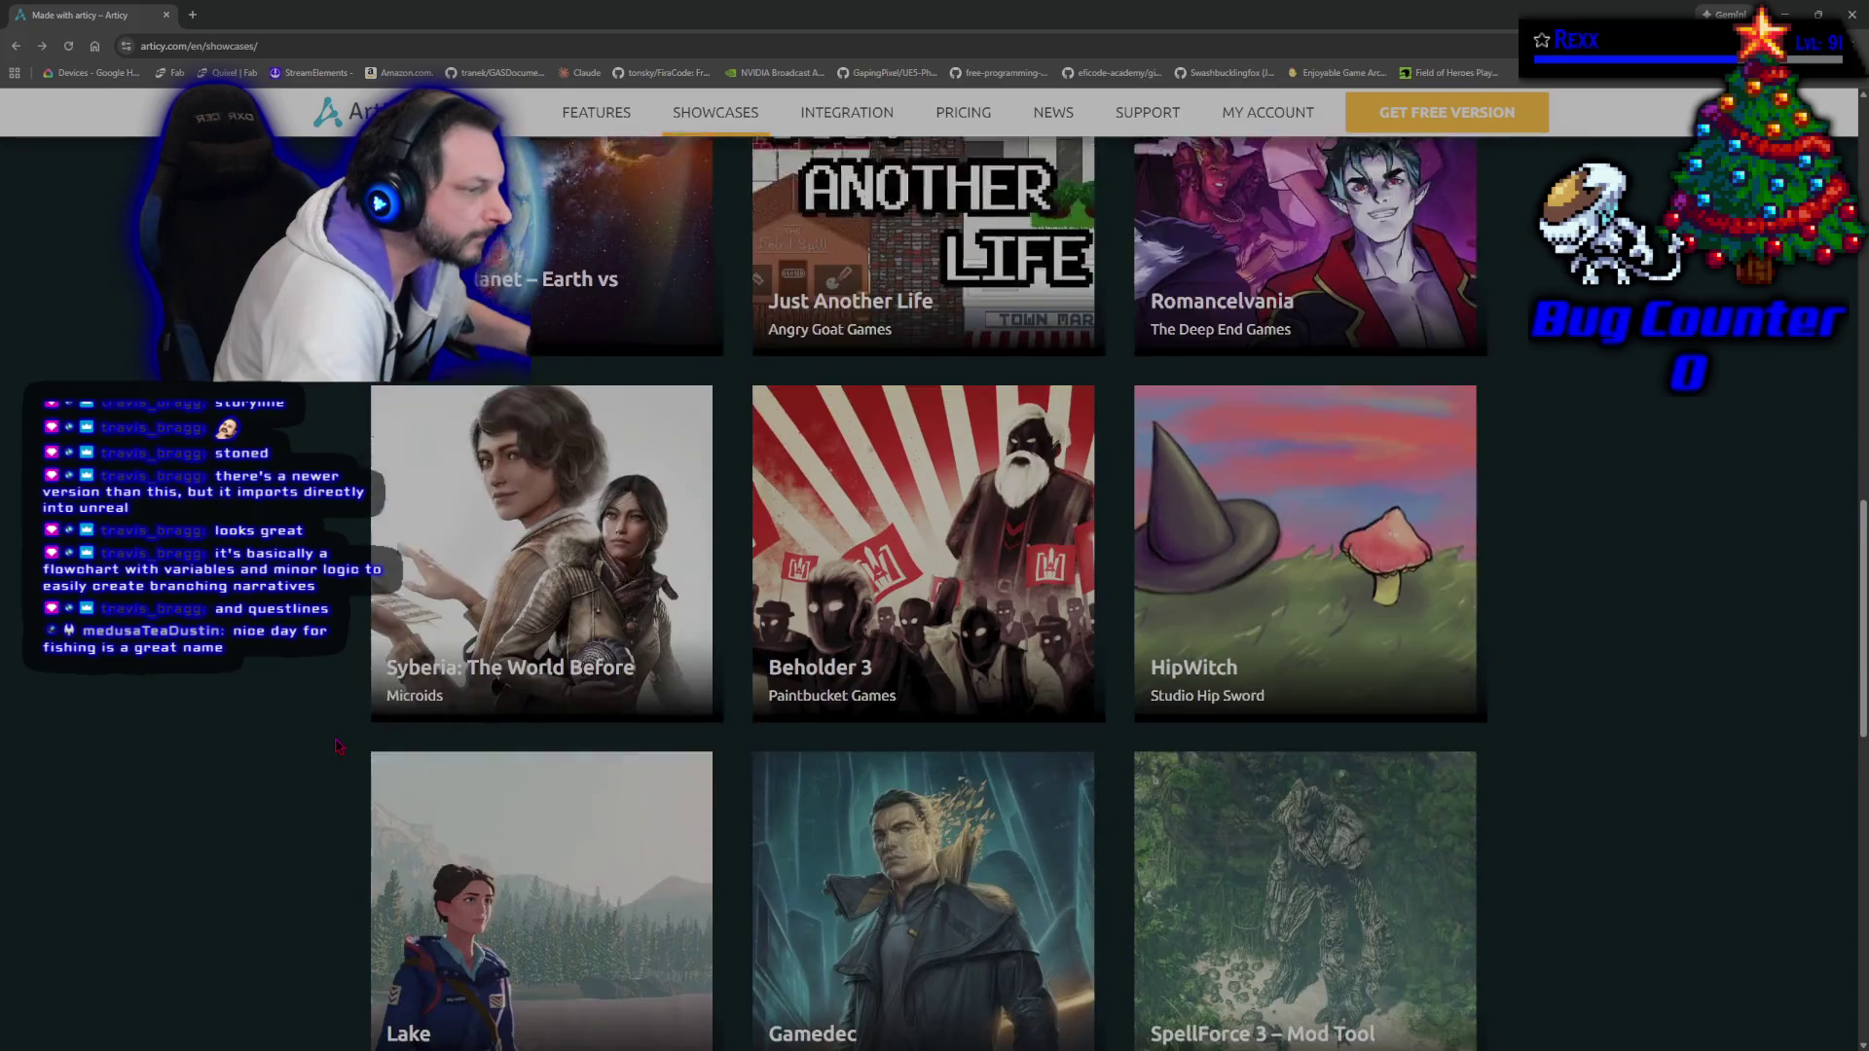
pyautogui.scroll(-9, 338, 746)
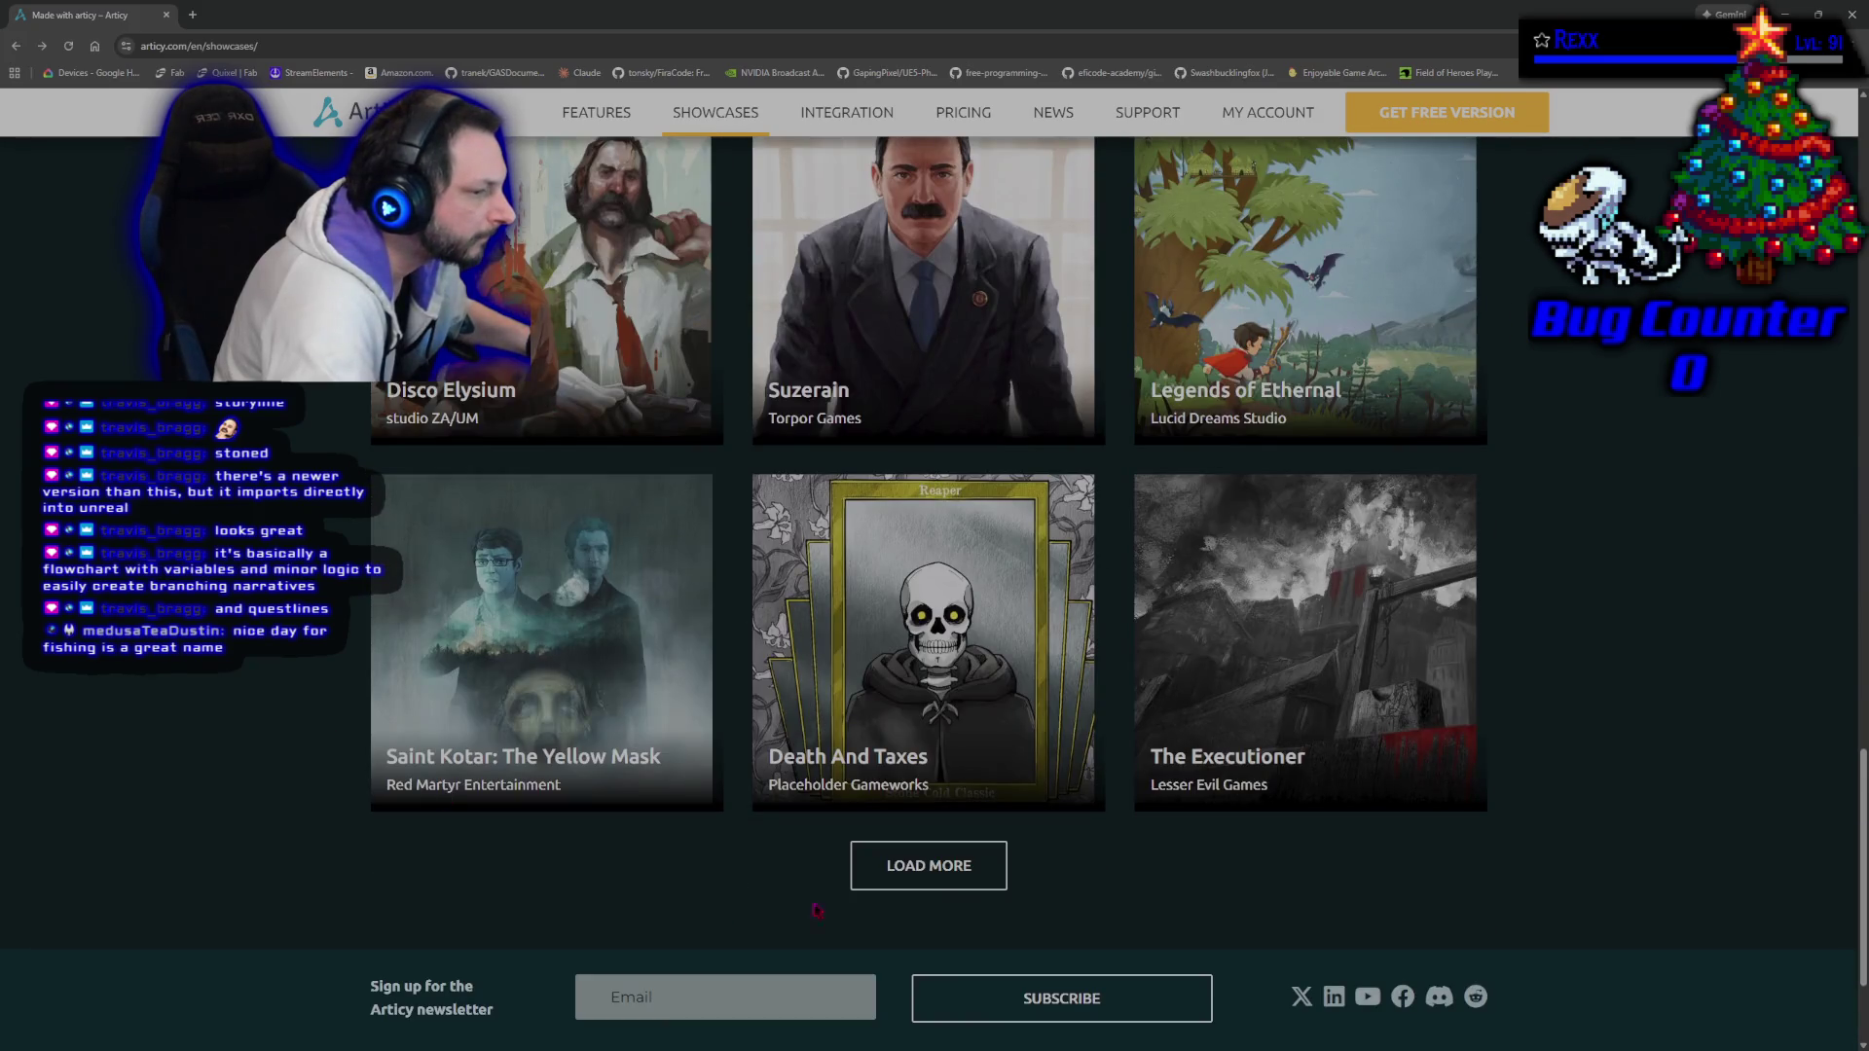
pyautogui.click(939, 866)
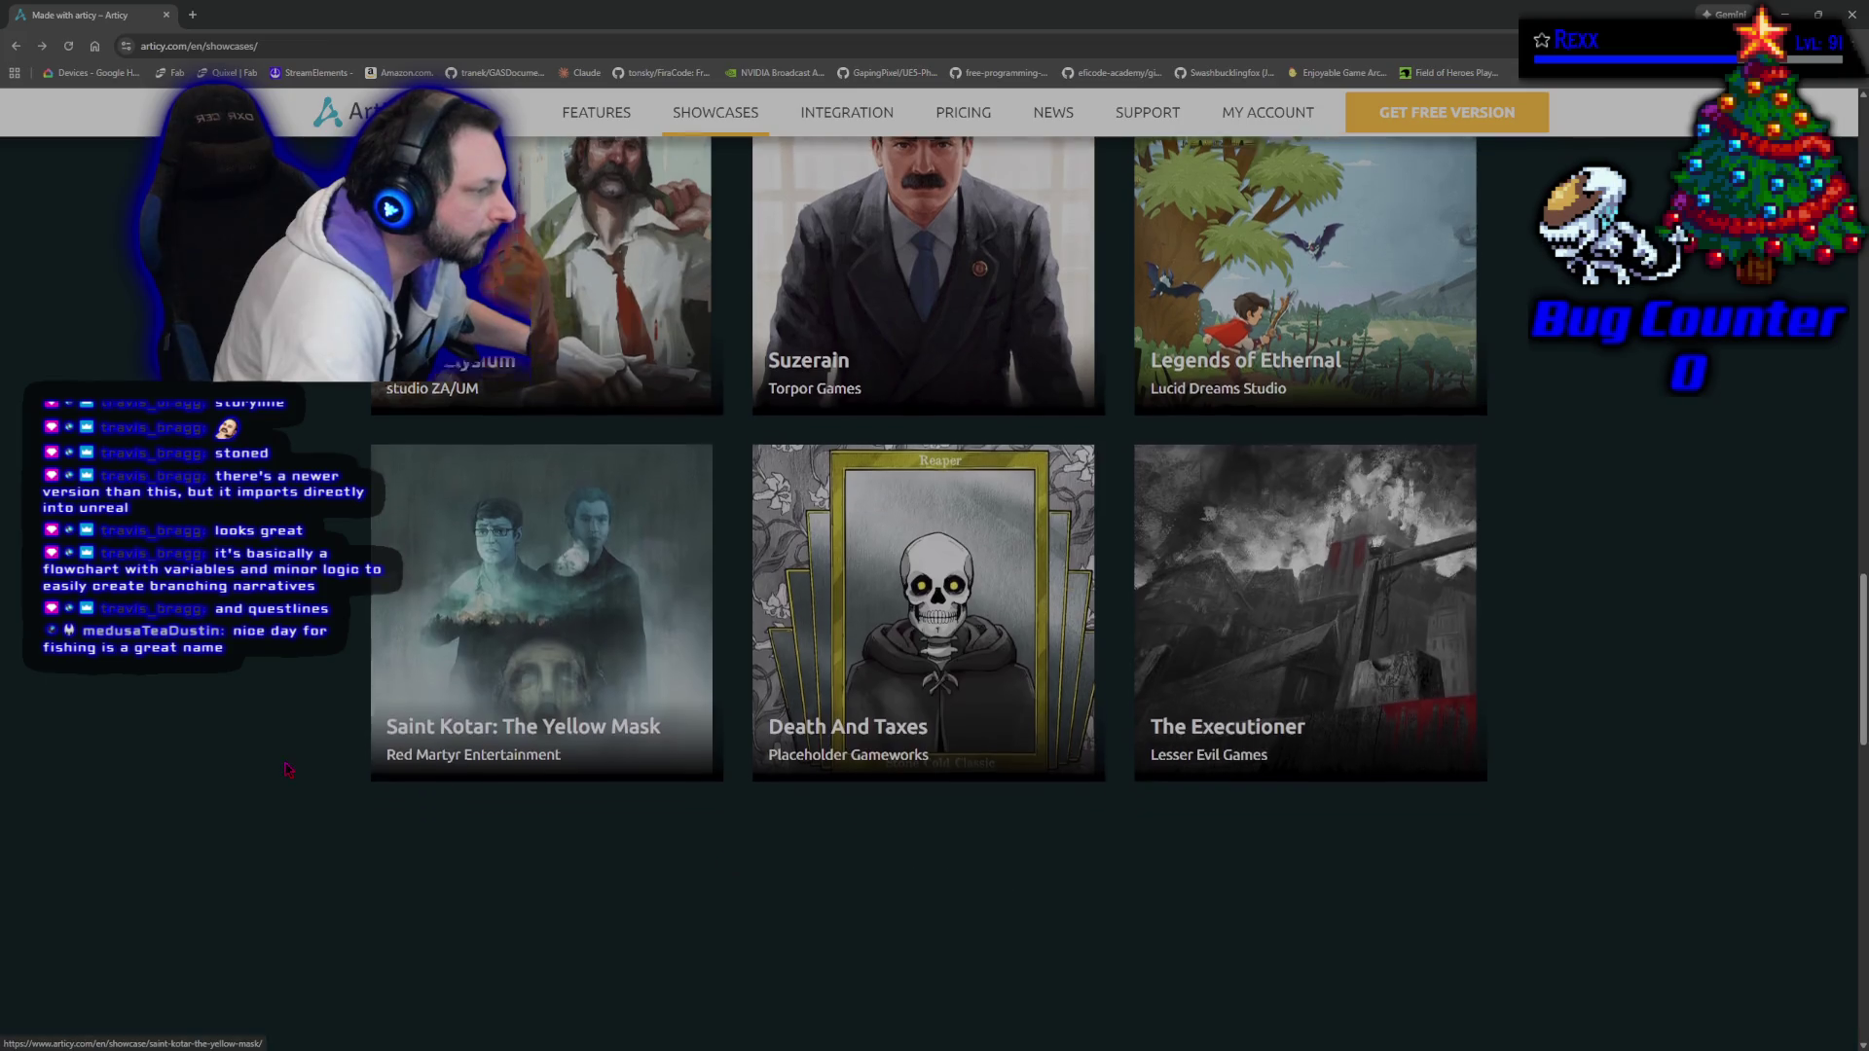
# Scroll through the extended gallery, including Suzerain, SpellForce 3, Death And Taxes and Gloria Victis.
pyautogui.scroll(-10, 288, 769)
pyautogui.scroll(-4, 288, 769)
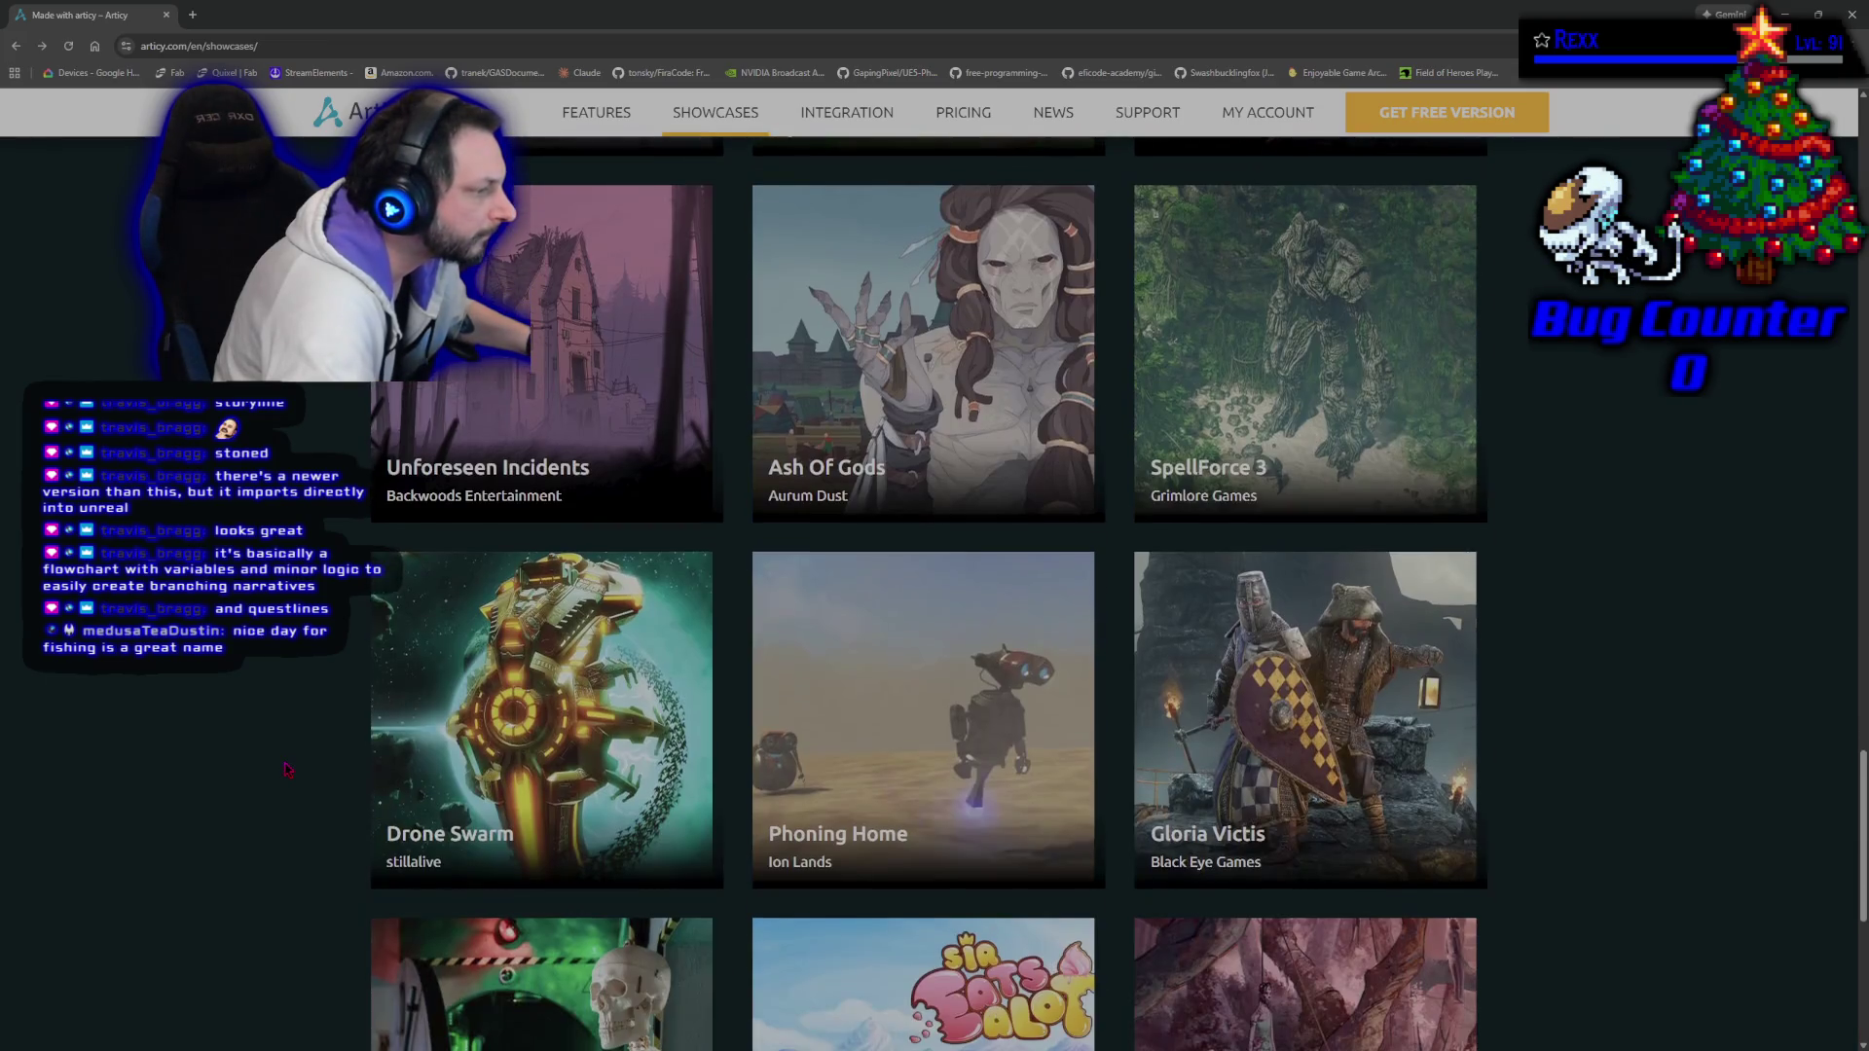
pyautogui.scroll(-6, 288, 769)
pyautogui.scroll(-1, 288, 768)
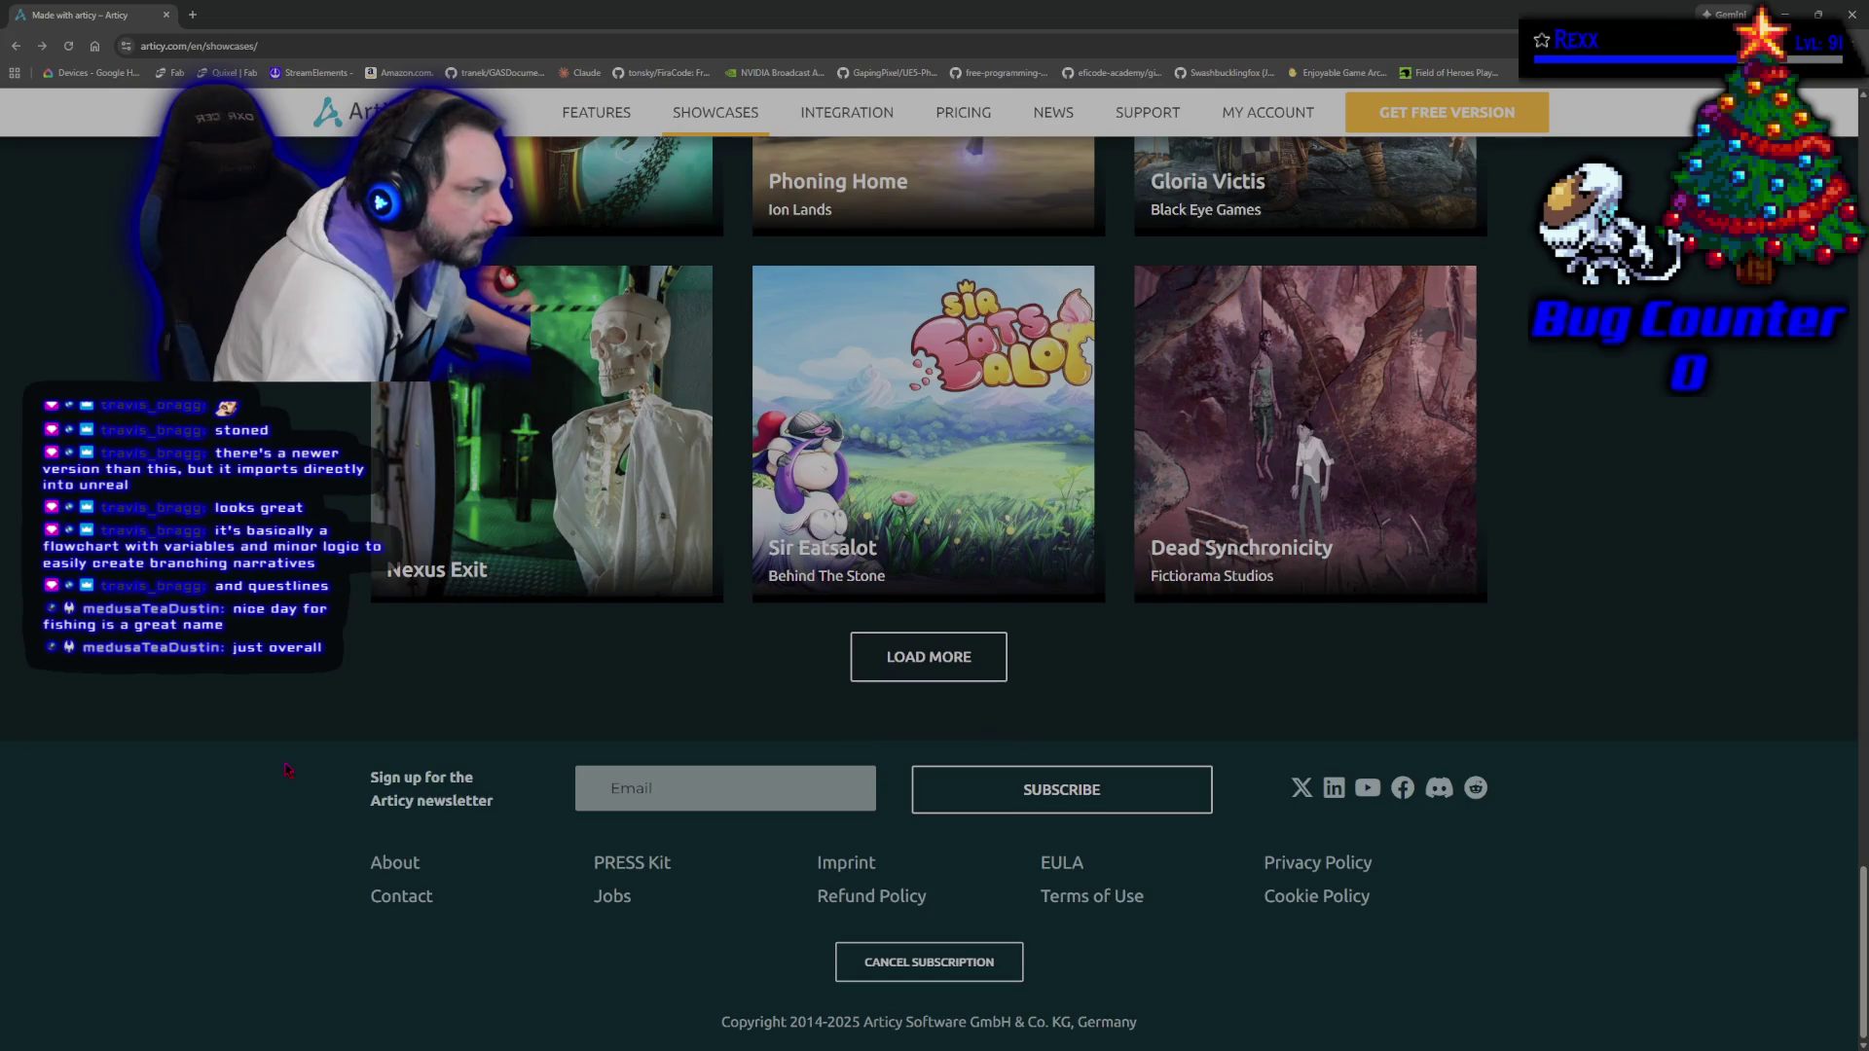
pyautogui.scroll(13, 290, 772)
pyautogui.scroll(20, 292, 775)
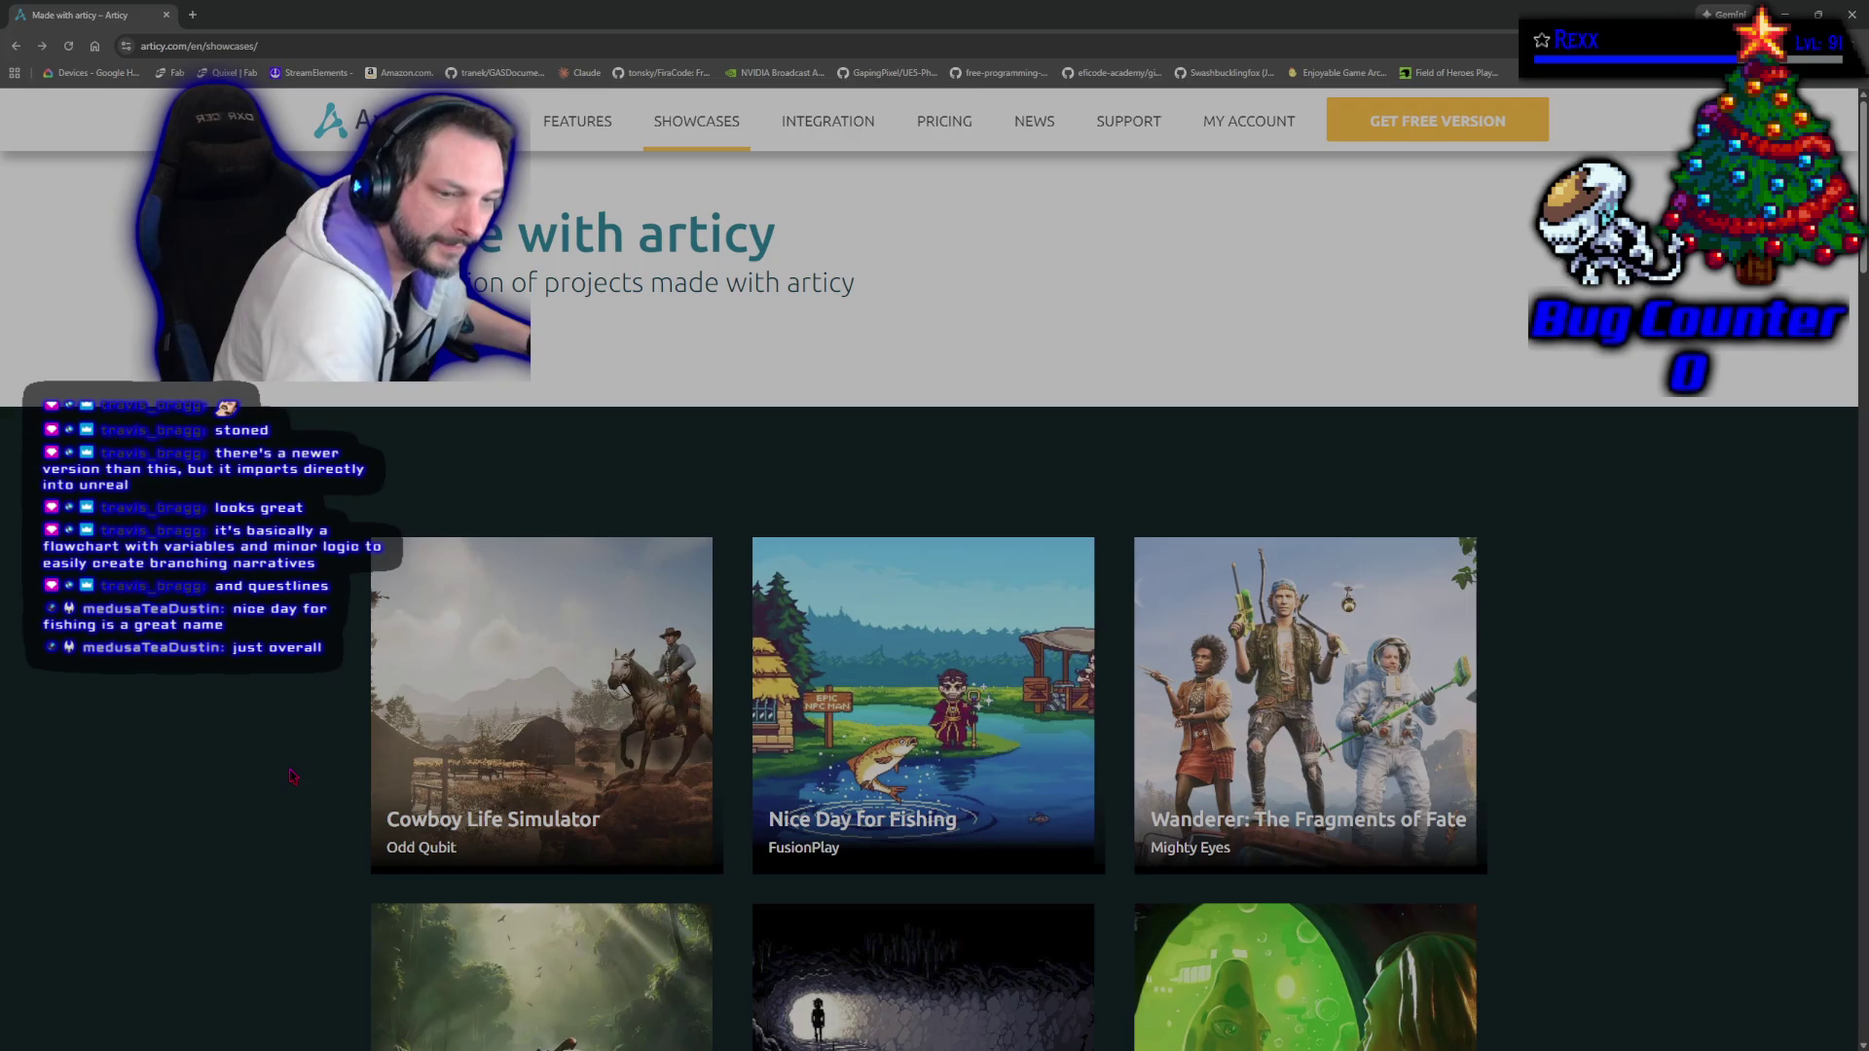
pyautogui.scroll(-1, 292, 778)
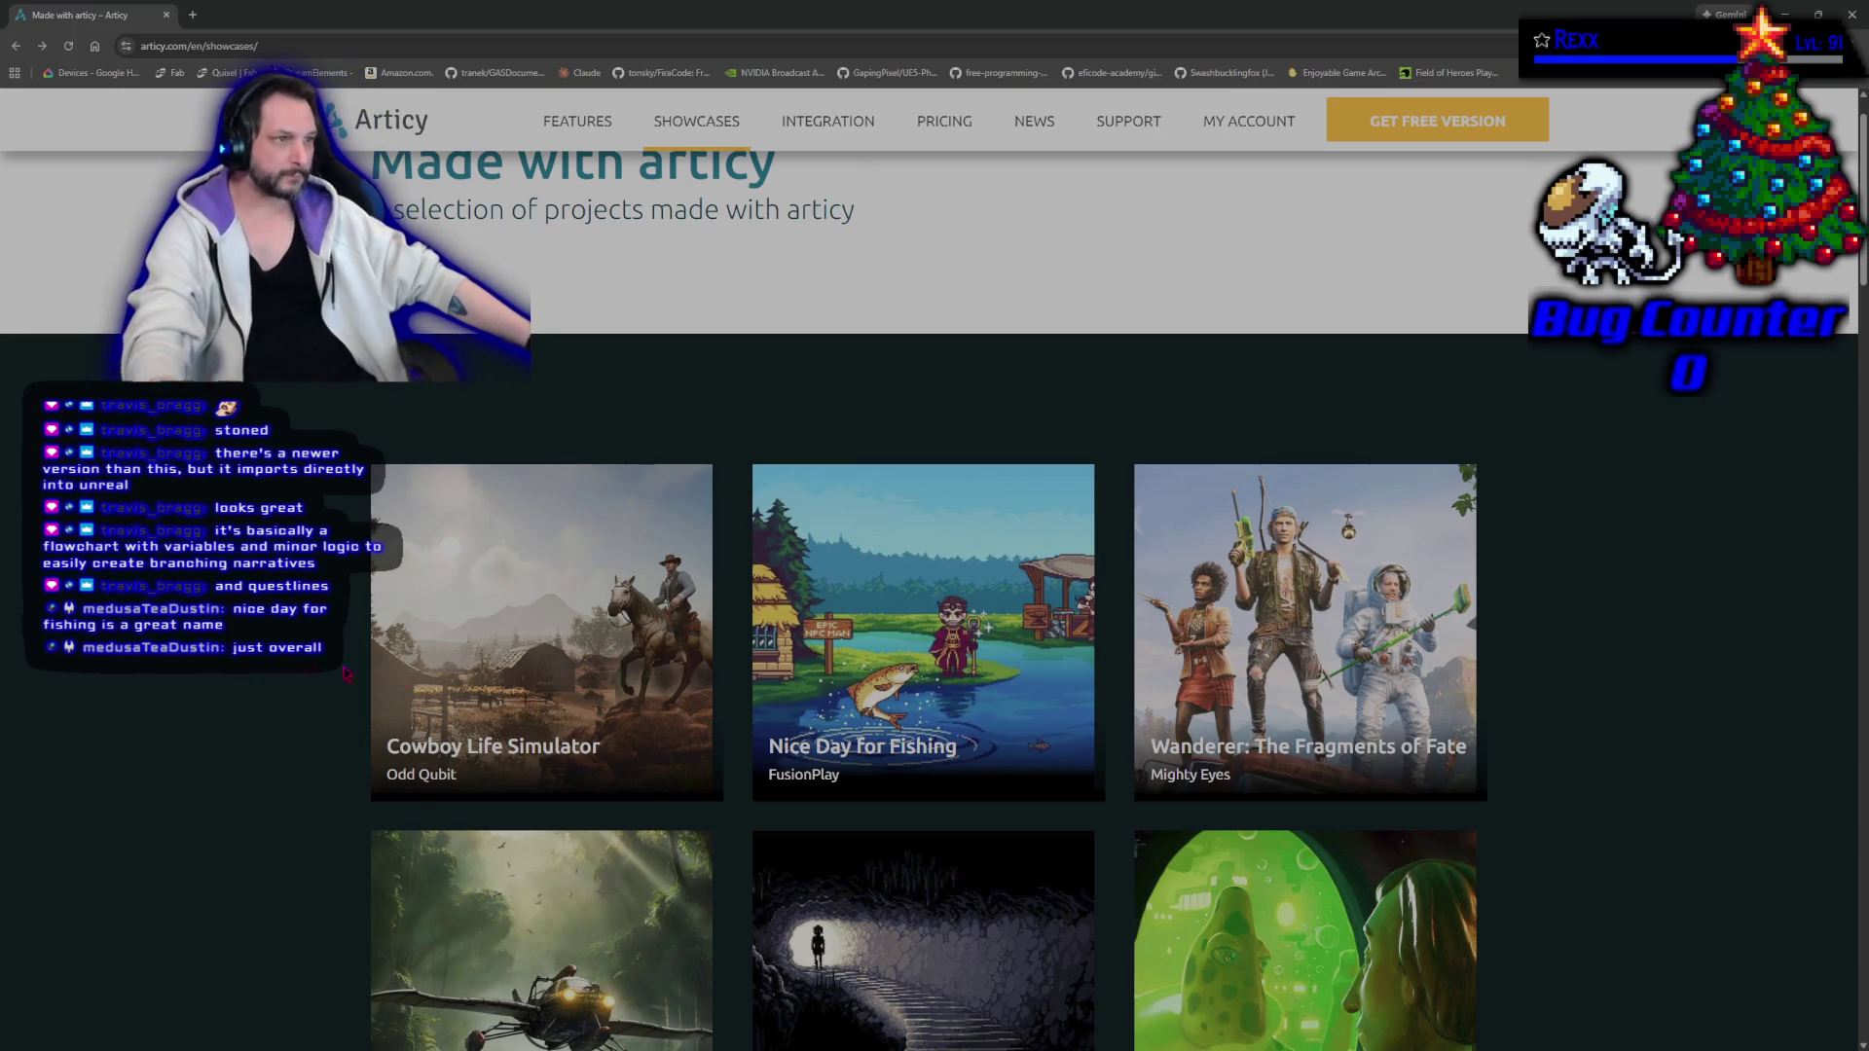
pyautogui.scroll(1, 545, 632)
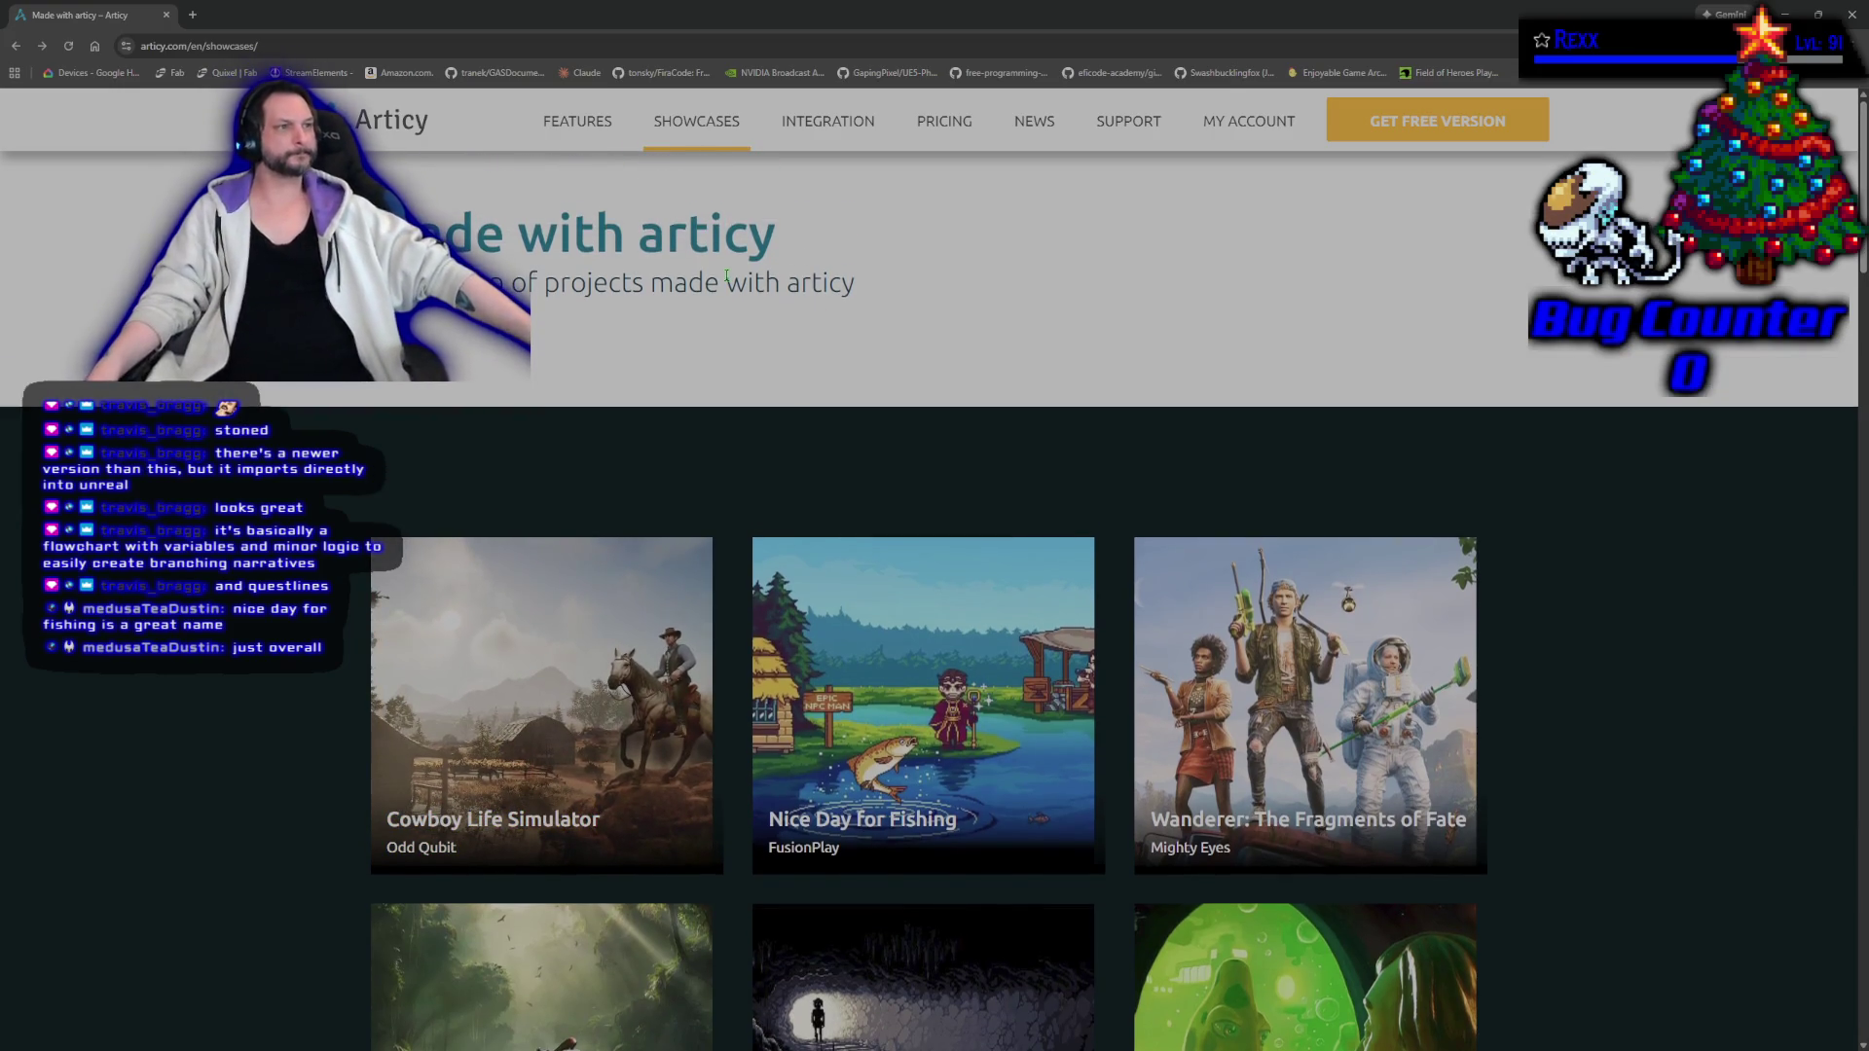
# Open the articy:draft features list and jump to its tech update notice.
pyautogui.click(563, 118)
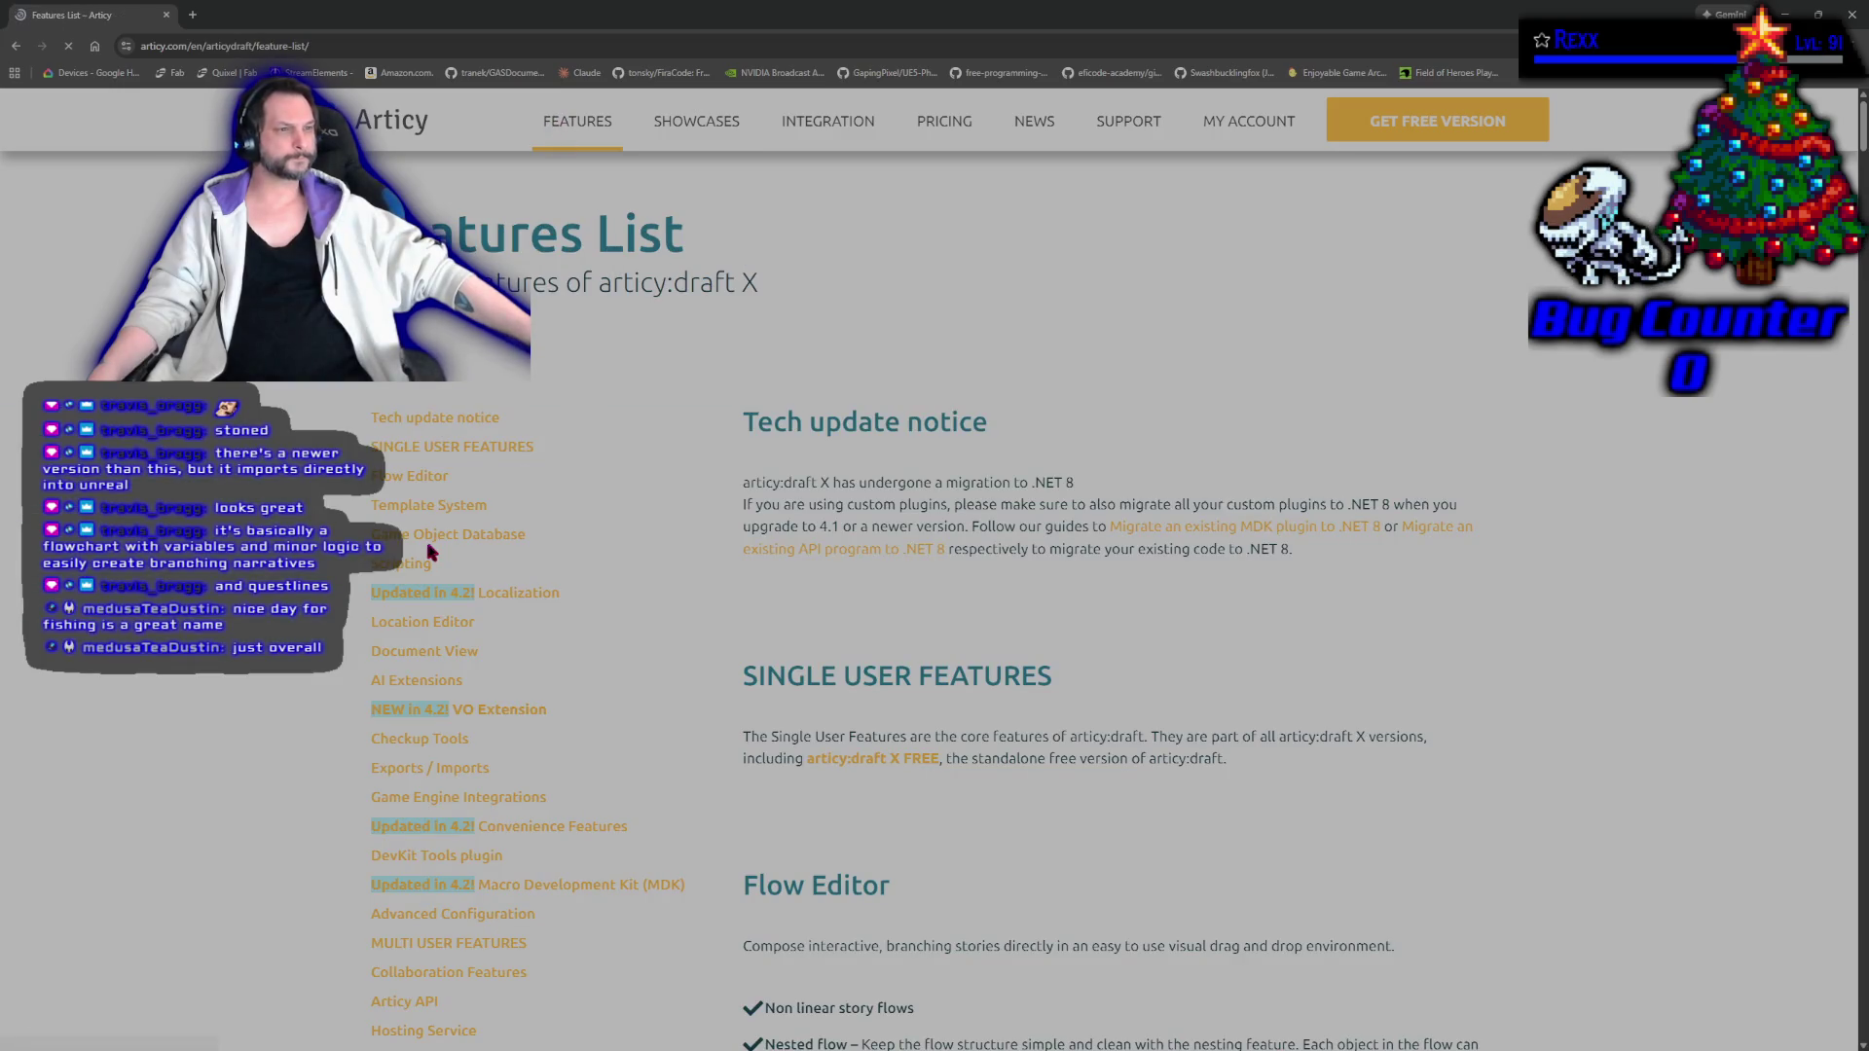
pyautogui.scroll(-1, 336, 553)
pyautogui.scroll(1, 336, 552)
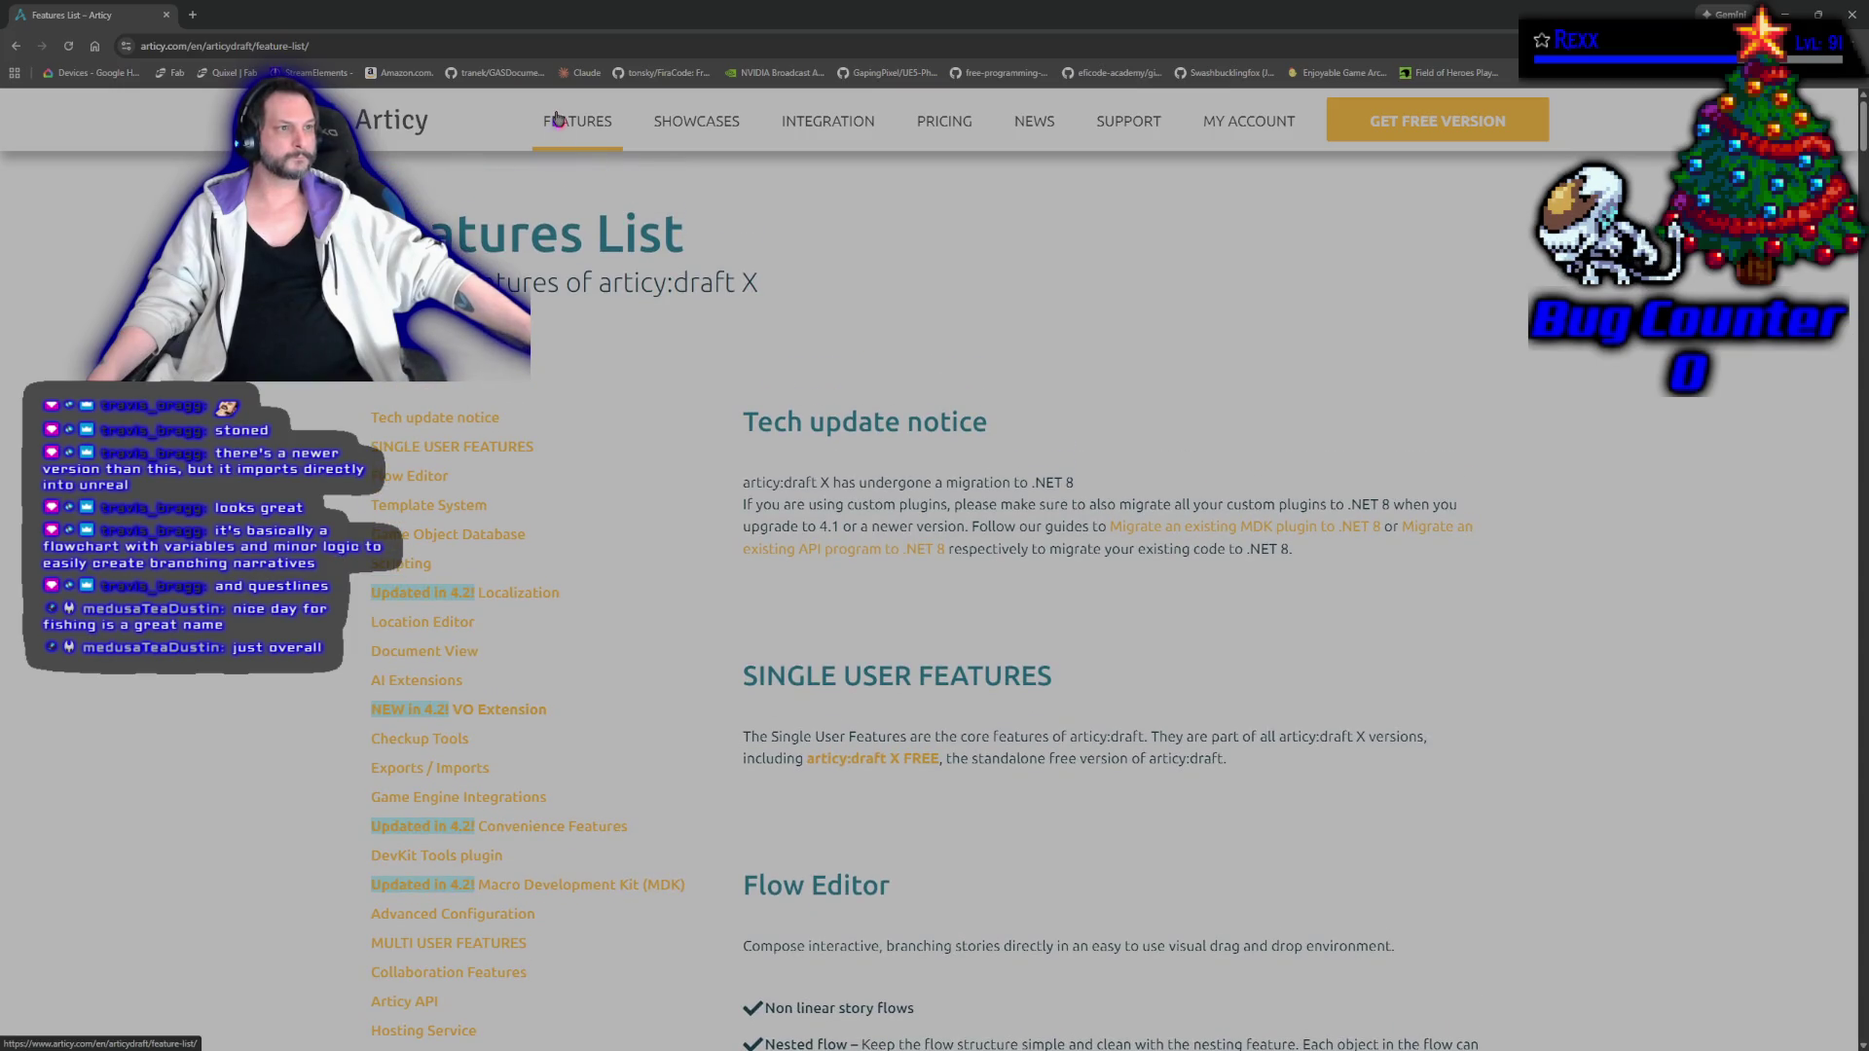
pyautogui.scroll(-3, 243, 486)
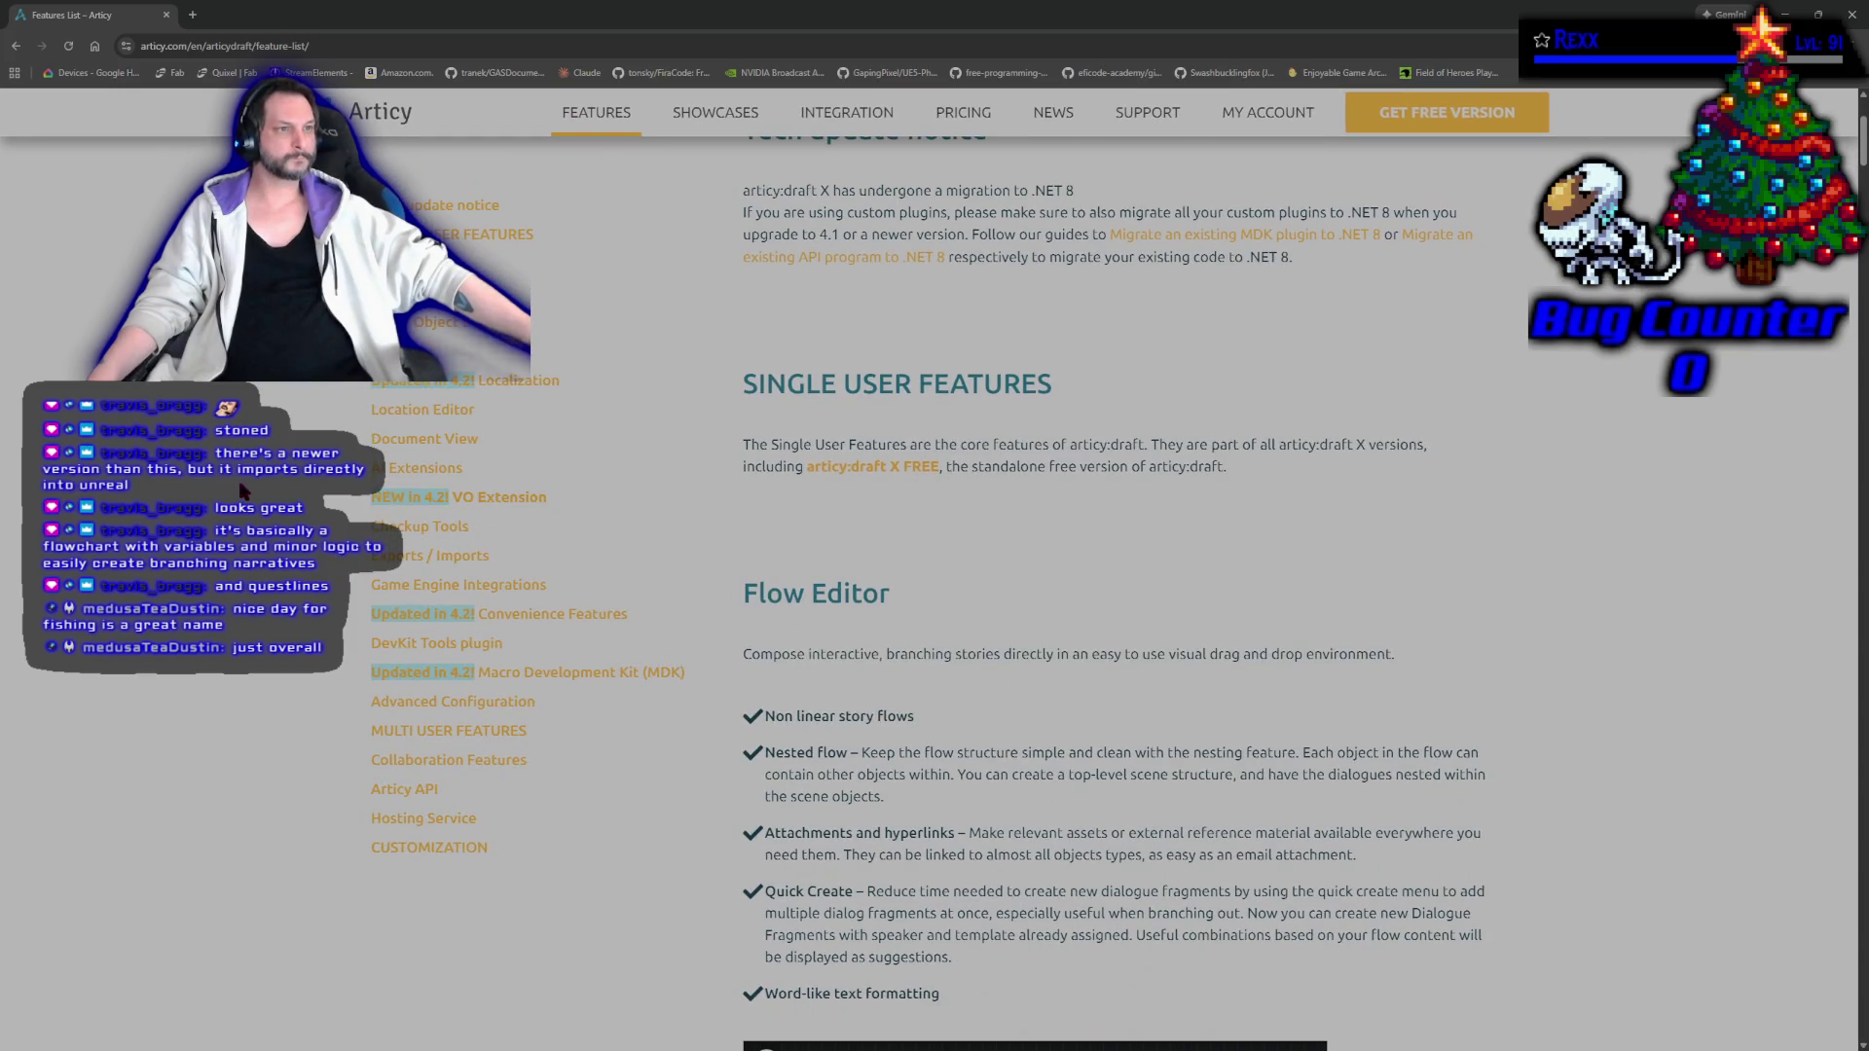
pyautogui.click(452, 206)
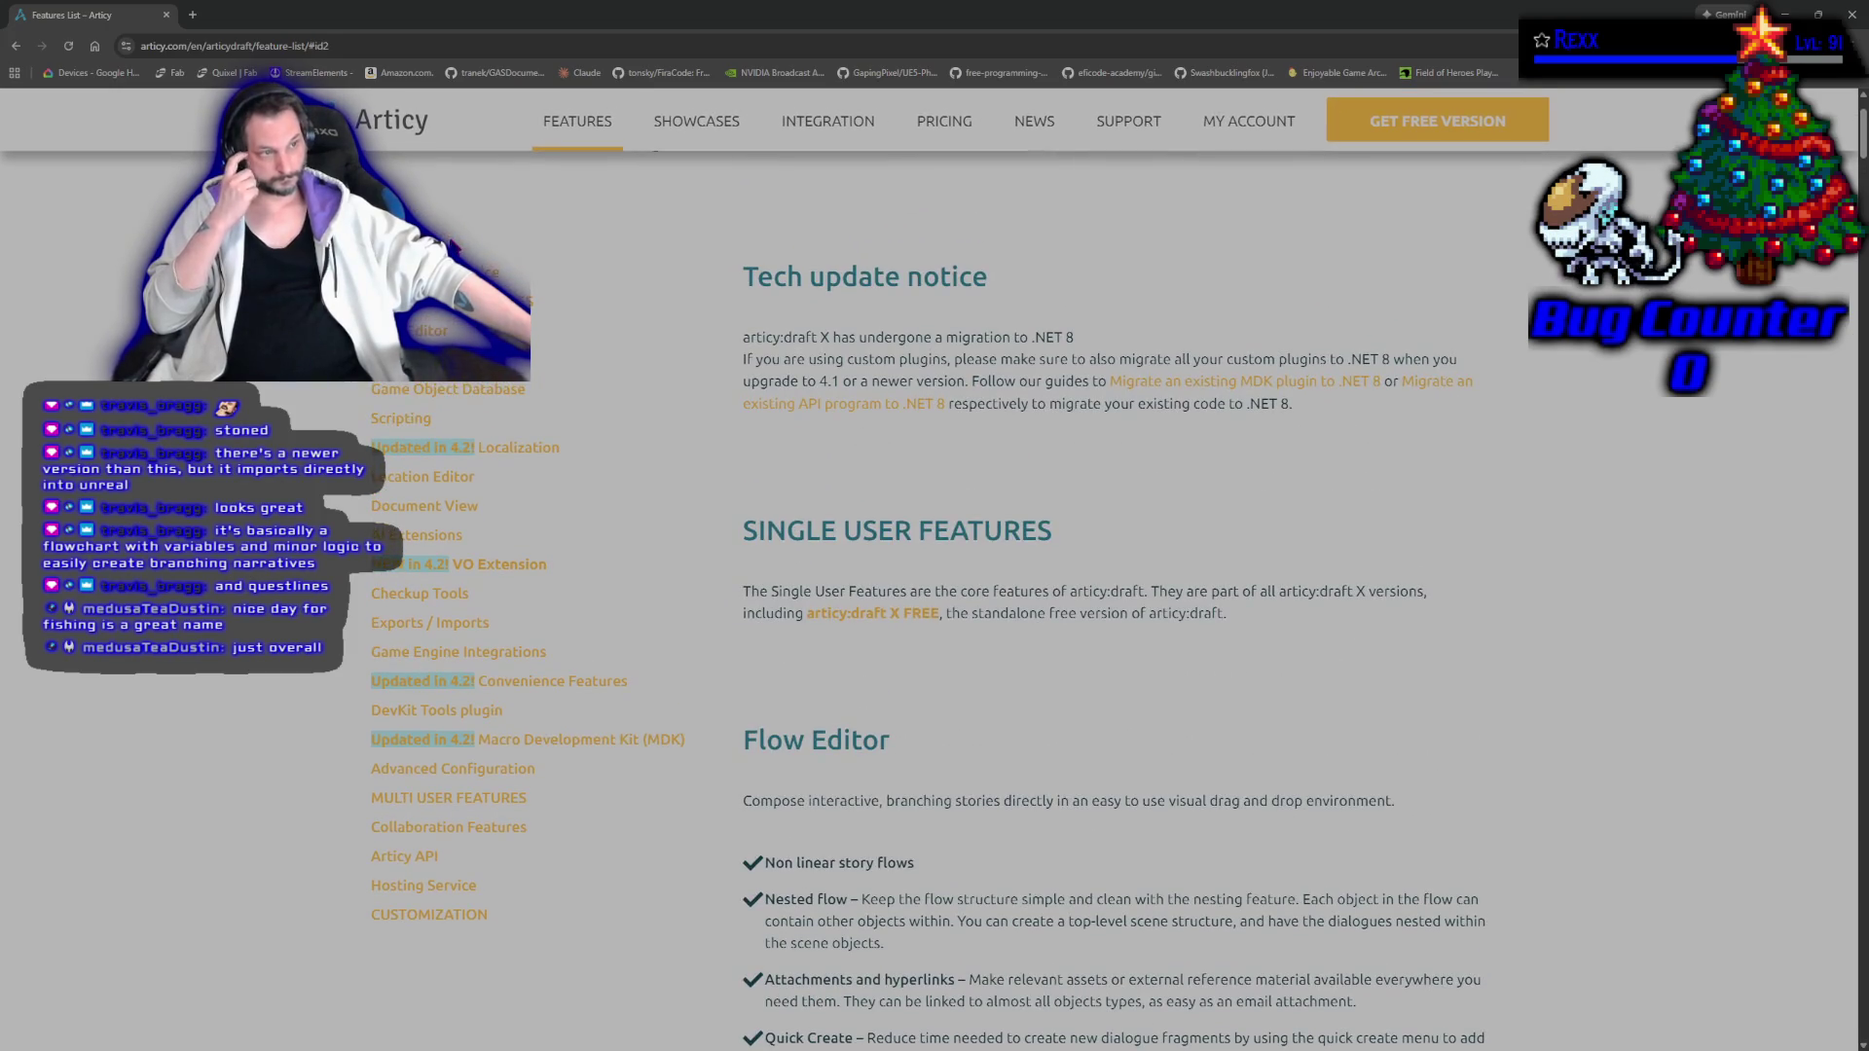
pyautogui.scroll(-2, 1145, 615)
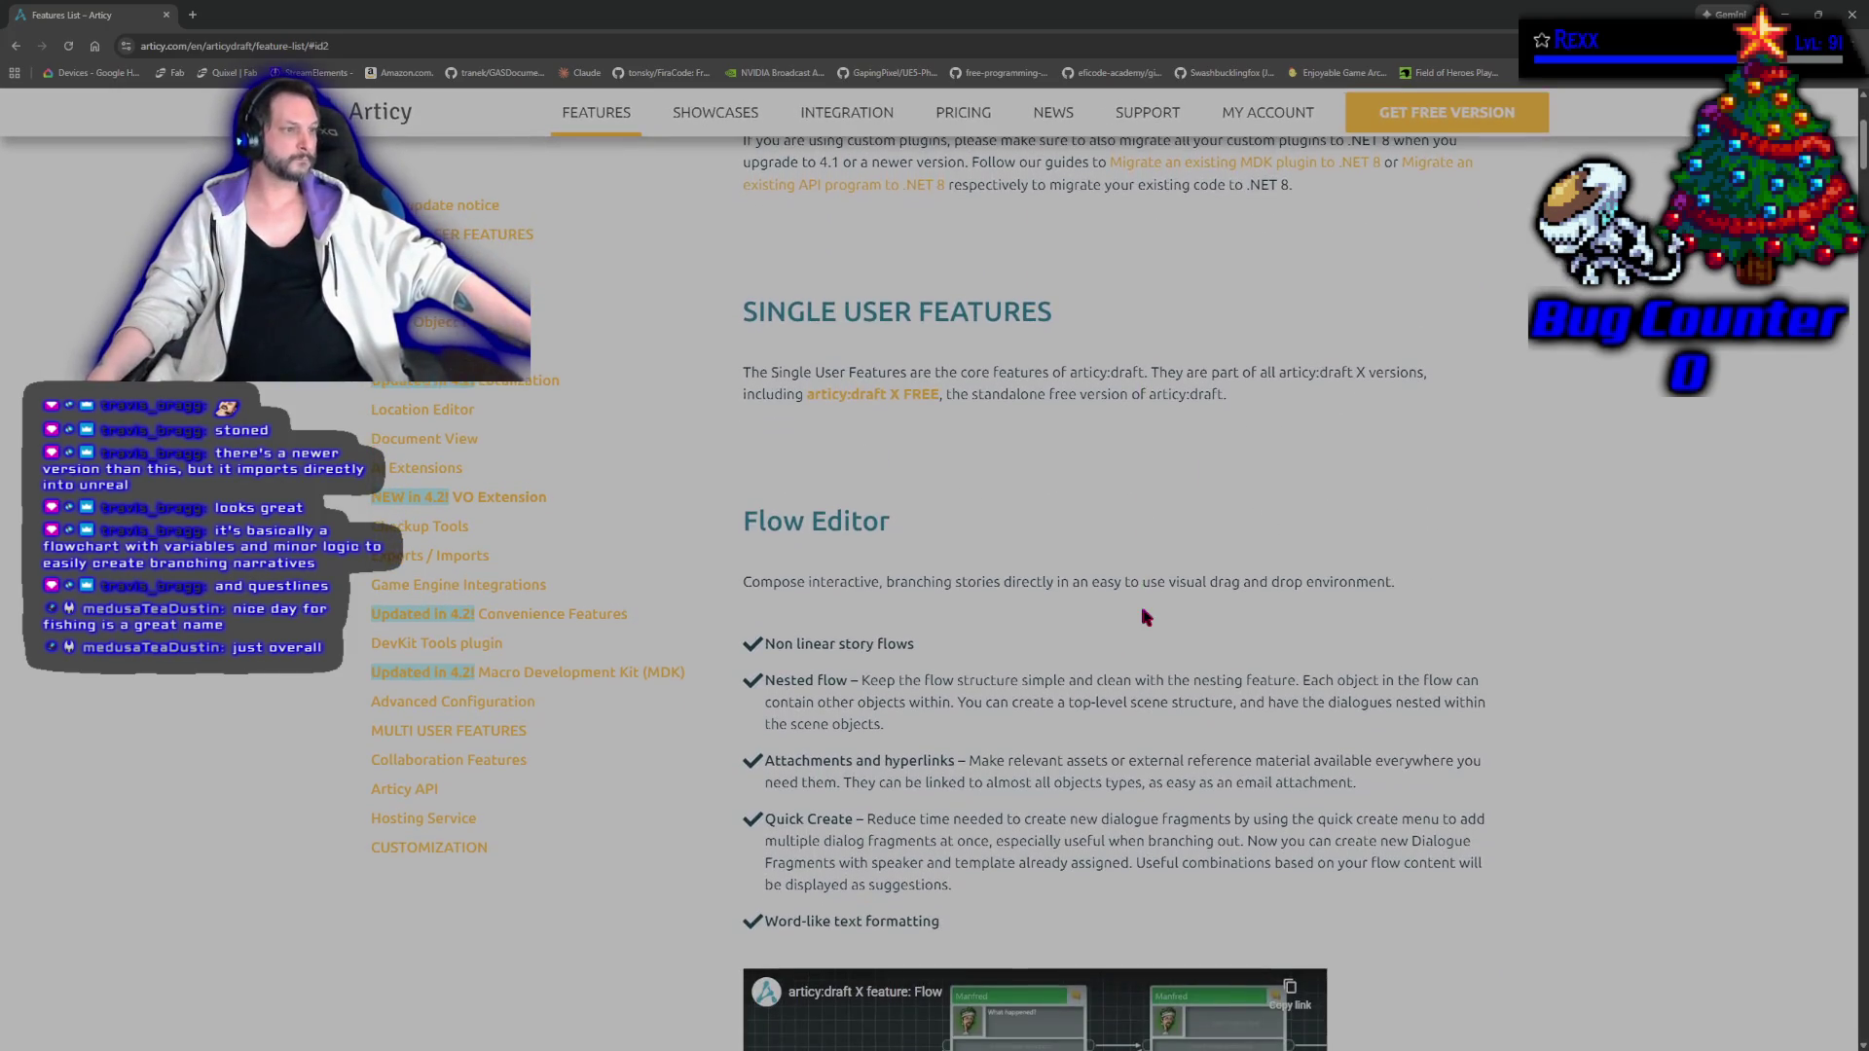
# Return to the articy.com homepage and scroll through its Narrative Design, Project Planning and Game CMS sections.
pyautogui.click(402, 134)
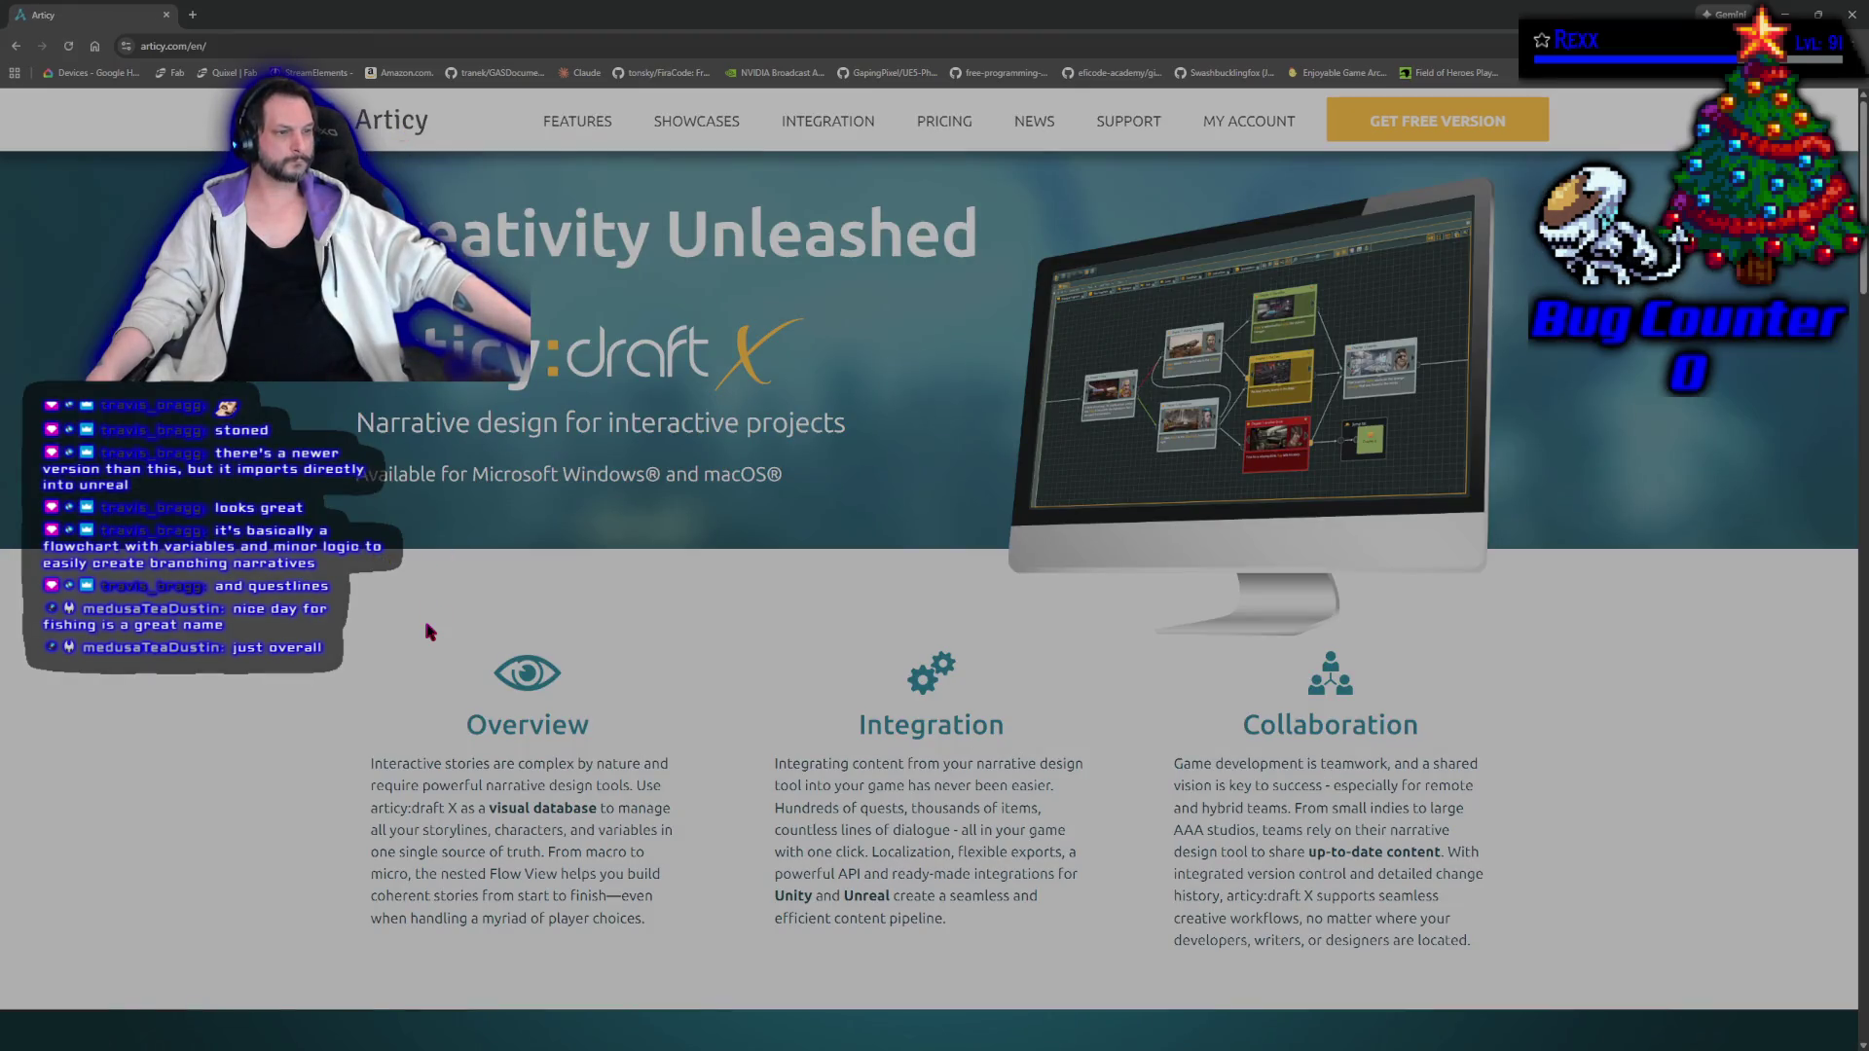
pyautogui.scroll(-3, 428, 632)
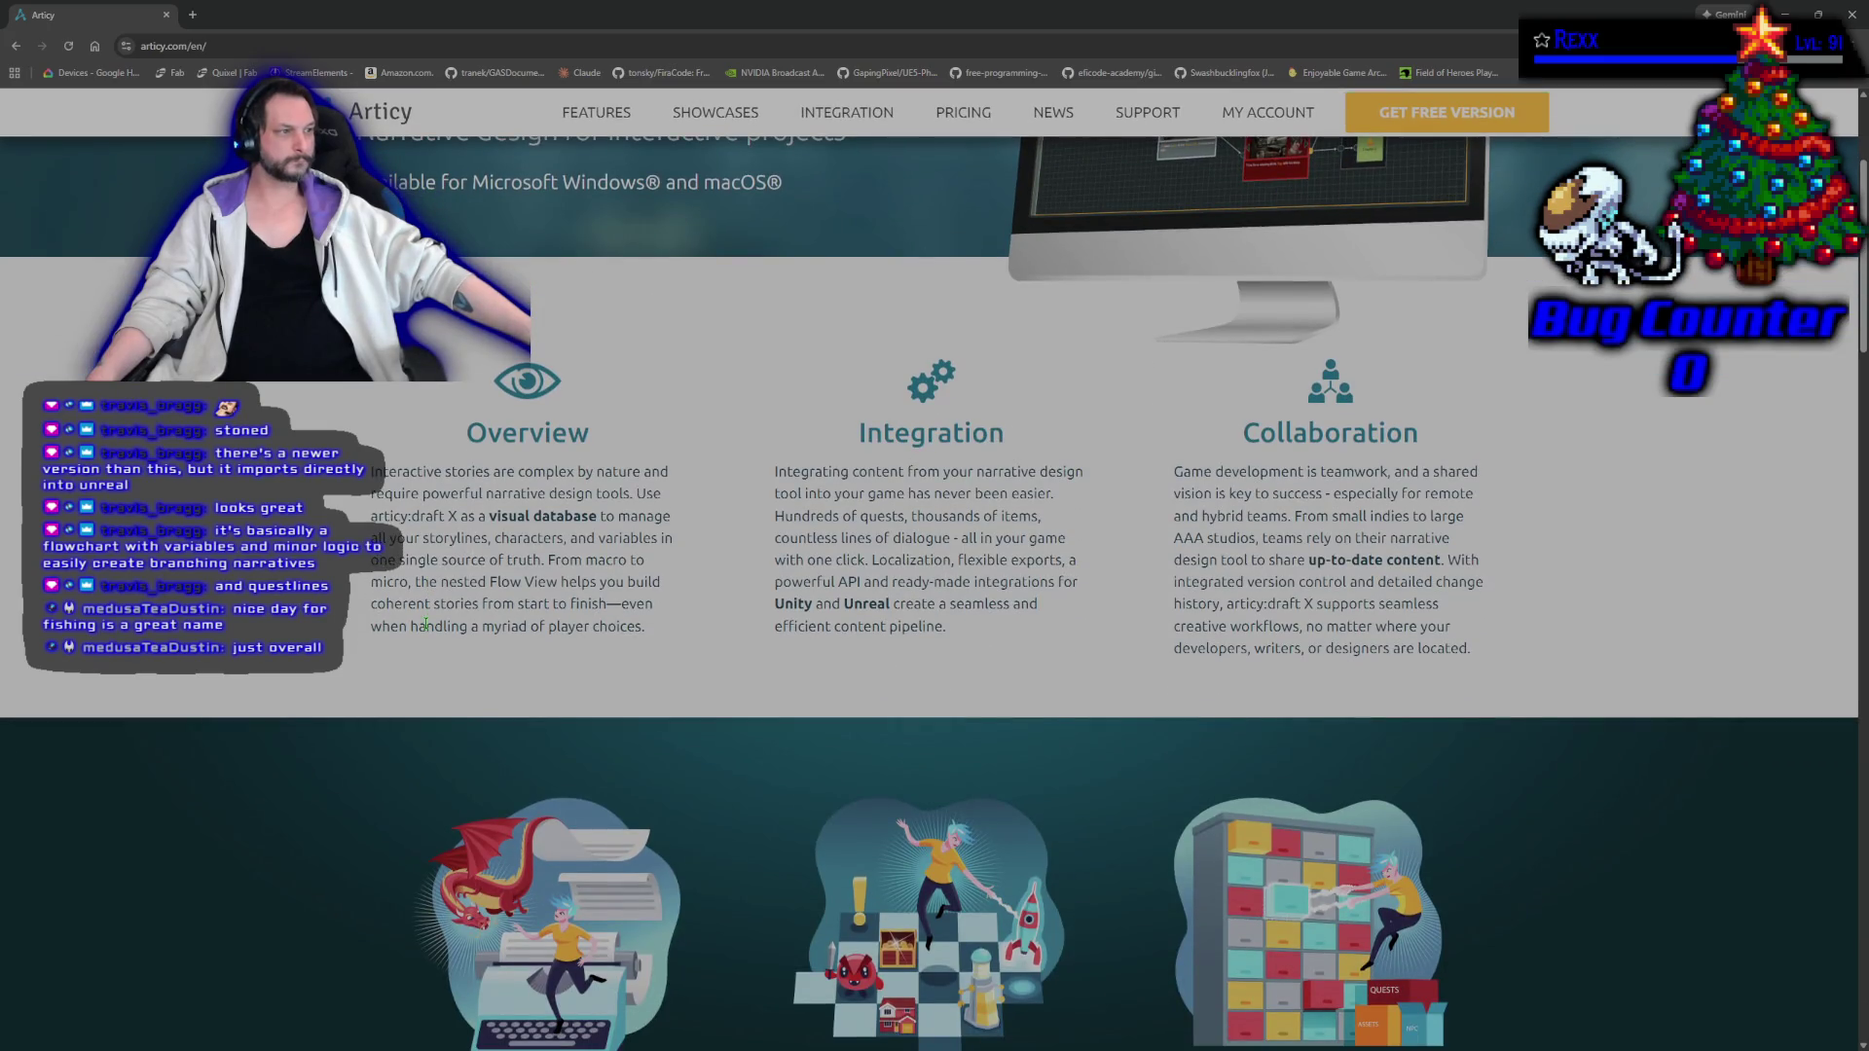
pyautogui.scroll(3, 425, 625)
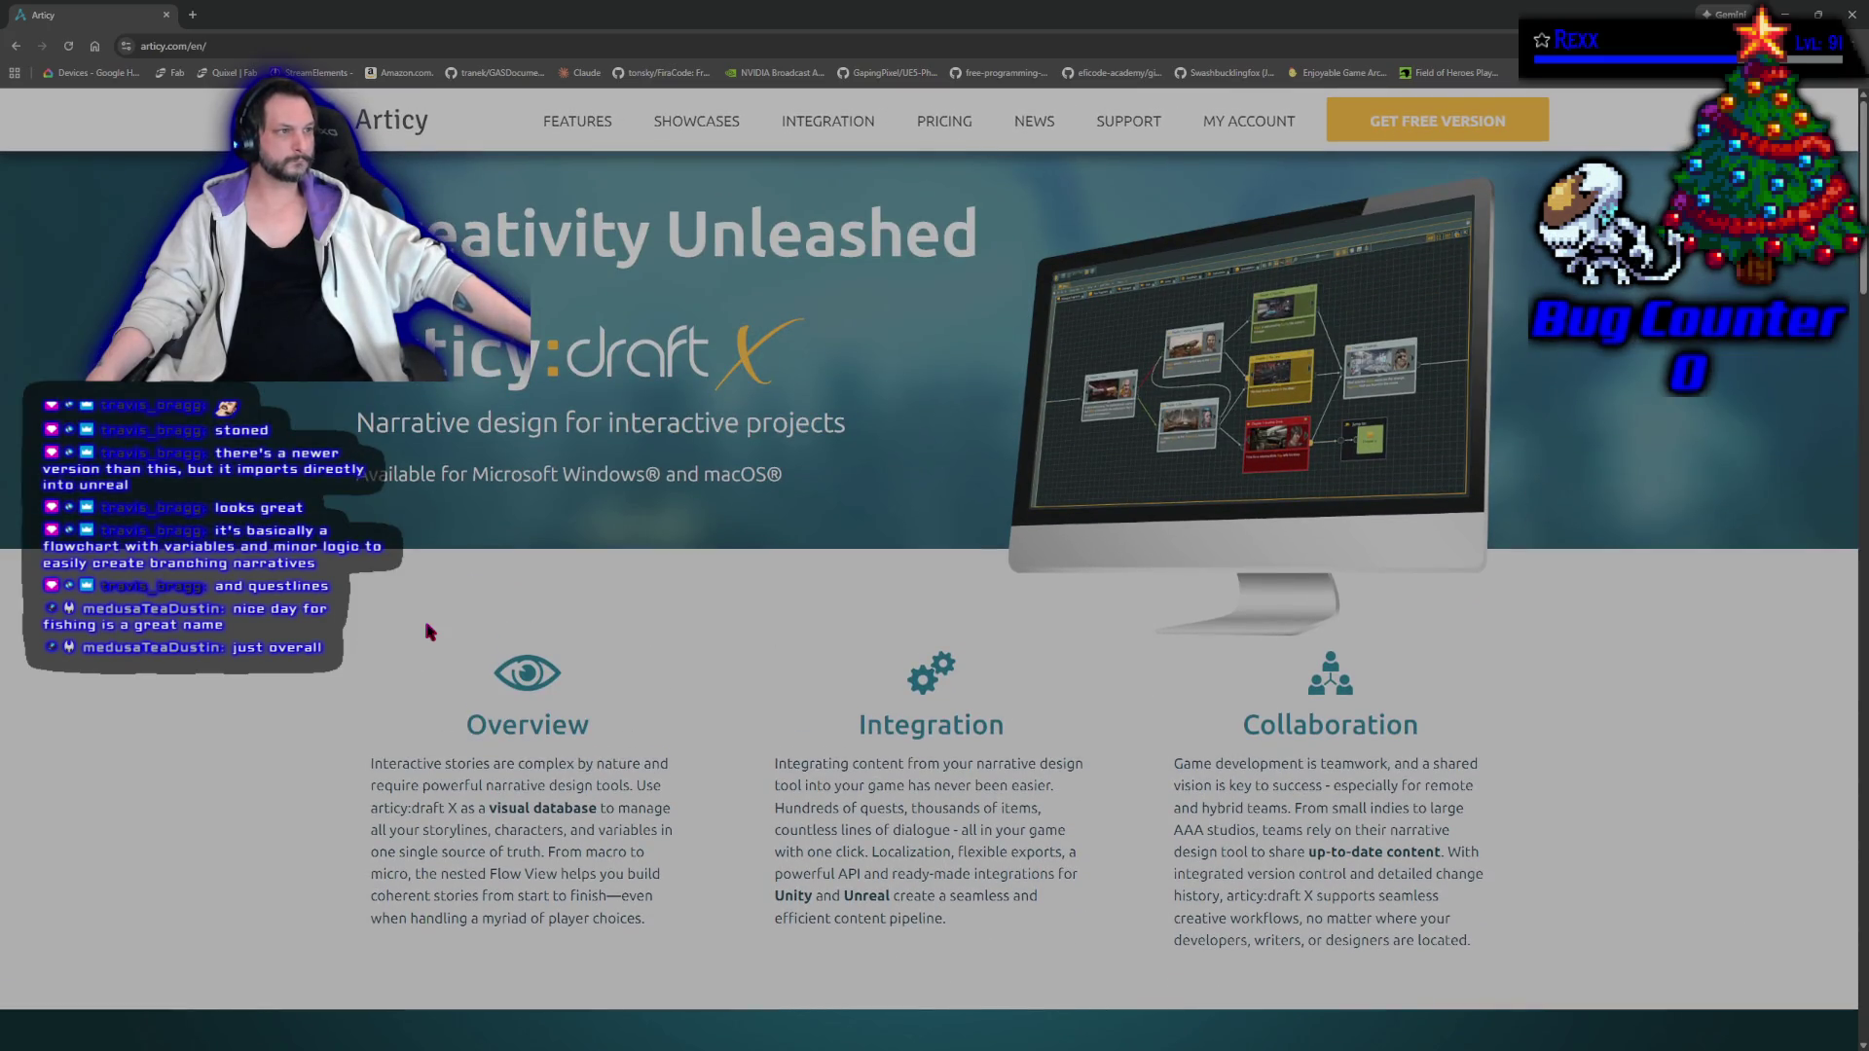
pyautogui.scroll(-5, 428, 631)
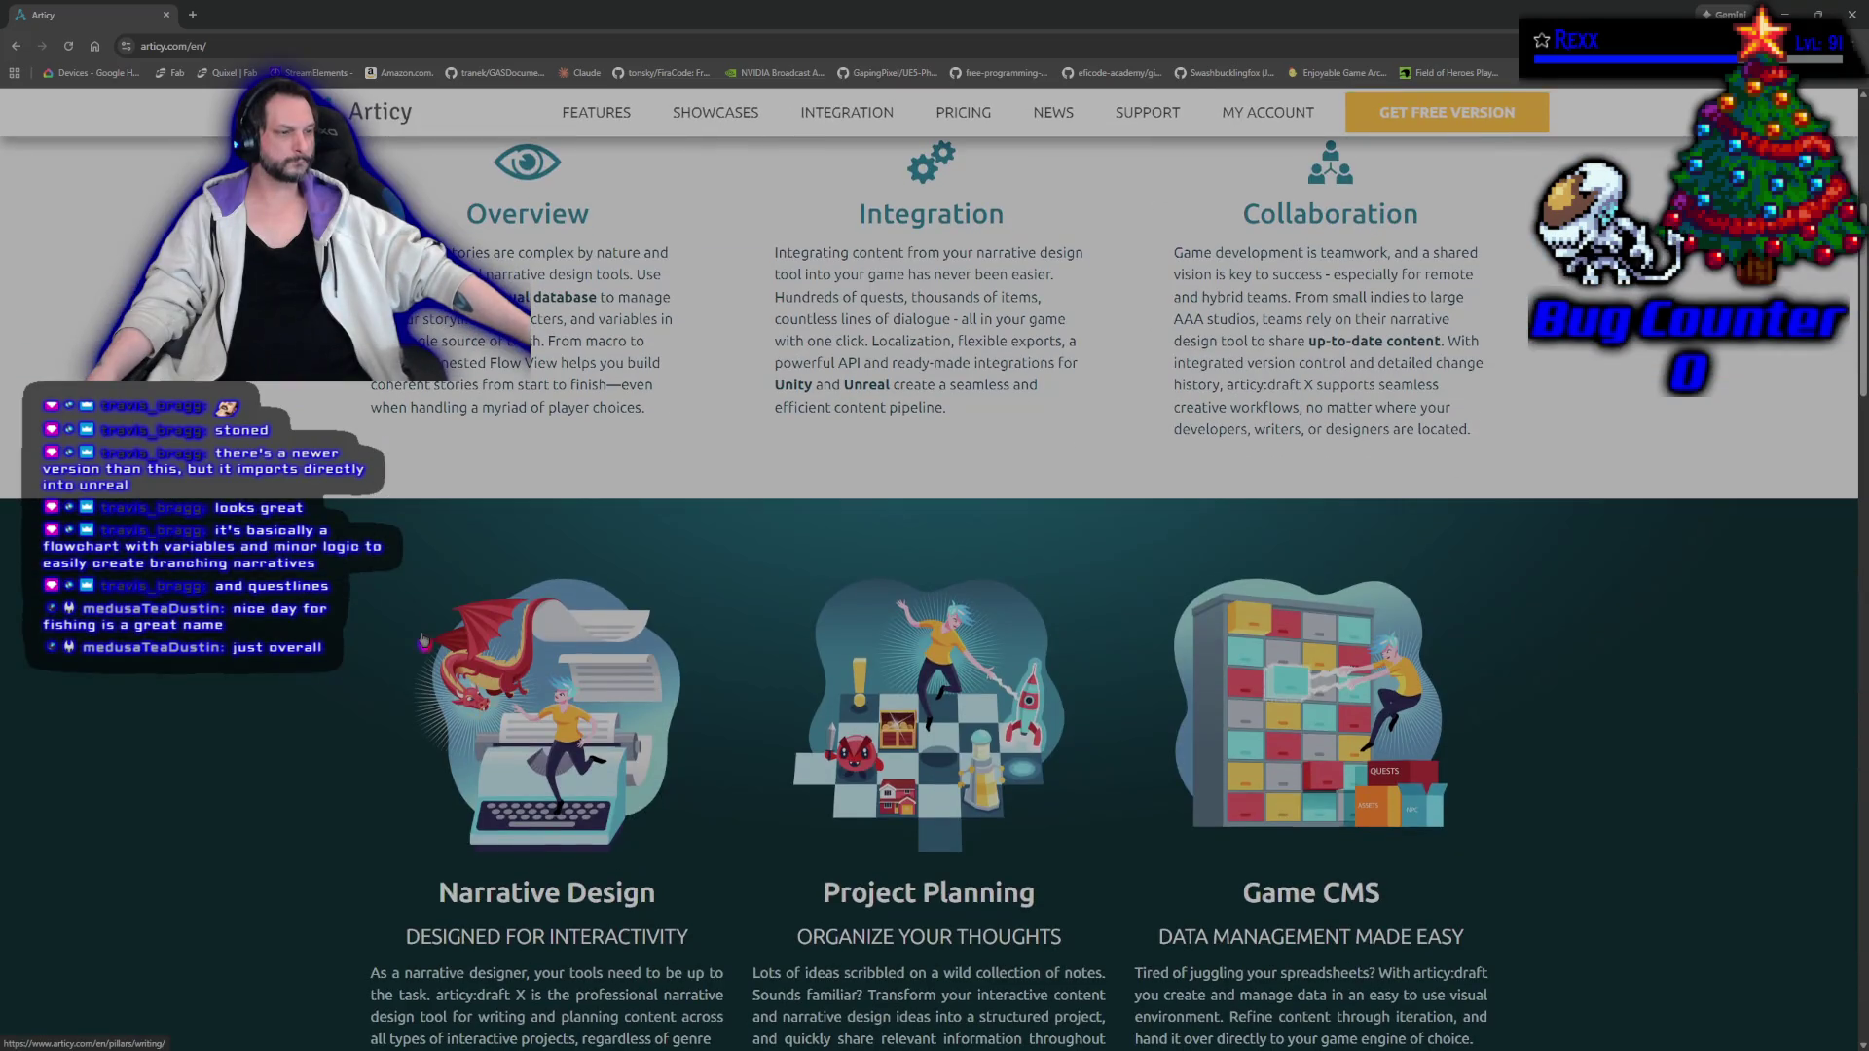
pyautogui.scroll(-3, 421, 639)
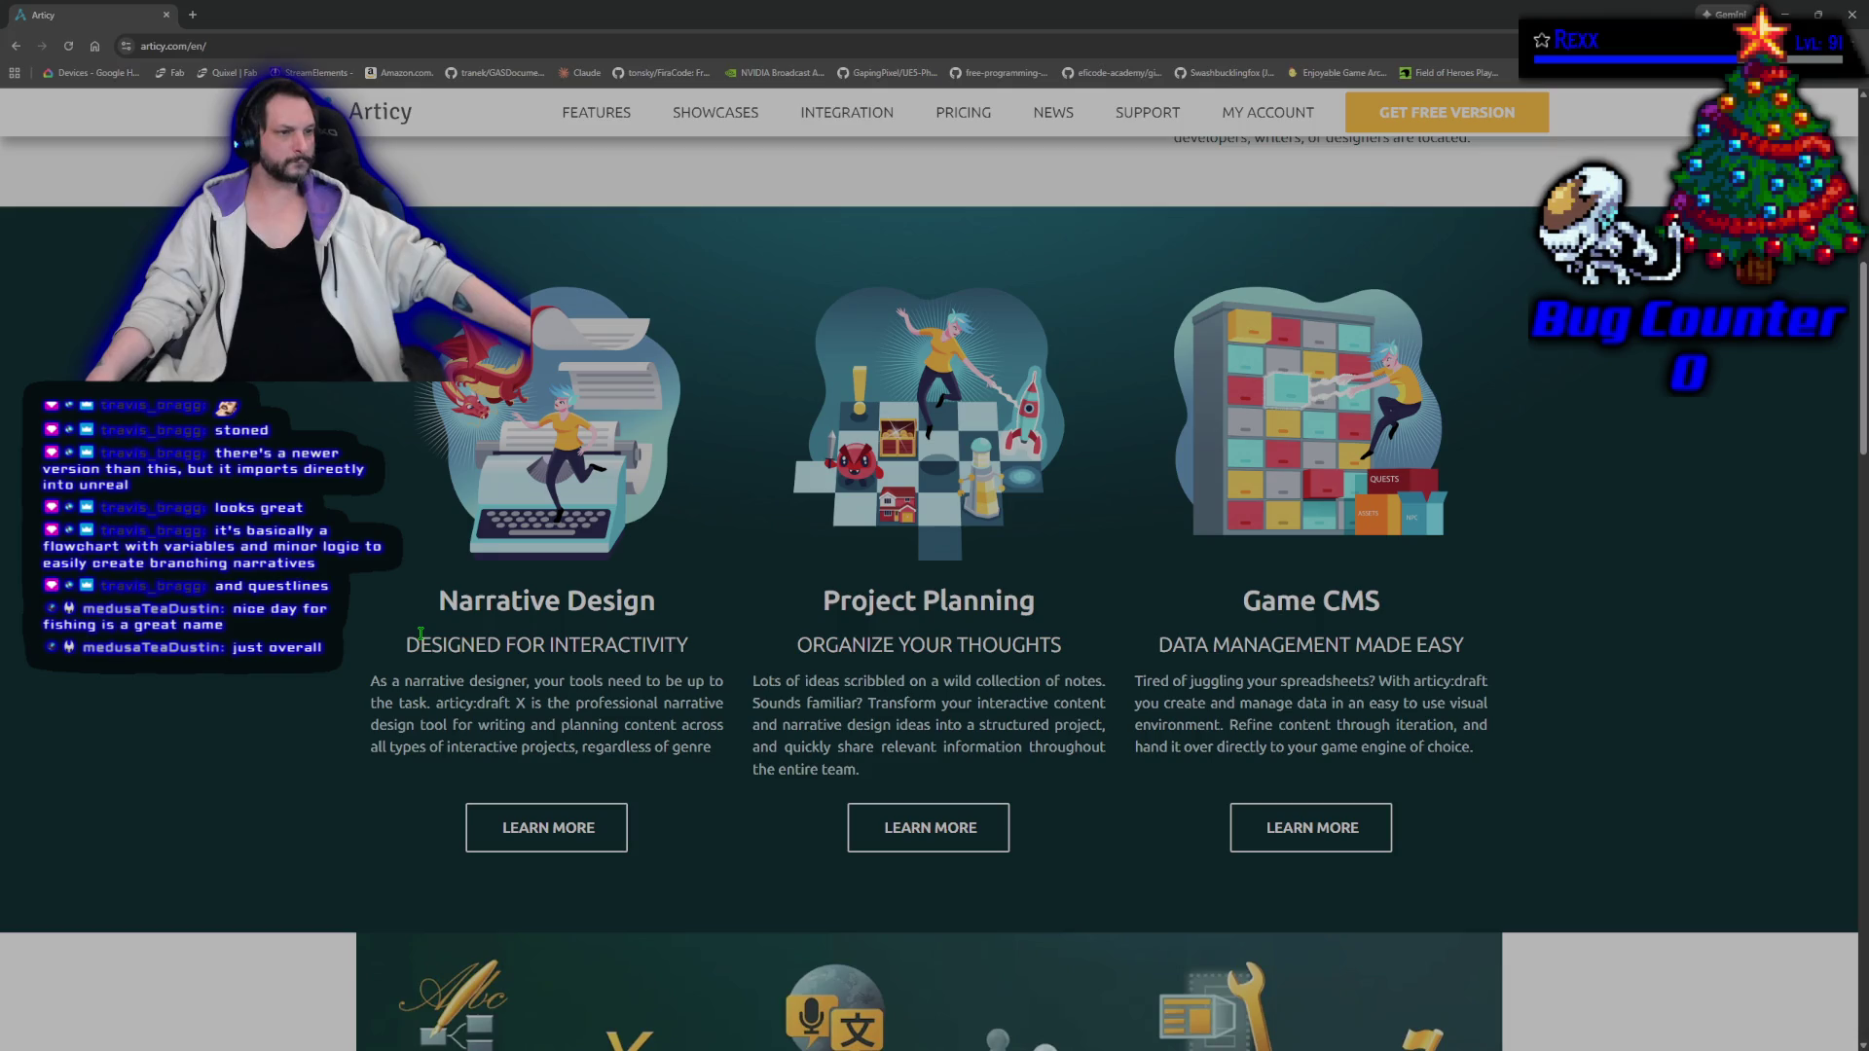
# Close the articy web page and pull the viewport back over the StartupMap level.
pyautogui.click(167, 15)
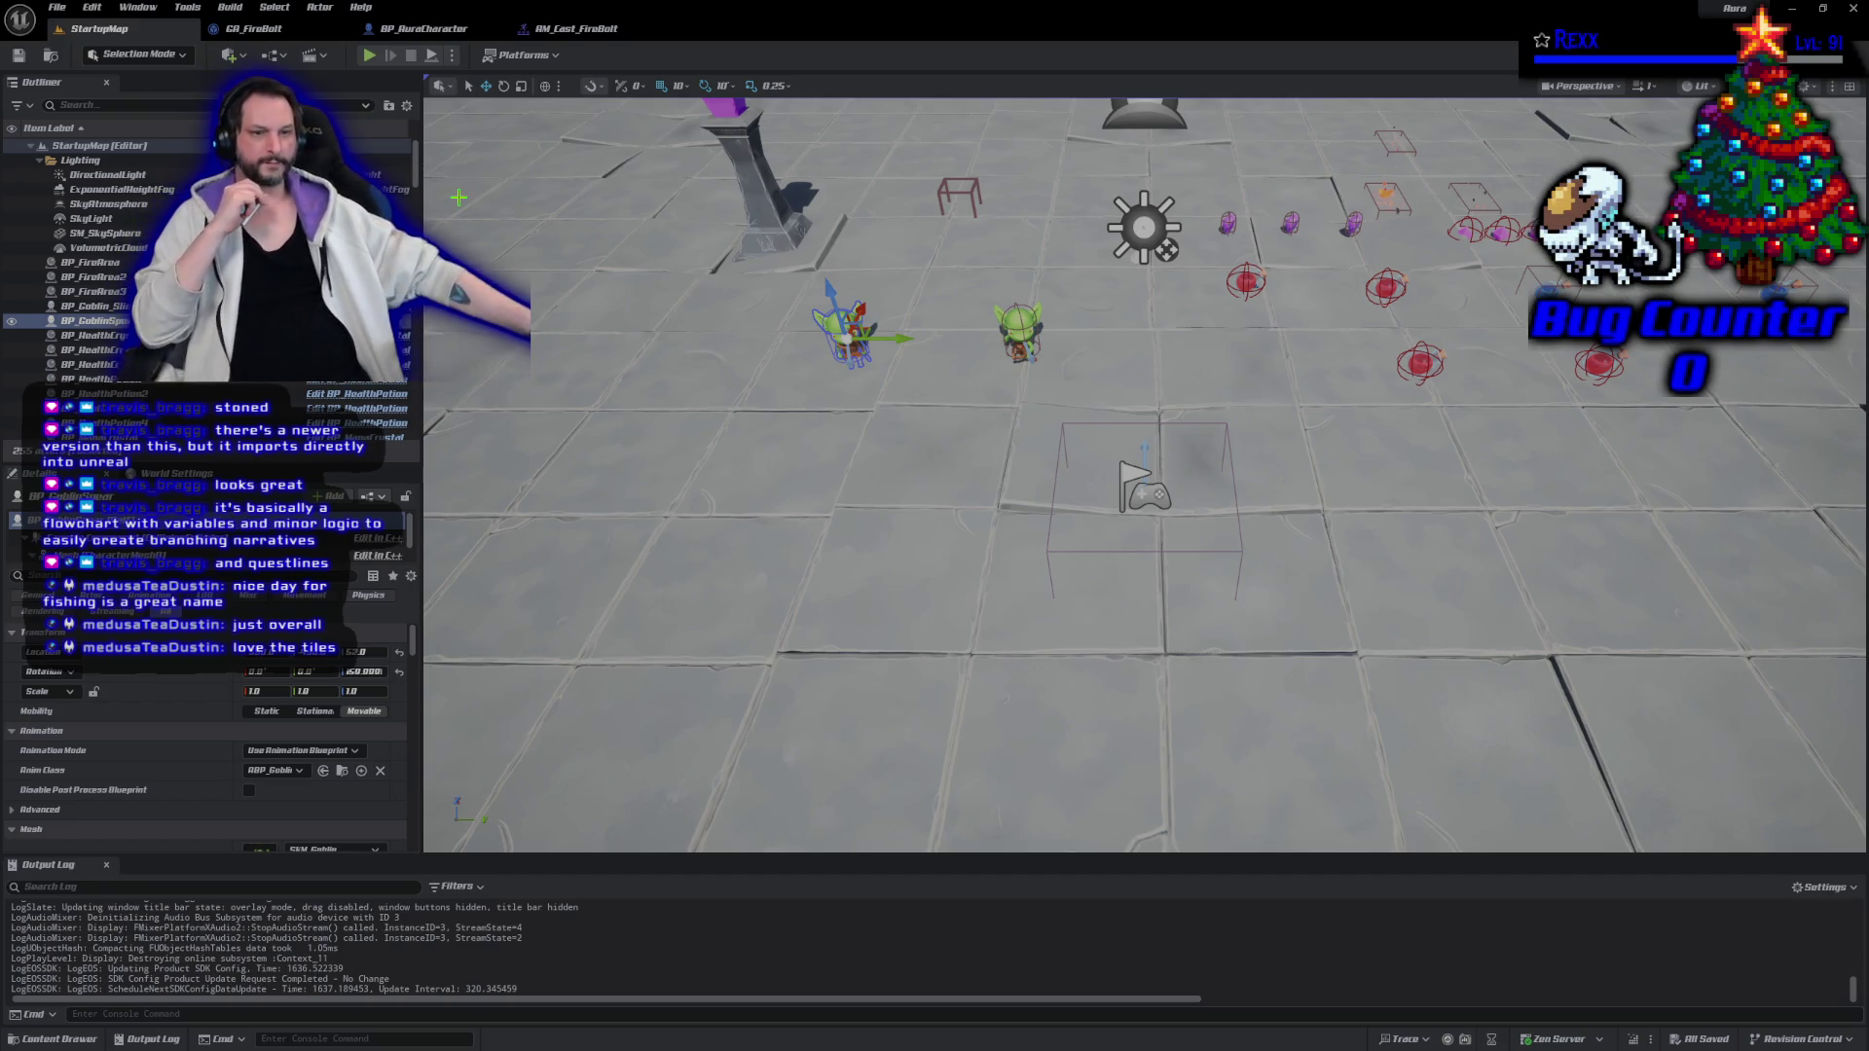
pyautogui.moveTo(1007, 550)
pyautogui.mouseDown()
pyautogui.moveTo(1006, 506)
pyautogui.moveTo(1007, 565)
pyautogui.moveTo(1006, 525)
pyautogui.moveTo(968, 511)
pyautogui.mouseUp()
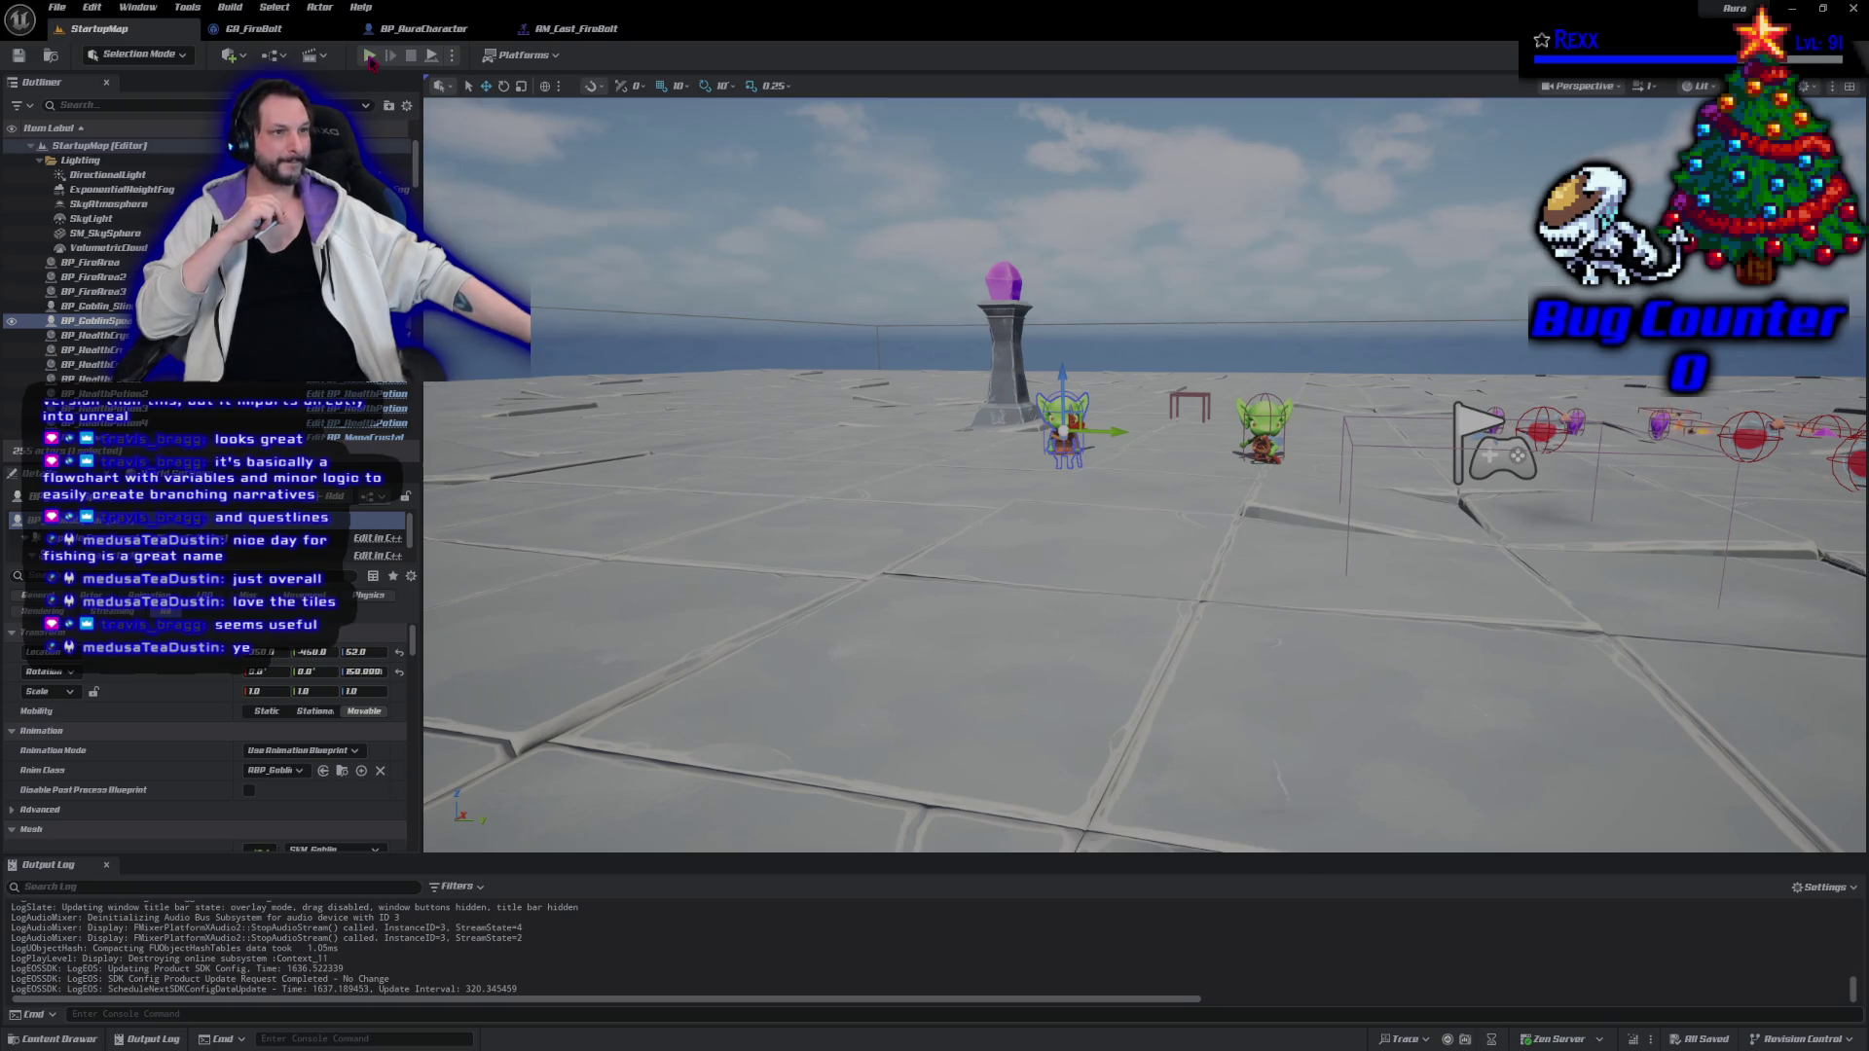
pyautogui.click(370, 56)
pyautogui.moveTo(774, 338)
pyautogui.mouseDown()
pyautogui.moveTo(772, 296)
pyautogui.moveTo(876, 247)
pyautogui.moveTo(1206, 229)
pyautogui.moveTo(1603, 436)
pyautogui.moveTo(1423, 381)
pyautogui.moveTo(1377, 611)
pyautogui.moveTo(847, 421)
pyautogui.moveTo(809, 526)
pyautogui.moveTo(1076, 697)
pyautogui.moveTo(1234, 465)
pyautogui.moveTo(1059, 516)
pyautogui.mouseUp()
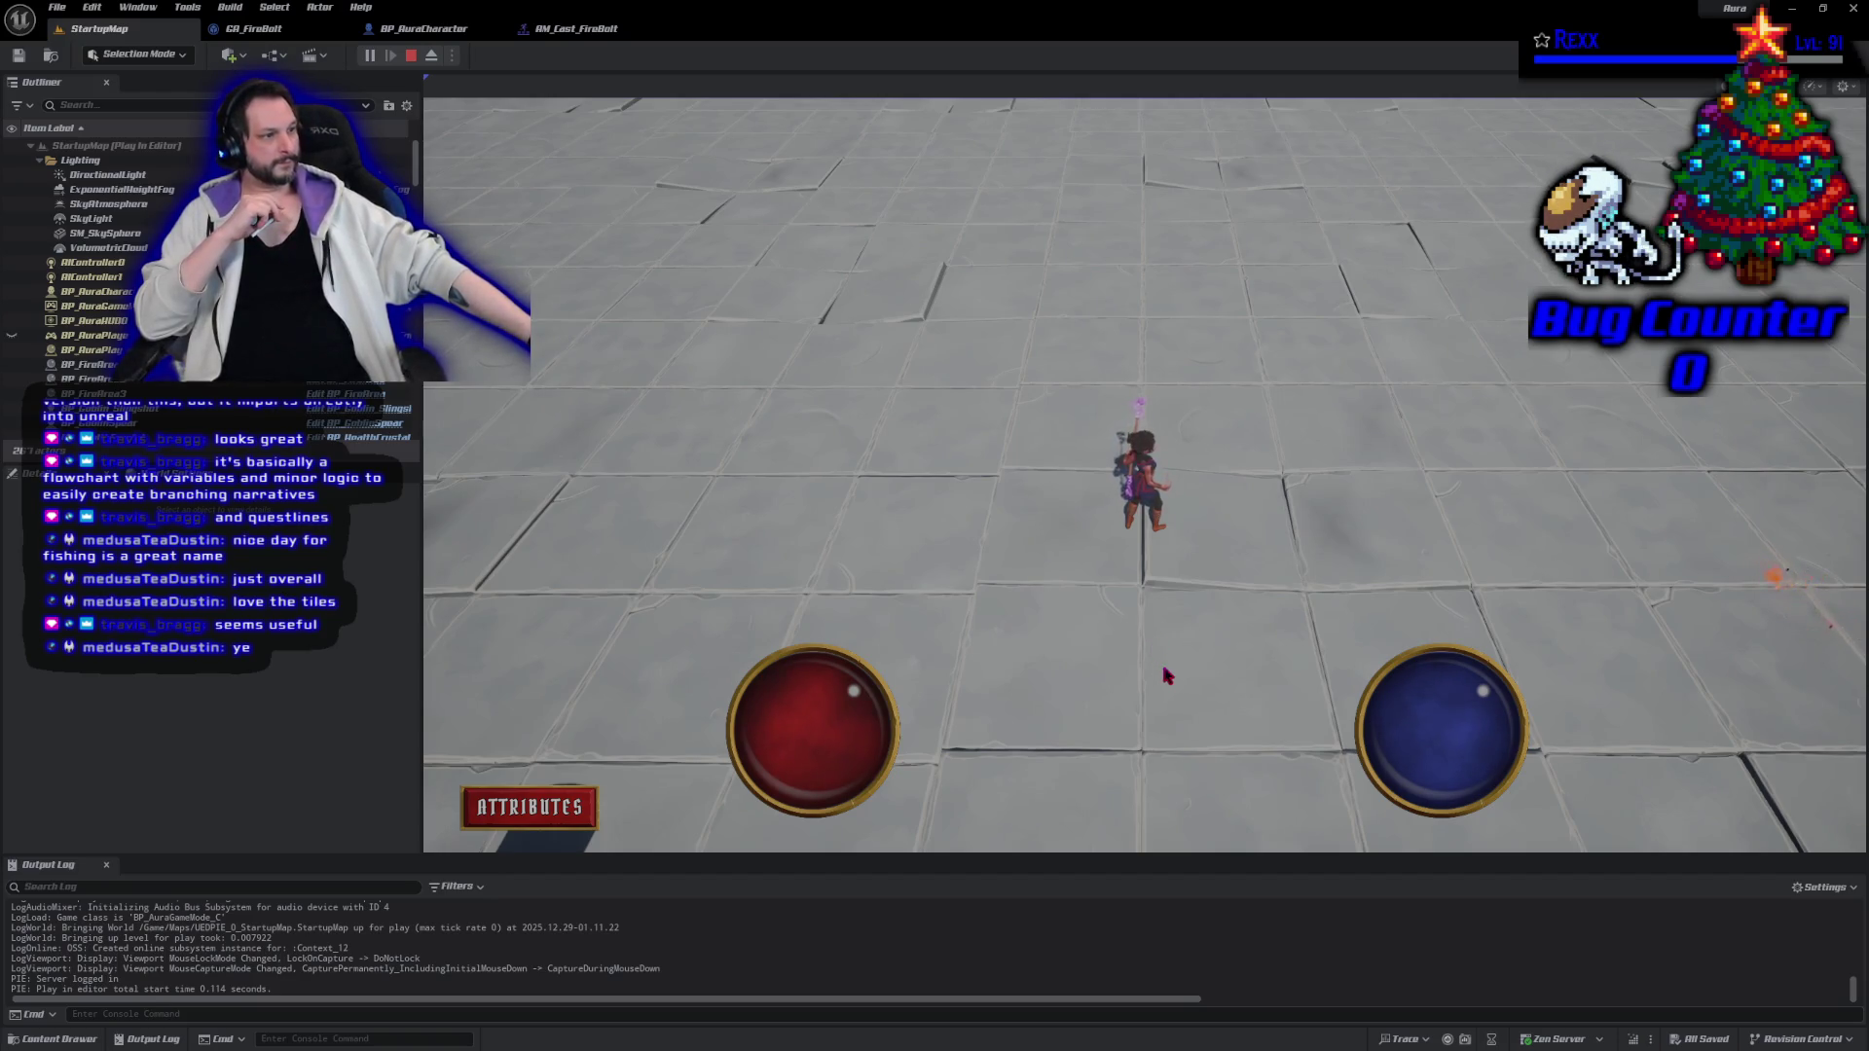
pyautogui.click(413, 56)
pyautogui.press('w')
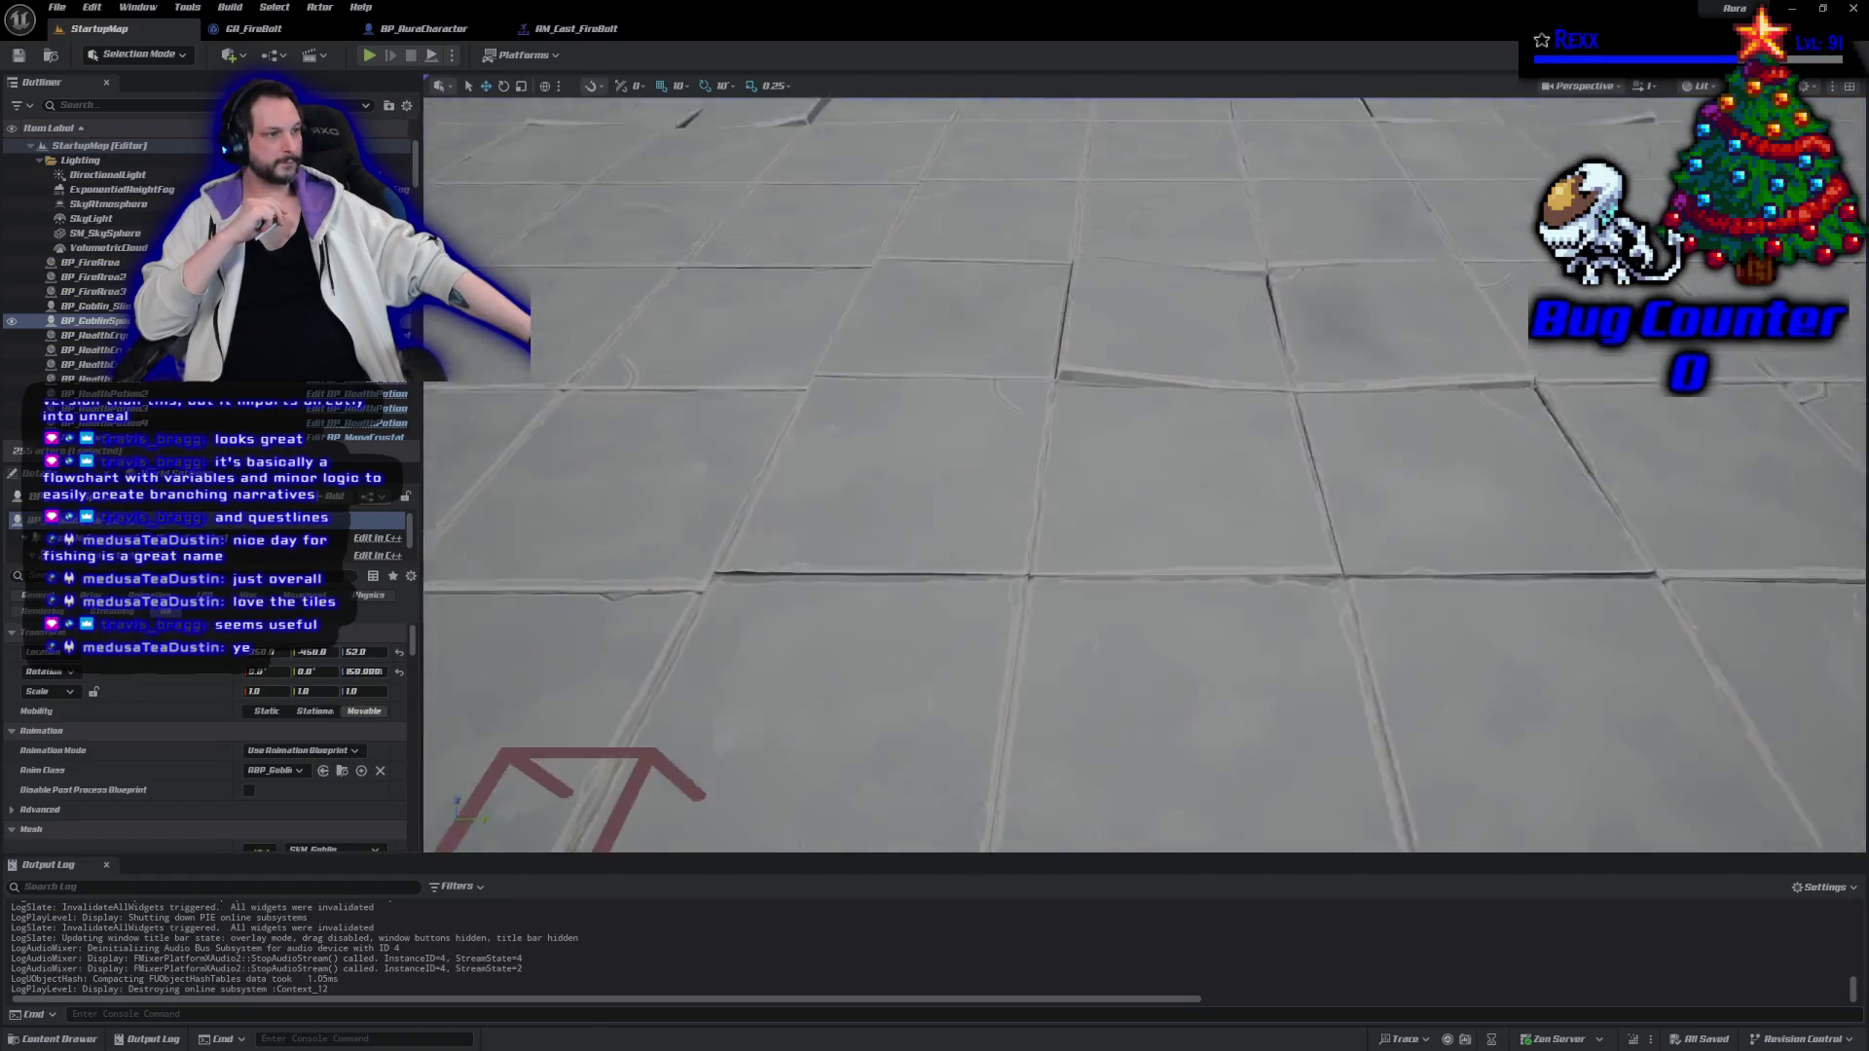
# Focus and zoom the viewport on the goblin actors, then close the Unreal Editor.
pyautogui.press('f')
pyautogui.scroll(-5, 1145, 474)
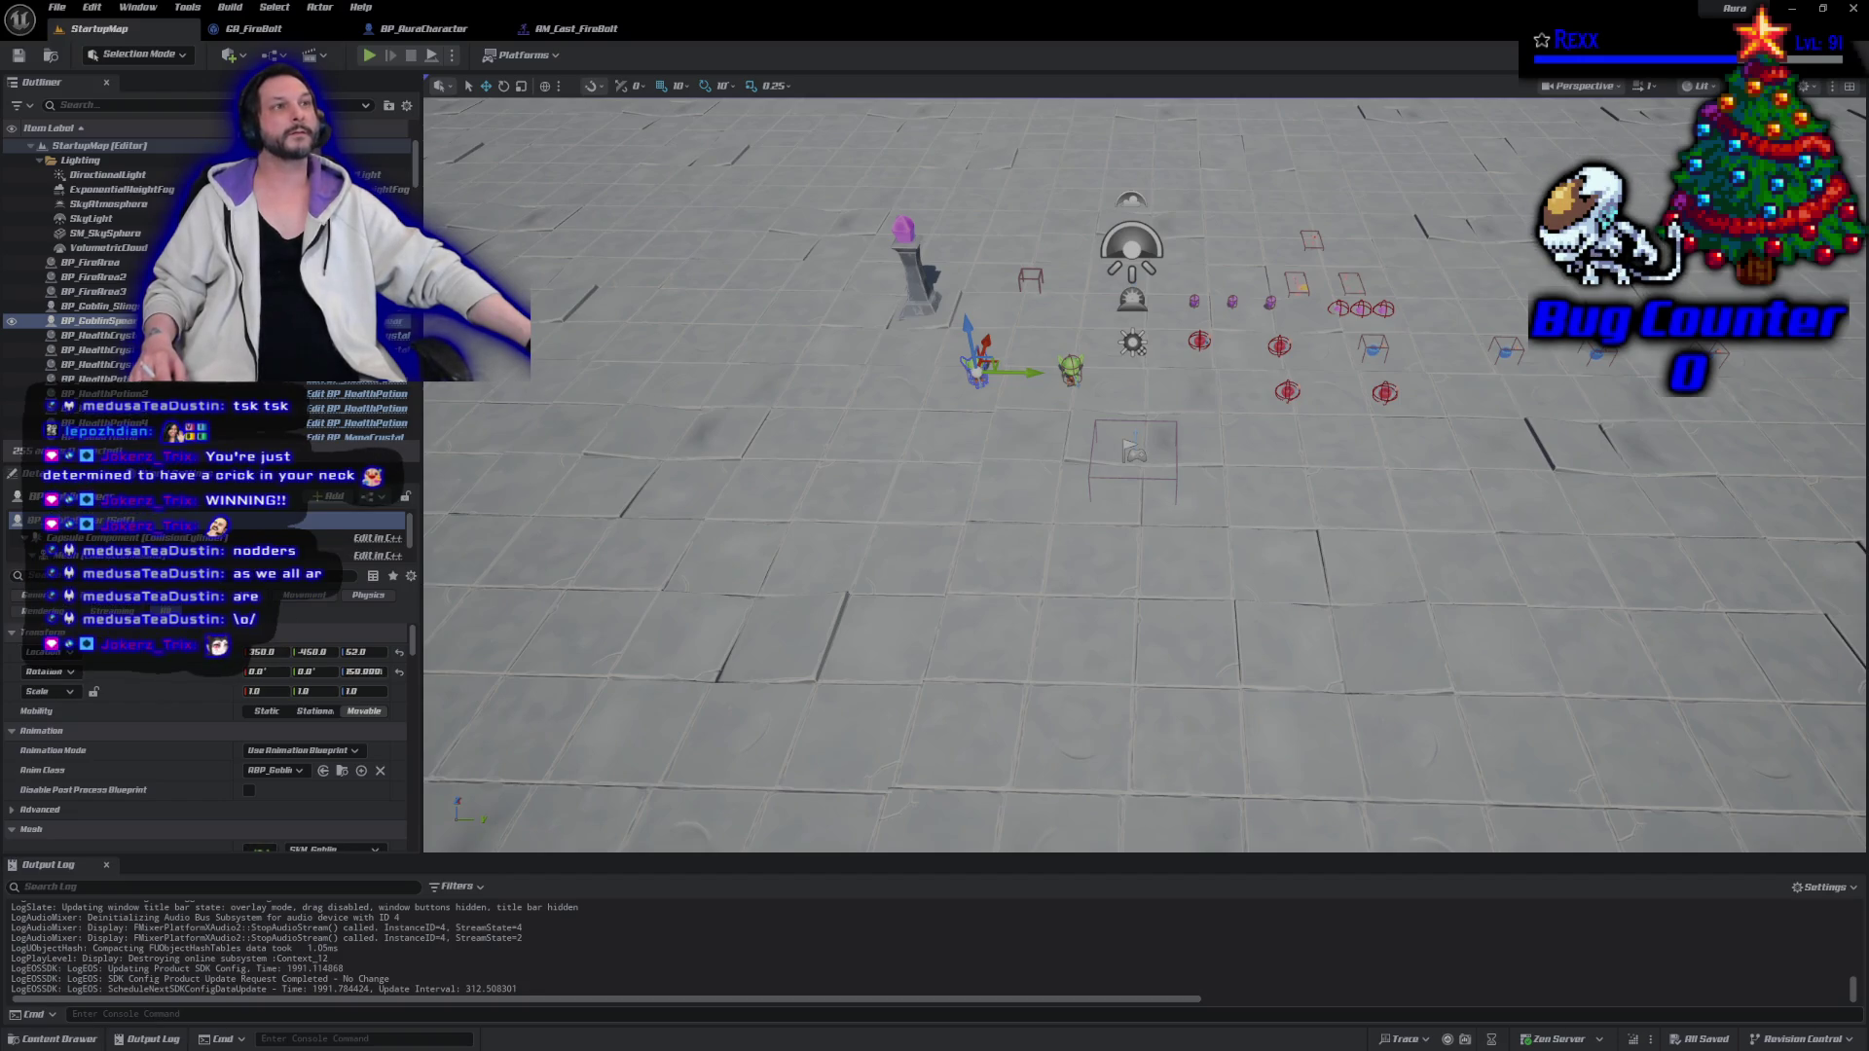
pyautogui.click(1857, 13)
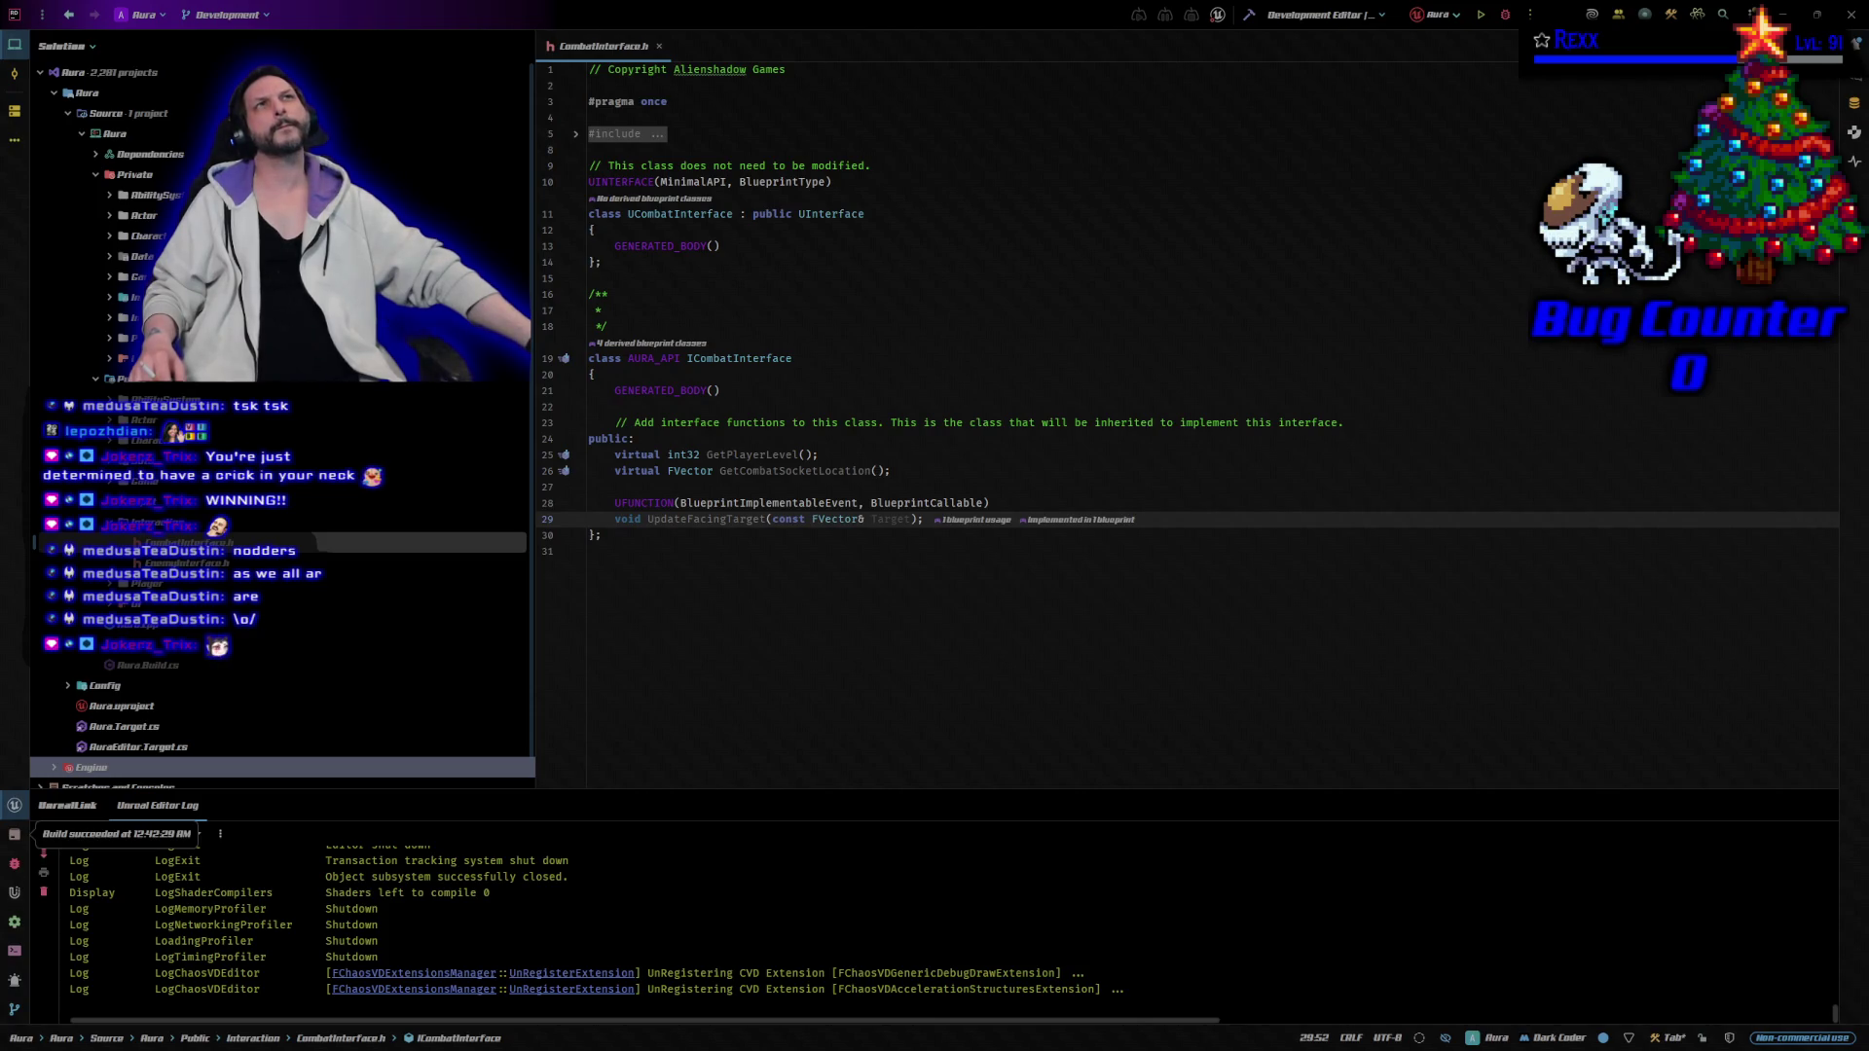
# Open Aura.Build.cs, close CombatInterface.h, and open AuraProjectile.h from the Solution tree.
pyautogui.scroll(-1, 282, 409)
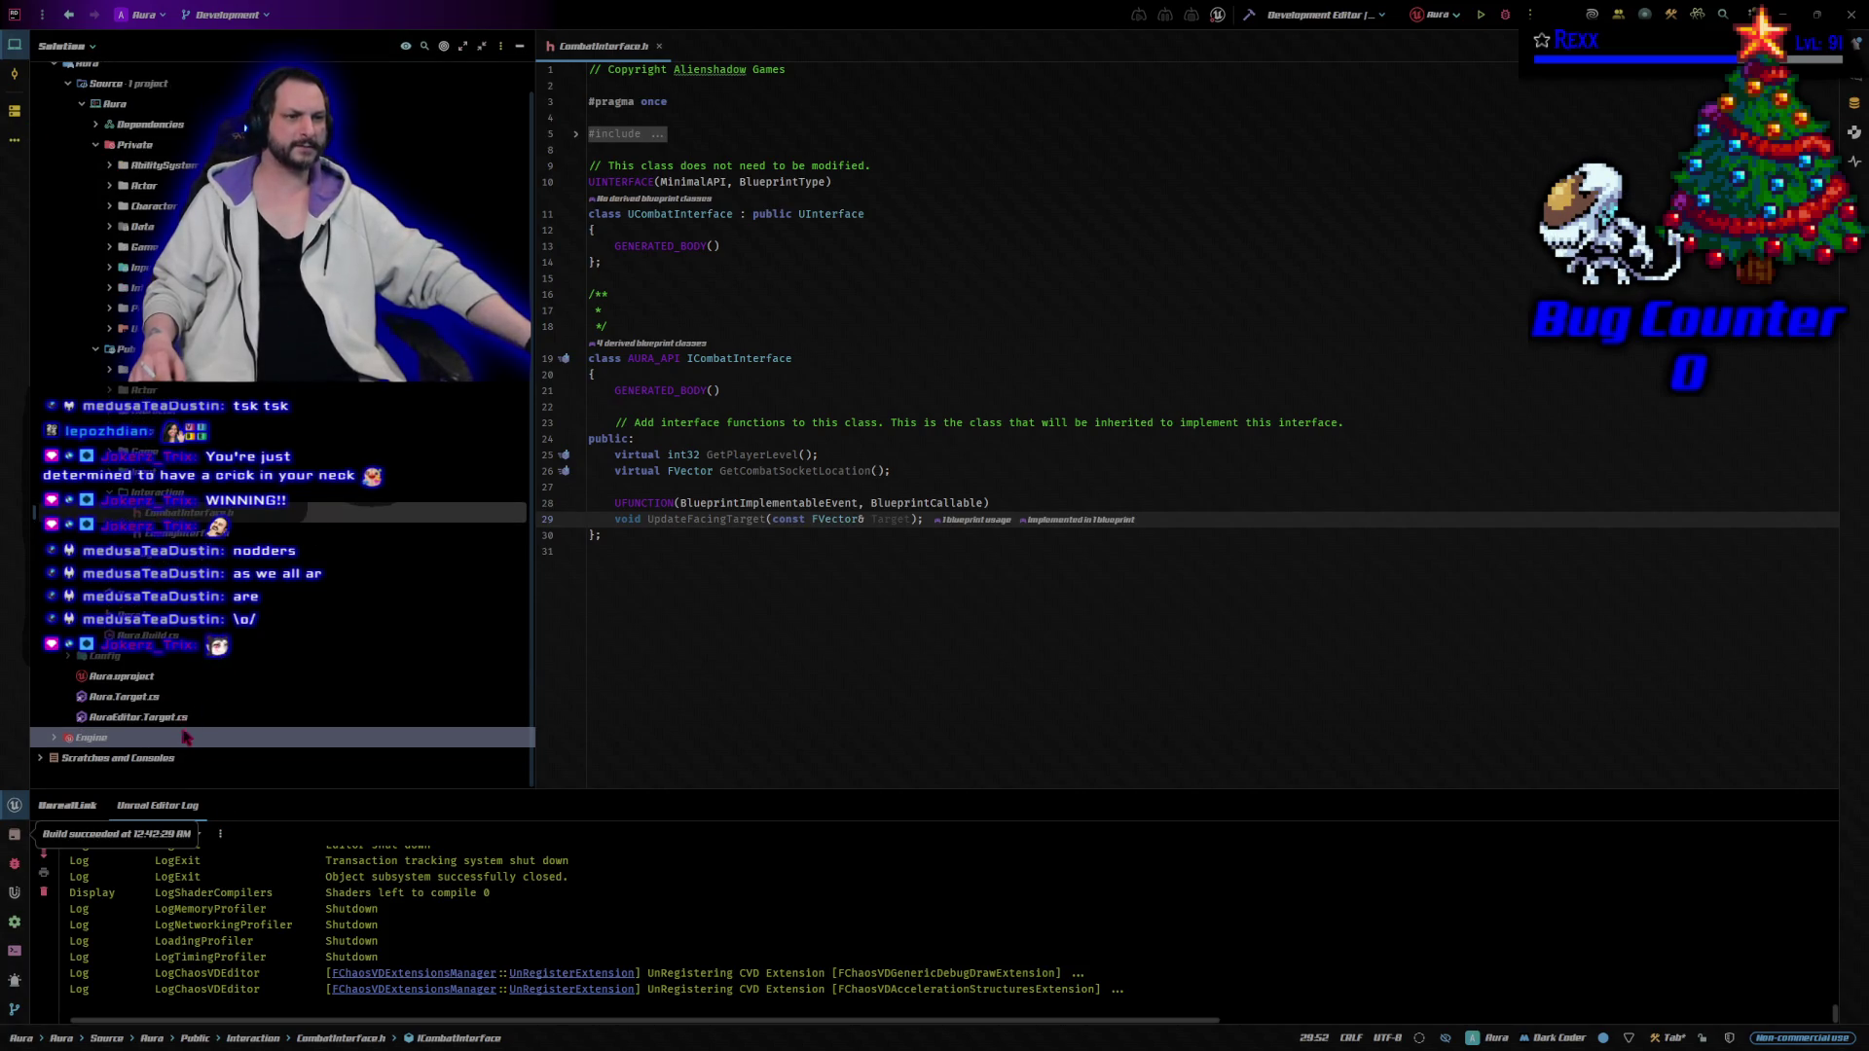
pyautogui.doubleClick(146, 635)
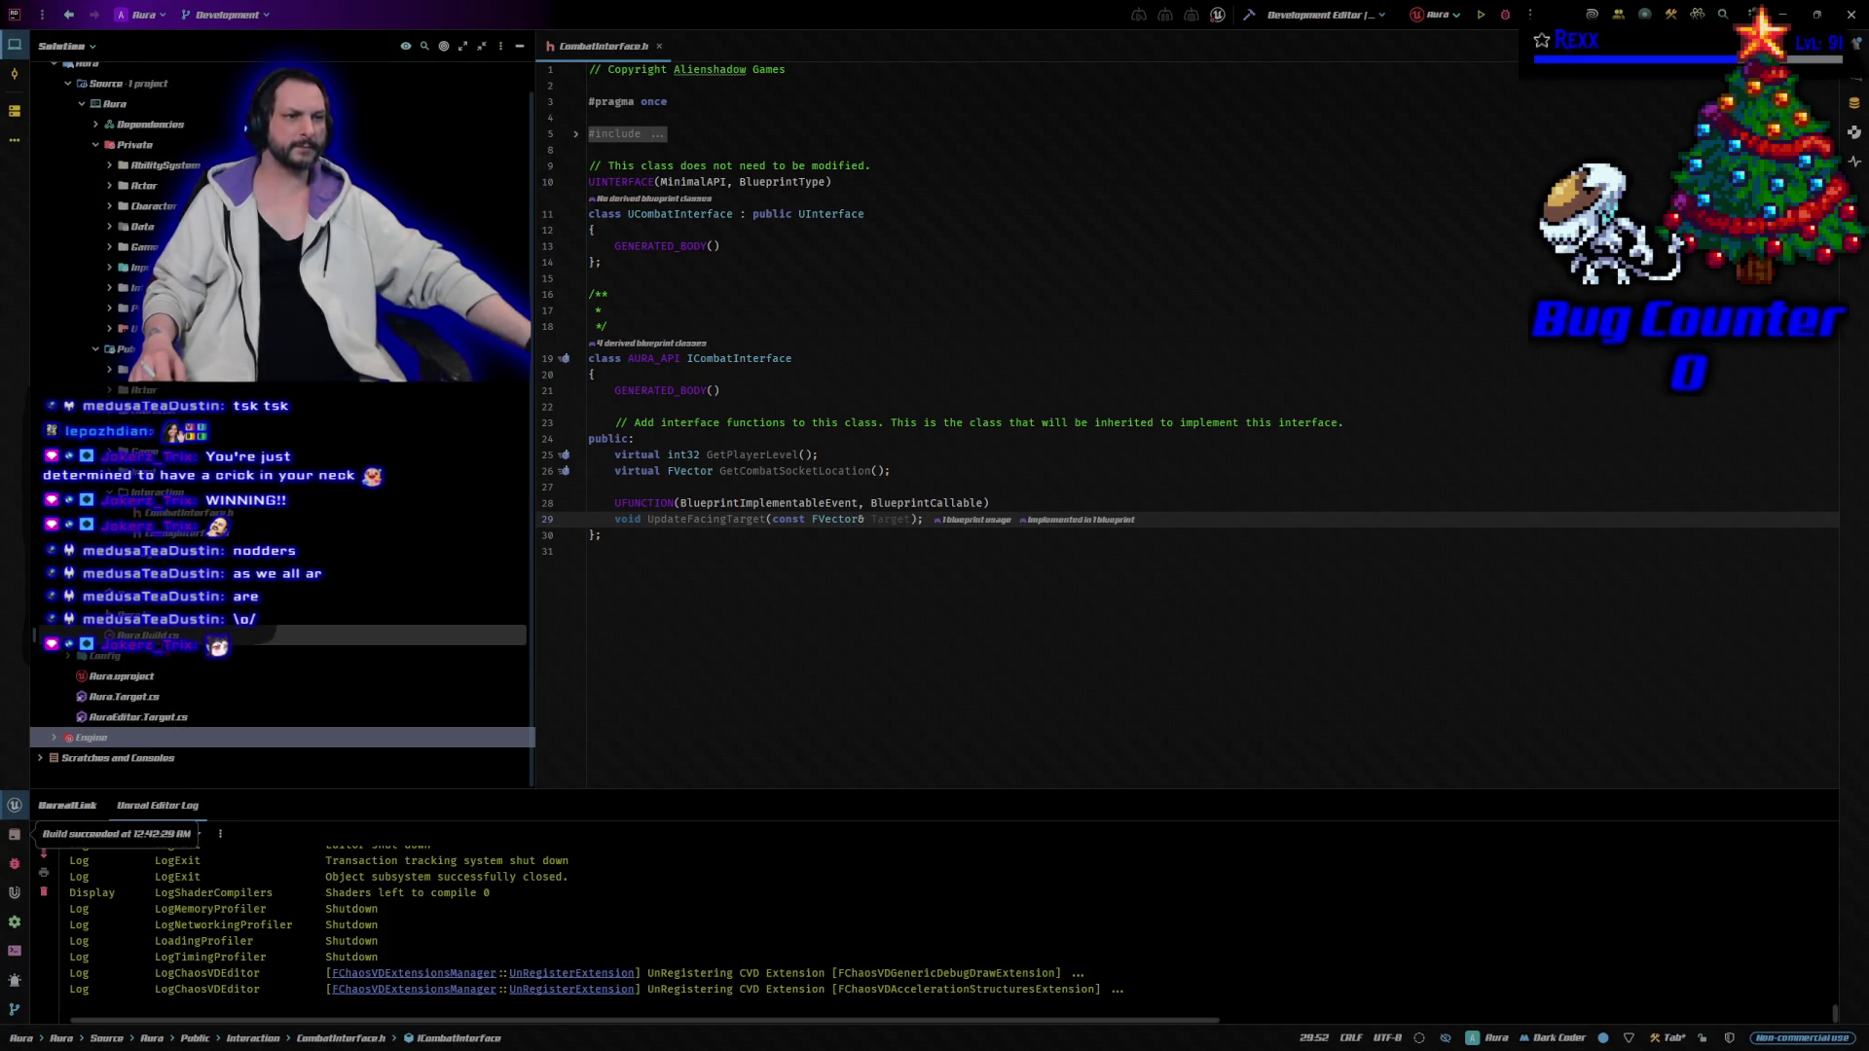
pyautogui.click(659, 46)
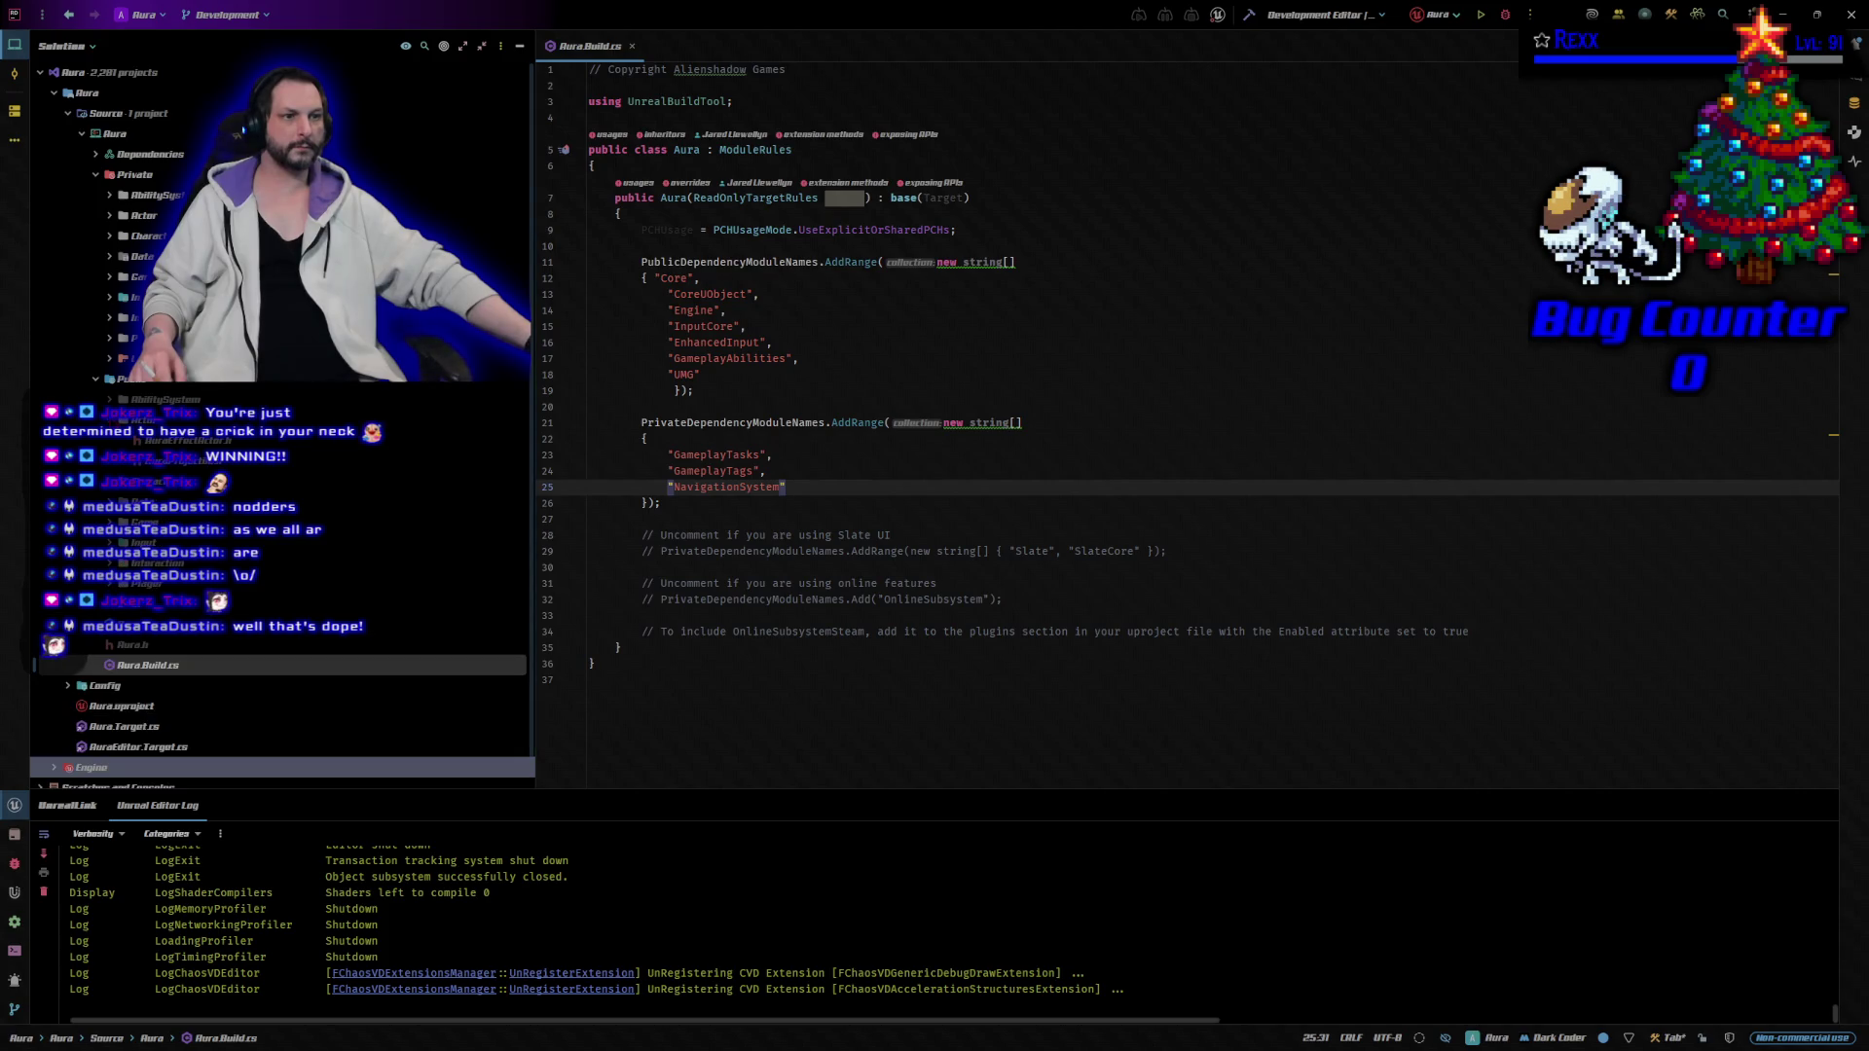
pyautogui.click(155, 460)
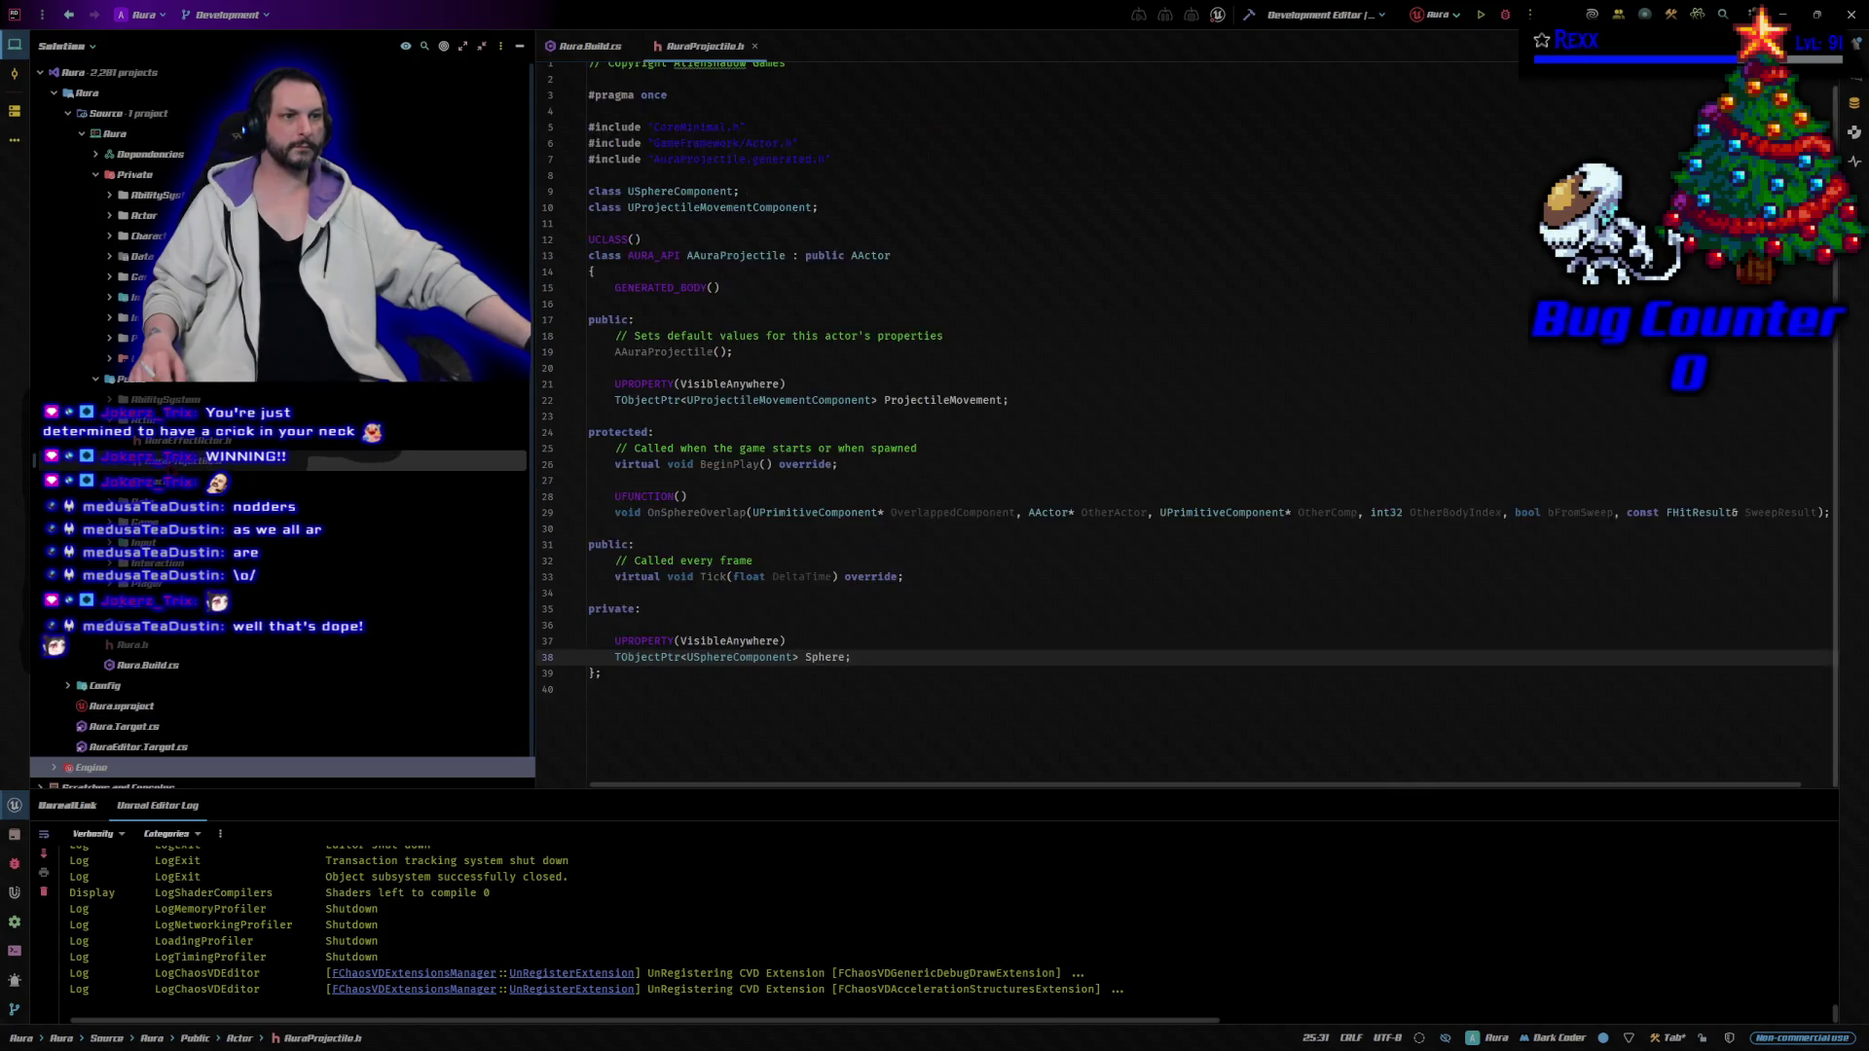
# Open AuraProjectile.cpp beside its header, then switch back to Aura.Build.cs.
pyautogui.hotkey('ctrl', 'alt', 'Home')
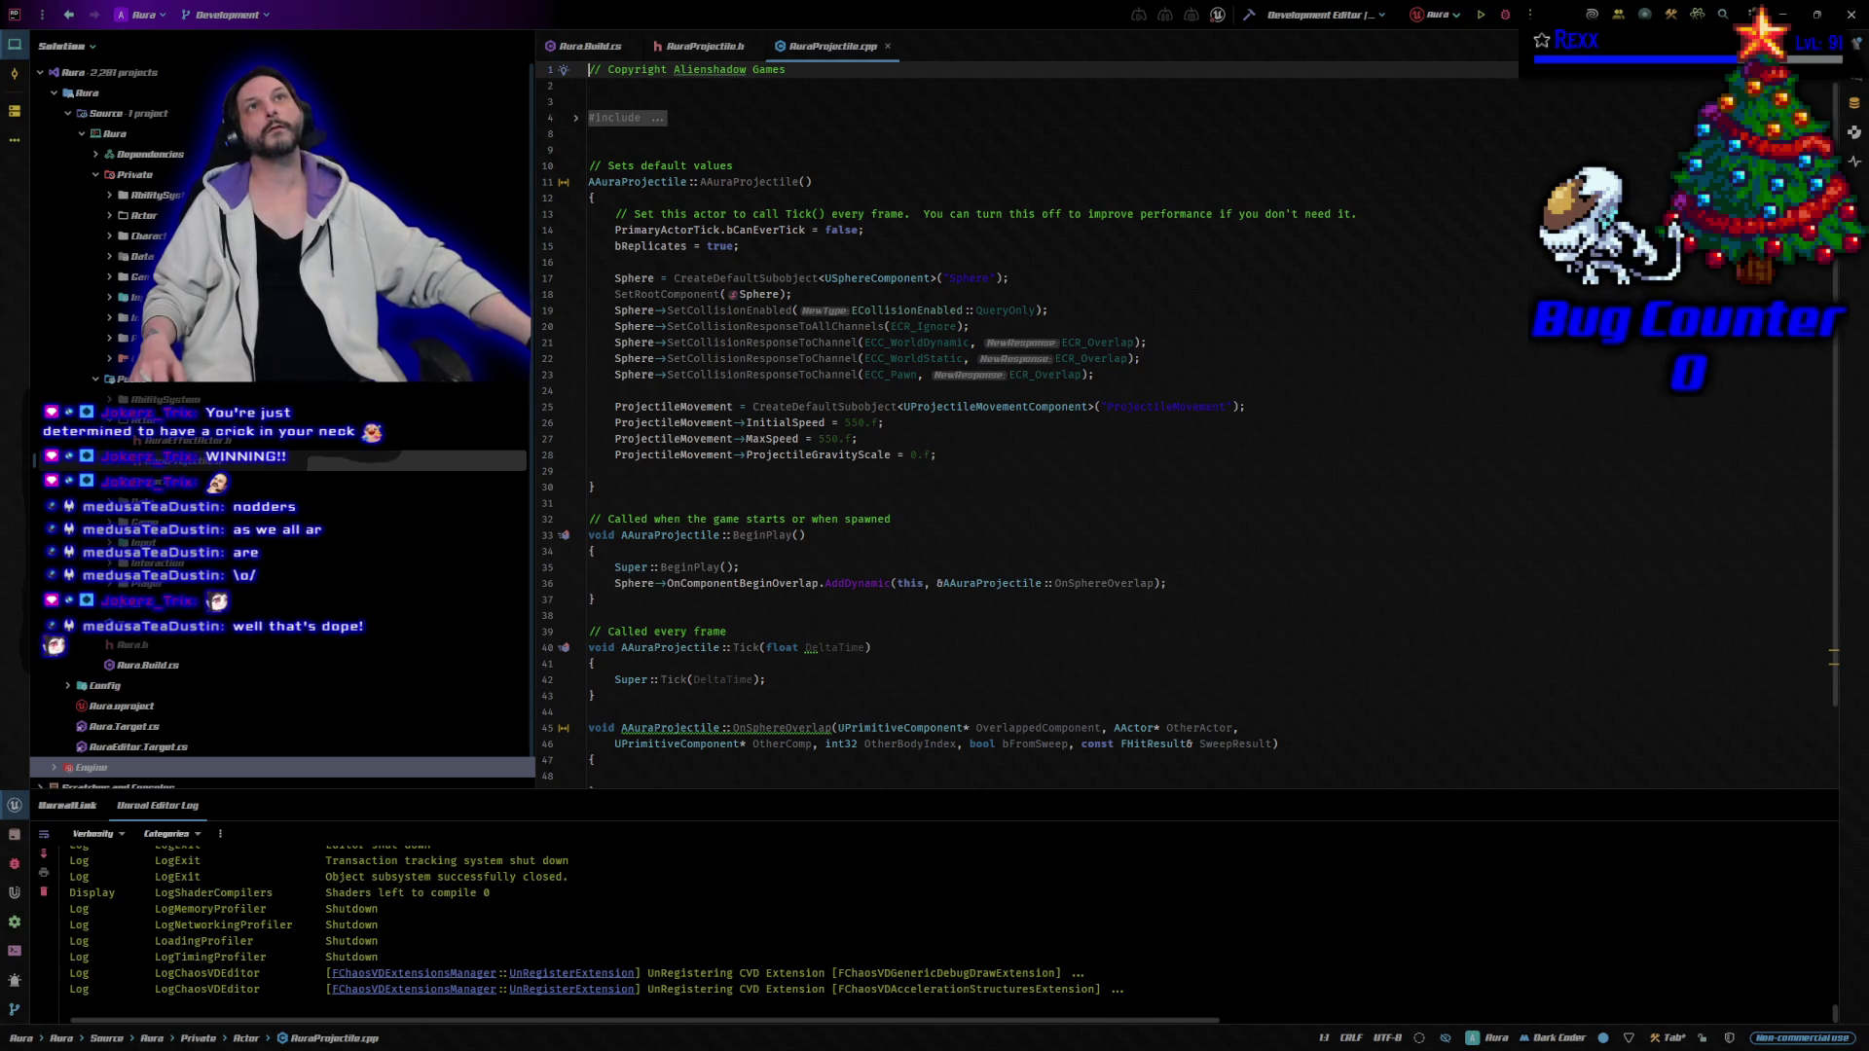
pyautogui.click(706, 45)
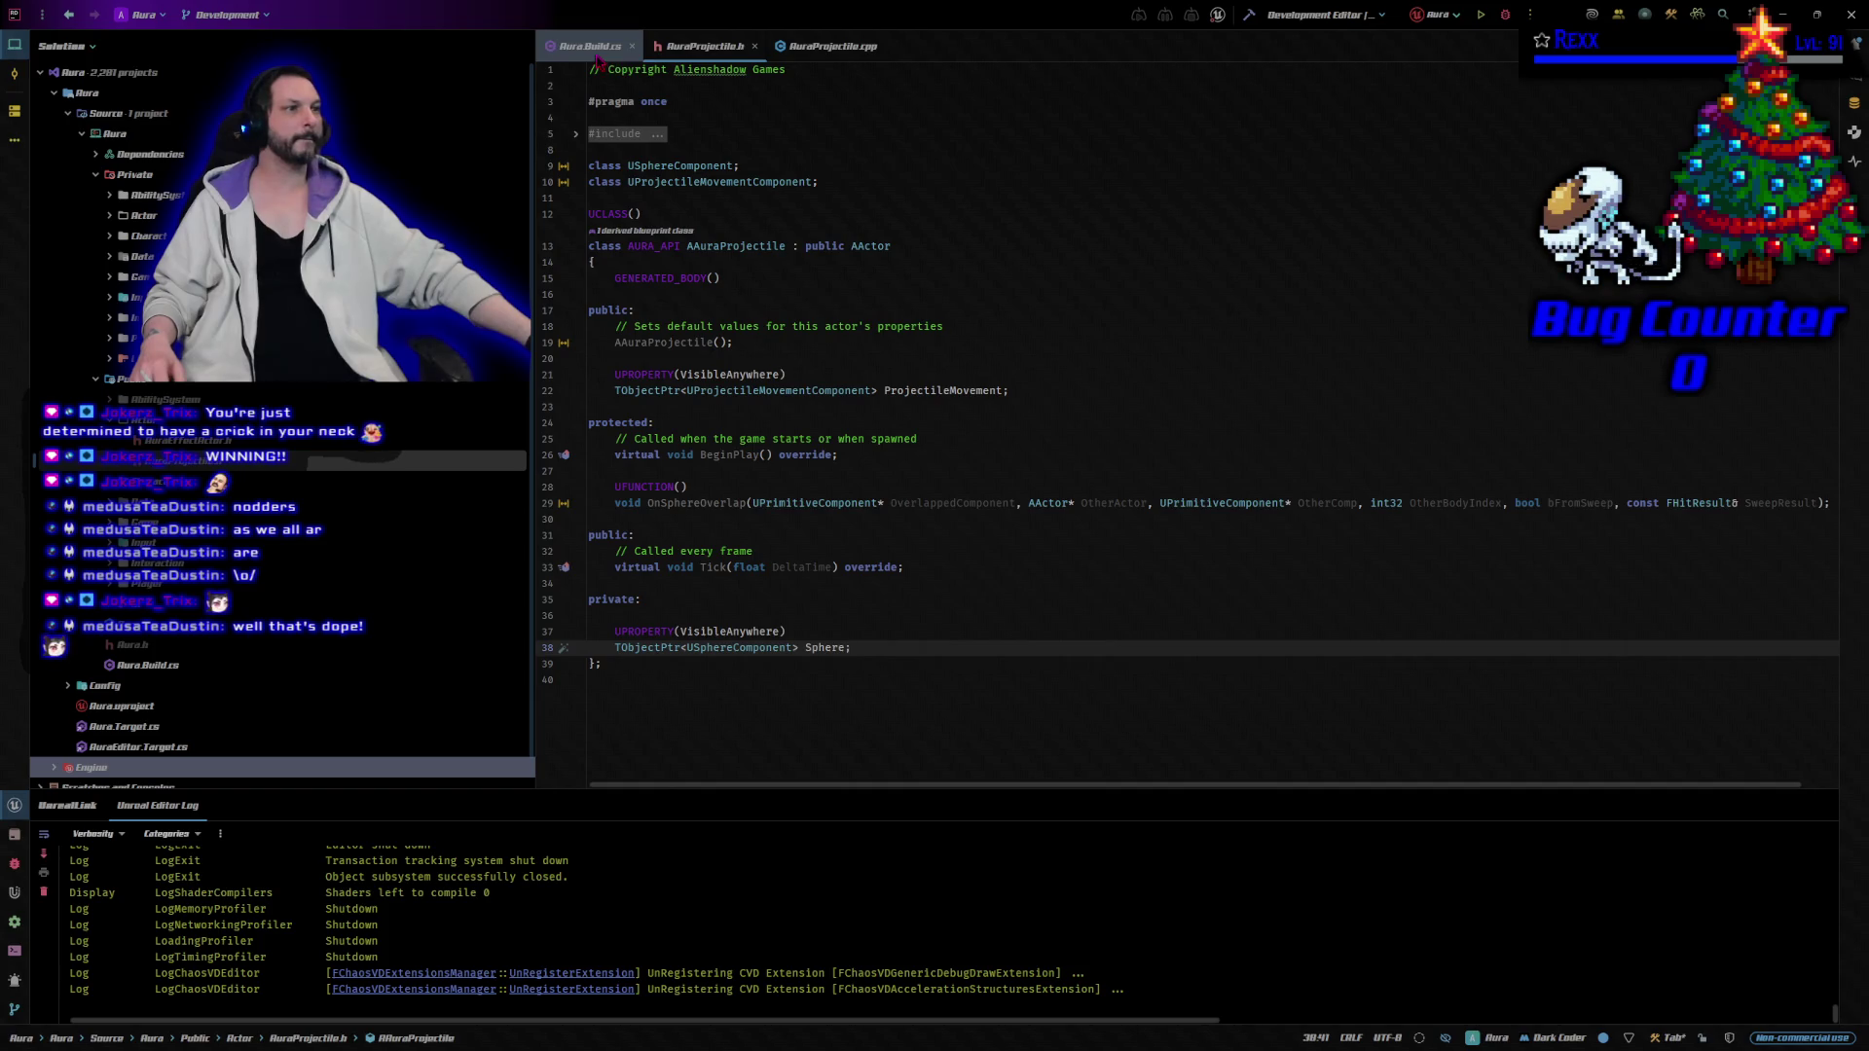
pyautogui.click(590, 46)
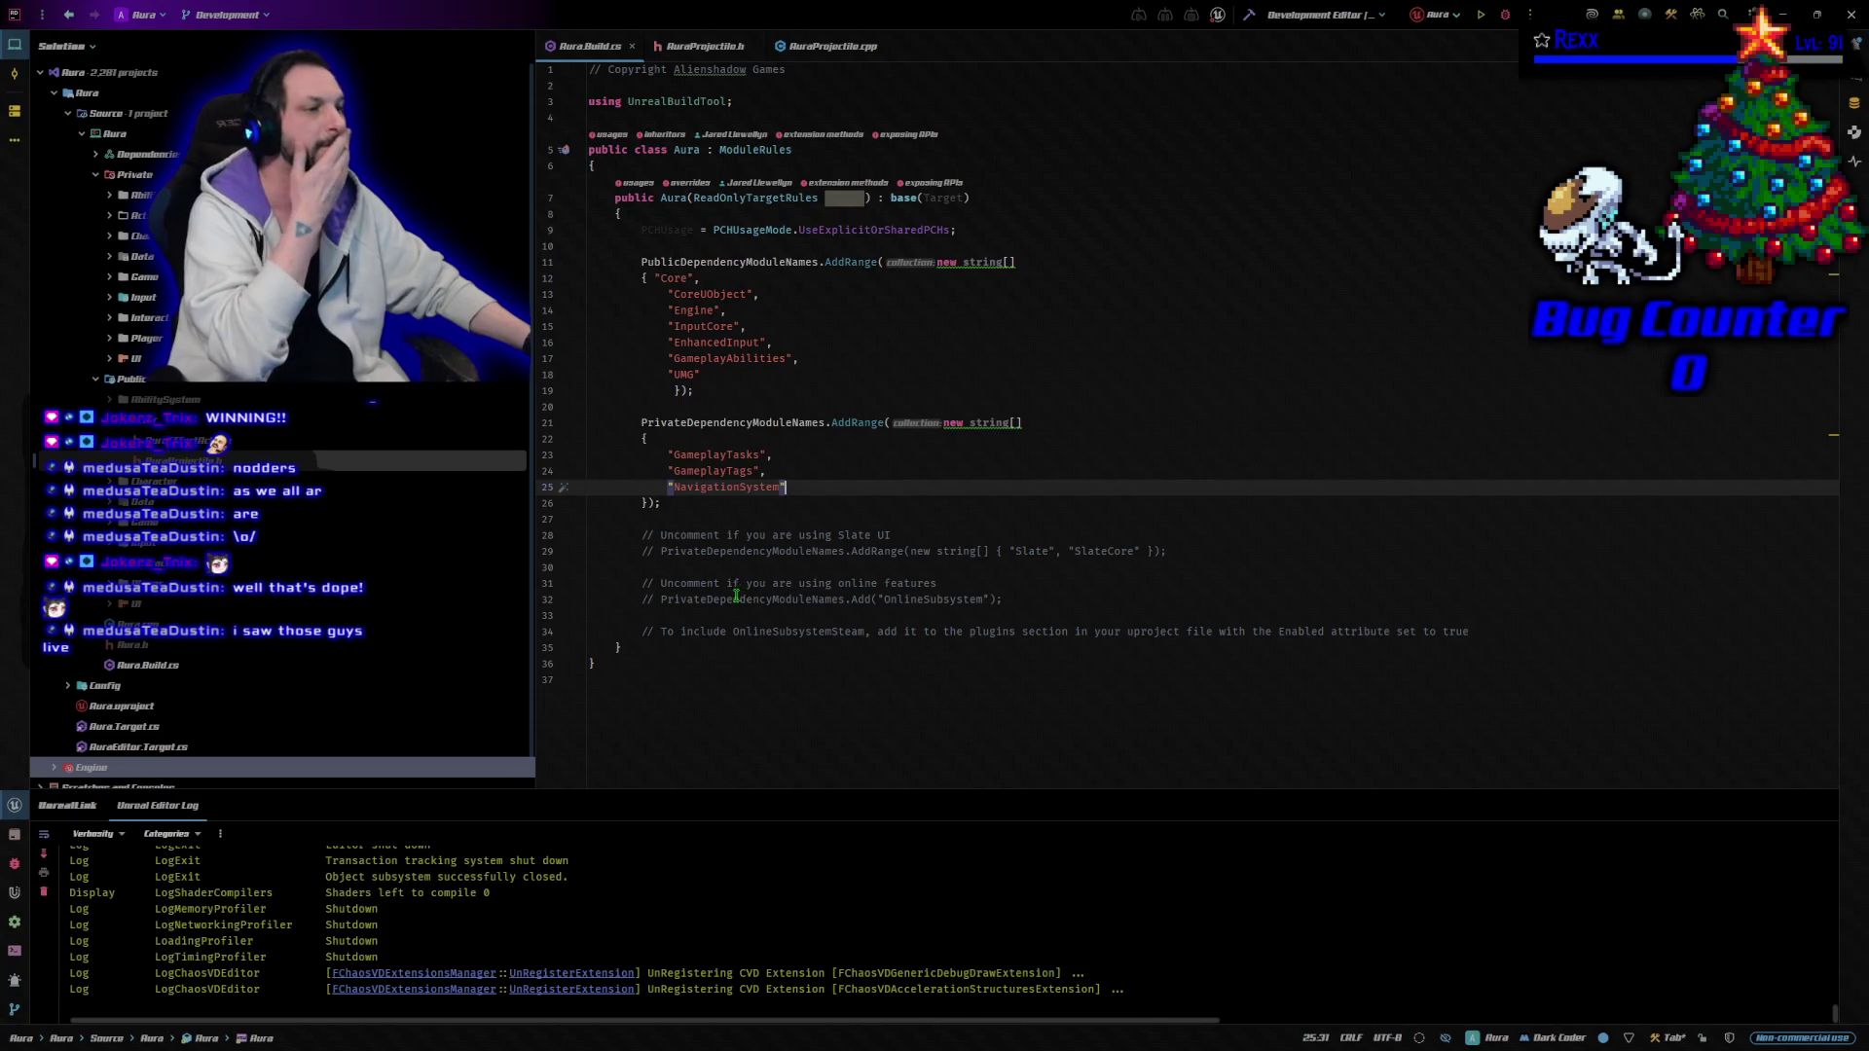
# Add "Niagara" after "NavigationSystem" in Aura.Build.cs's private dependency module list.
pyautogui.click(792, 488)
pyautogui.write(',')
pyautogui.press('Return')
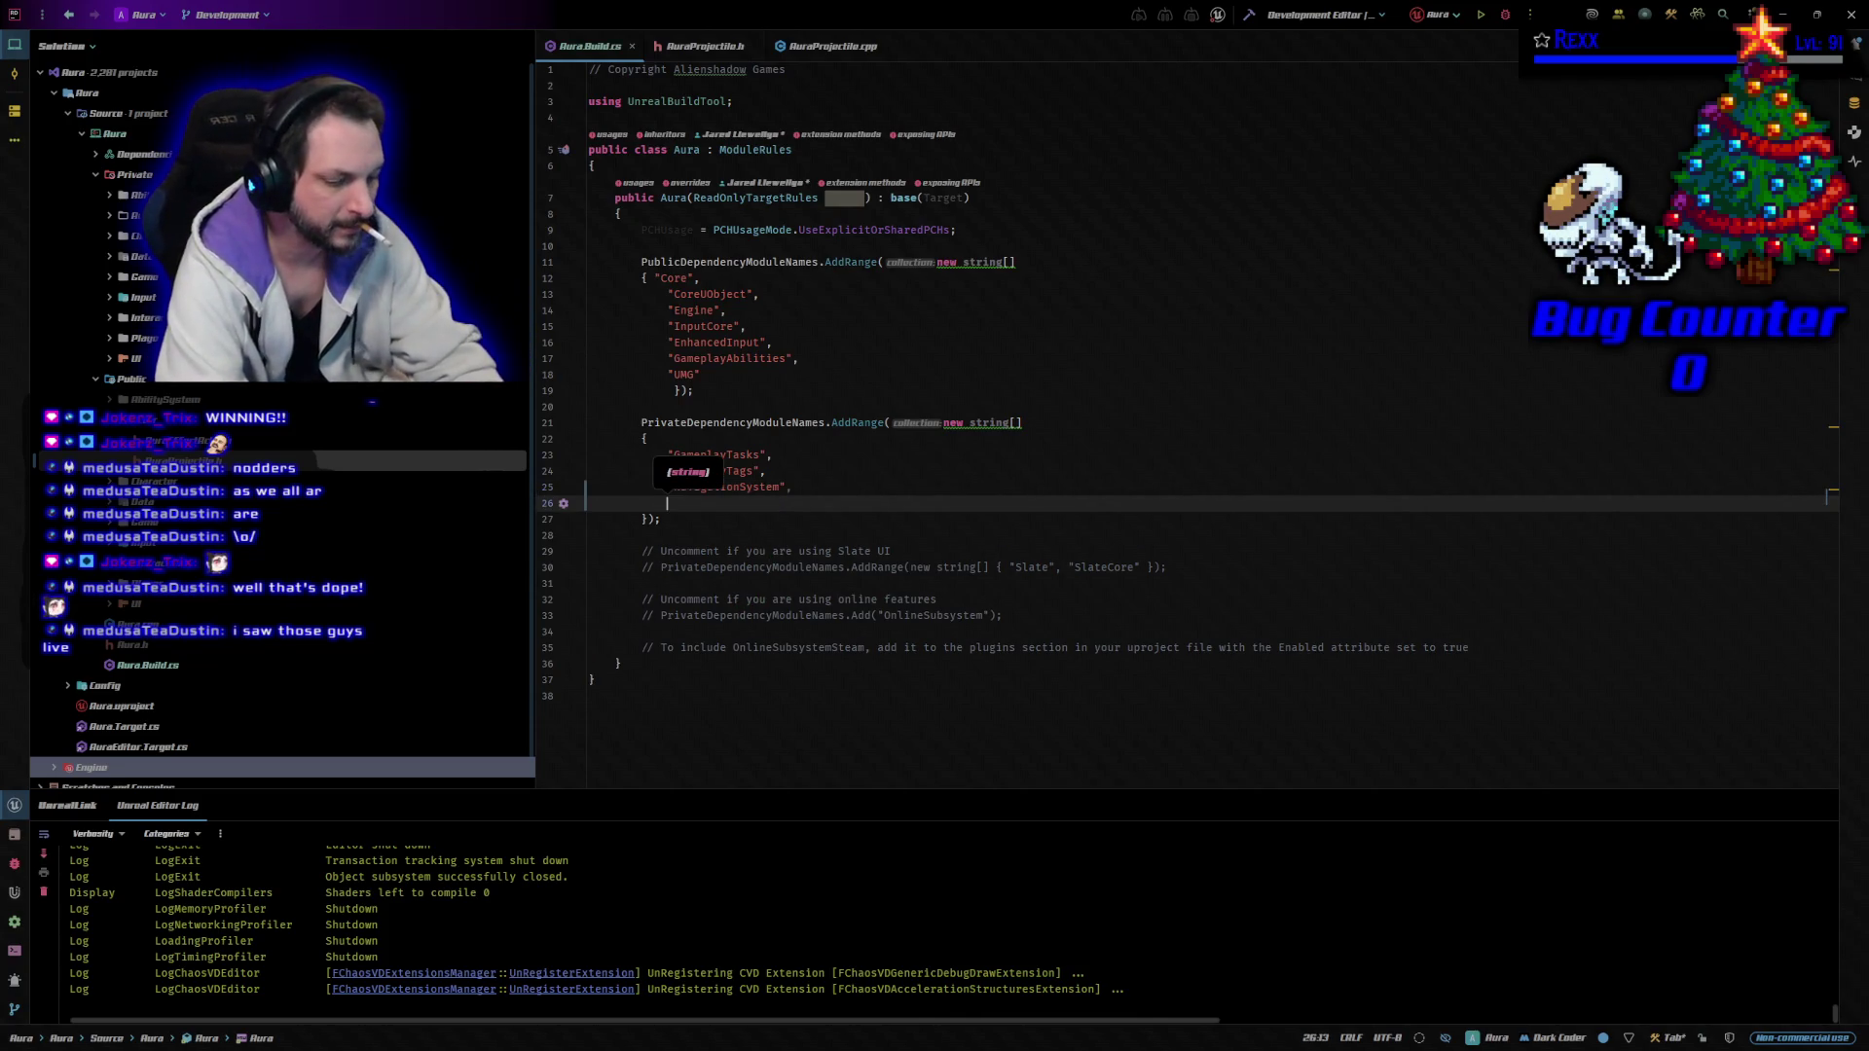
pyautogui.write('"Nia')
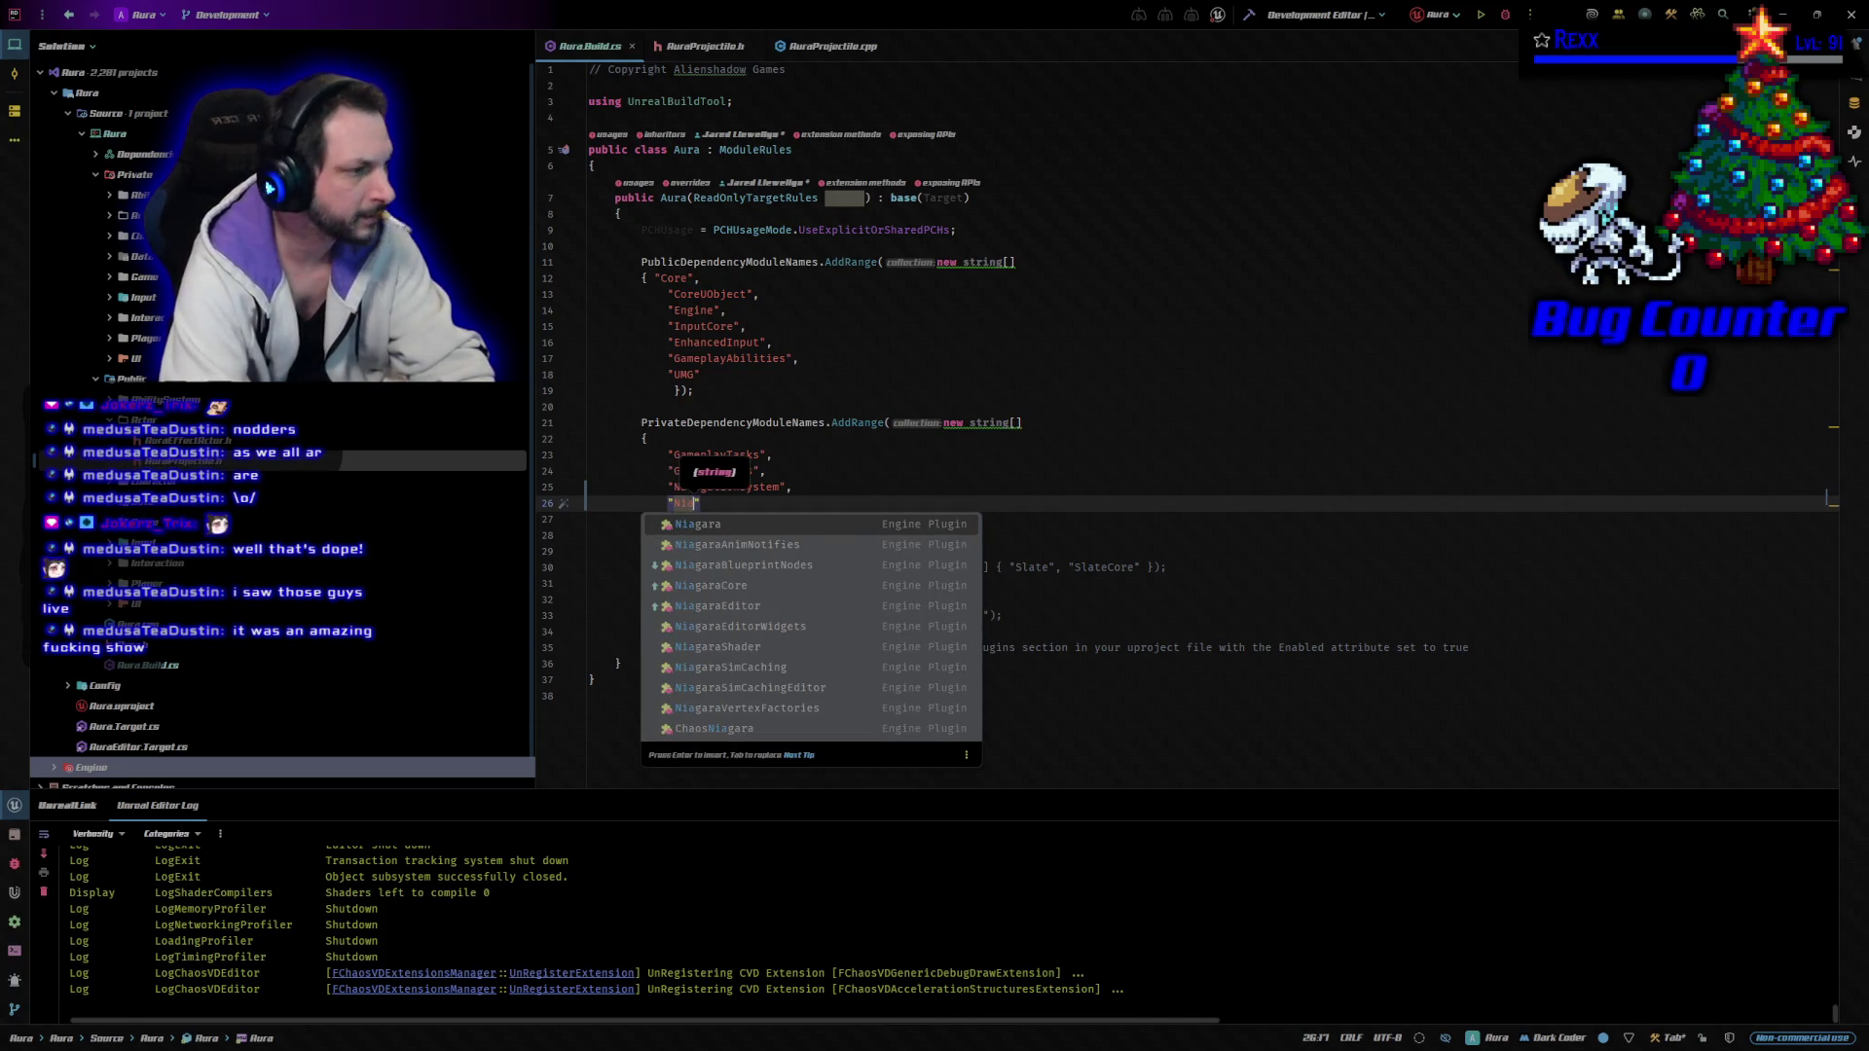
pyautogui.press('Return')
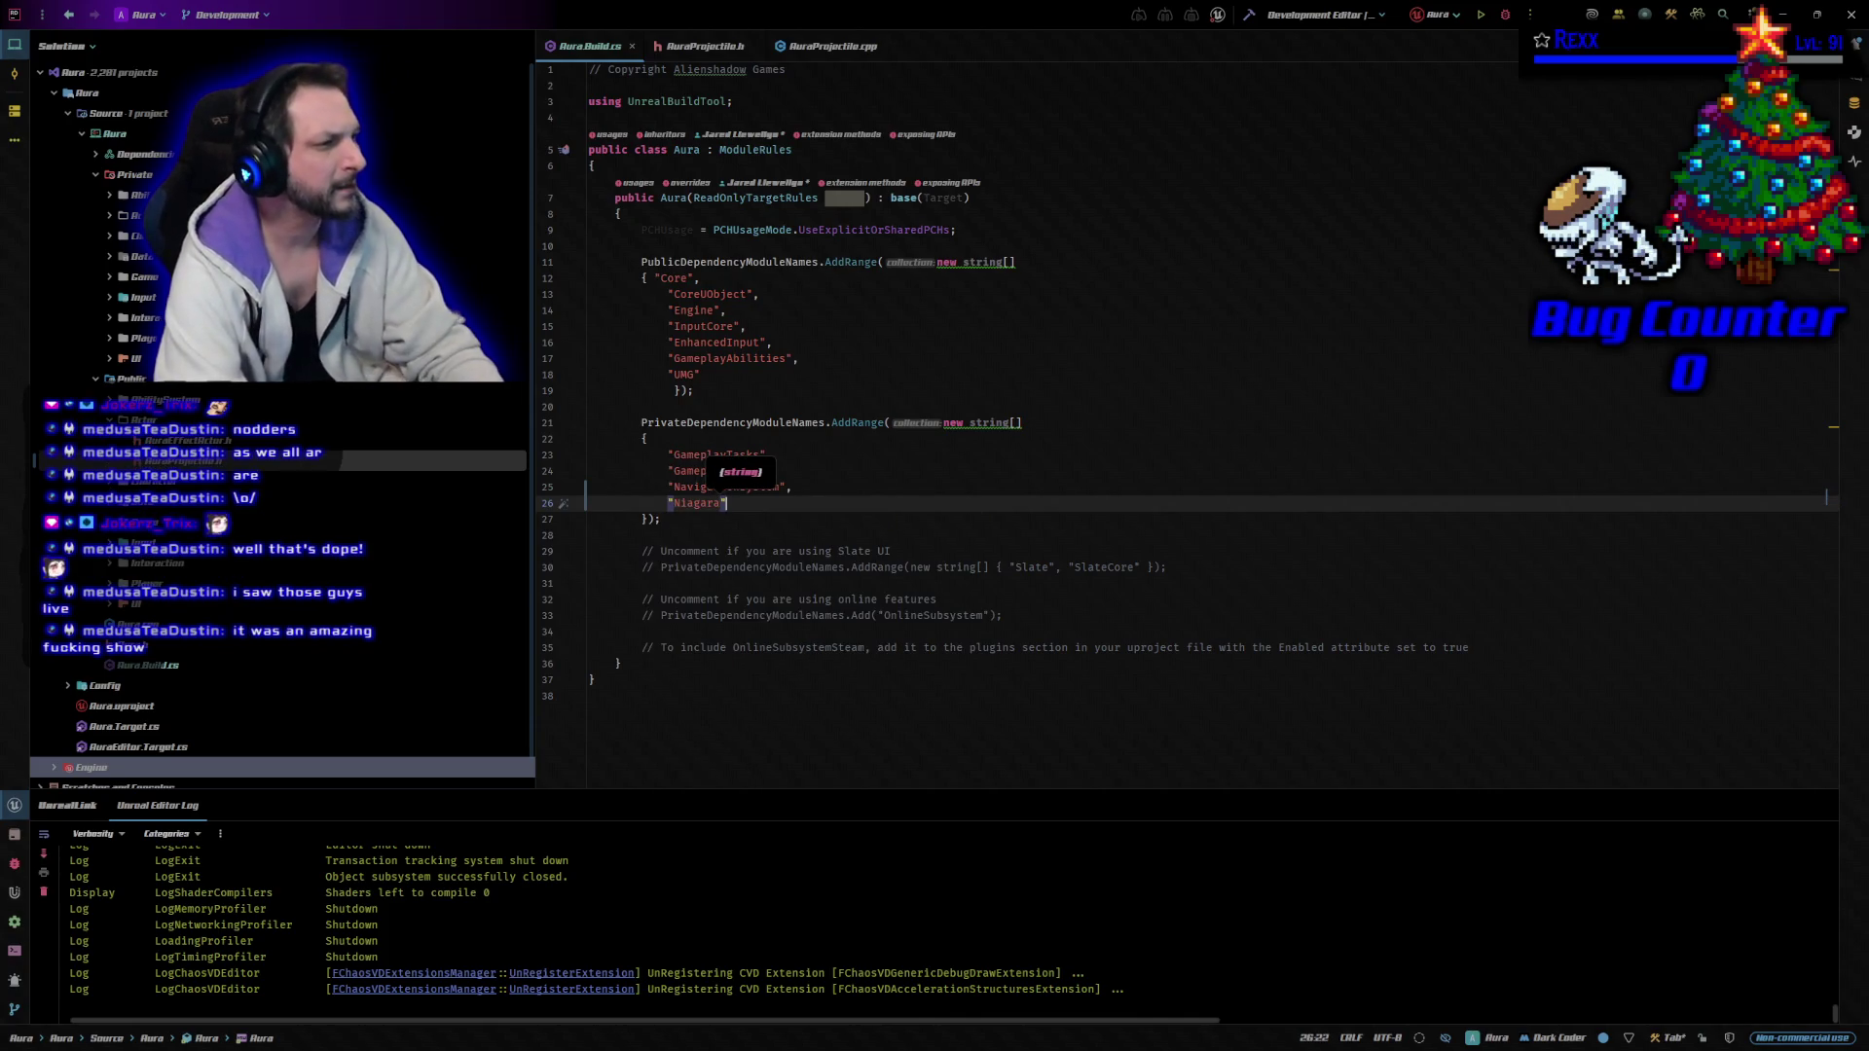
pyautogui.click(701, 45)
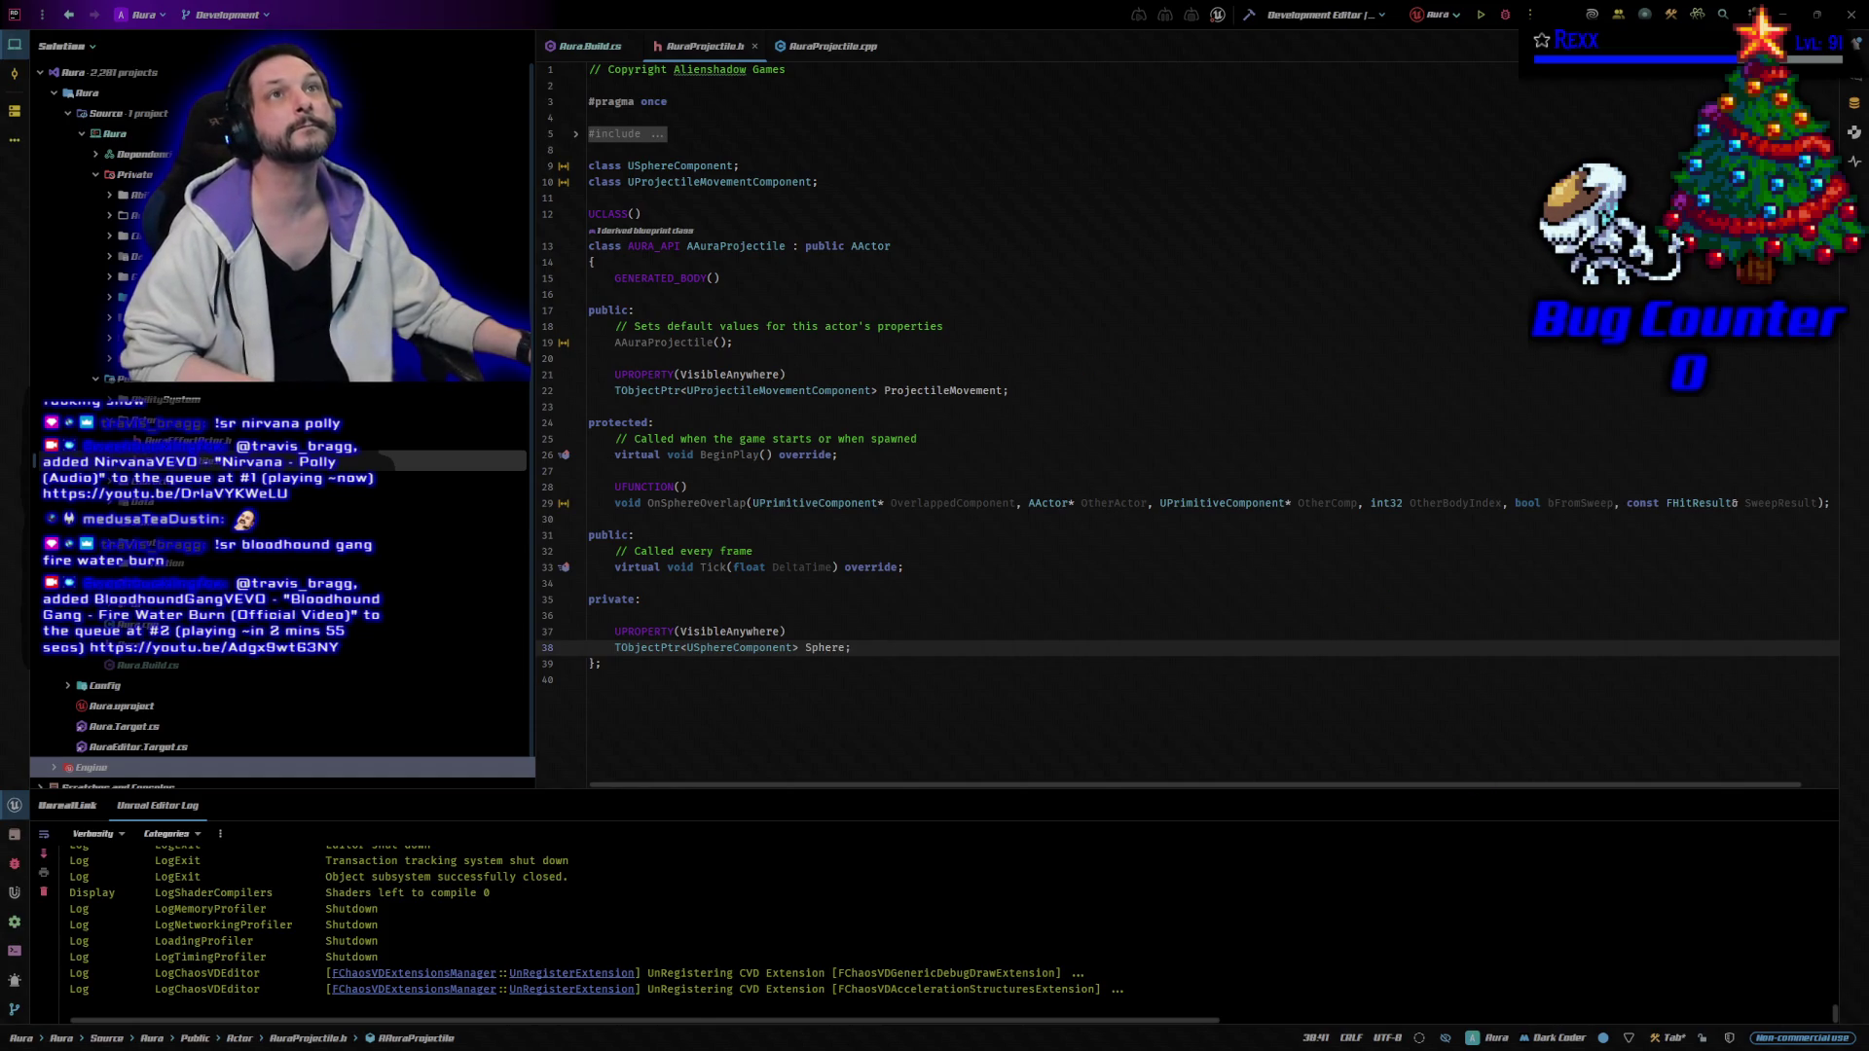
# Add 'class UNiagaraSystem;' below the includes in AuraProjectile.h.
pyautogui.click(576, 135)
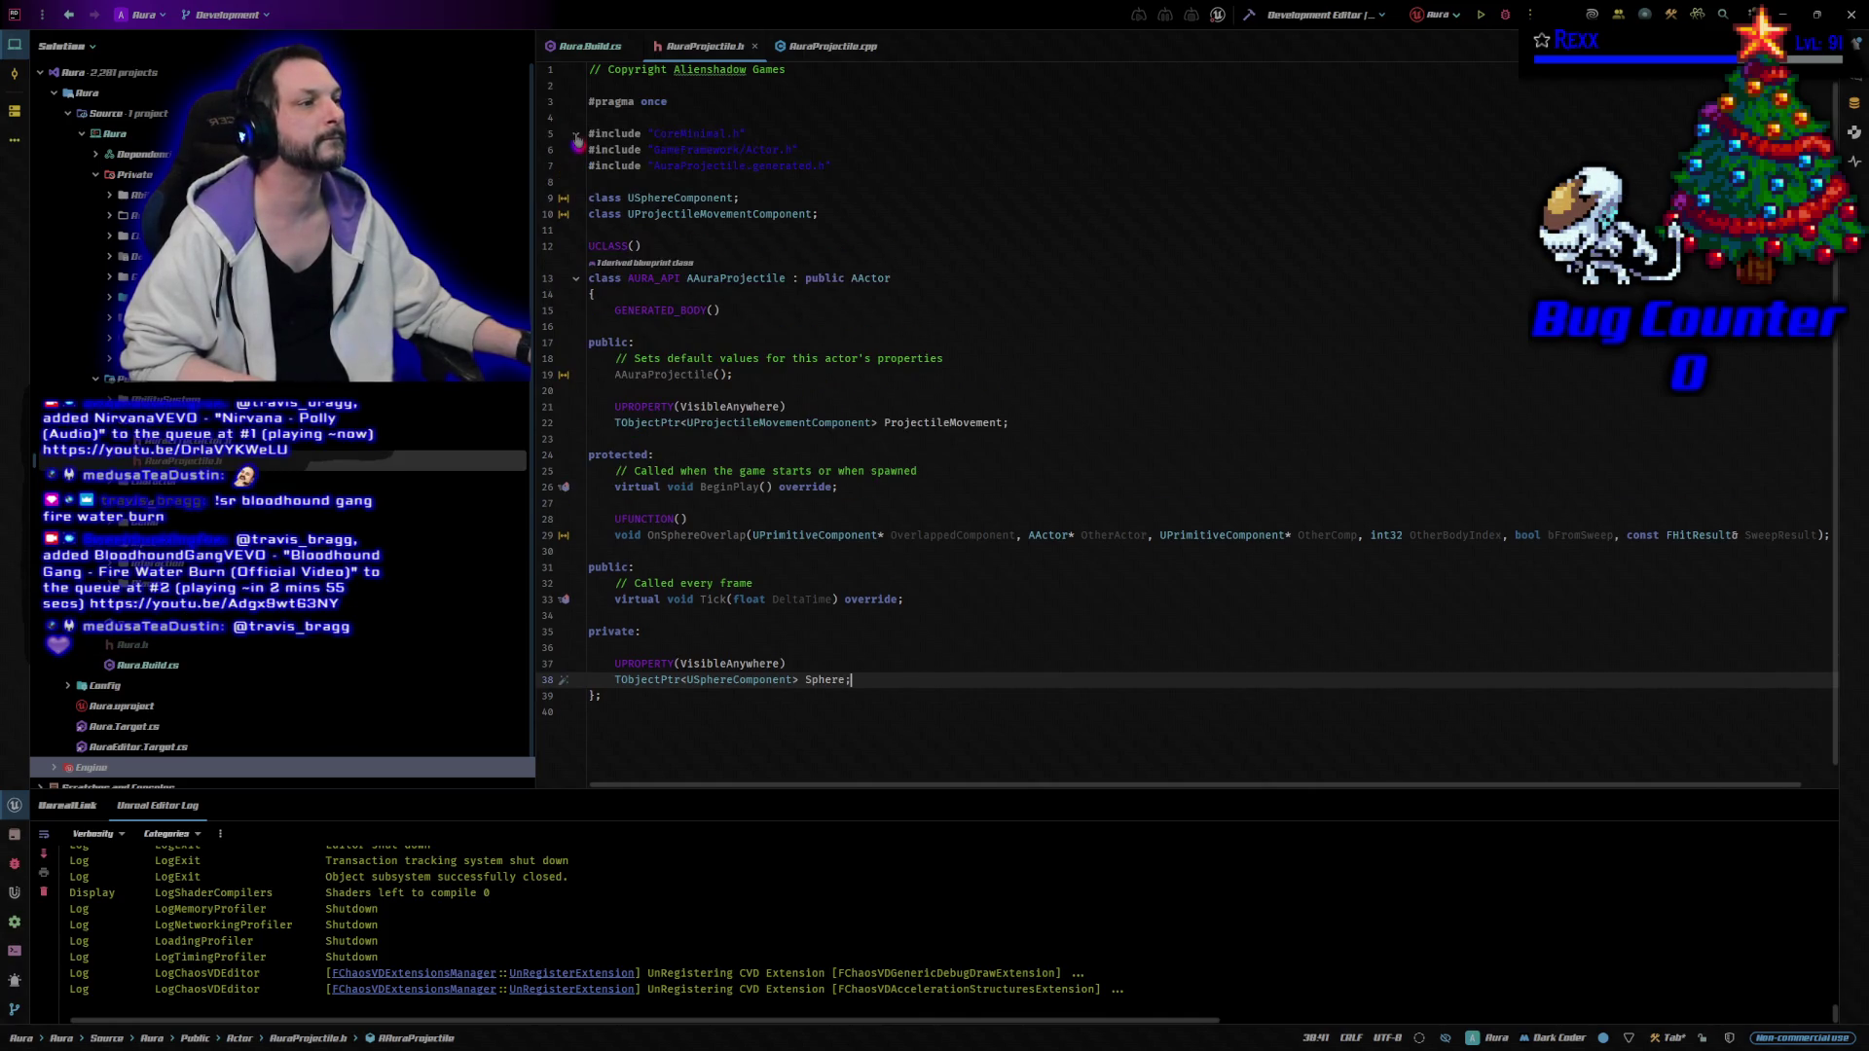
pyautogui.click(576, 135)
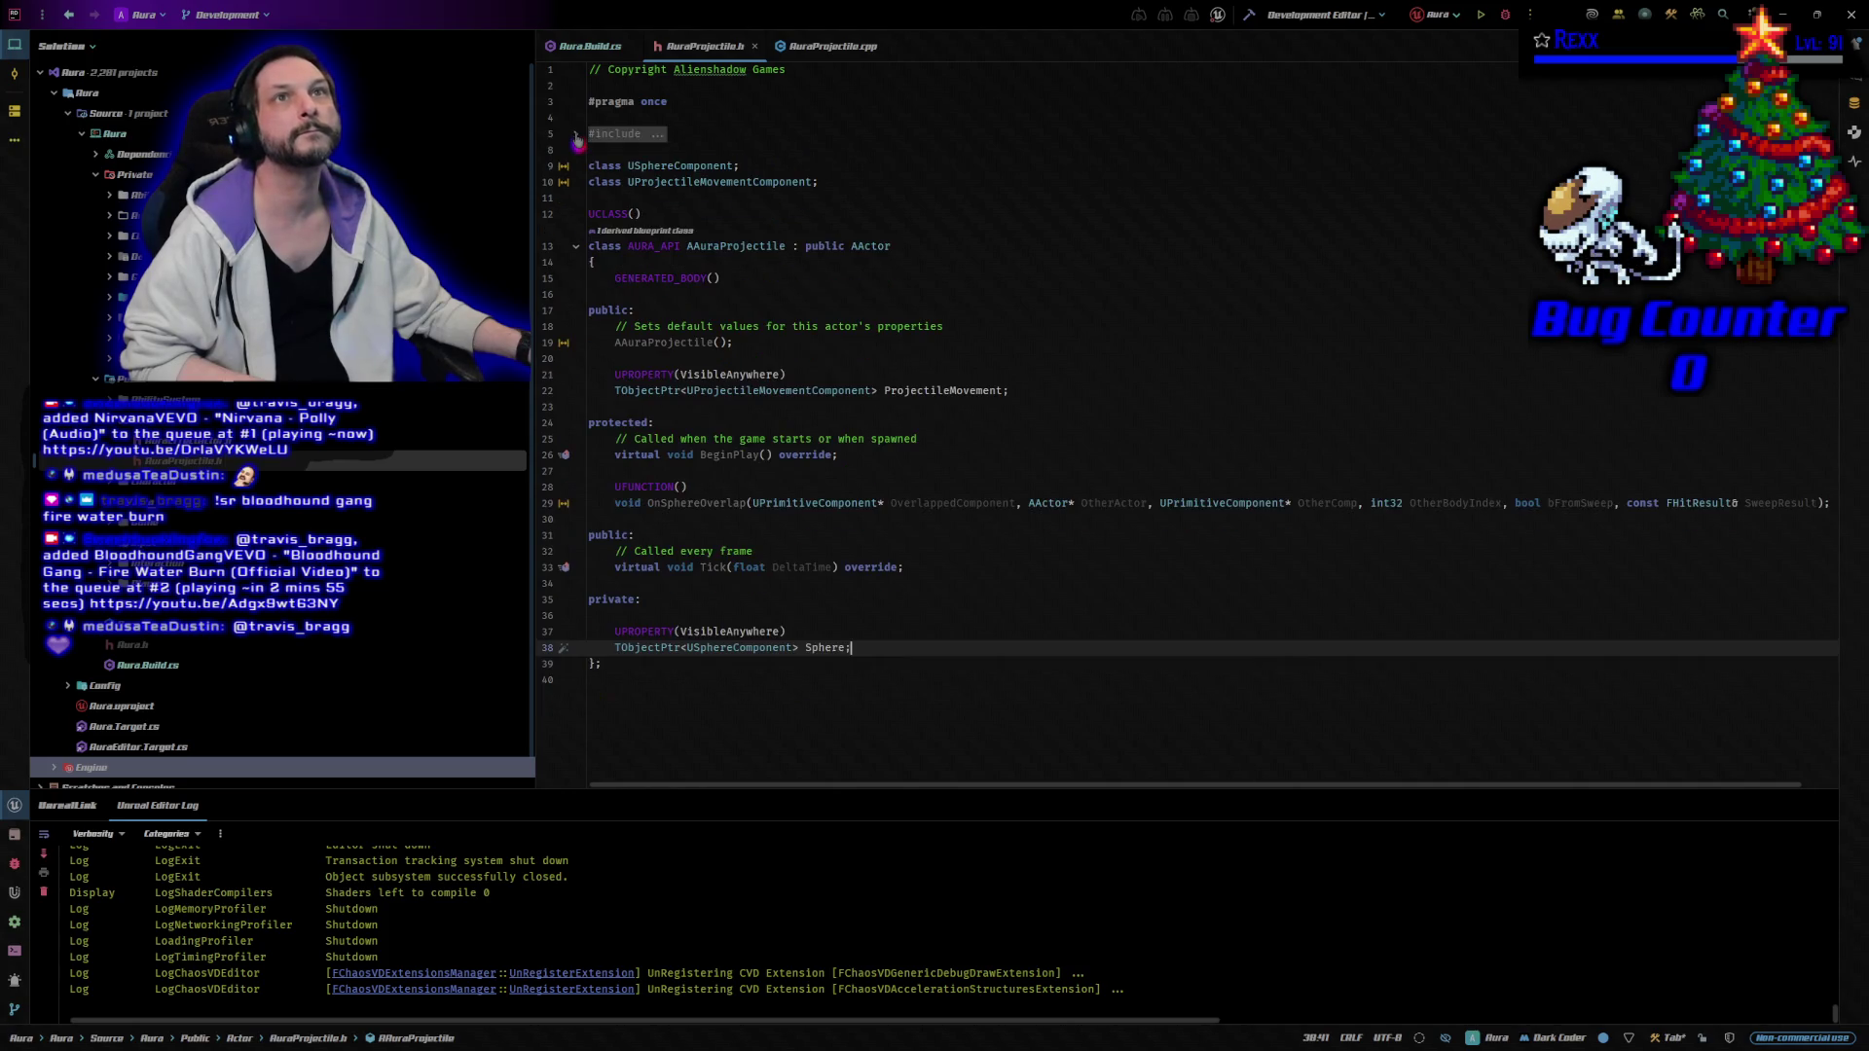
pyautogui.click(764, 151)
pyautogui.press('Return')
pyautogui.write('class ')
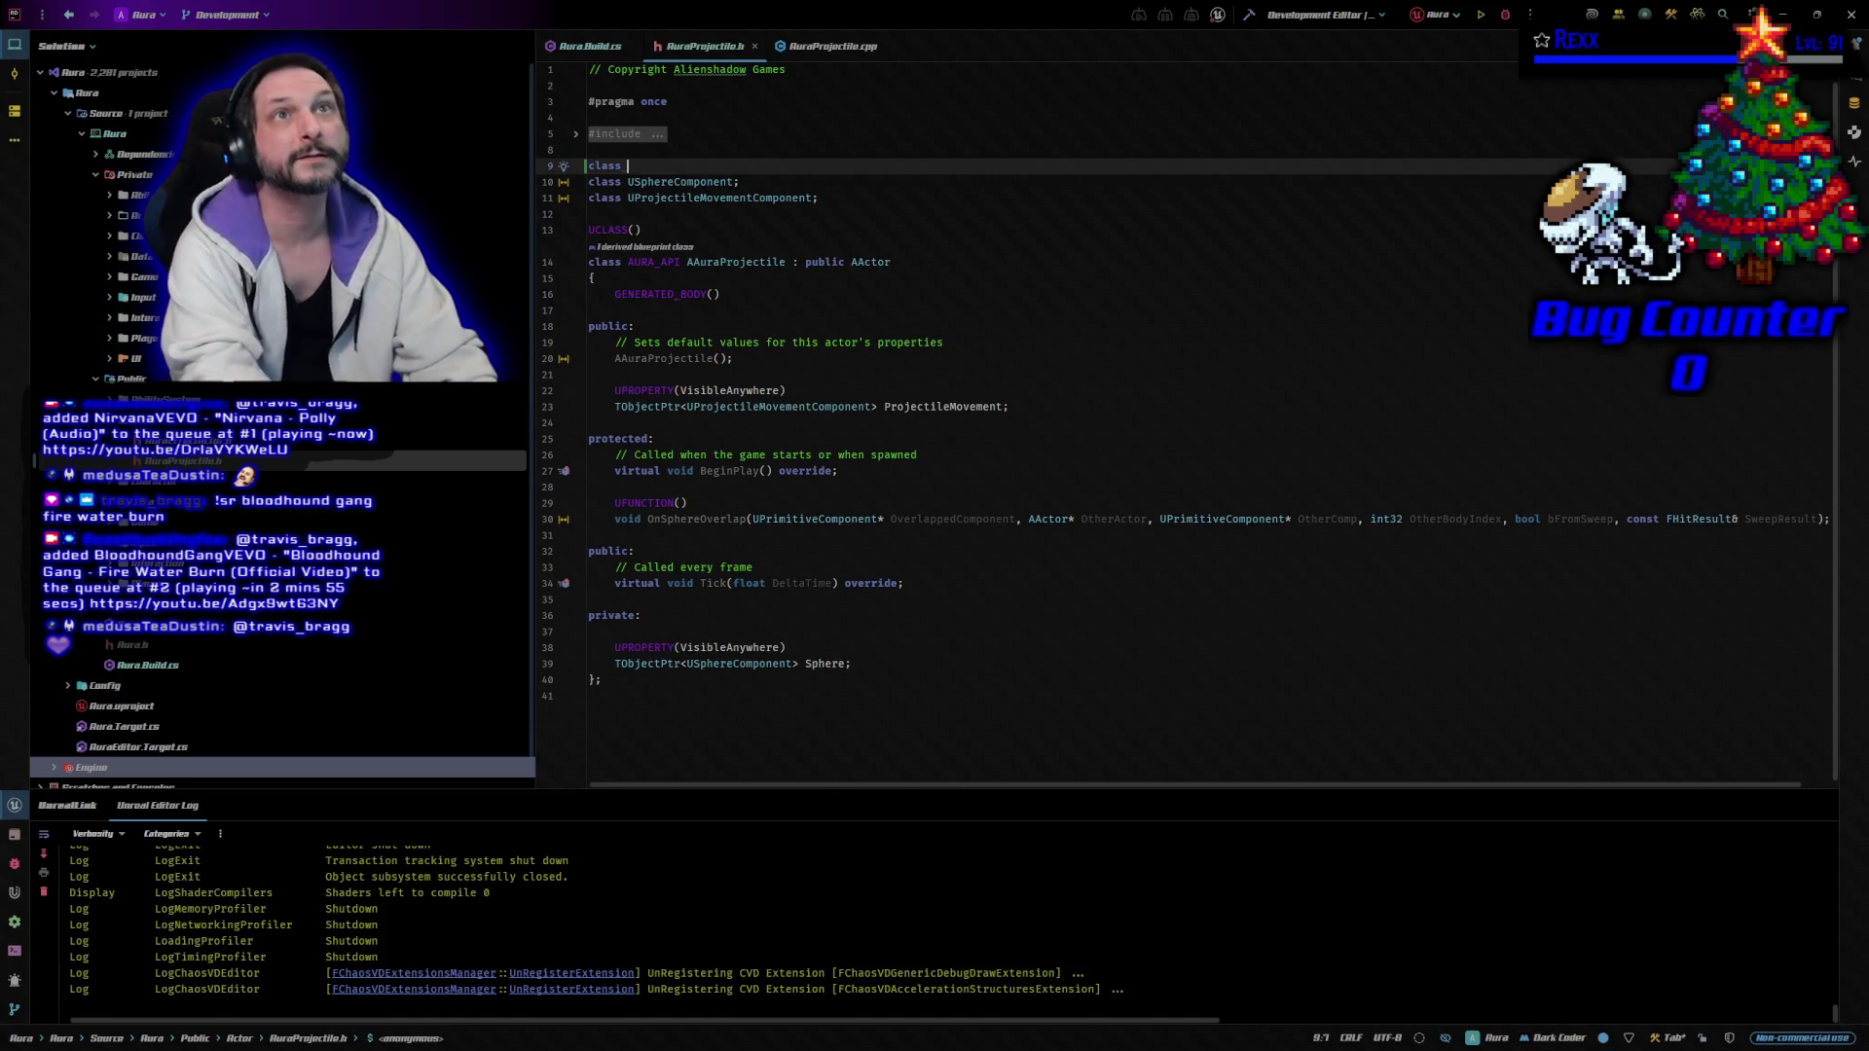
pyautogui.write('UNia')
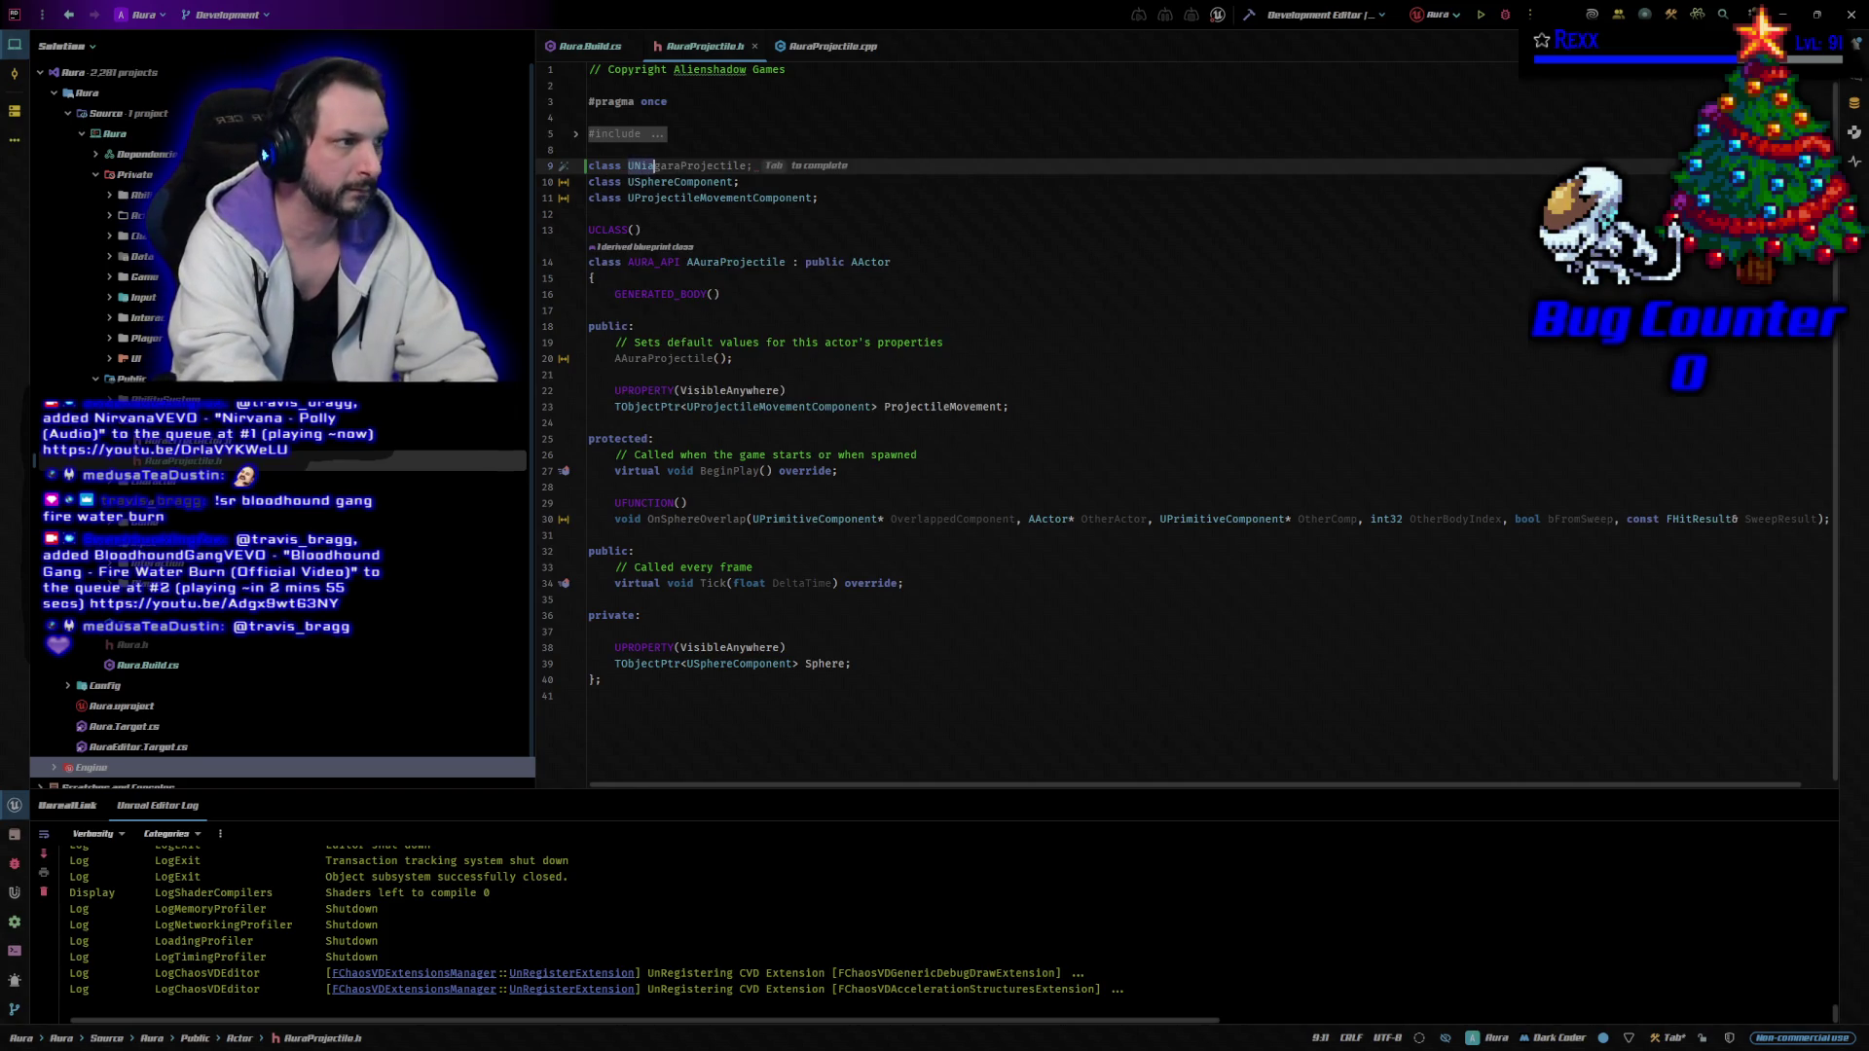
pyautogui.write('garaS')
pyautogui.press('Tab')
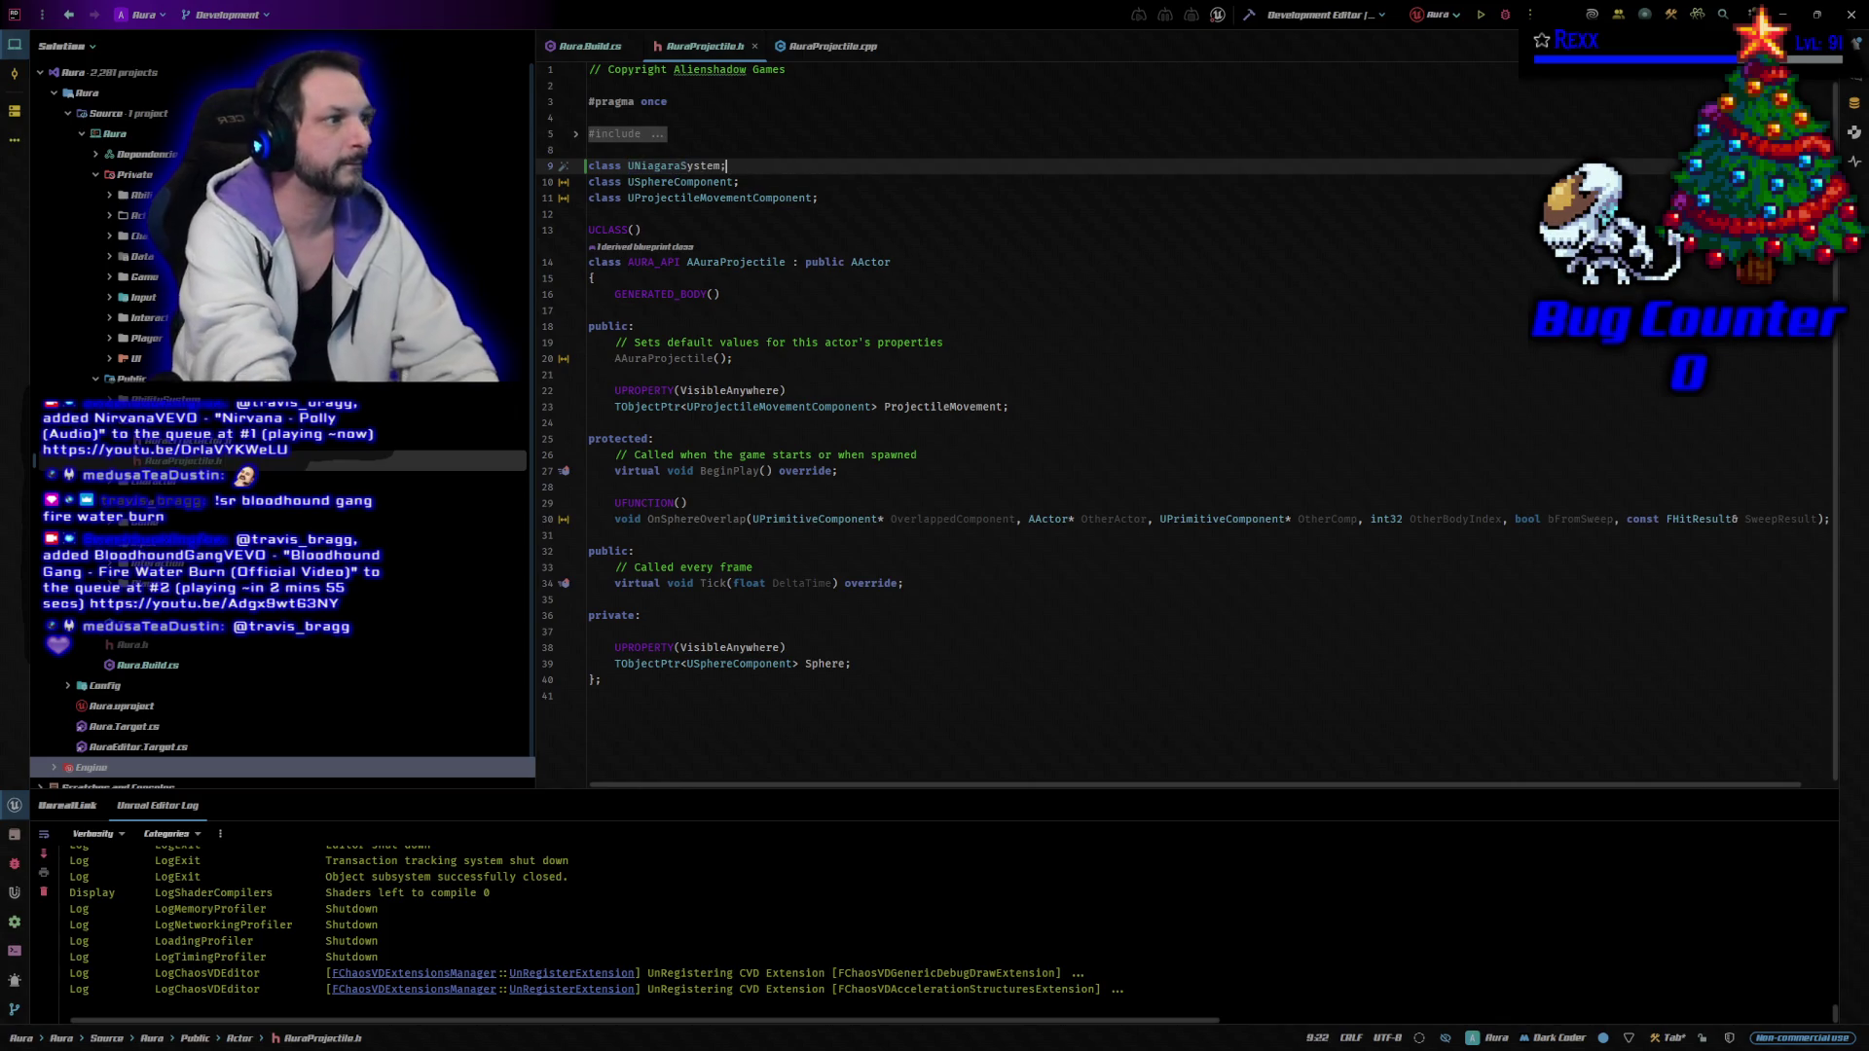
pyautogui.press('Down')
pyautogui.press('Down')
pyautogui.press('Down')
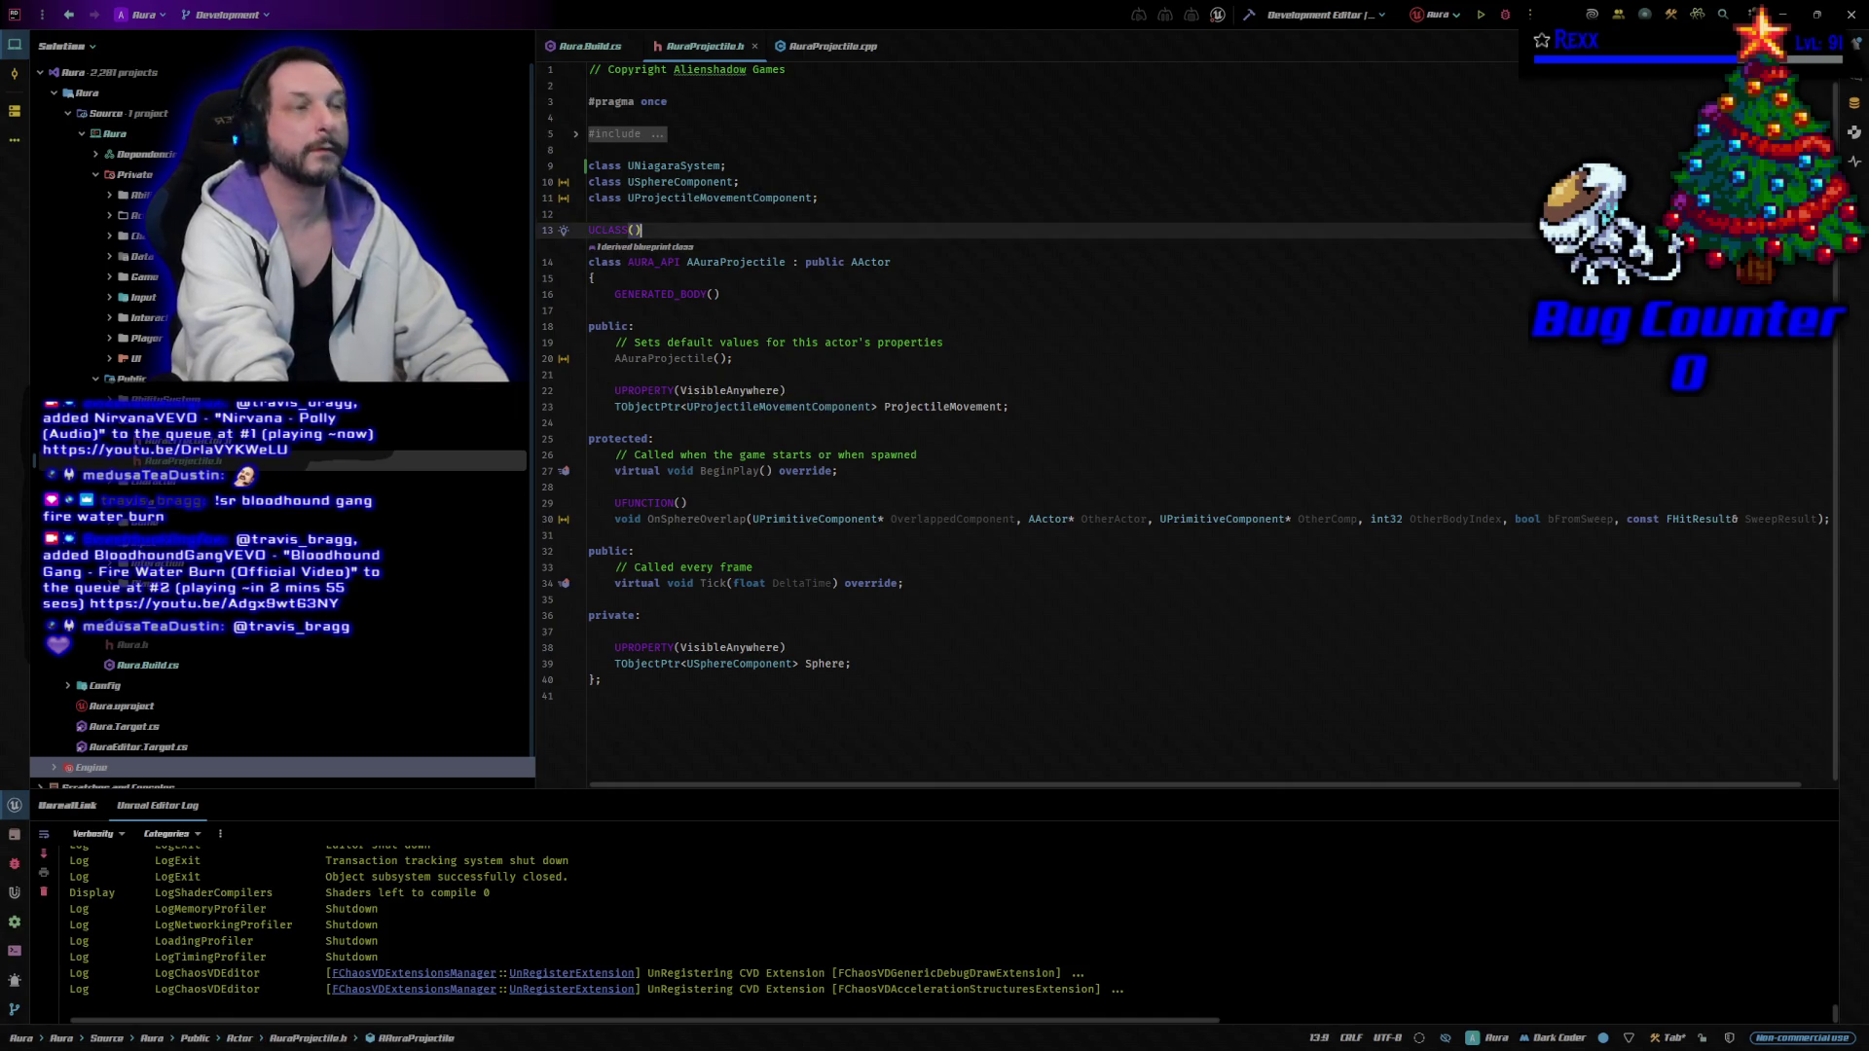
pyautogui.press('Down')
pyautogui.press('Down')
pyautogui.press('Down')
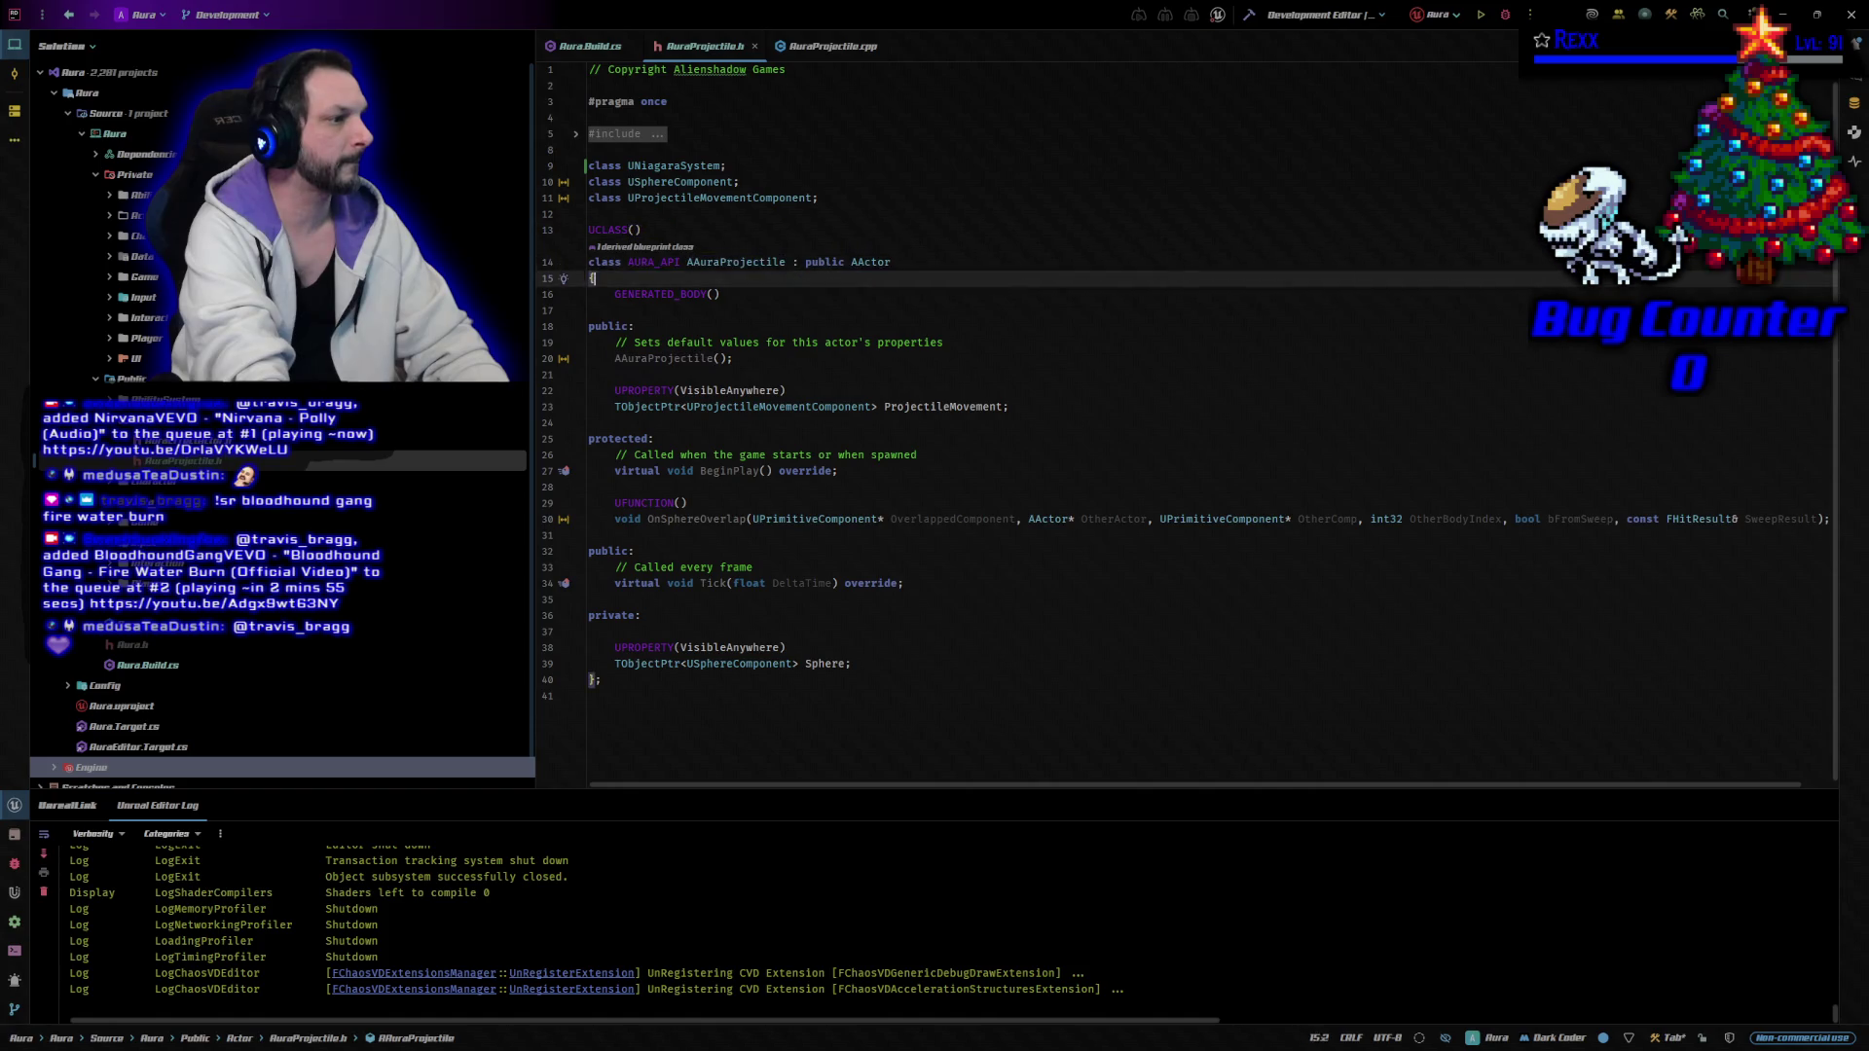
# Declare 'virtual void Destroyed() override;' below BeginPlay in AuraProjectile.h.
pyautogui.click(725, 471)
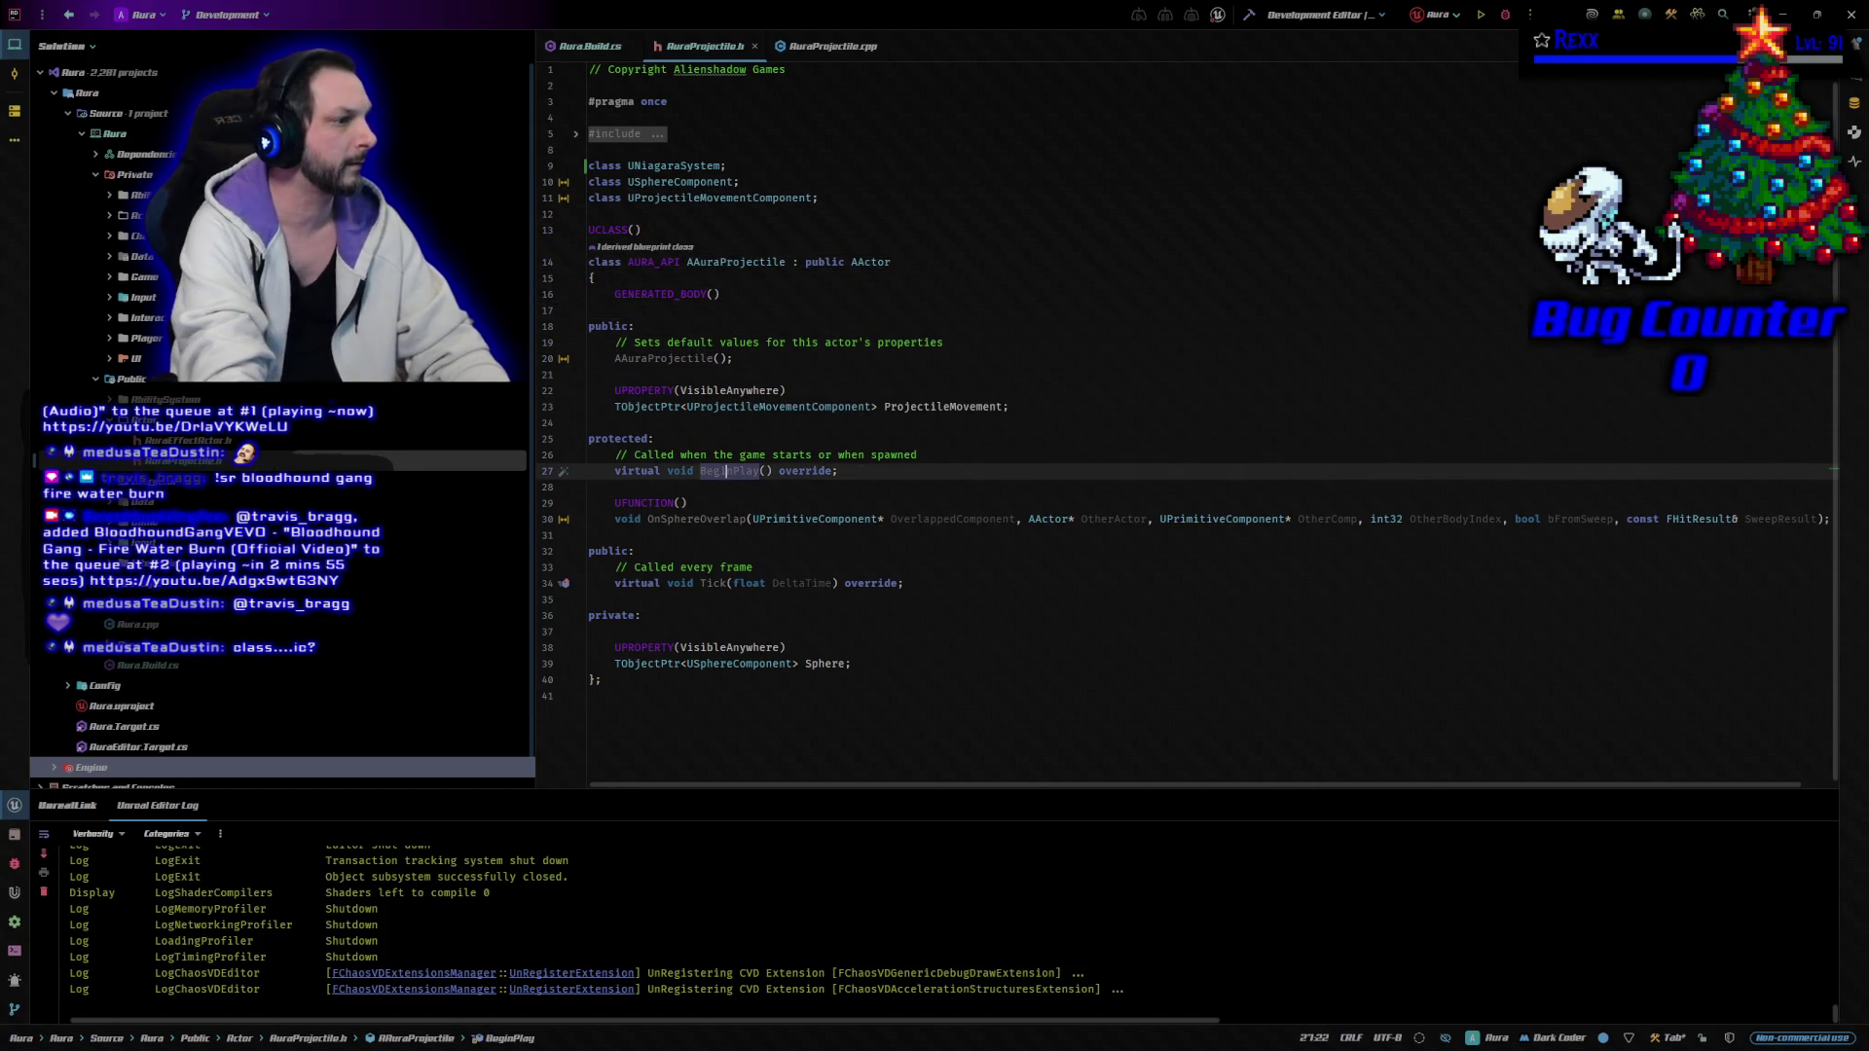
pyautogui.press('End')
pyautogui.press('Return')
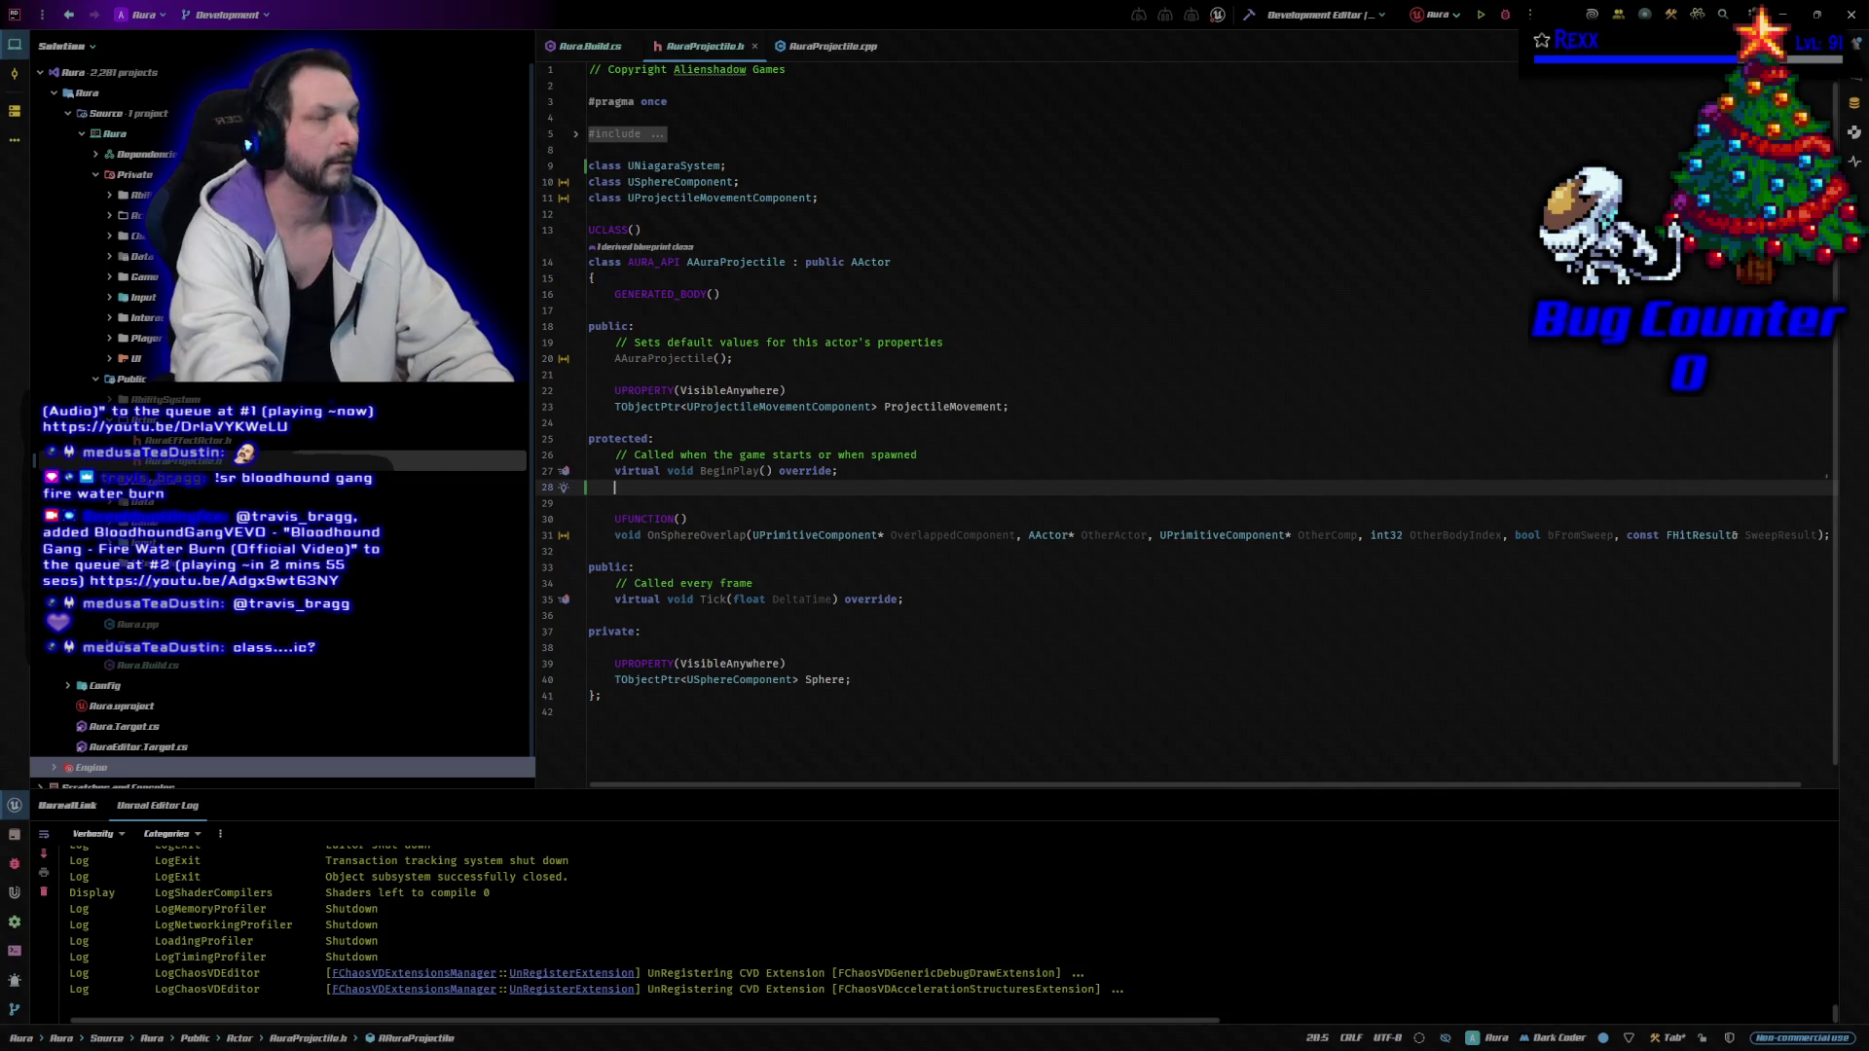
pyautogui.write('virtual void ')
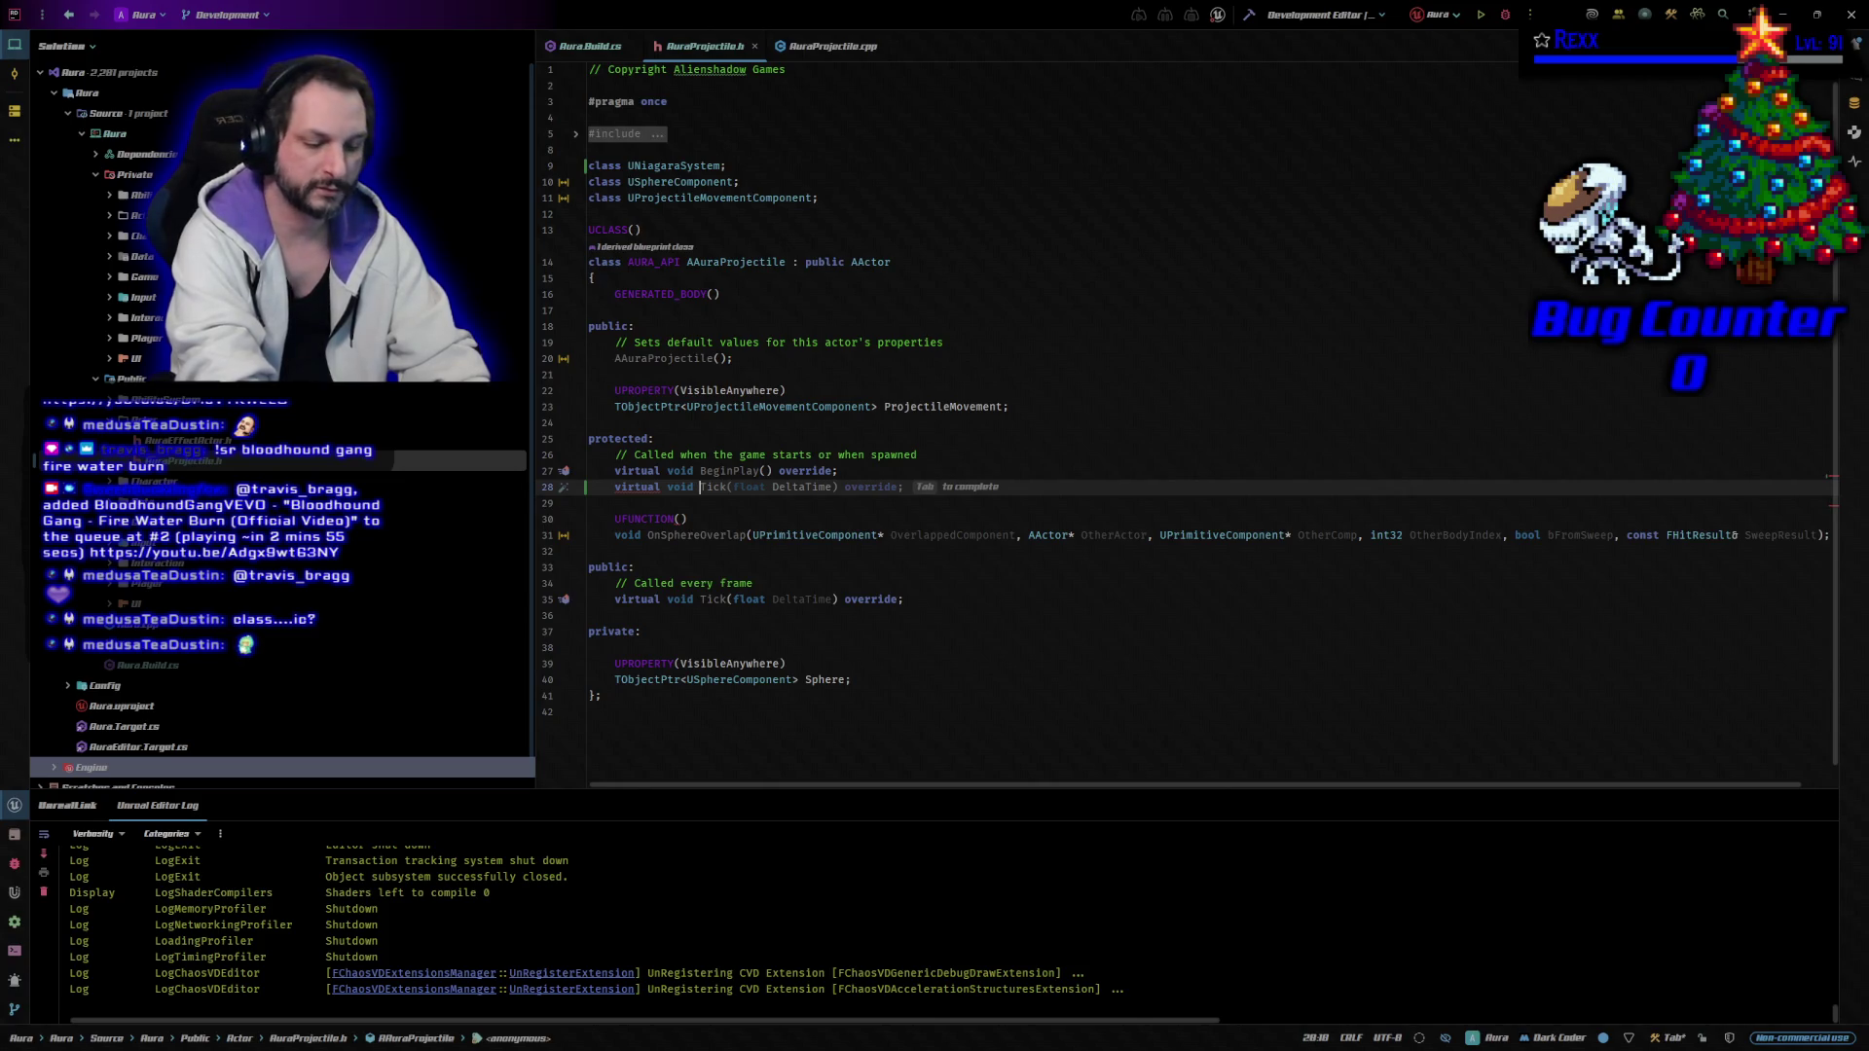
pyautogui.write('Des')
pyautogui.press('Tab')
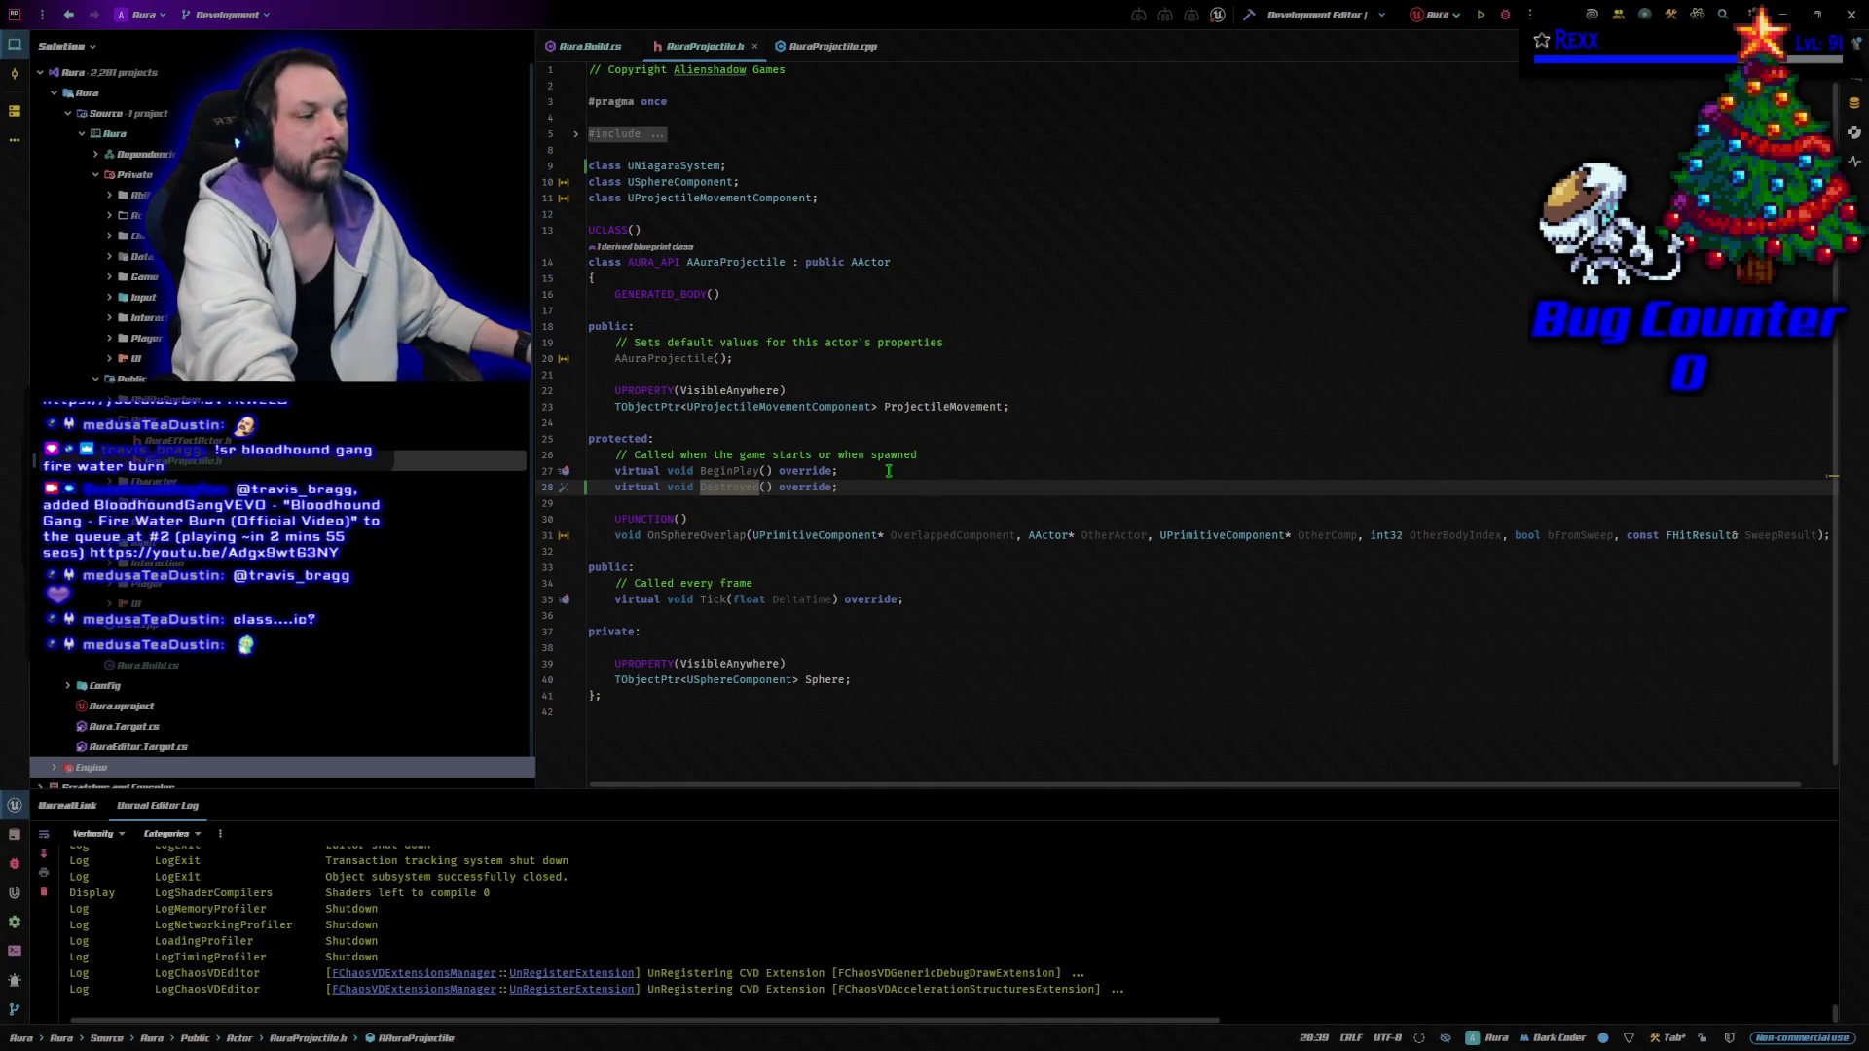
# Open indented blank lines in the private section above the Sphere property.
pyautogui.click(863, 651)
pyautogui.press('Return')
pyautogui.press('Return')
pyautogui.press('Up')
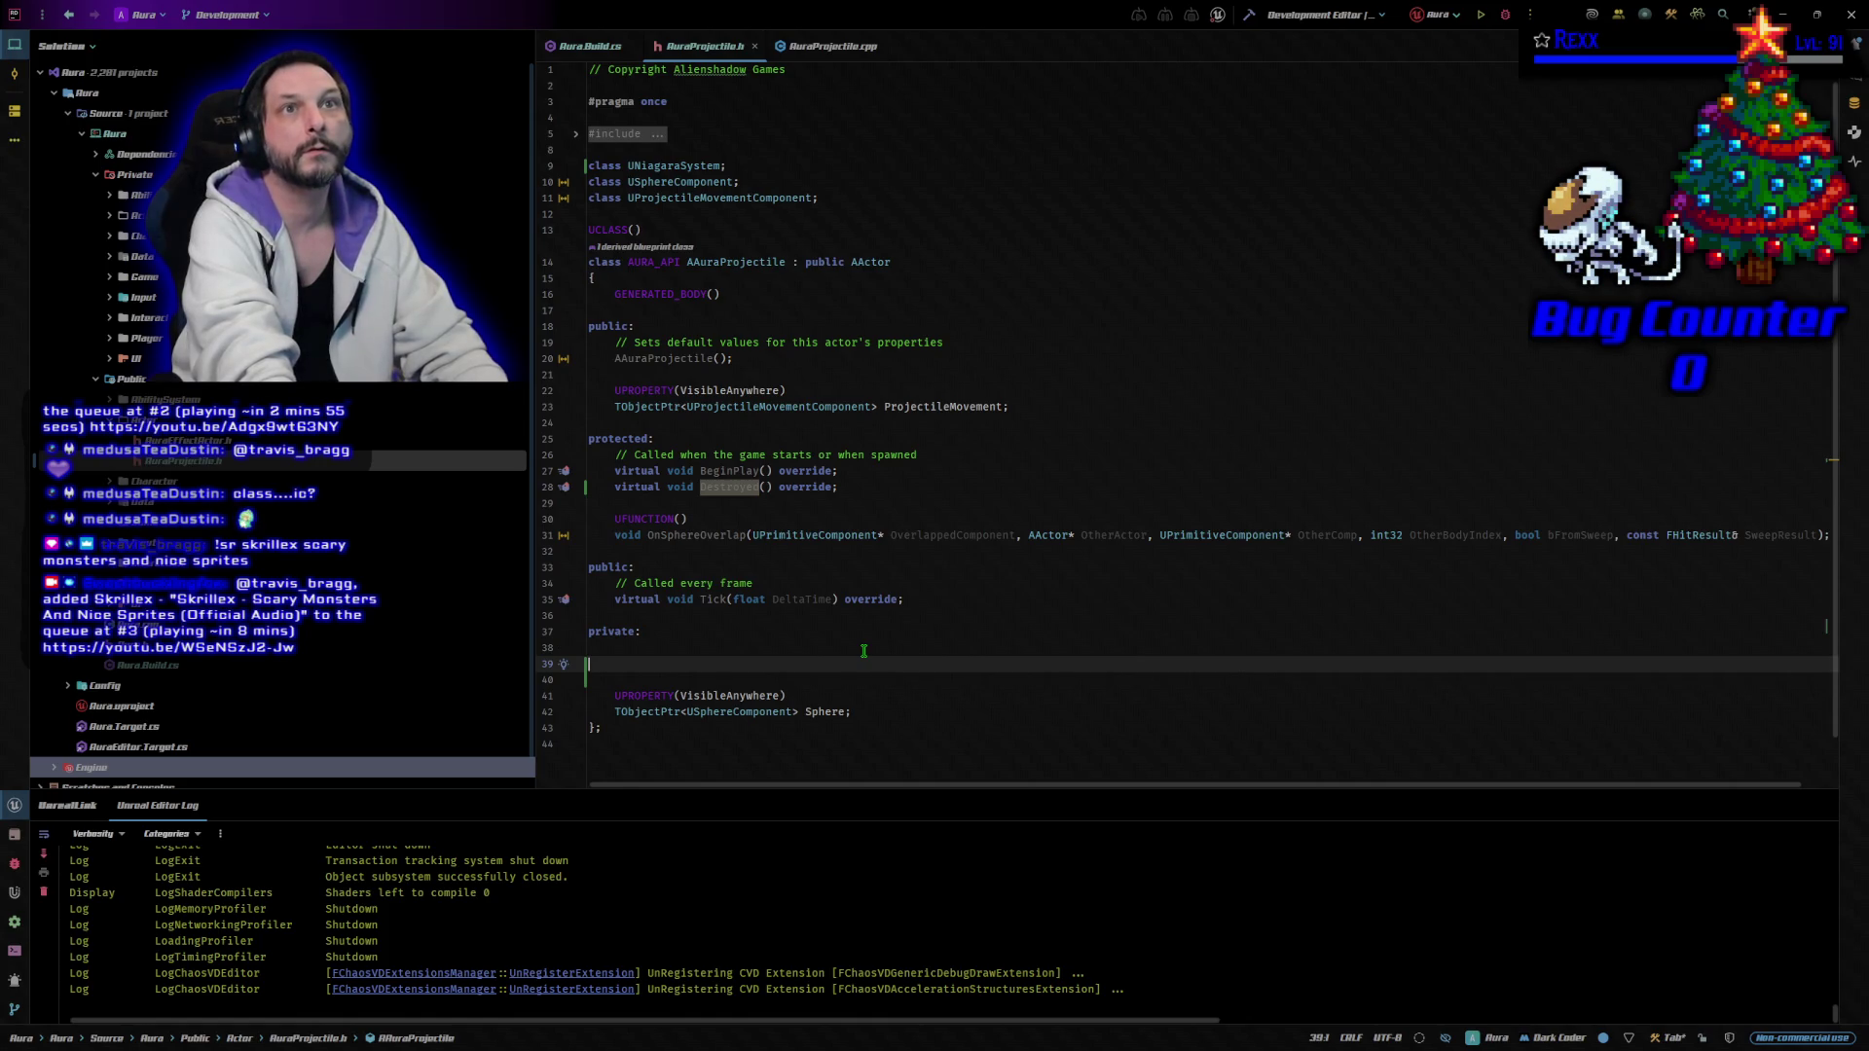
pyautogui.press('Tab')
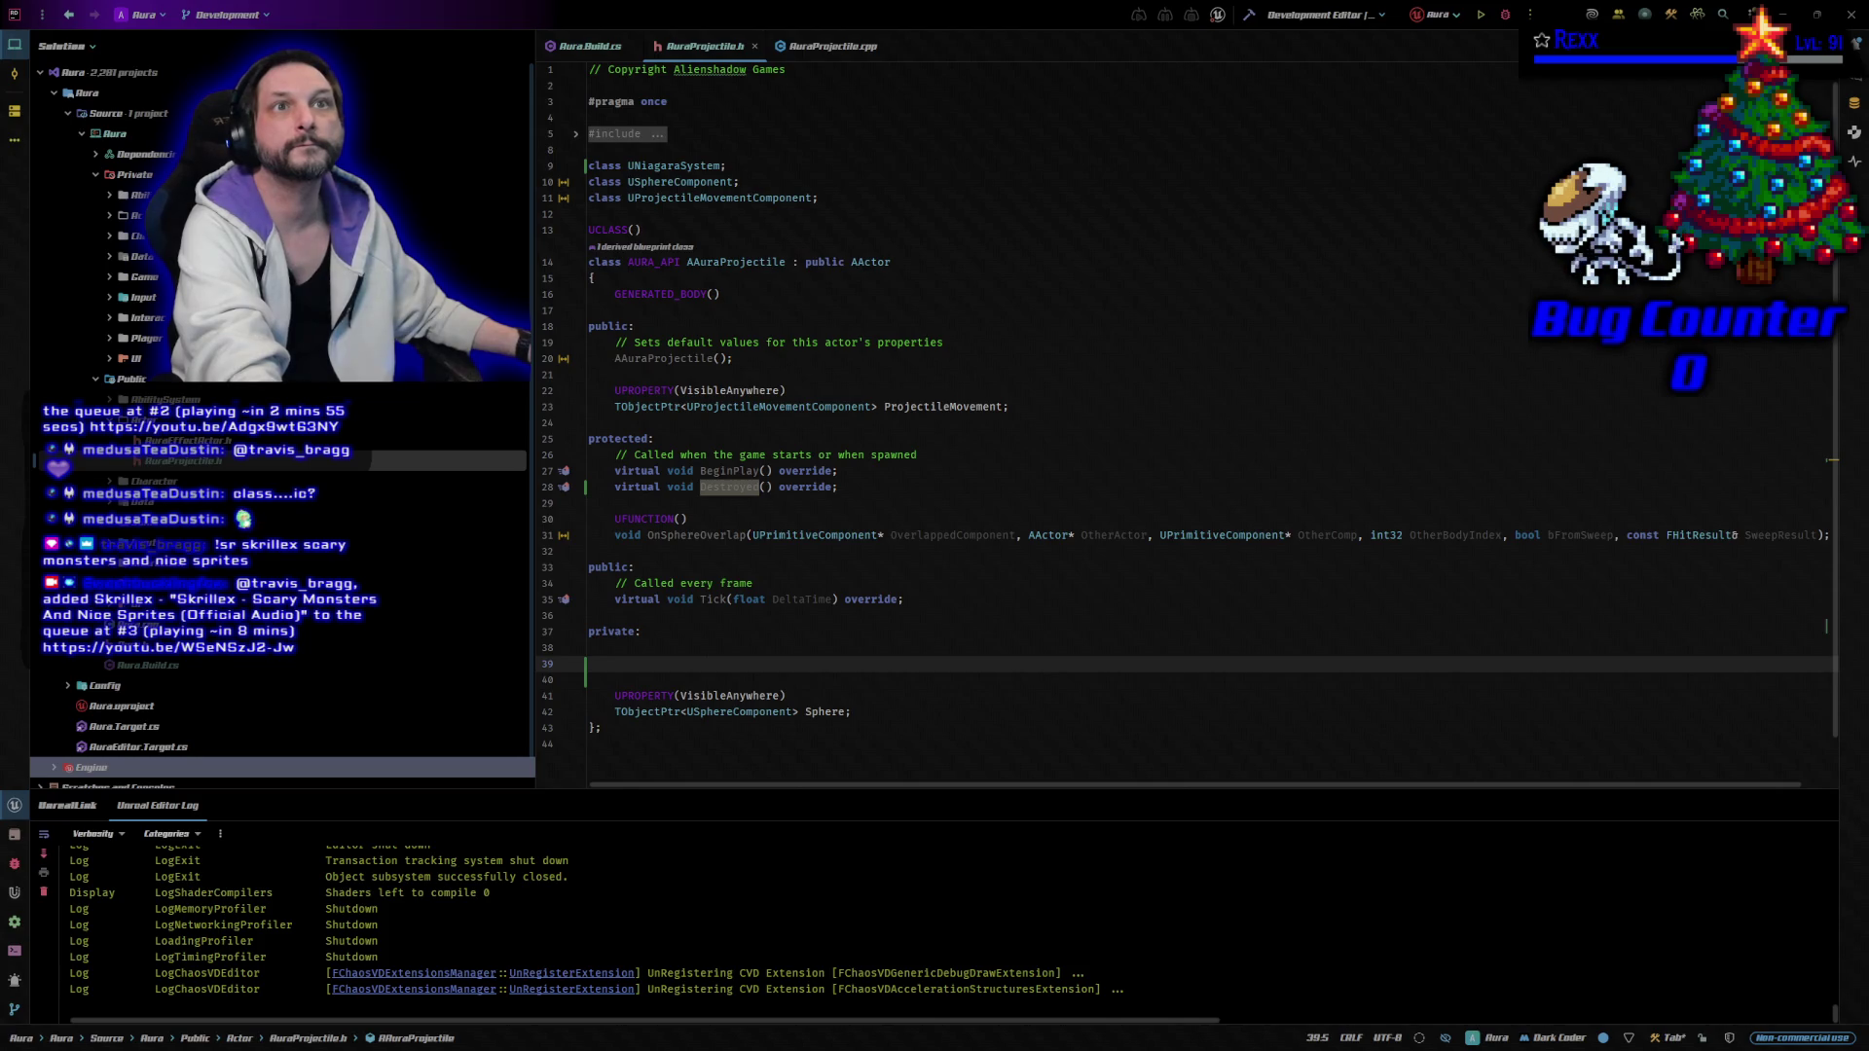
# Paste the LifeSpan and bHit member declarations into the private section.
pyautogui.click(608, 667)
pyautogui.write('UPROPERTY(EditDefaultsOnly) float LifeSpan = 15.f;  bool bHit = false;')
pyautogui.scroll(-2, 823, 698)
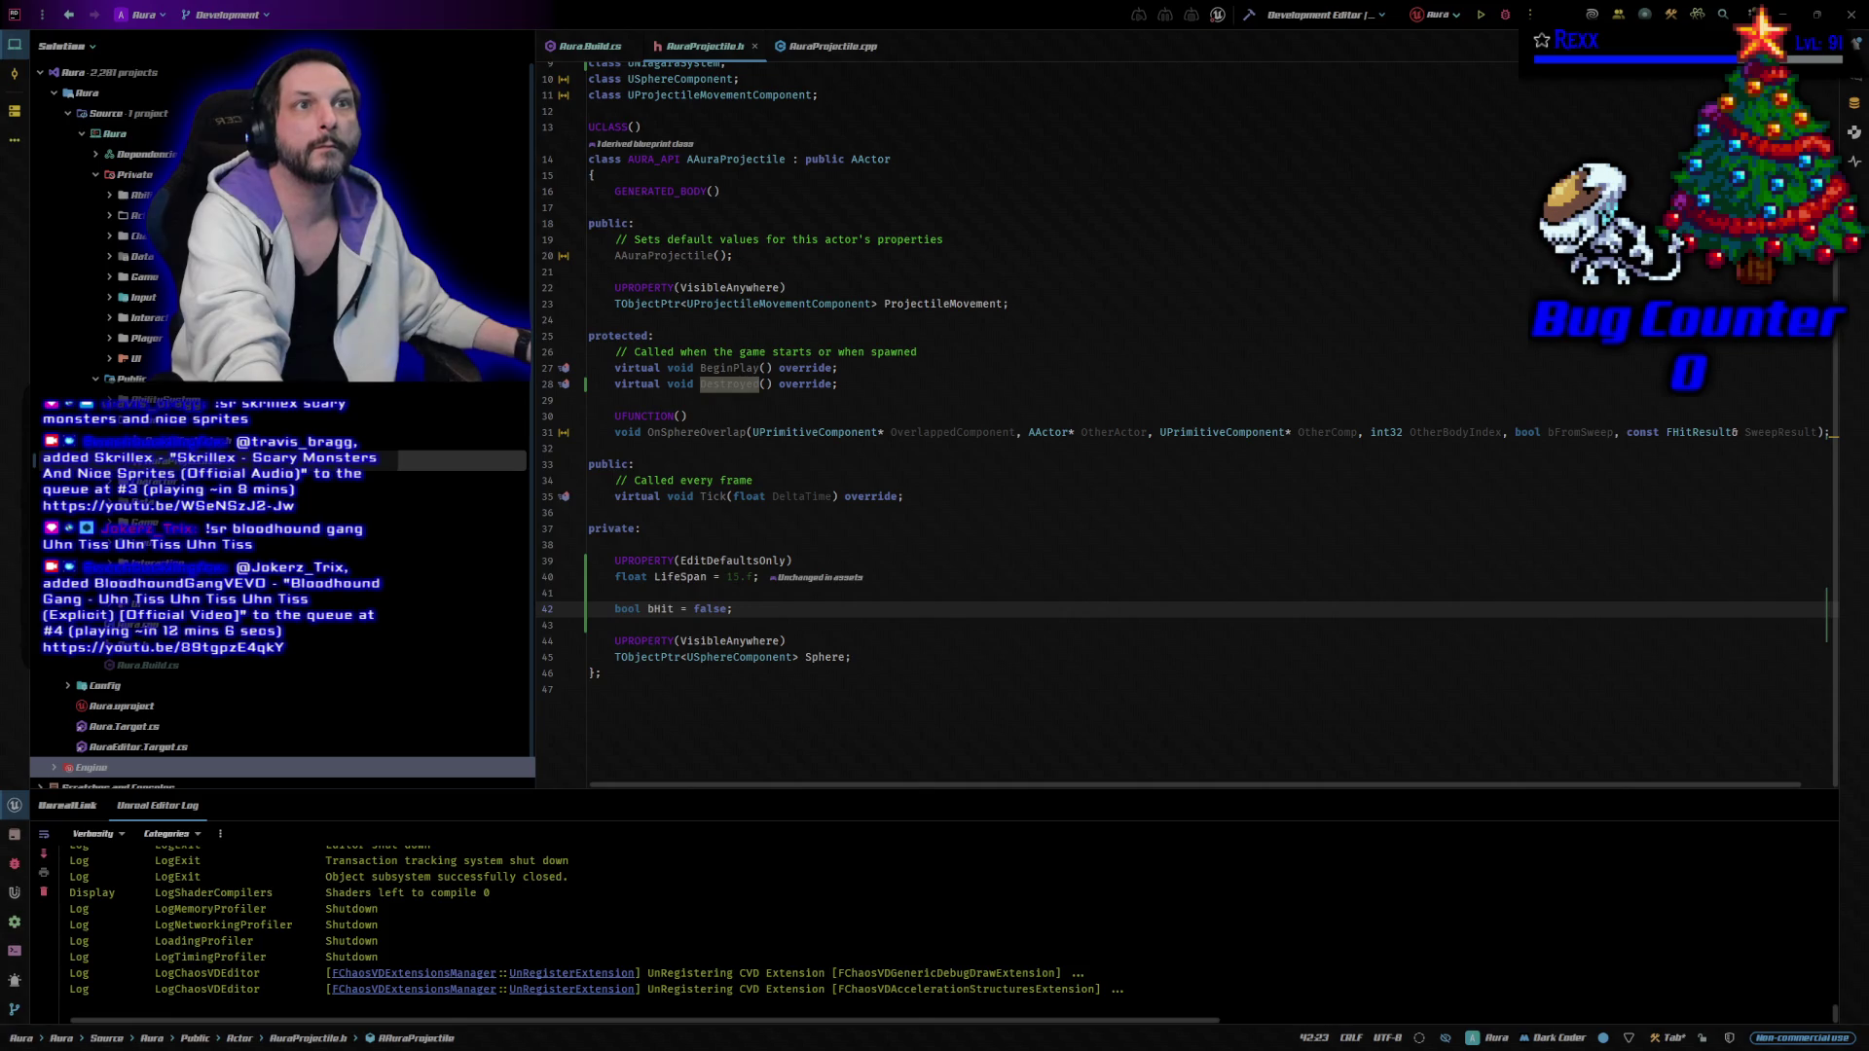
# Add ImpactEffect, ImpactSound and LoopingSound properties after Sphere, then view AuraProjectile.cpp.
pyautogui.click(874, 651)
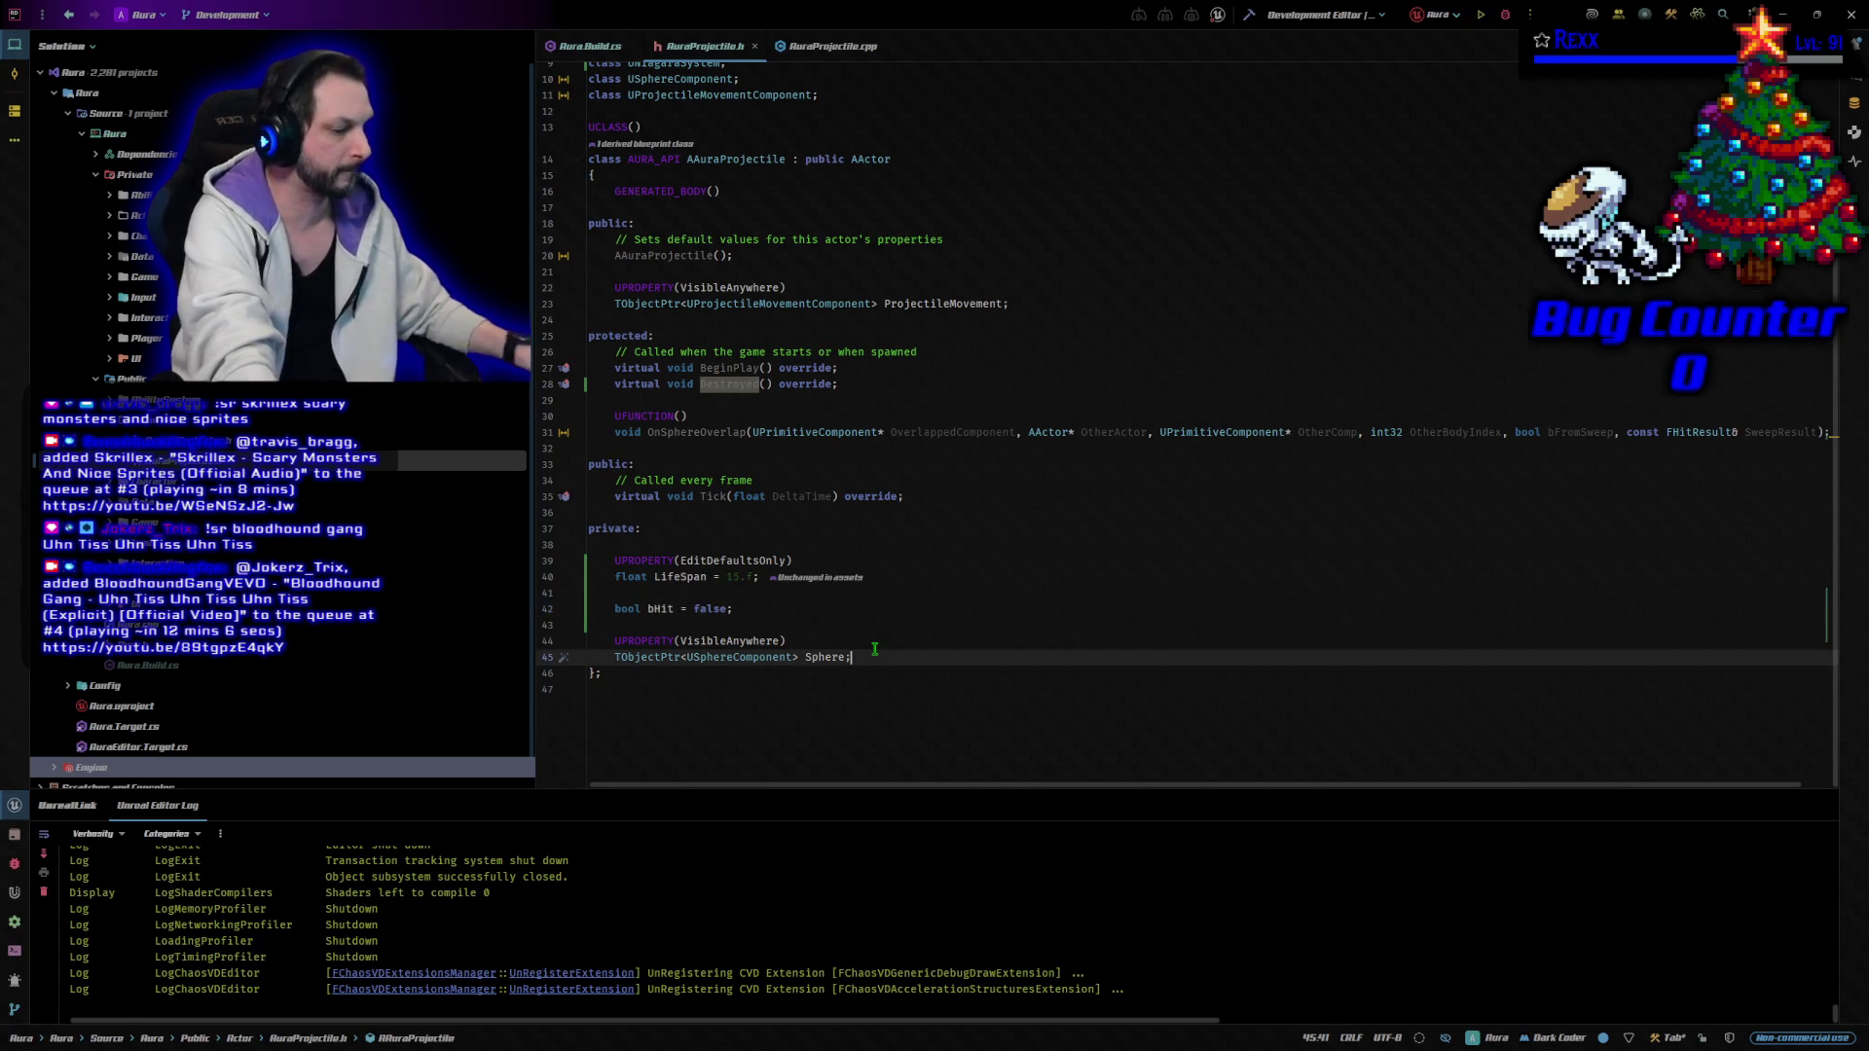
pyautogui.press('Return')
pyautogui.write('UPROPERTY(EditAnywhere) \tTObjectPtr<UNiagaraSystem> ImpactEffect;  \tUPROPERTY(EditAnywhere) \tTObjectPtr<USoundBase> ImpactSound;  \tUPROPERTY(EditAnywhere) \tTObjectPtr<USoundBase> LoopingSound;  \tUPROPERTY() \tTObjectPtr<UAudioComponent> LoopingSoundComponent;')
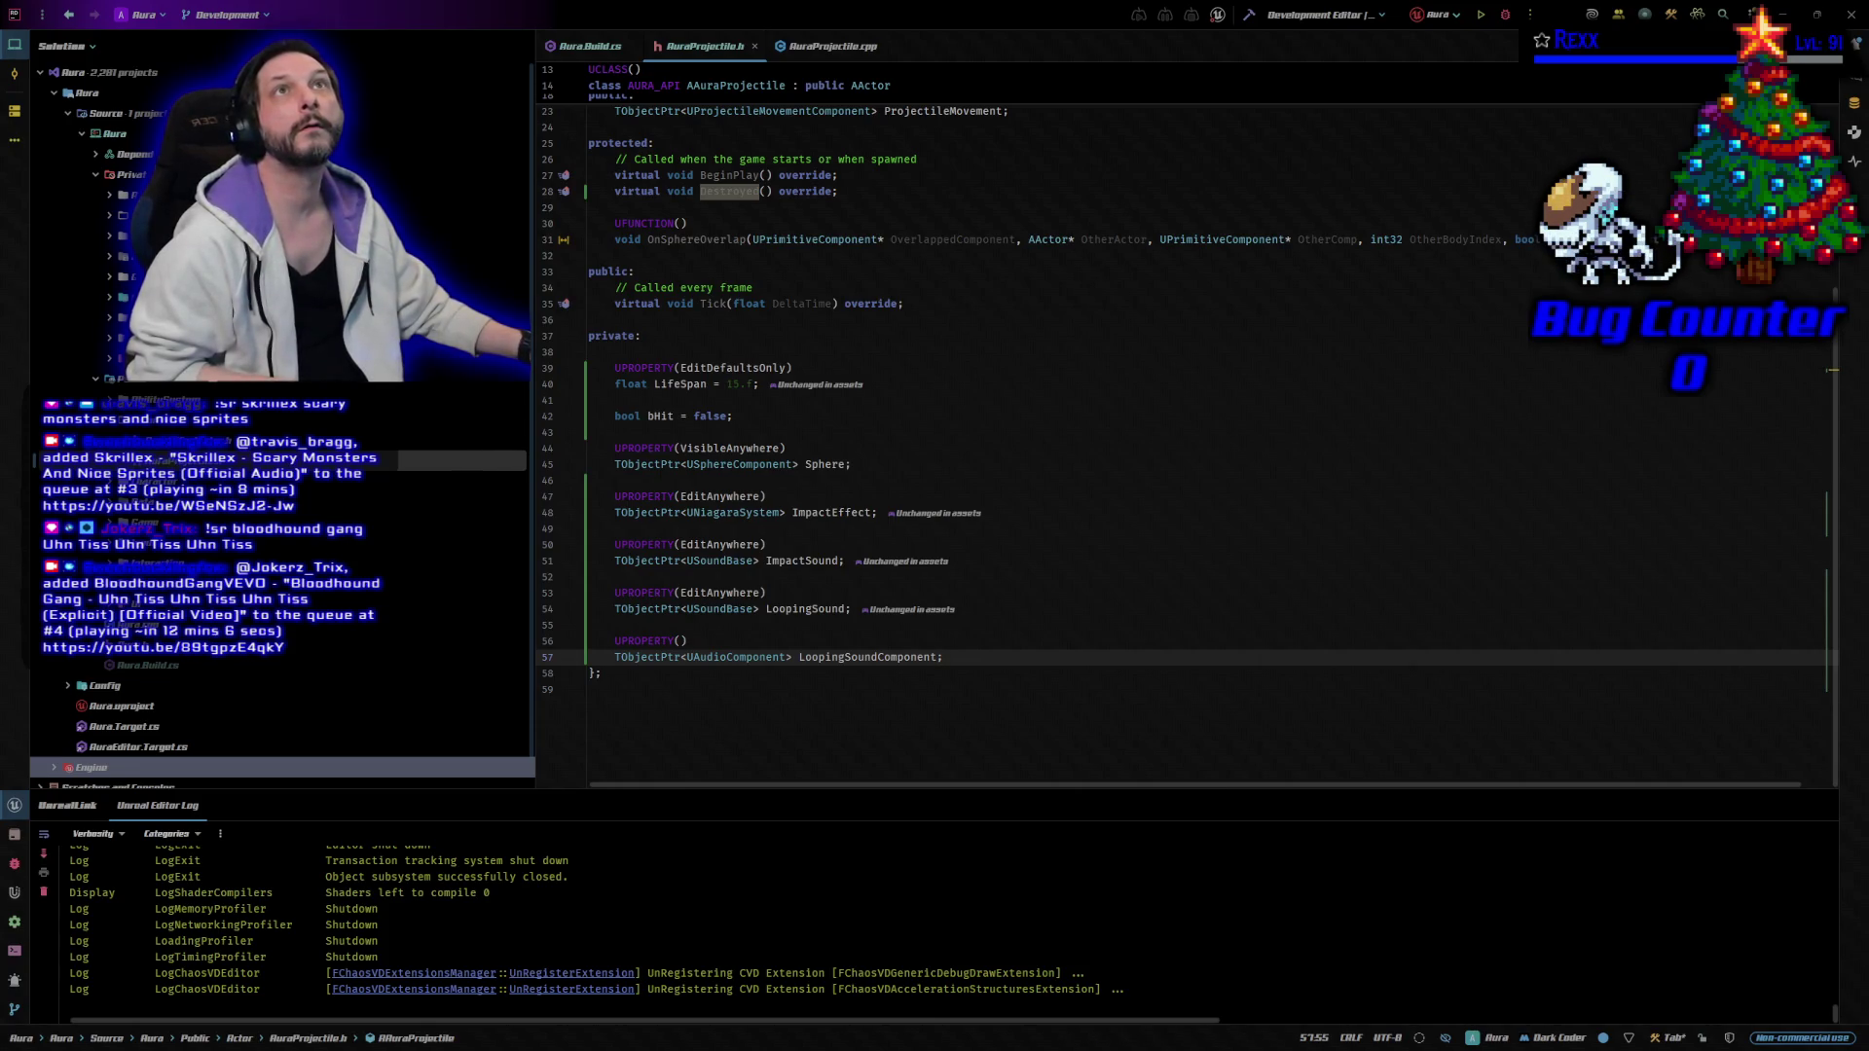
pyautogui.click(847, 50)
pyautogui.scroll(-2, 876, 340)
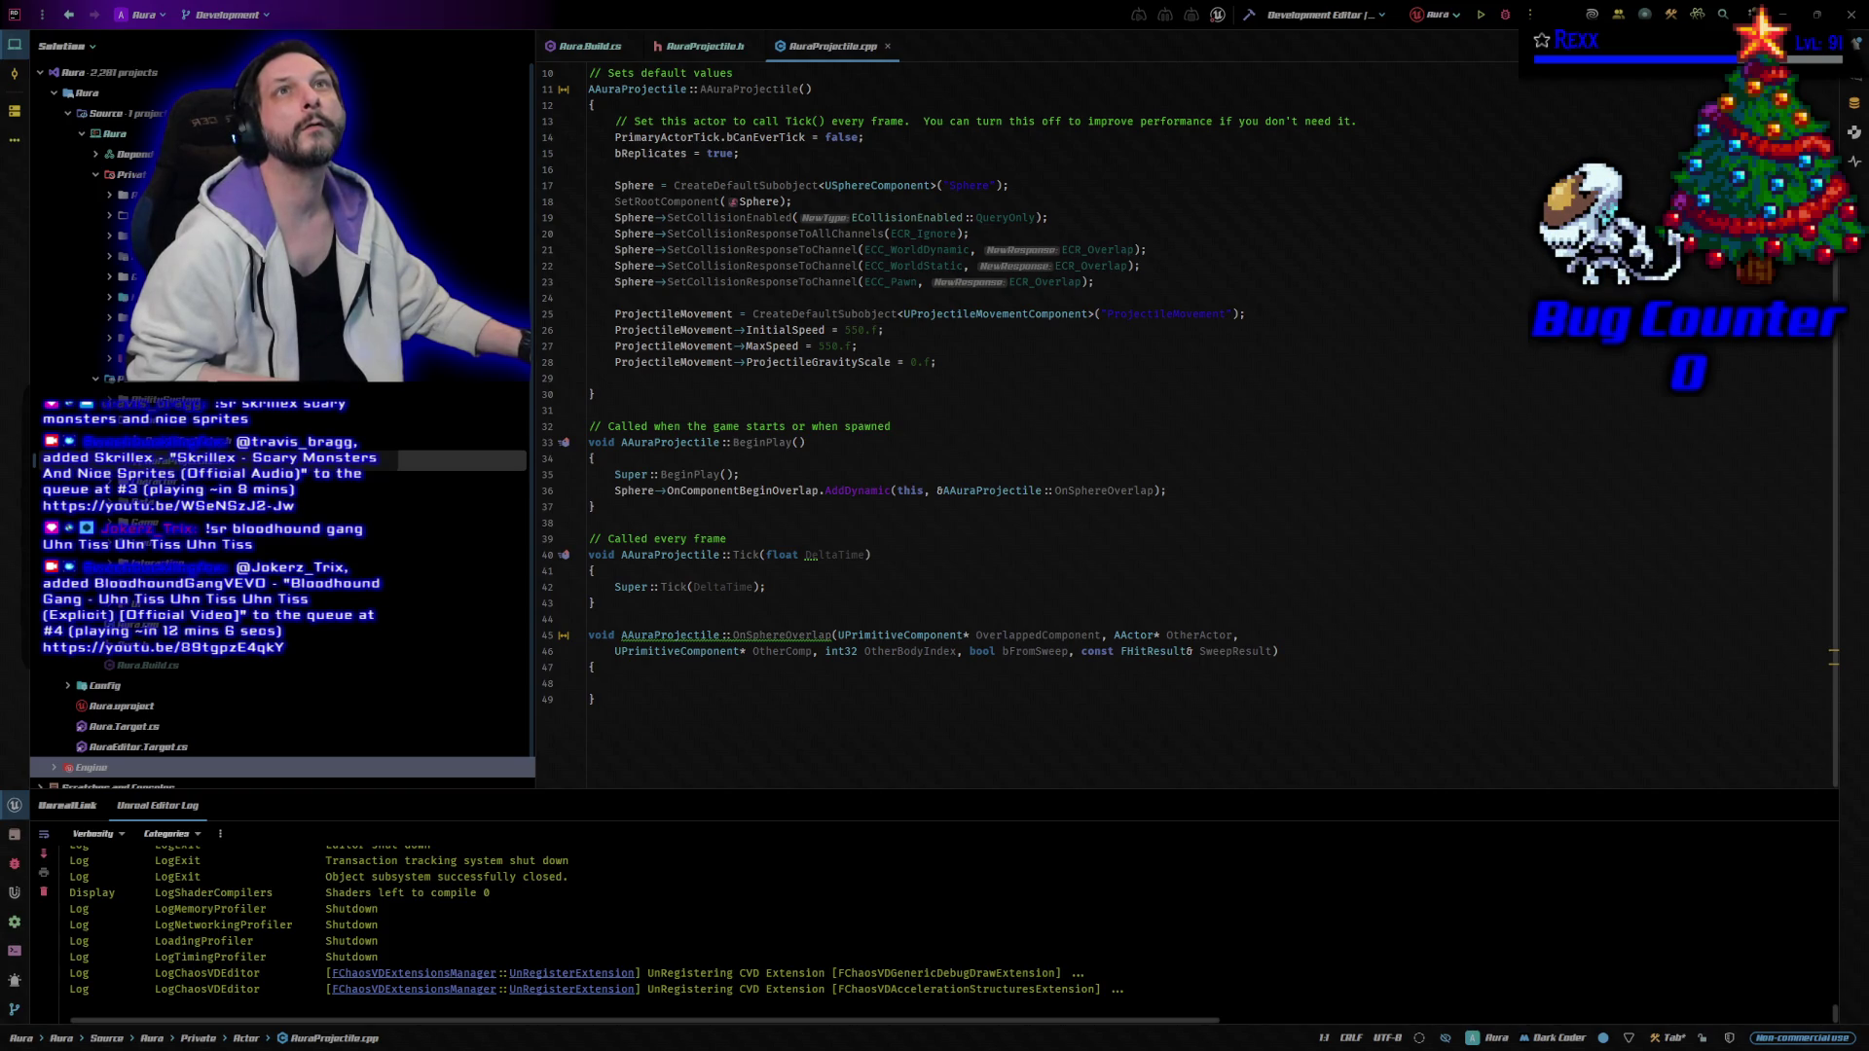
# Include NiagaraFunctionLibrary.h, Components/AudioComponent.h and Kismet/GameplayStatics.h in AuraProjectile.cpp.
pyautogui.scroll(2, 914, 300)
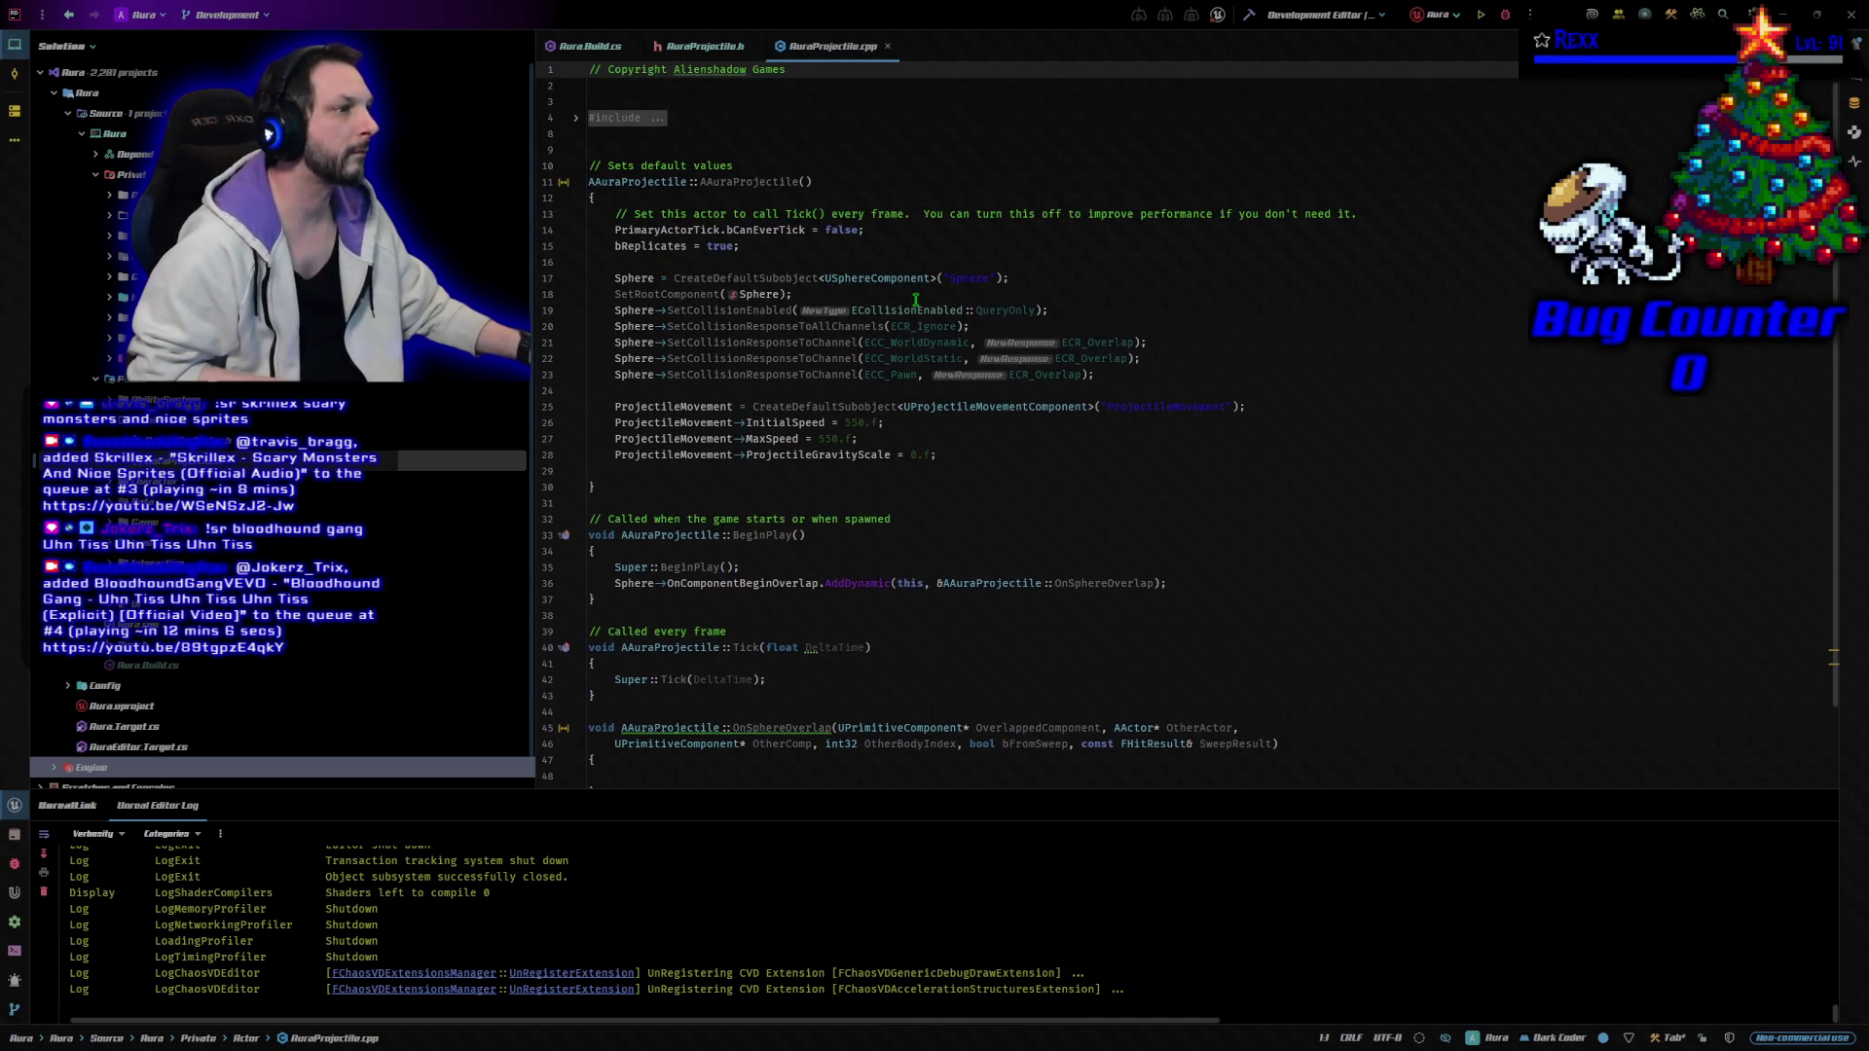
pyautogui.click(575, 118)
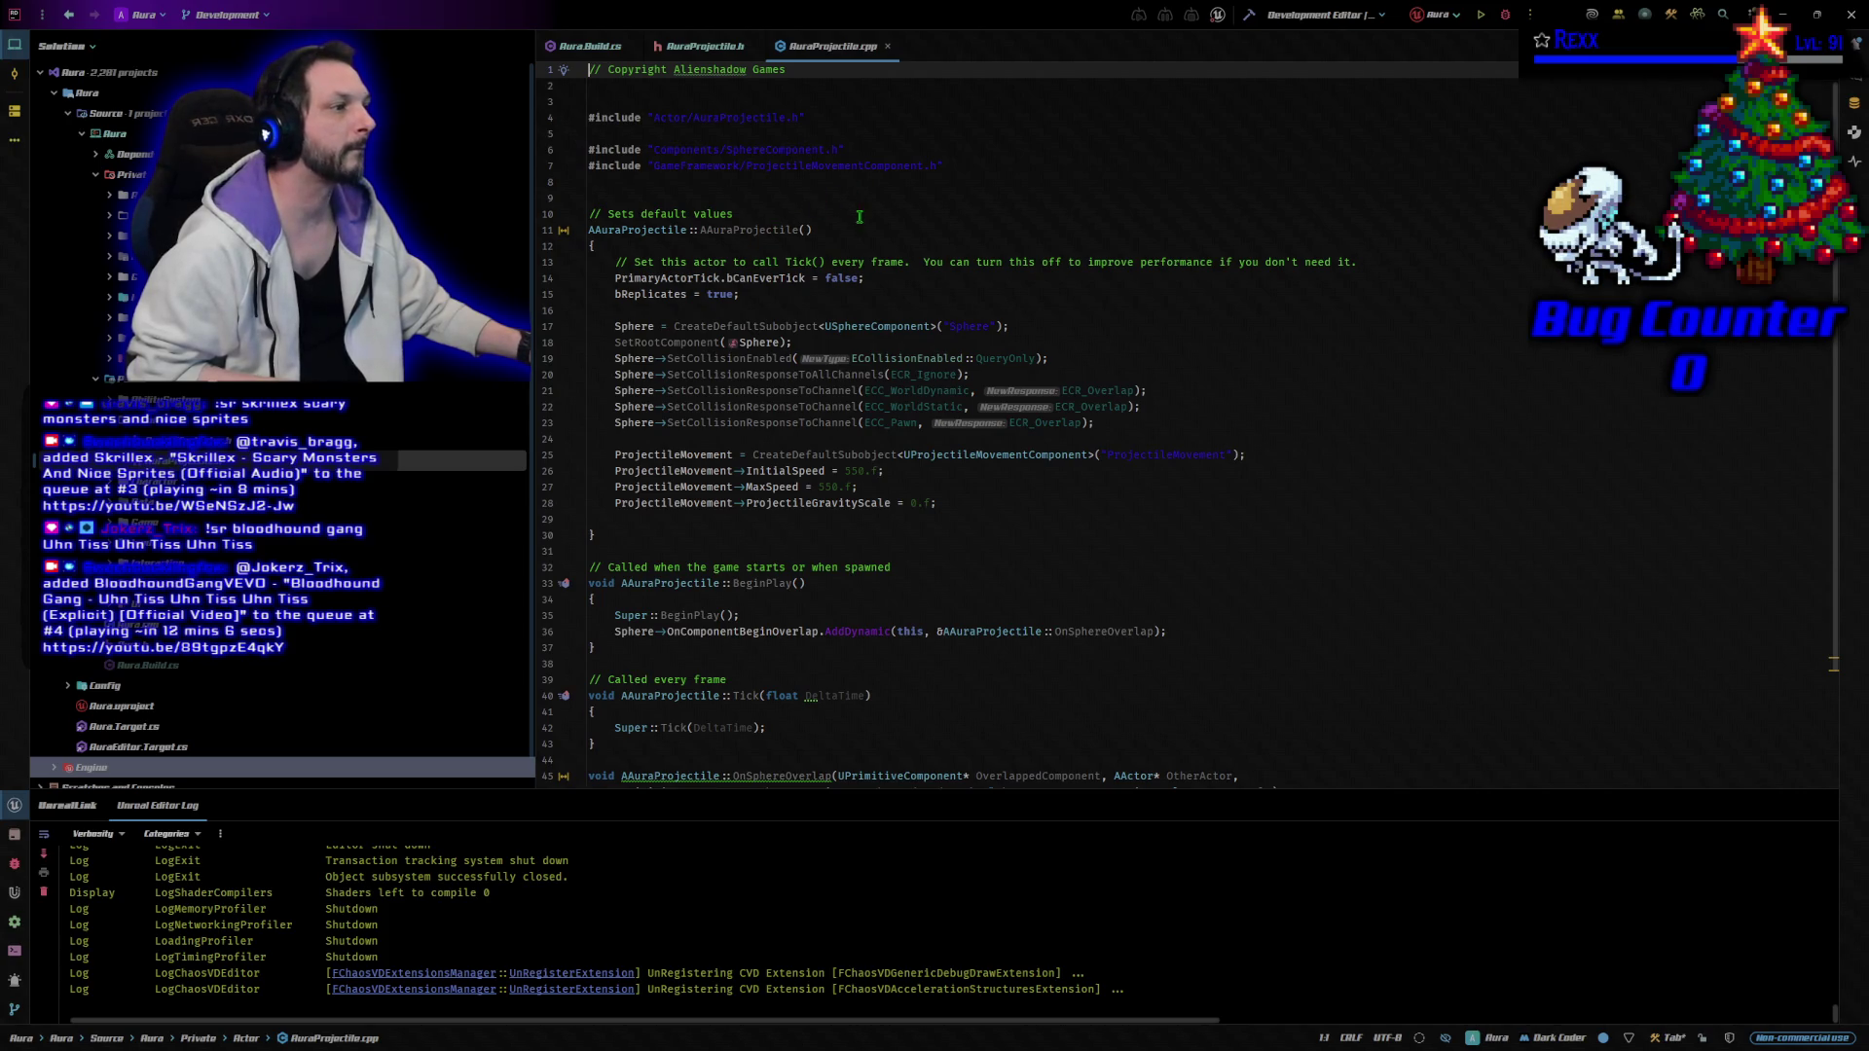
pyautogui.click(798, 119)
pyautogui.press('Down')
pyautogui.press('Return')
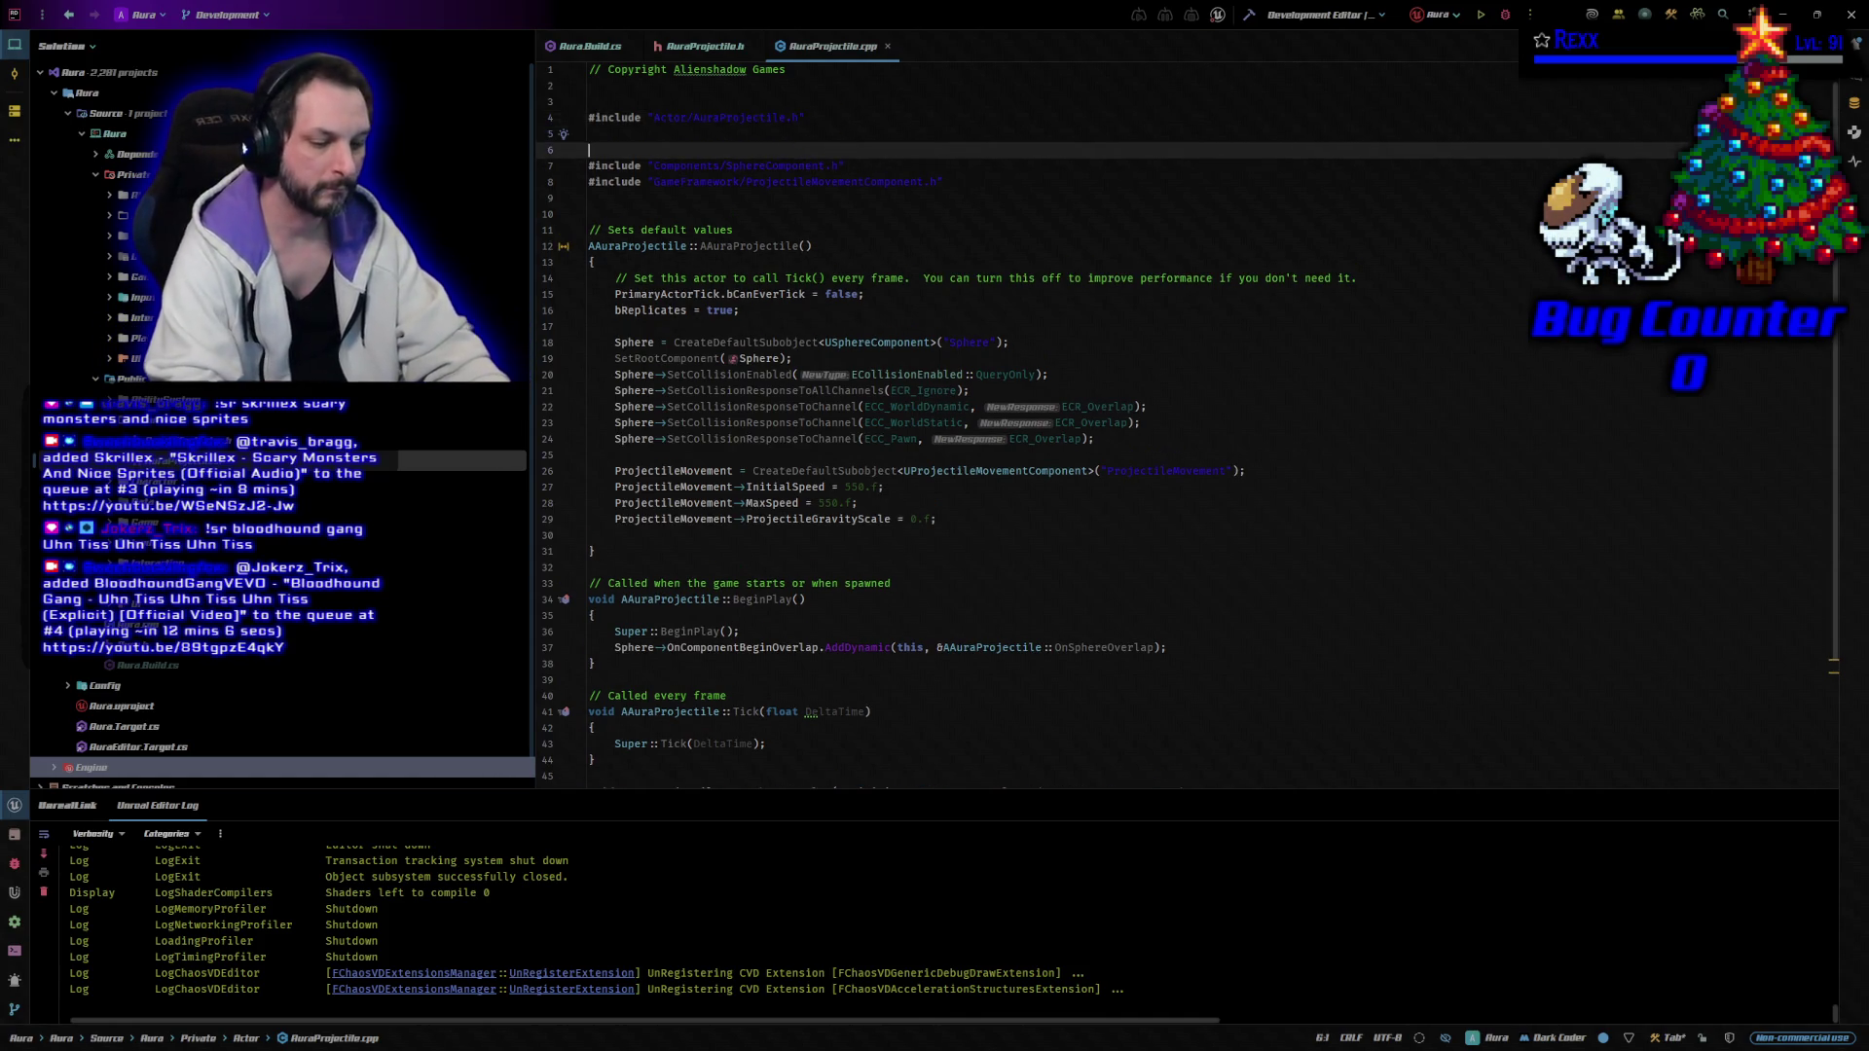
pyautogui.write('#include "NiagaraFunctionLibrary.h" #include "Components/AudioComponent.h"')
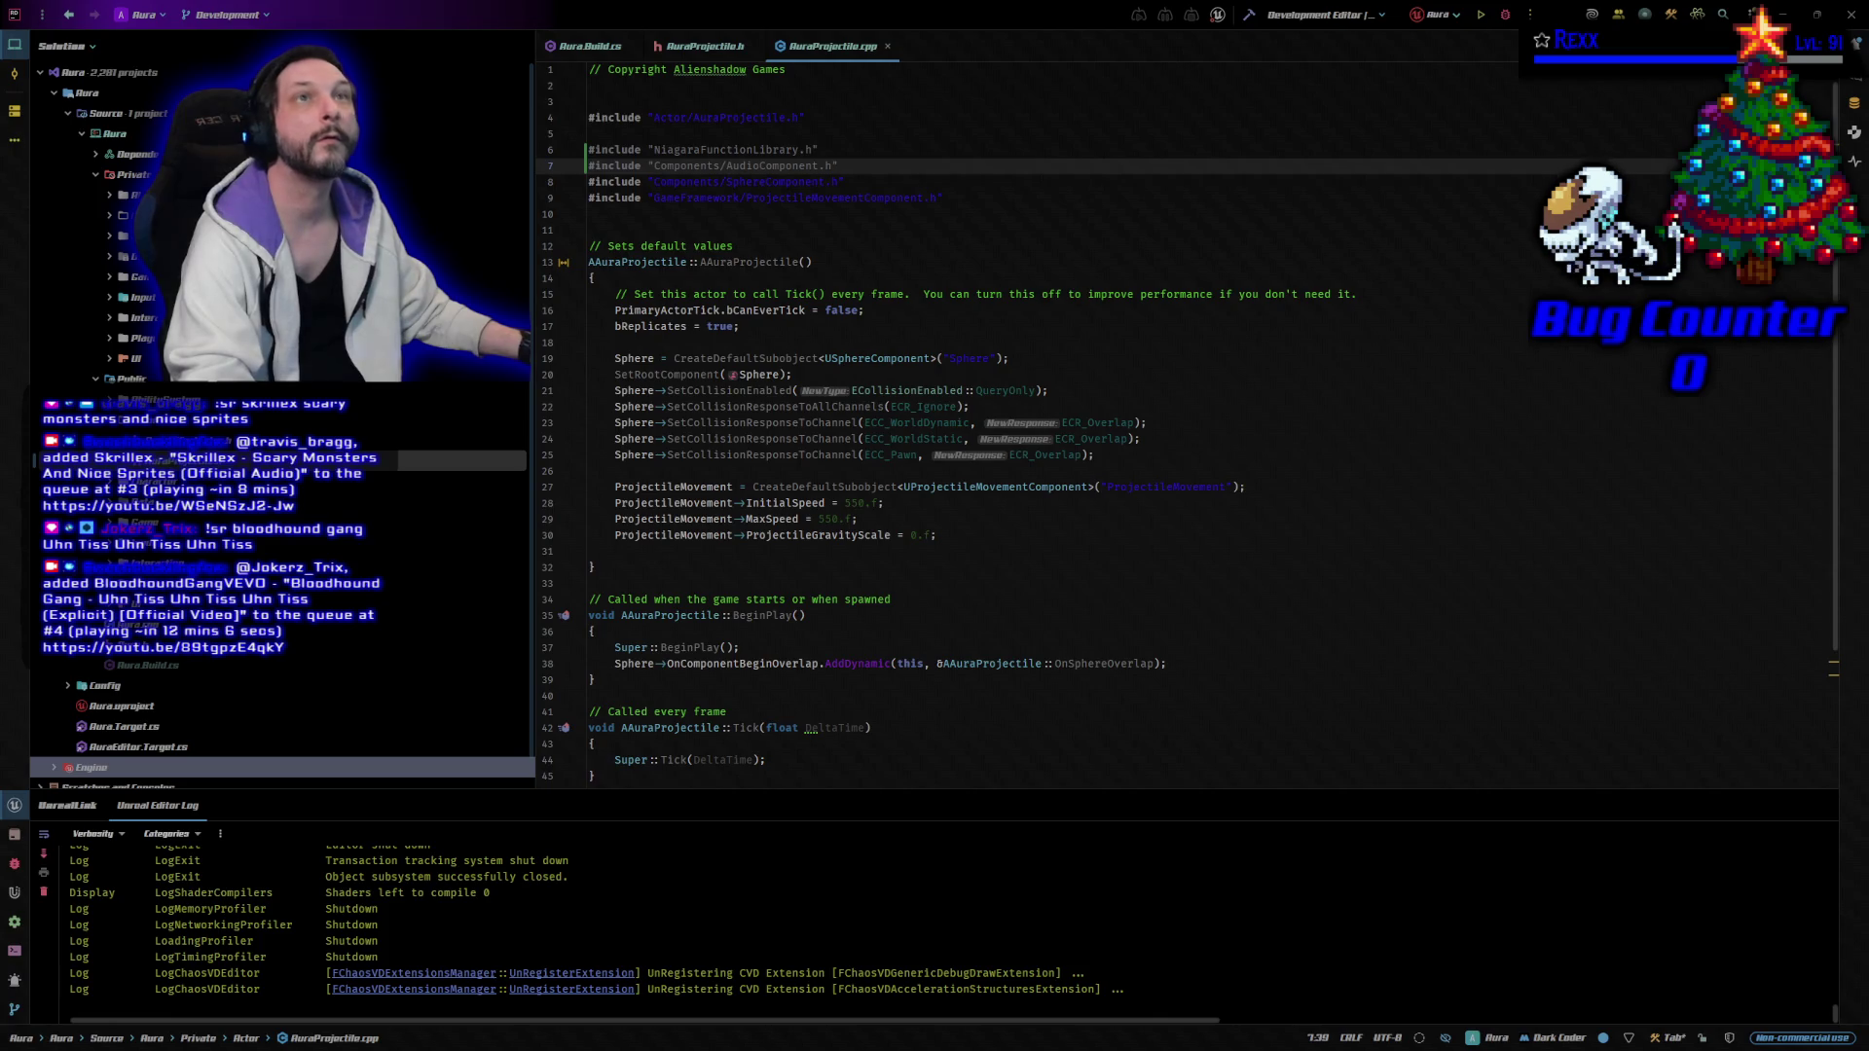
pyautogui.click(965, 204)
pyautogui.press('Return')
pyautogui.write('#include "Kismet/GameplayStatics.h"')
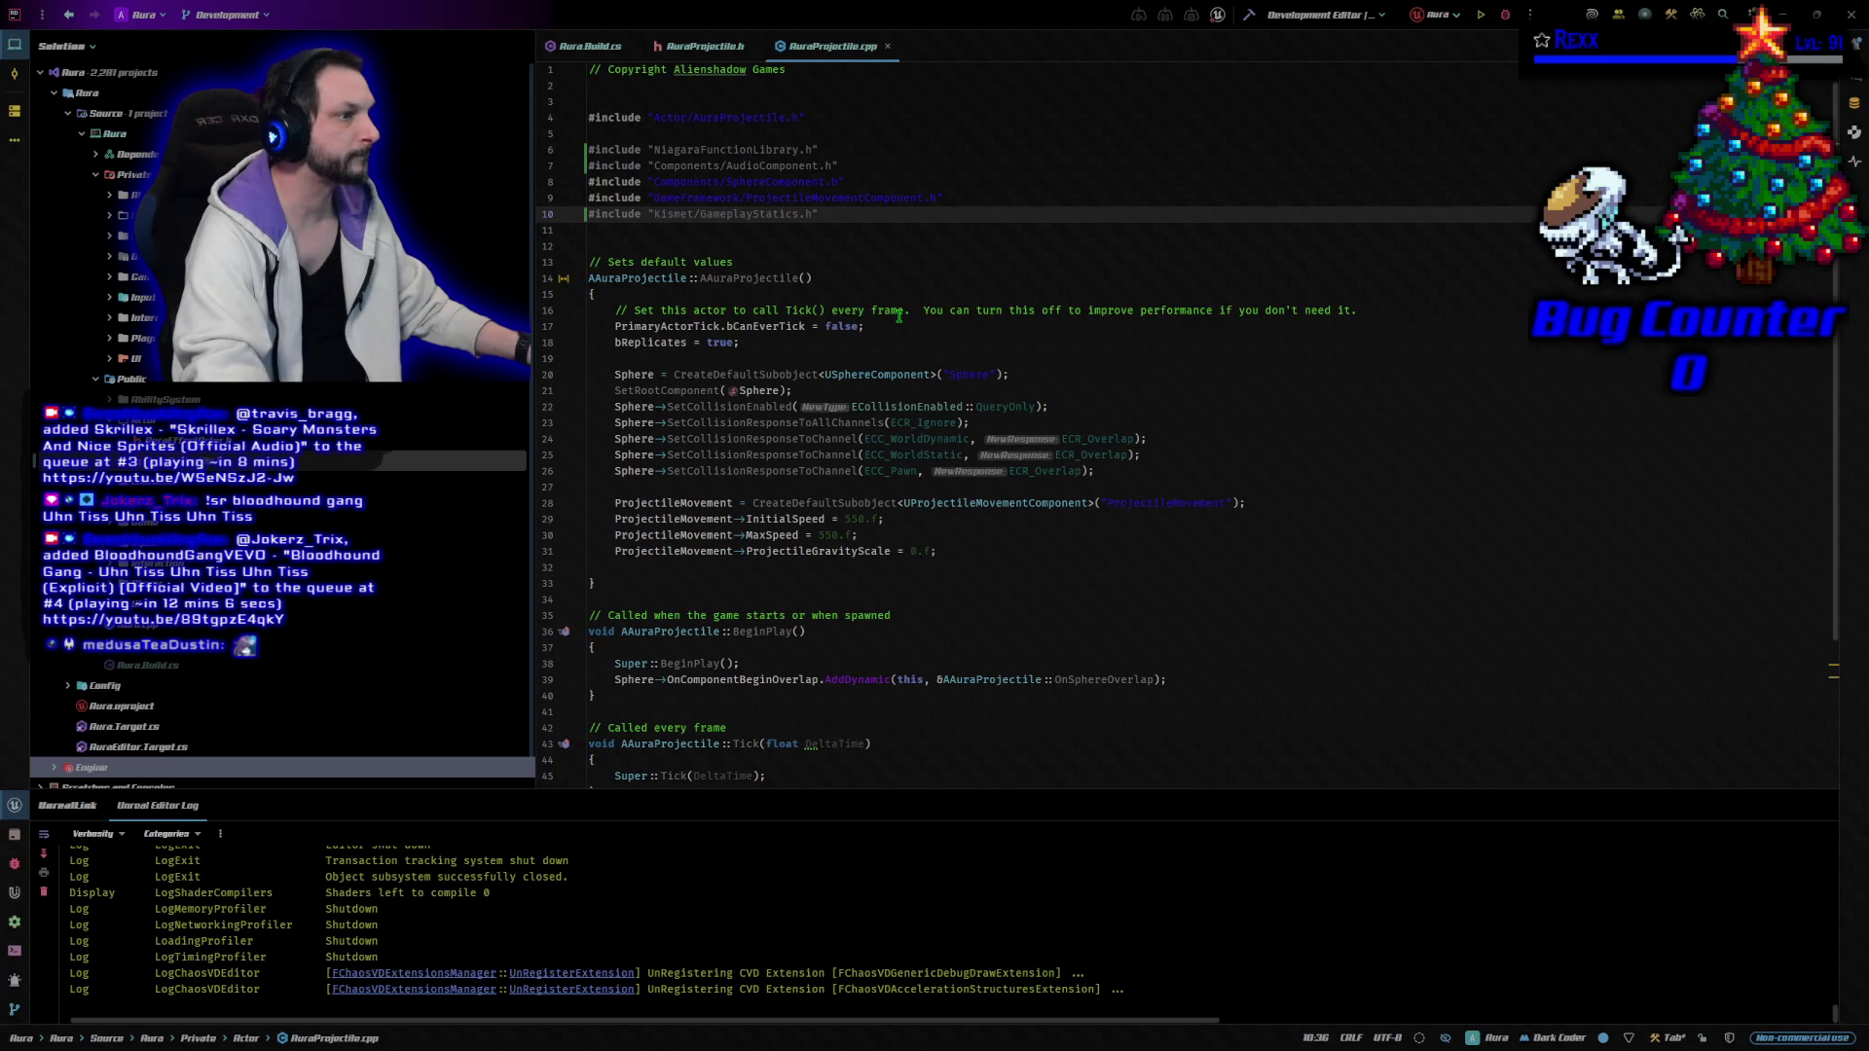
pyautogui.scroll(-4, 900, 317)
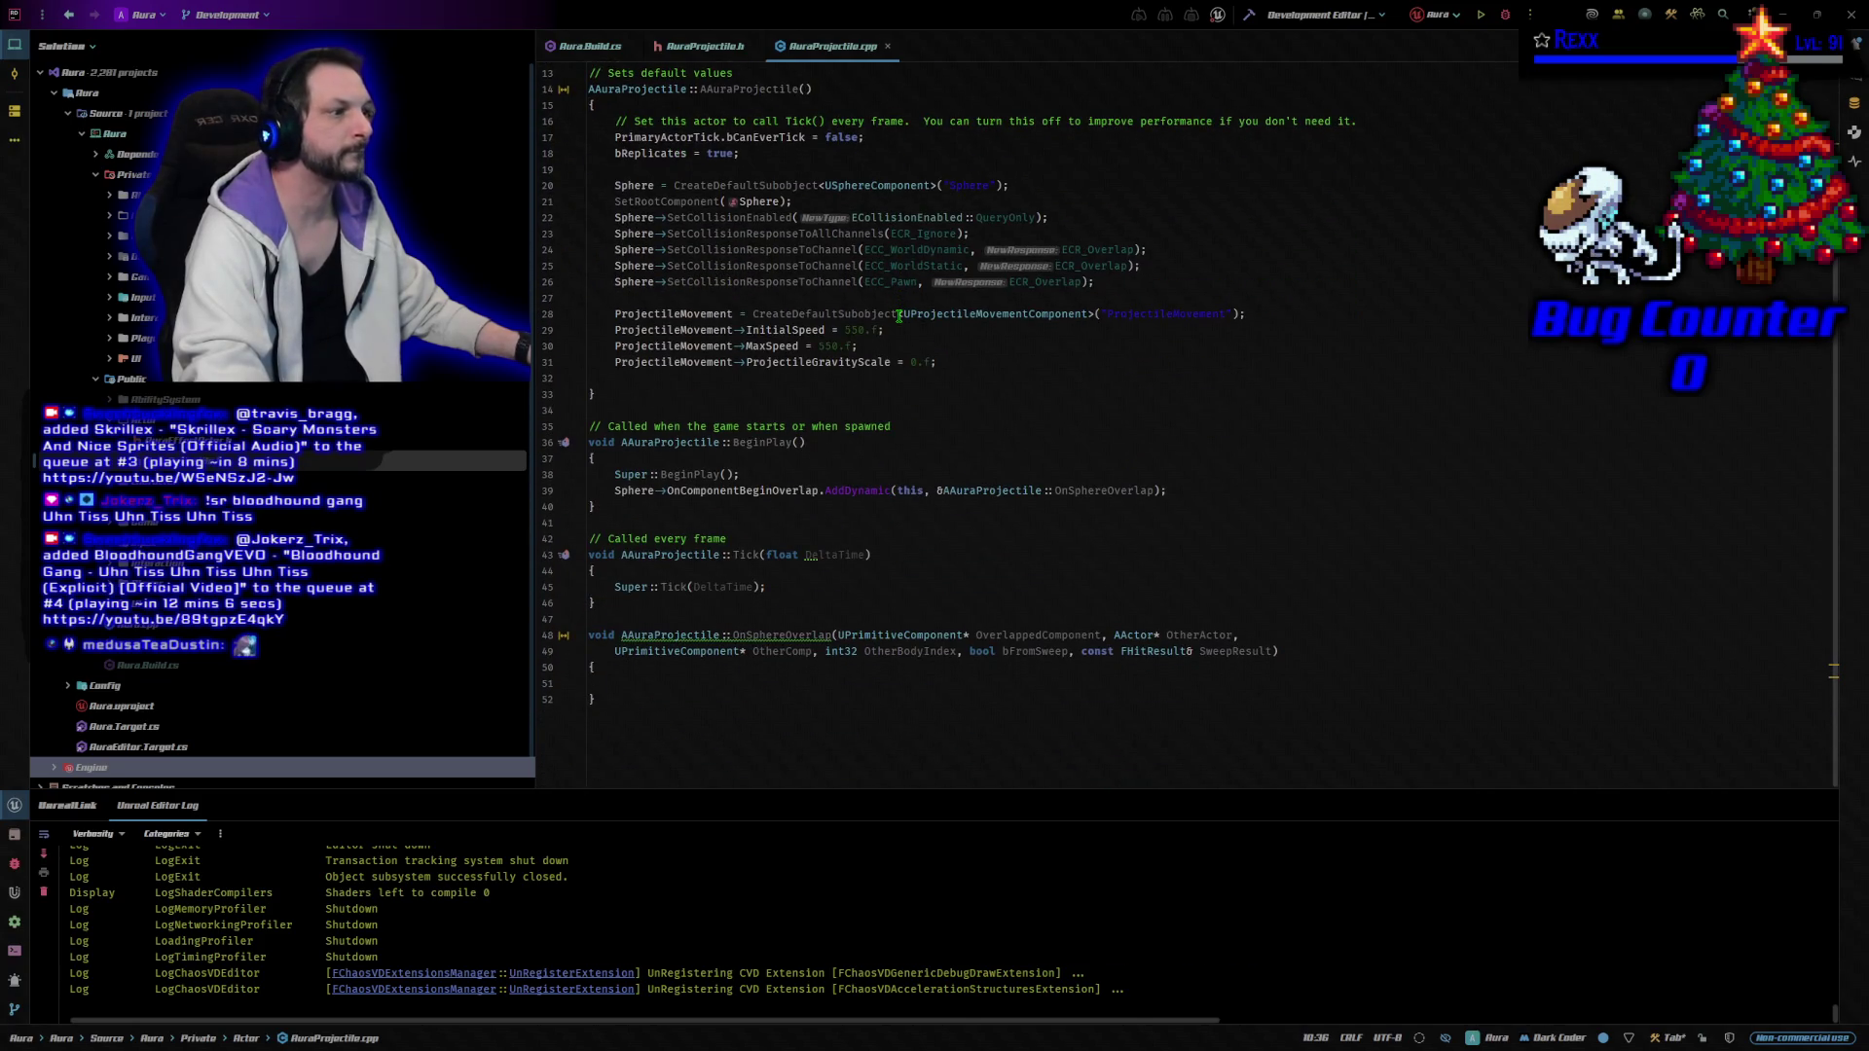
# Call SetLifeSpan(LifeSpan) right after Super::BeginPlay() in AuraProjectile.cpp.
pyautogui.click(788, 467)
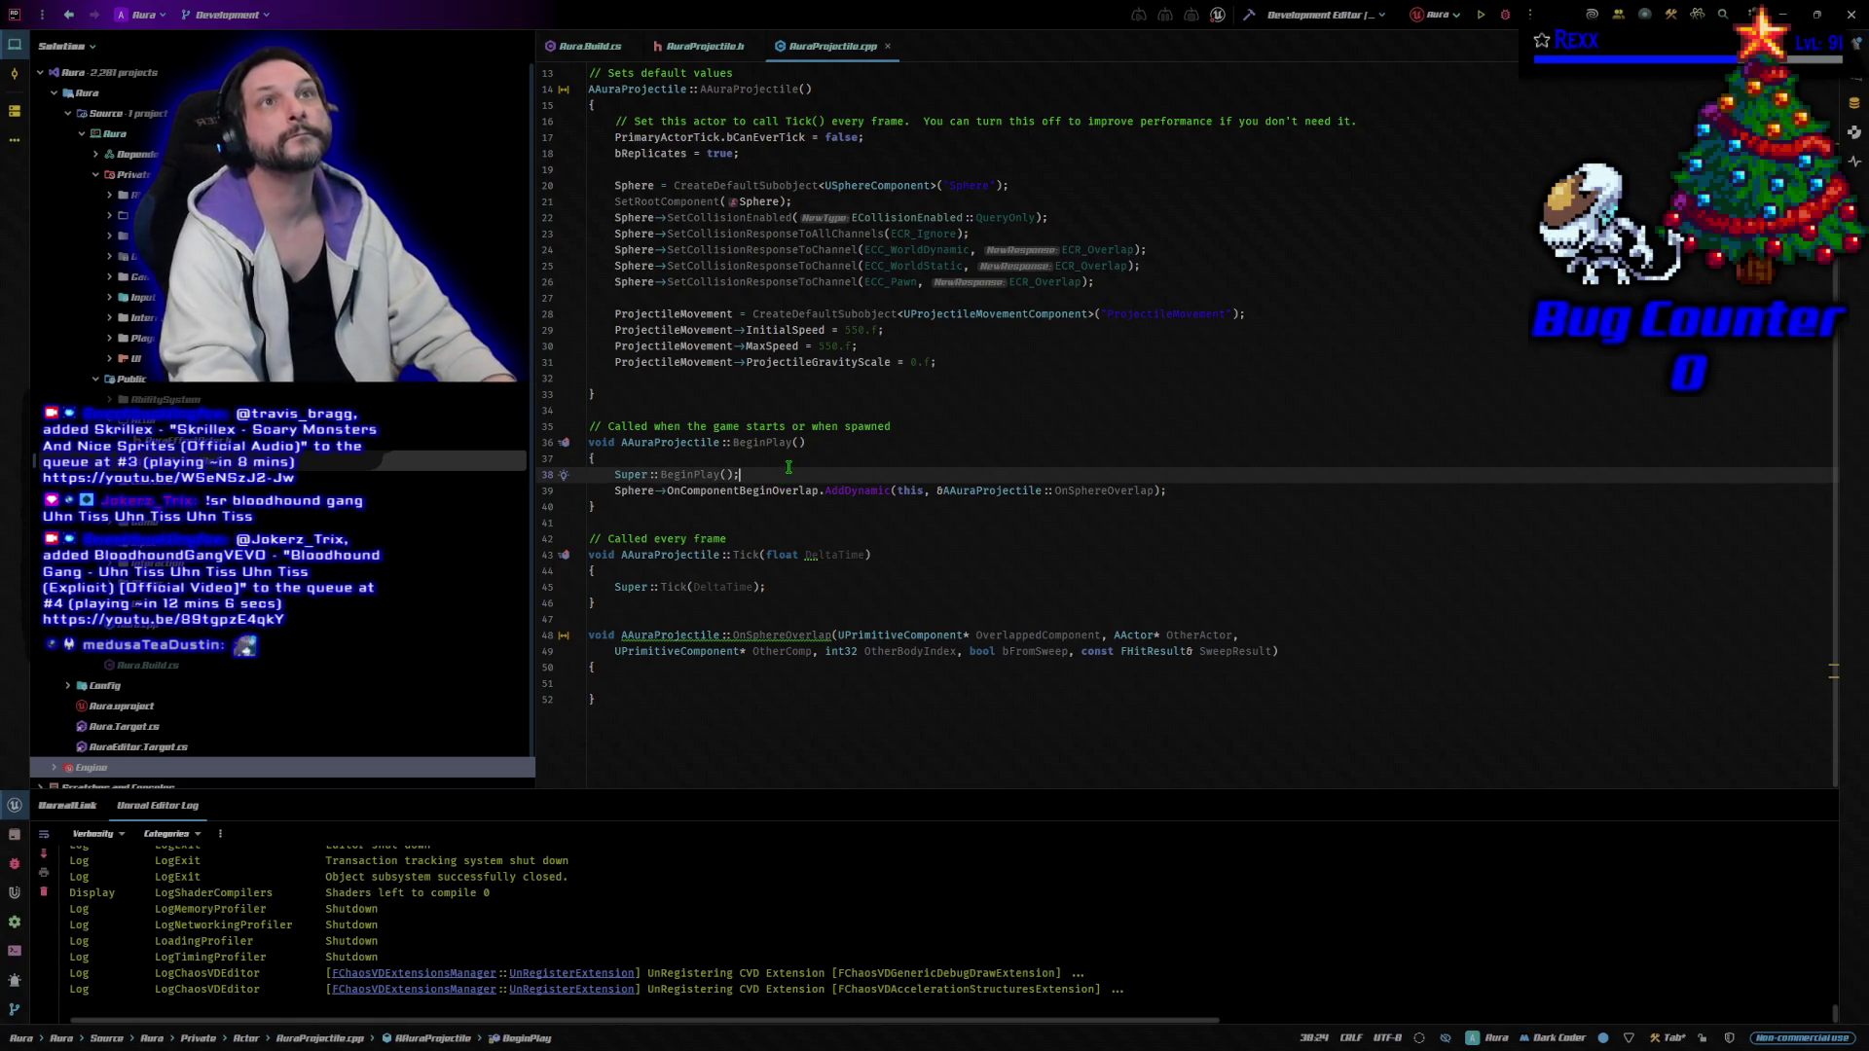
pyautogui.press('Return')
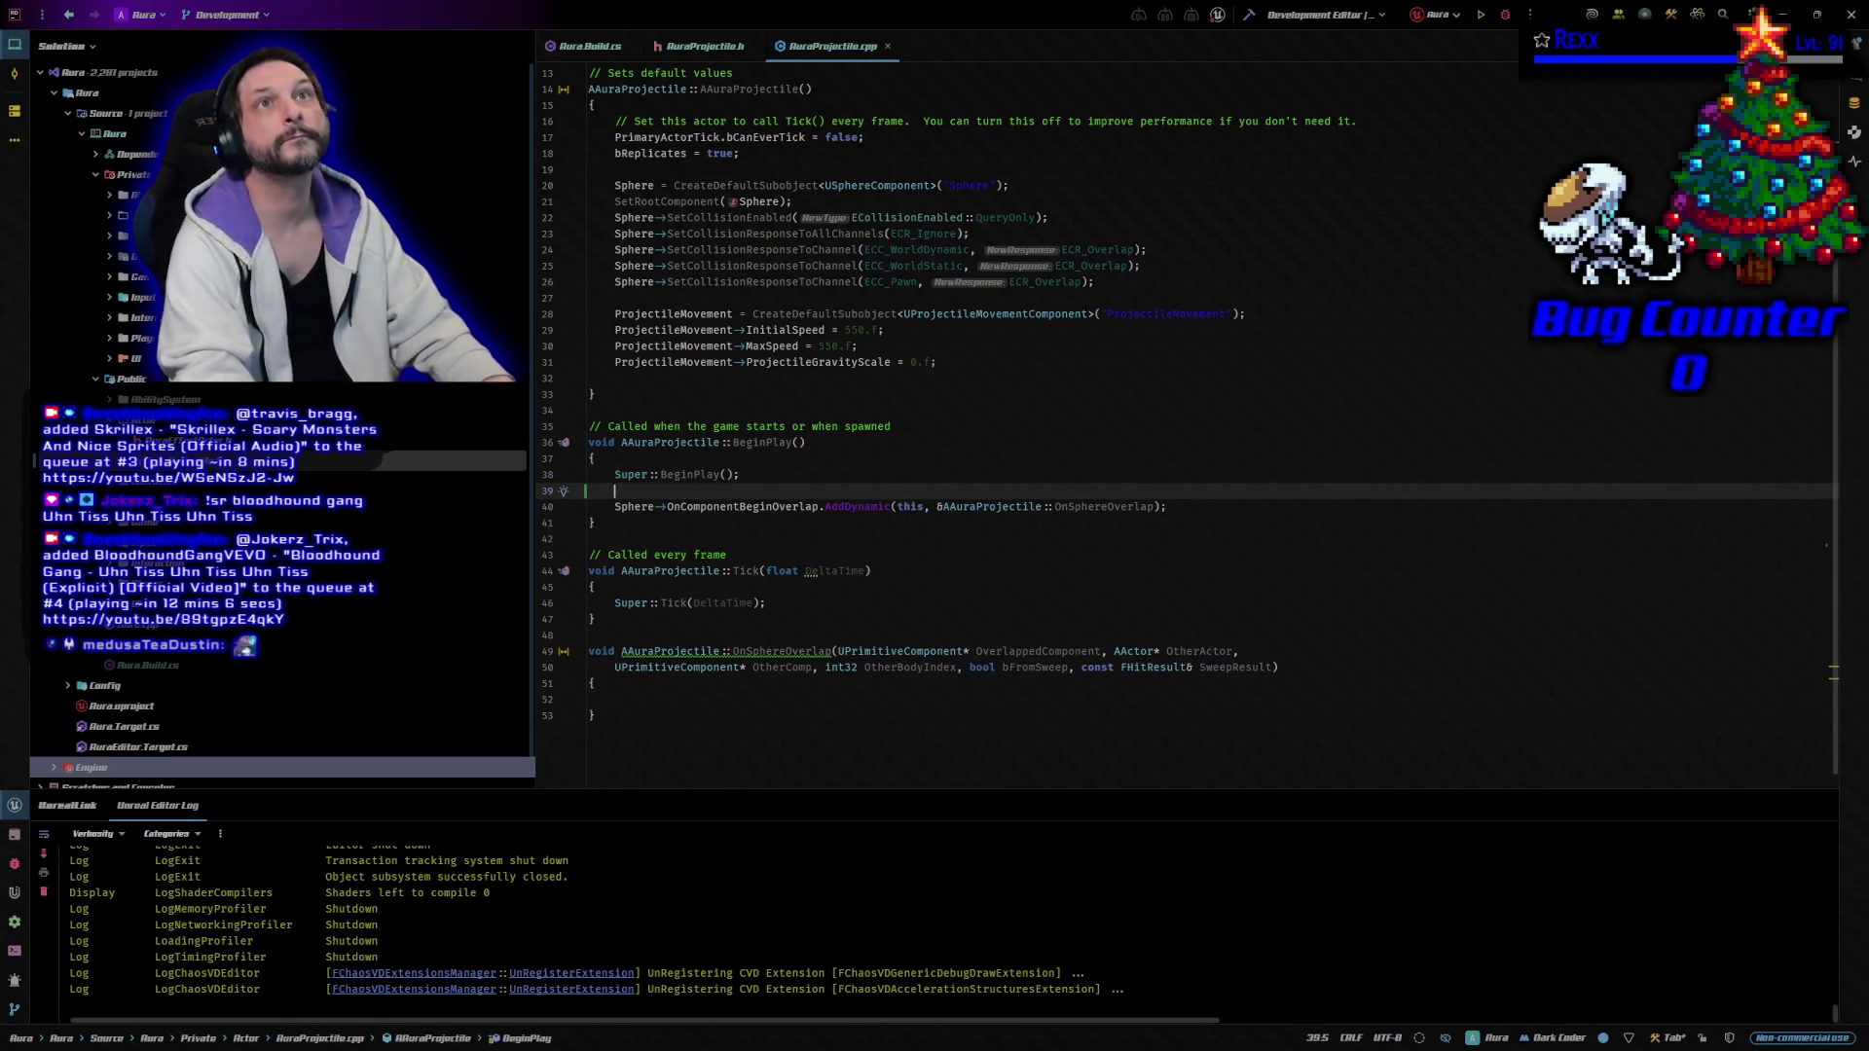
pyautogui.write('SetLife')
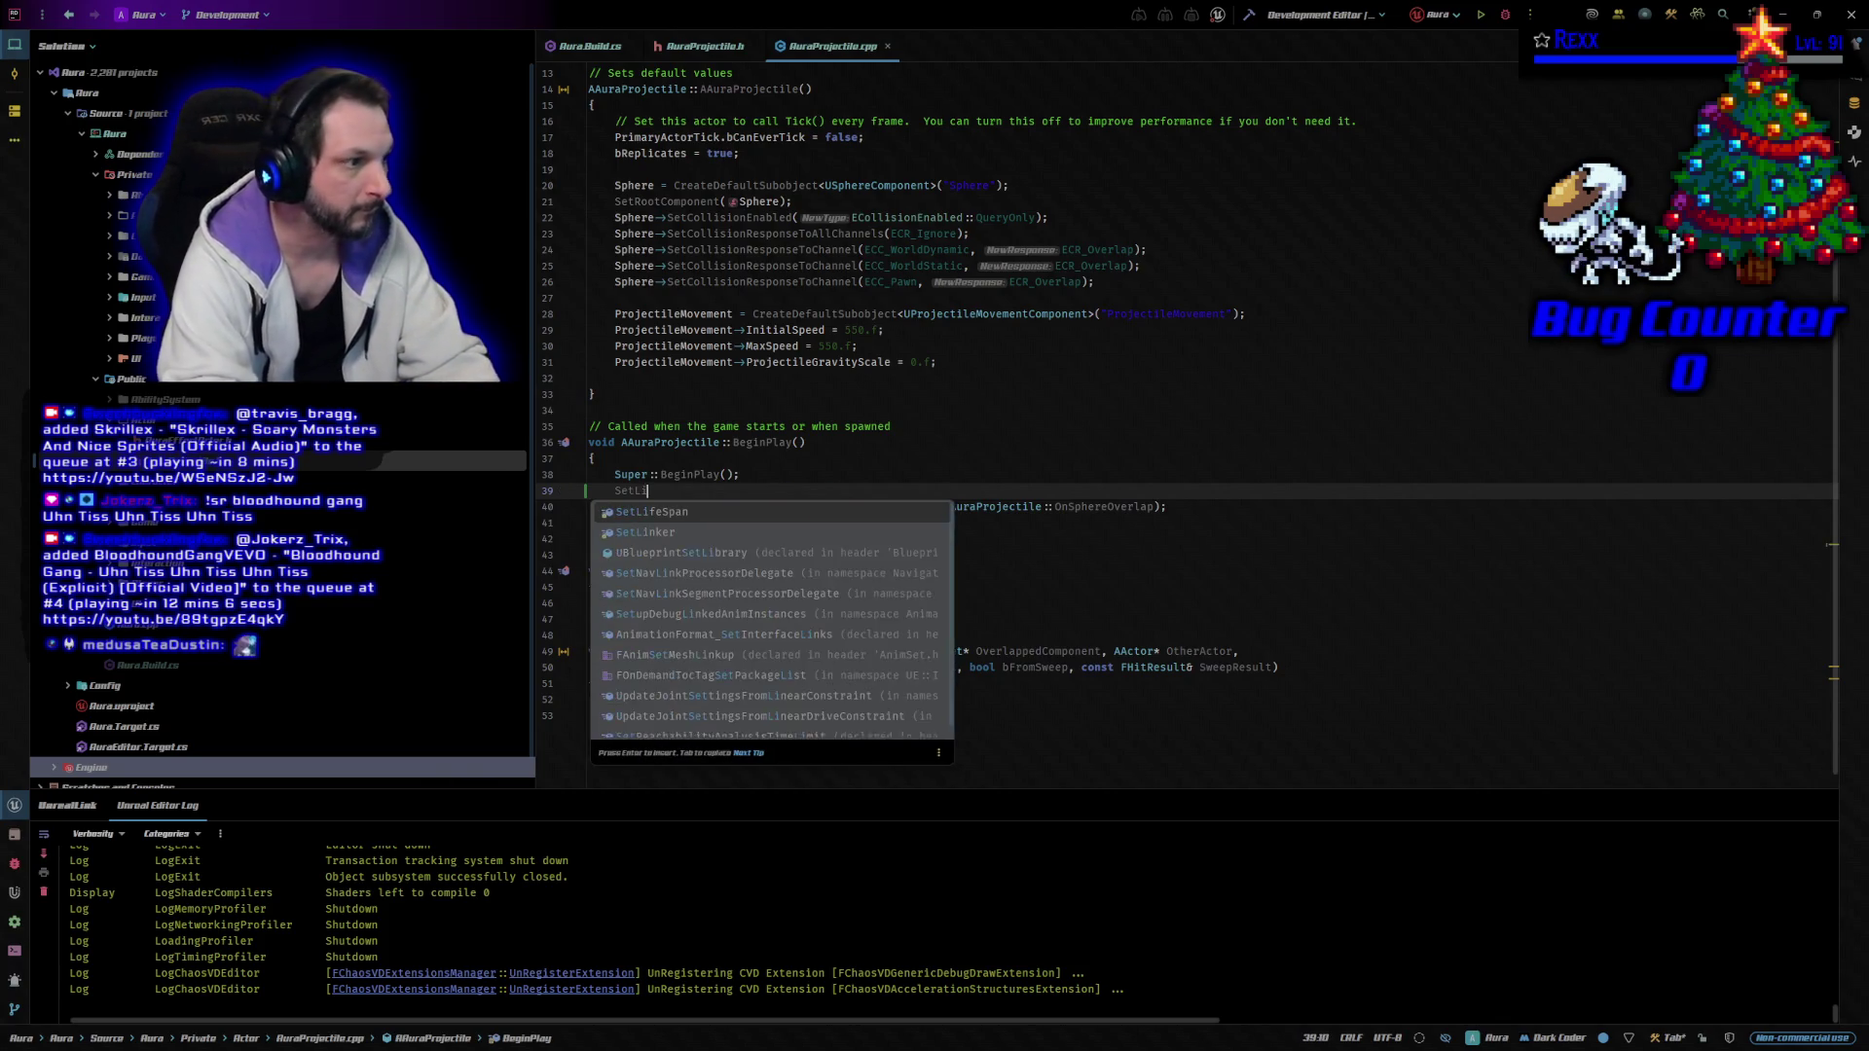
pyautogui.press('Tab')
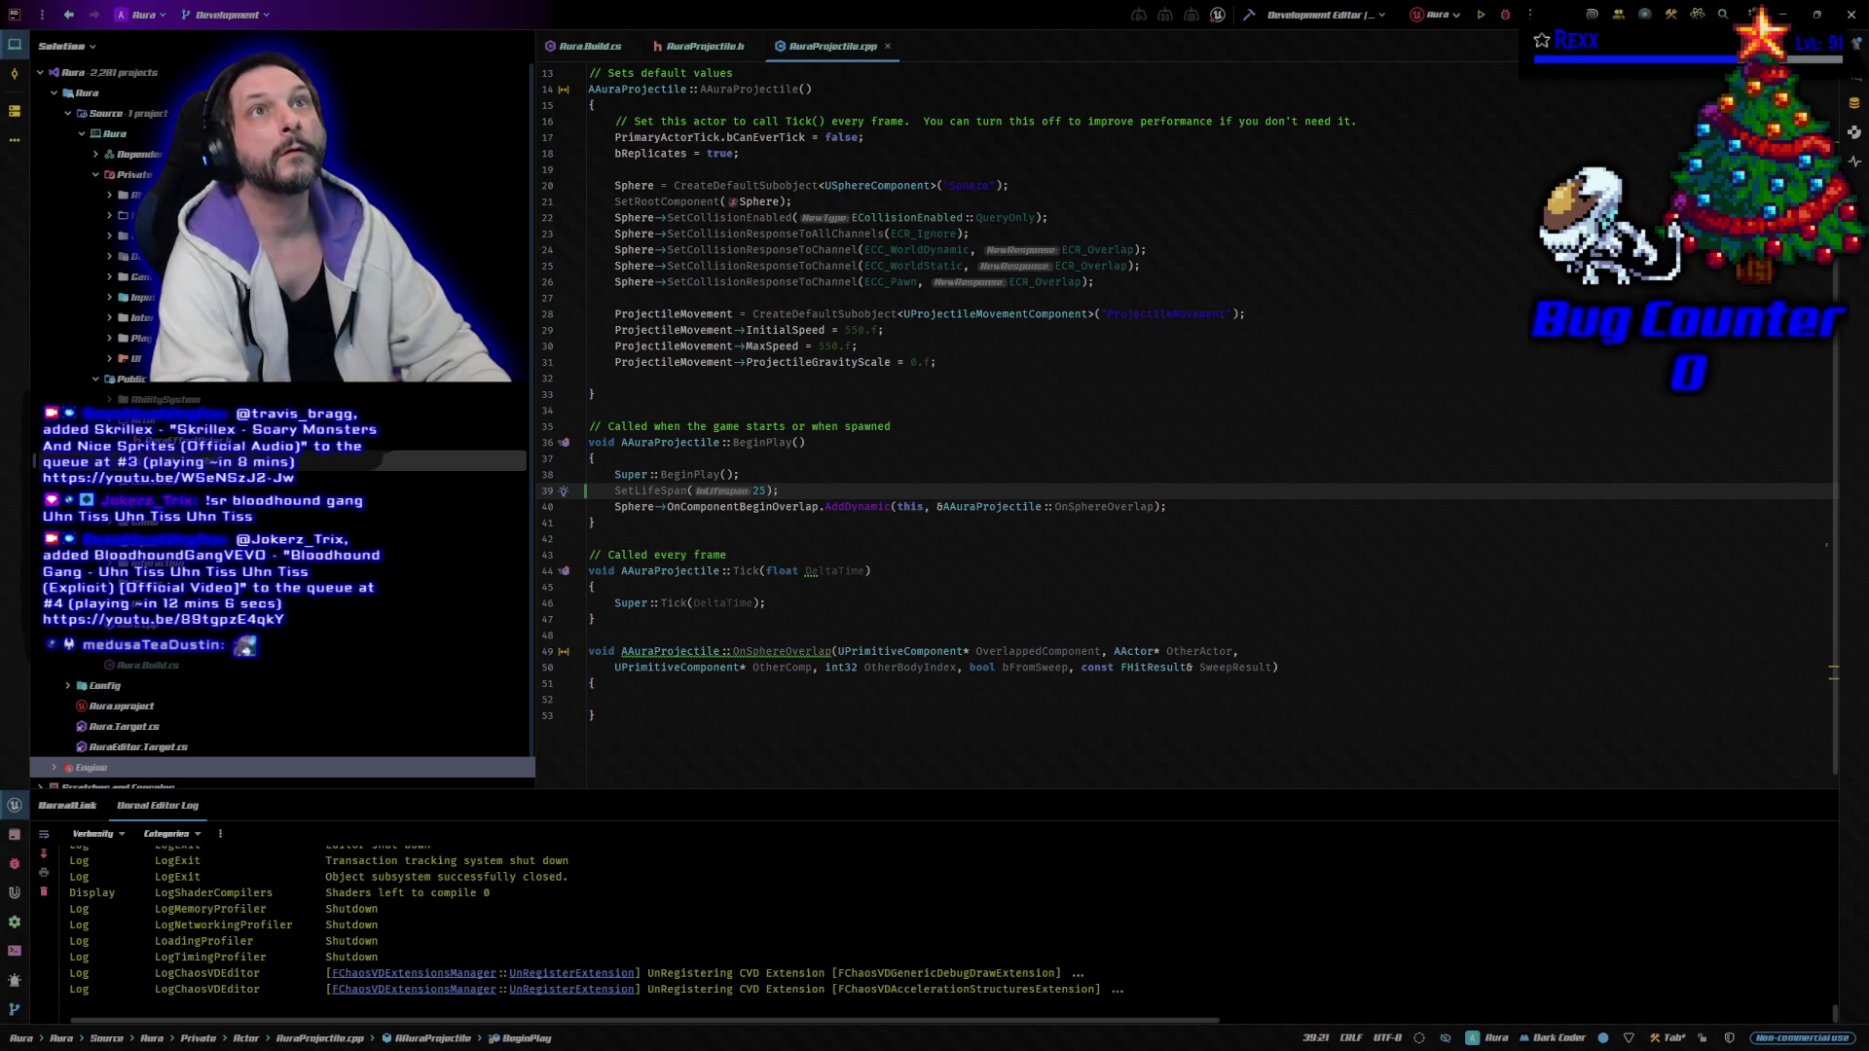
pyautogui.press('Left')
pyautogui.press('Left')
pyautogui.press('BackSpace')
pyautogui.press('BackSpace')
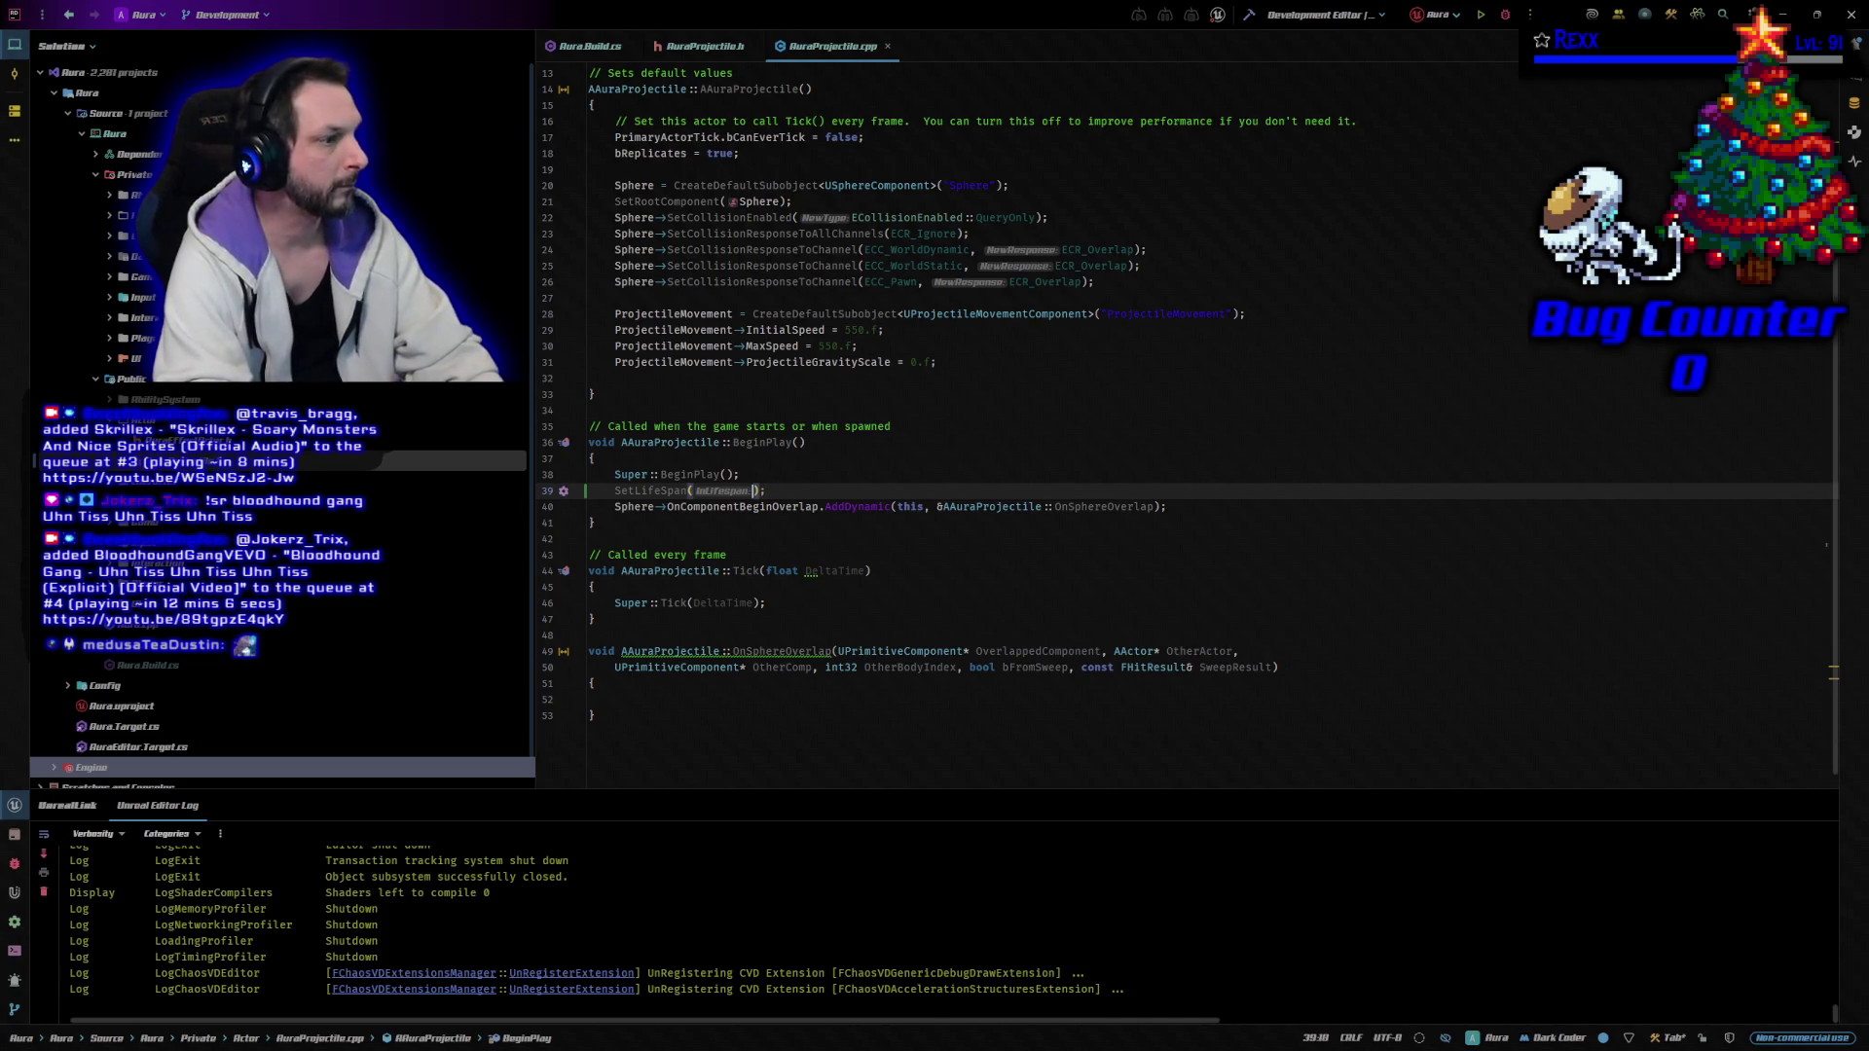
pyautogui.write('Lifespan')
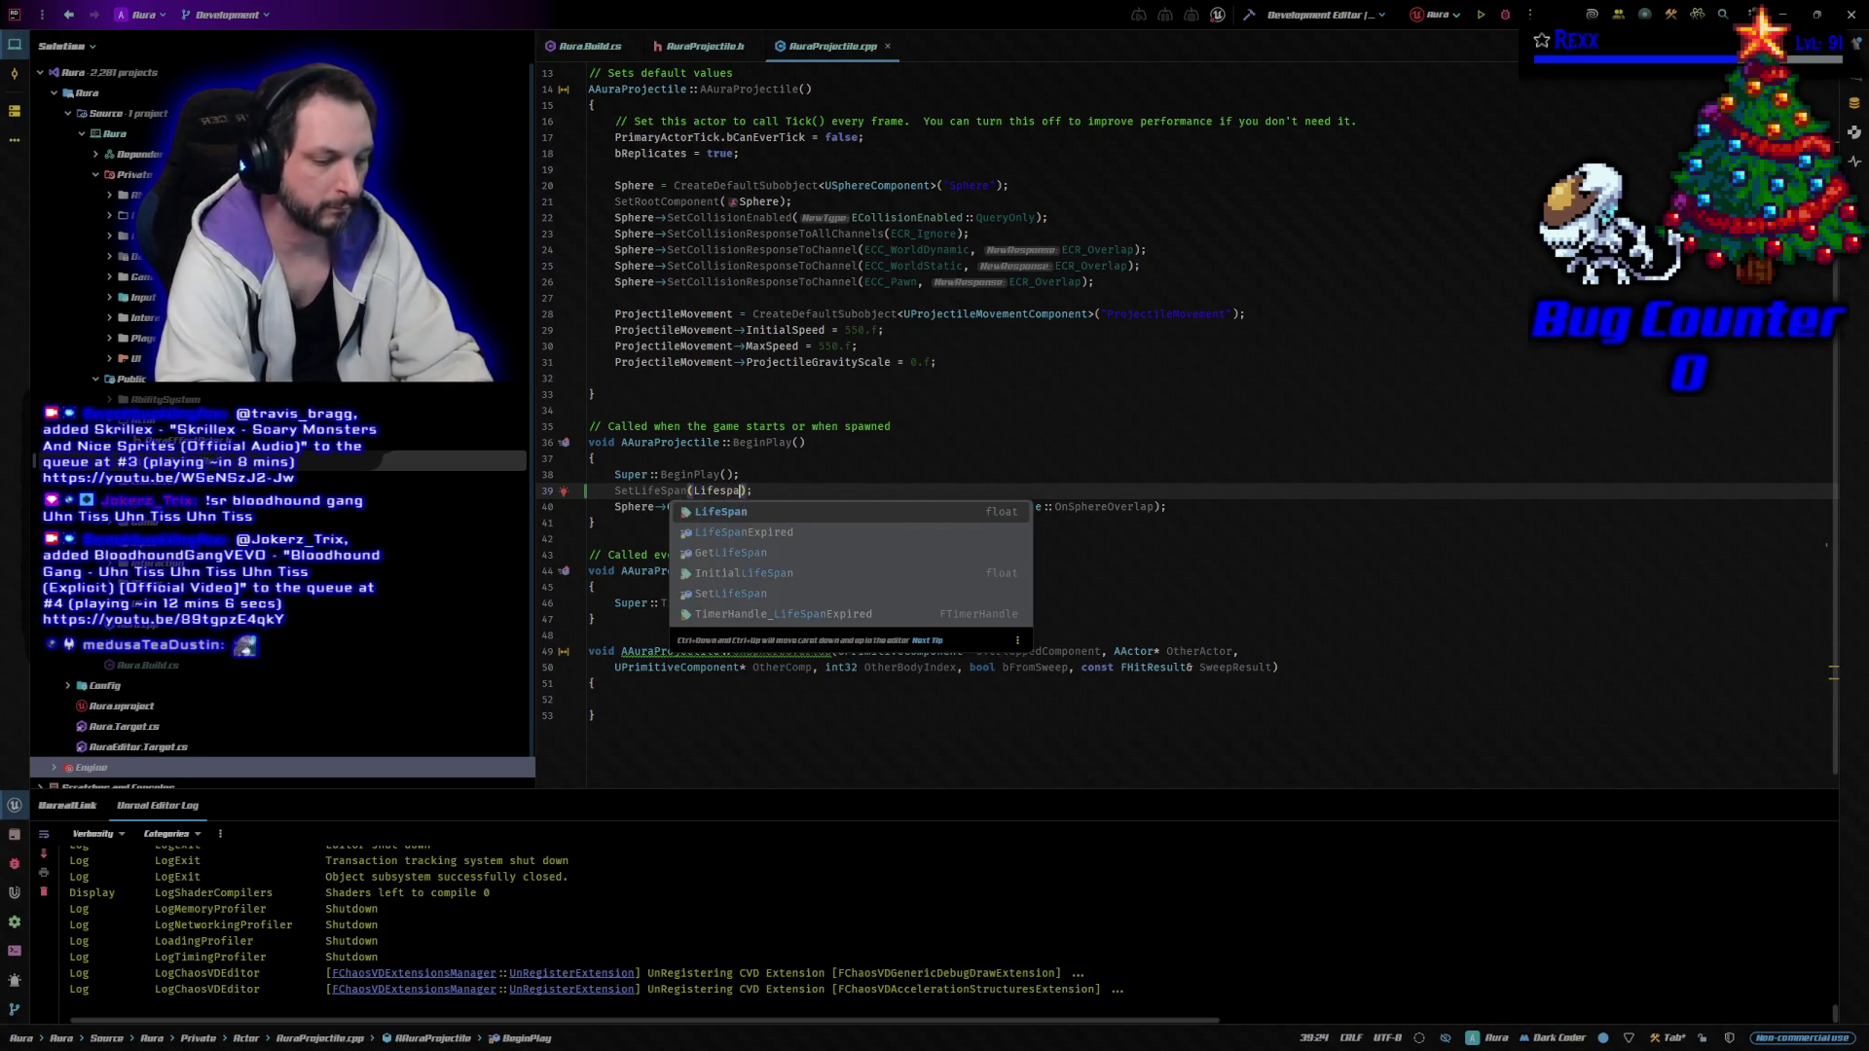
pyautogui.press('Return')
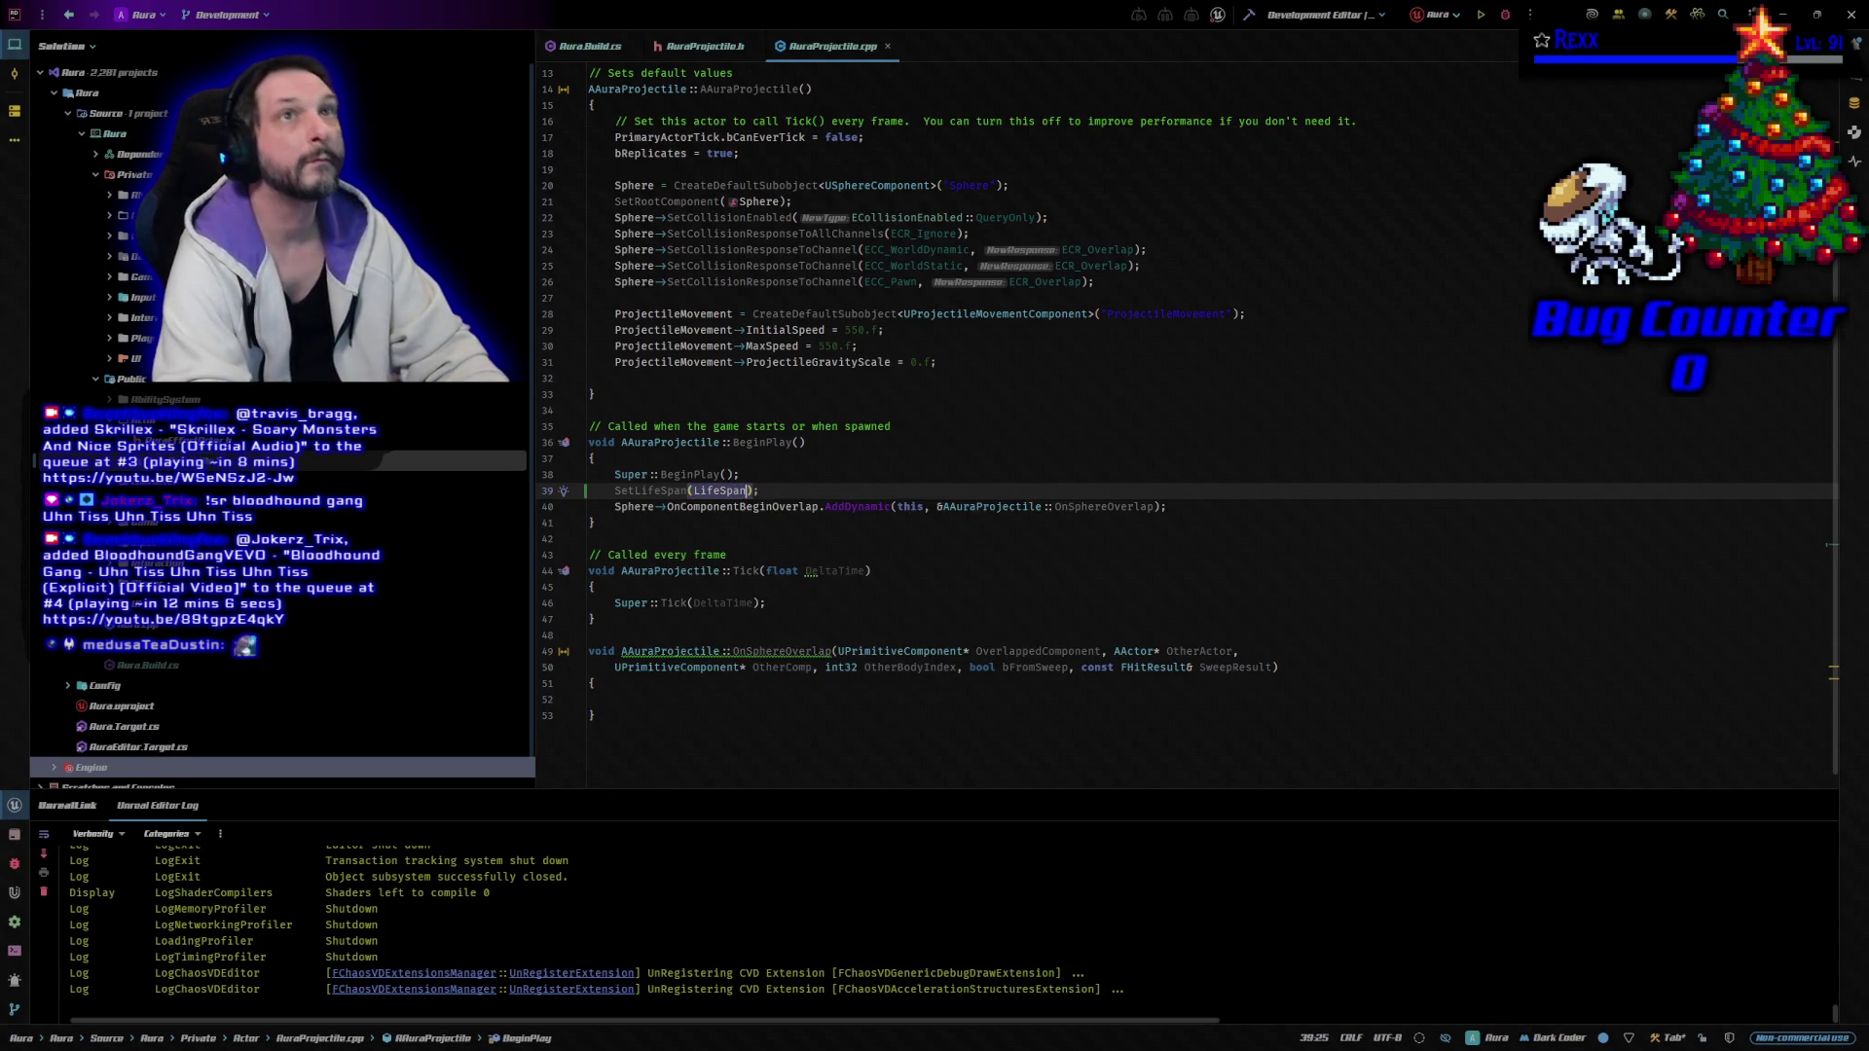
pyautogui.press('Right')
pyautogui.press('Right')
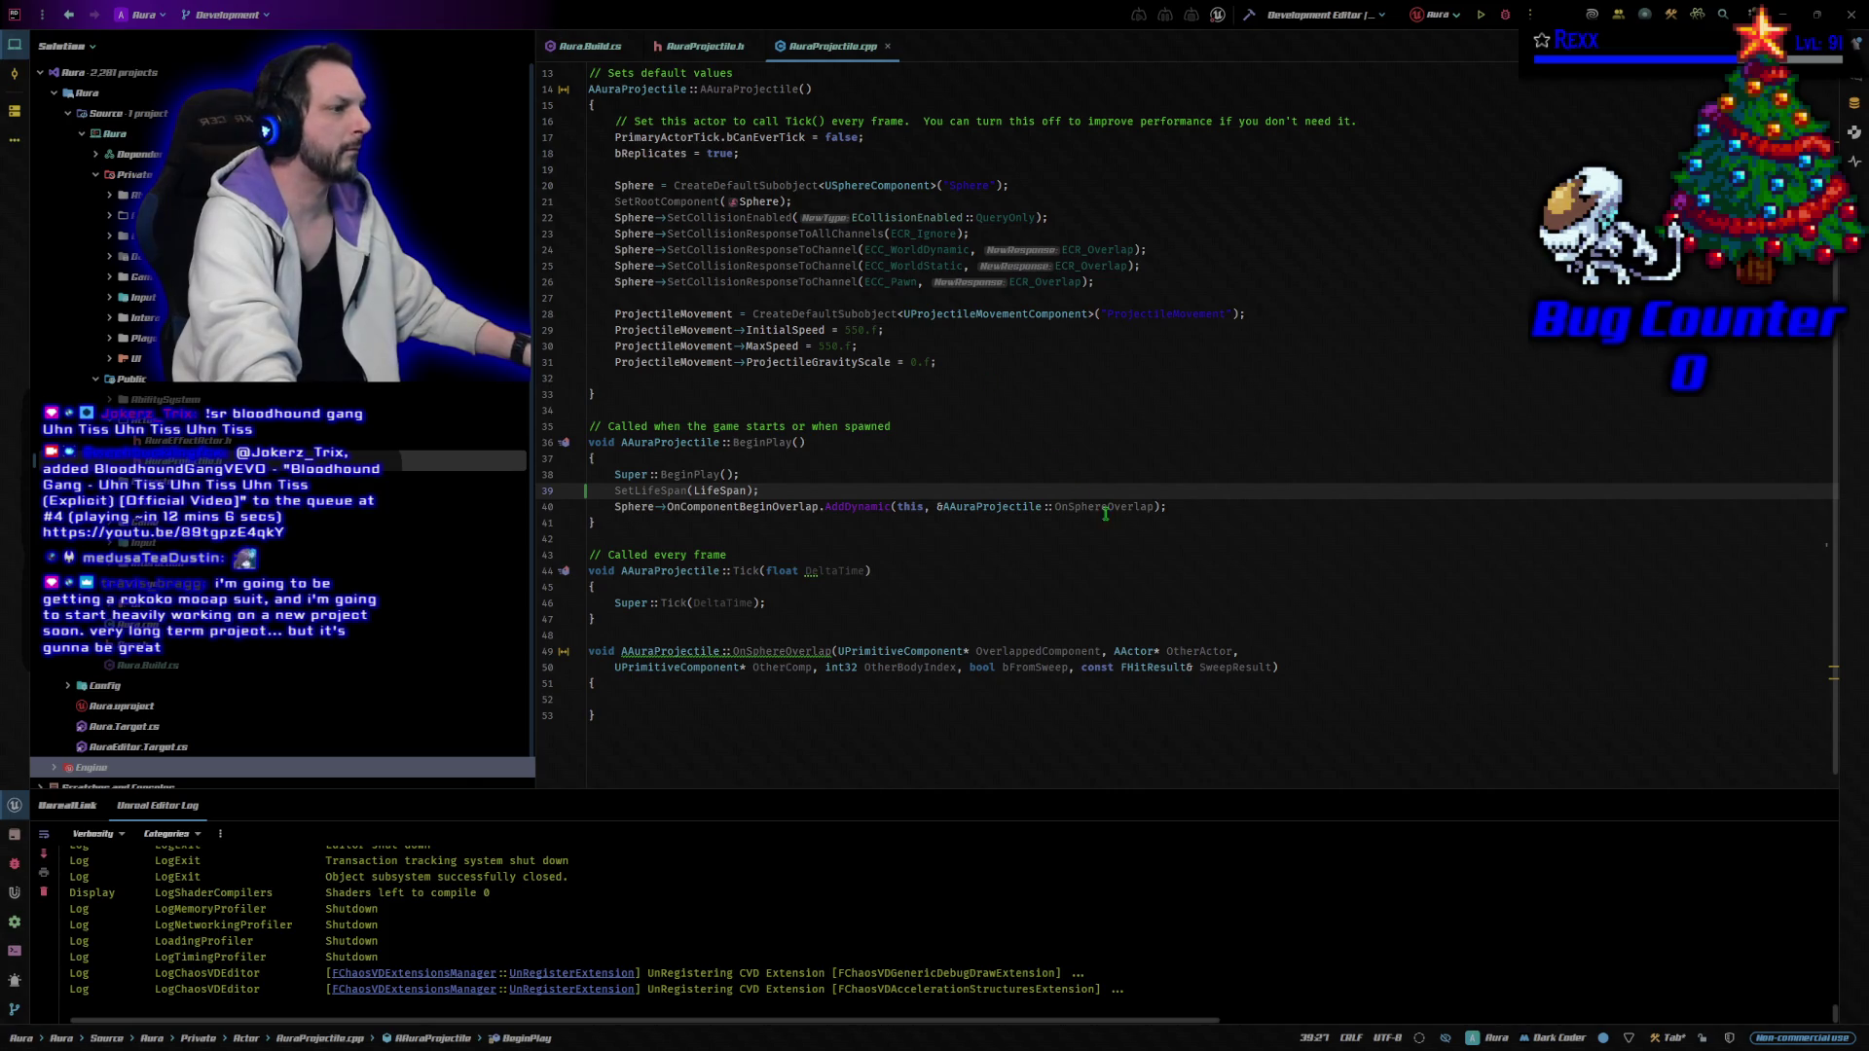
# Spawn the attached looping sound in BeginPlay, right after the sphere overlap binding.
pyautogui.click(1176, 506)
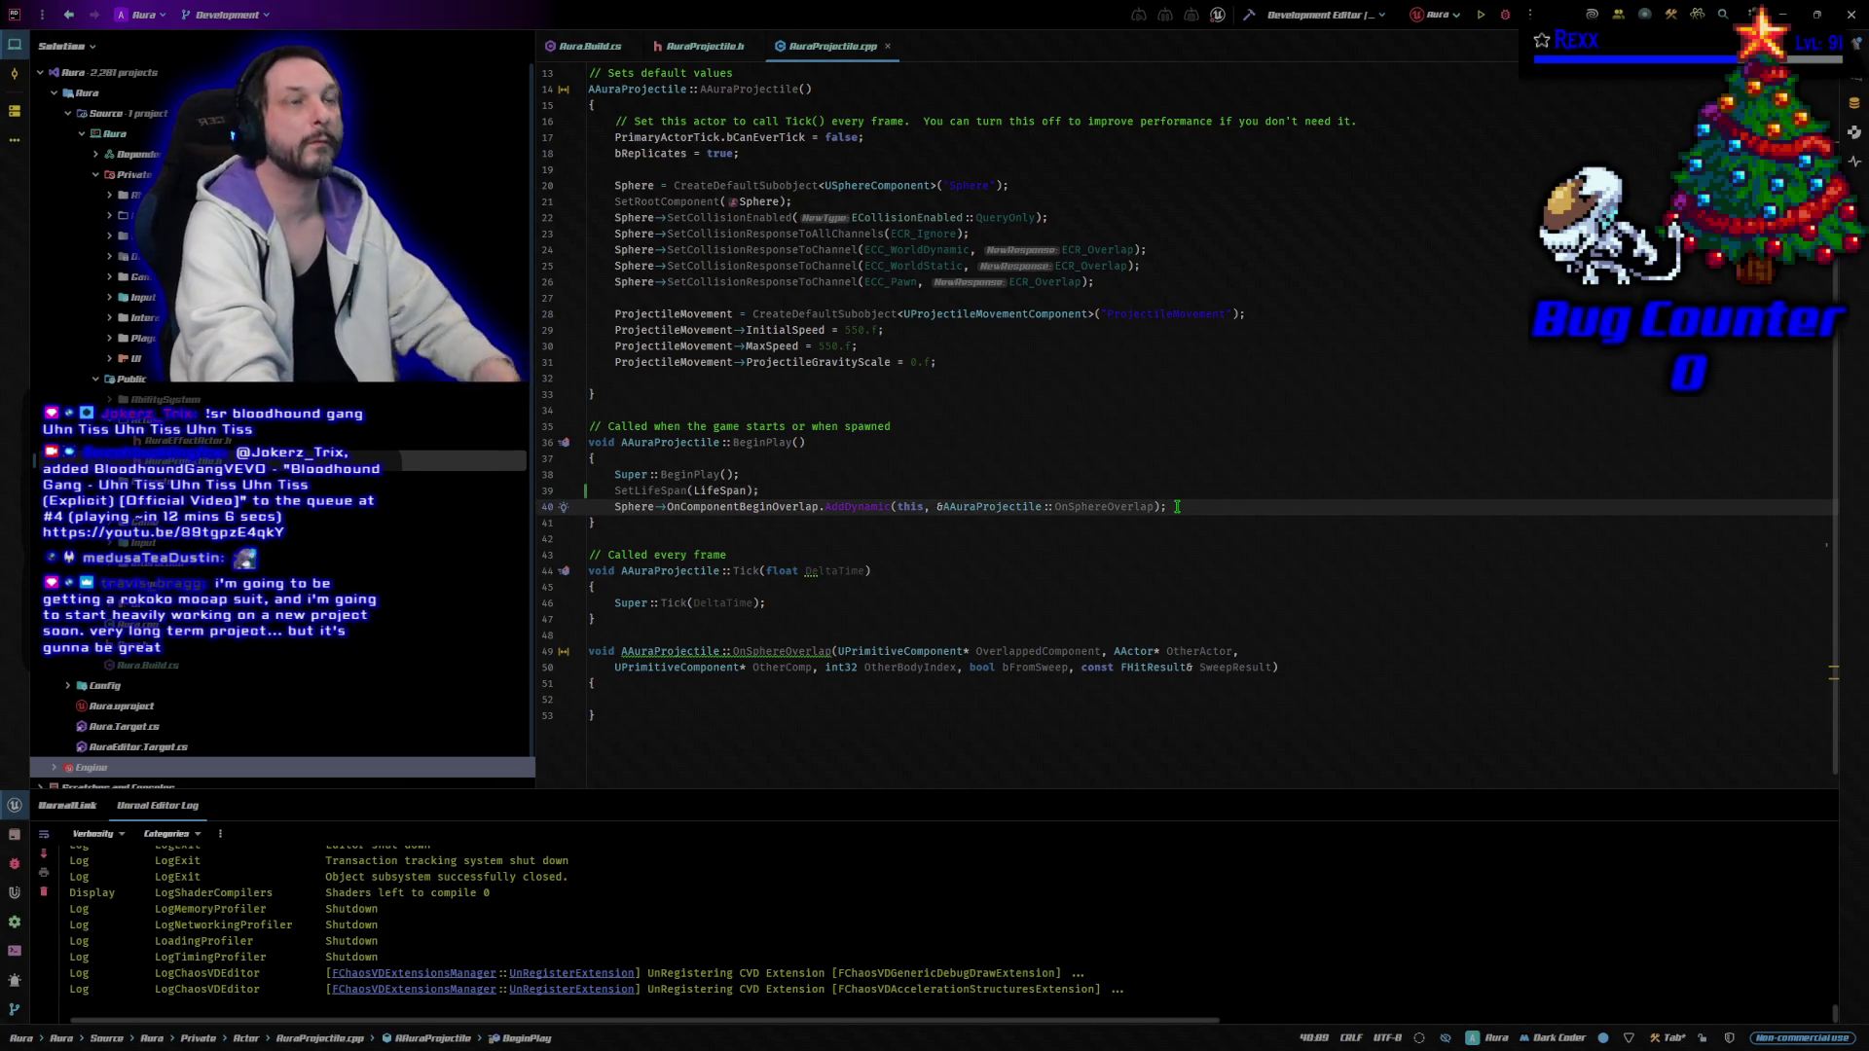
pyautogui.press('Return')
pyautogui.press('Return')
pyautogui.press('Tab')
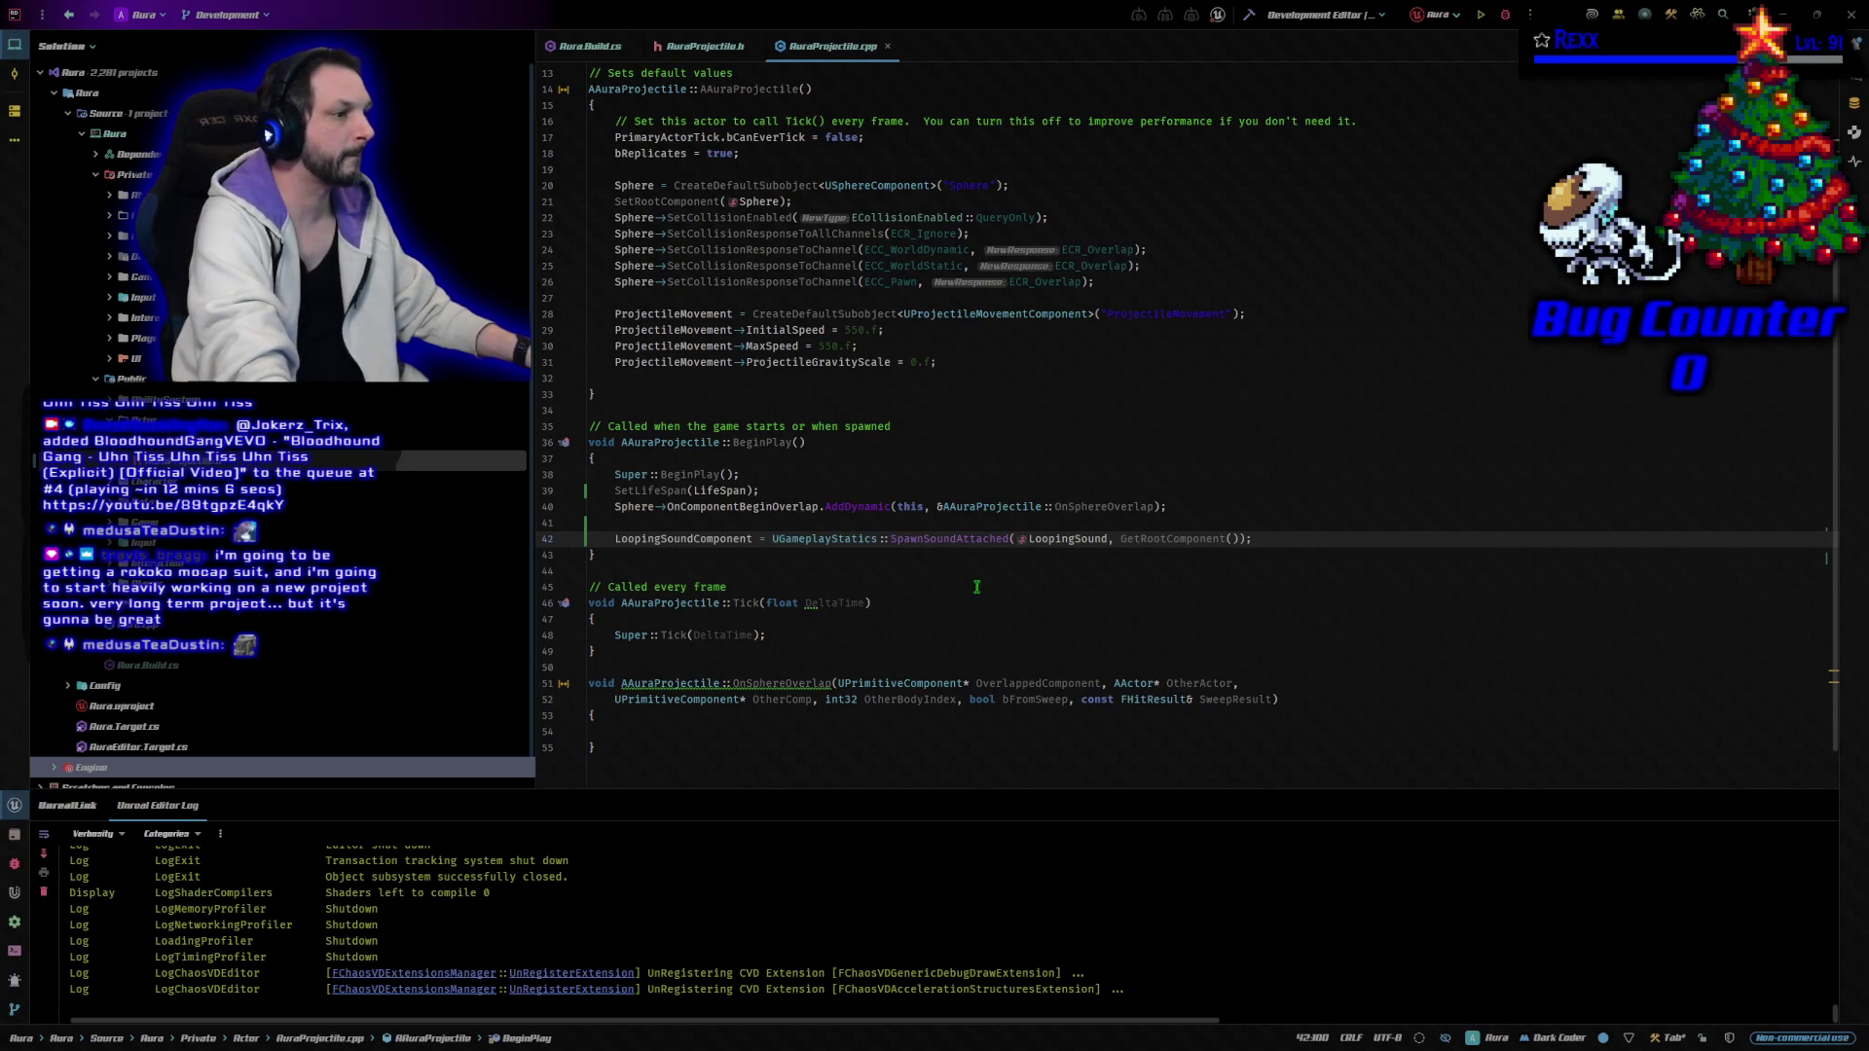
# Add a Destroyed() override at the file end that plays the impact sound and effect and stops the loop.
pyautogui.scroll(-1, 979, 588)
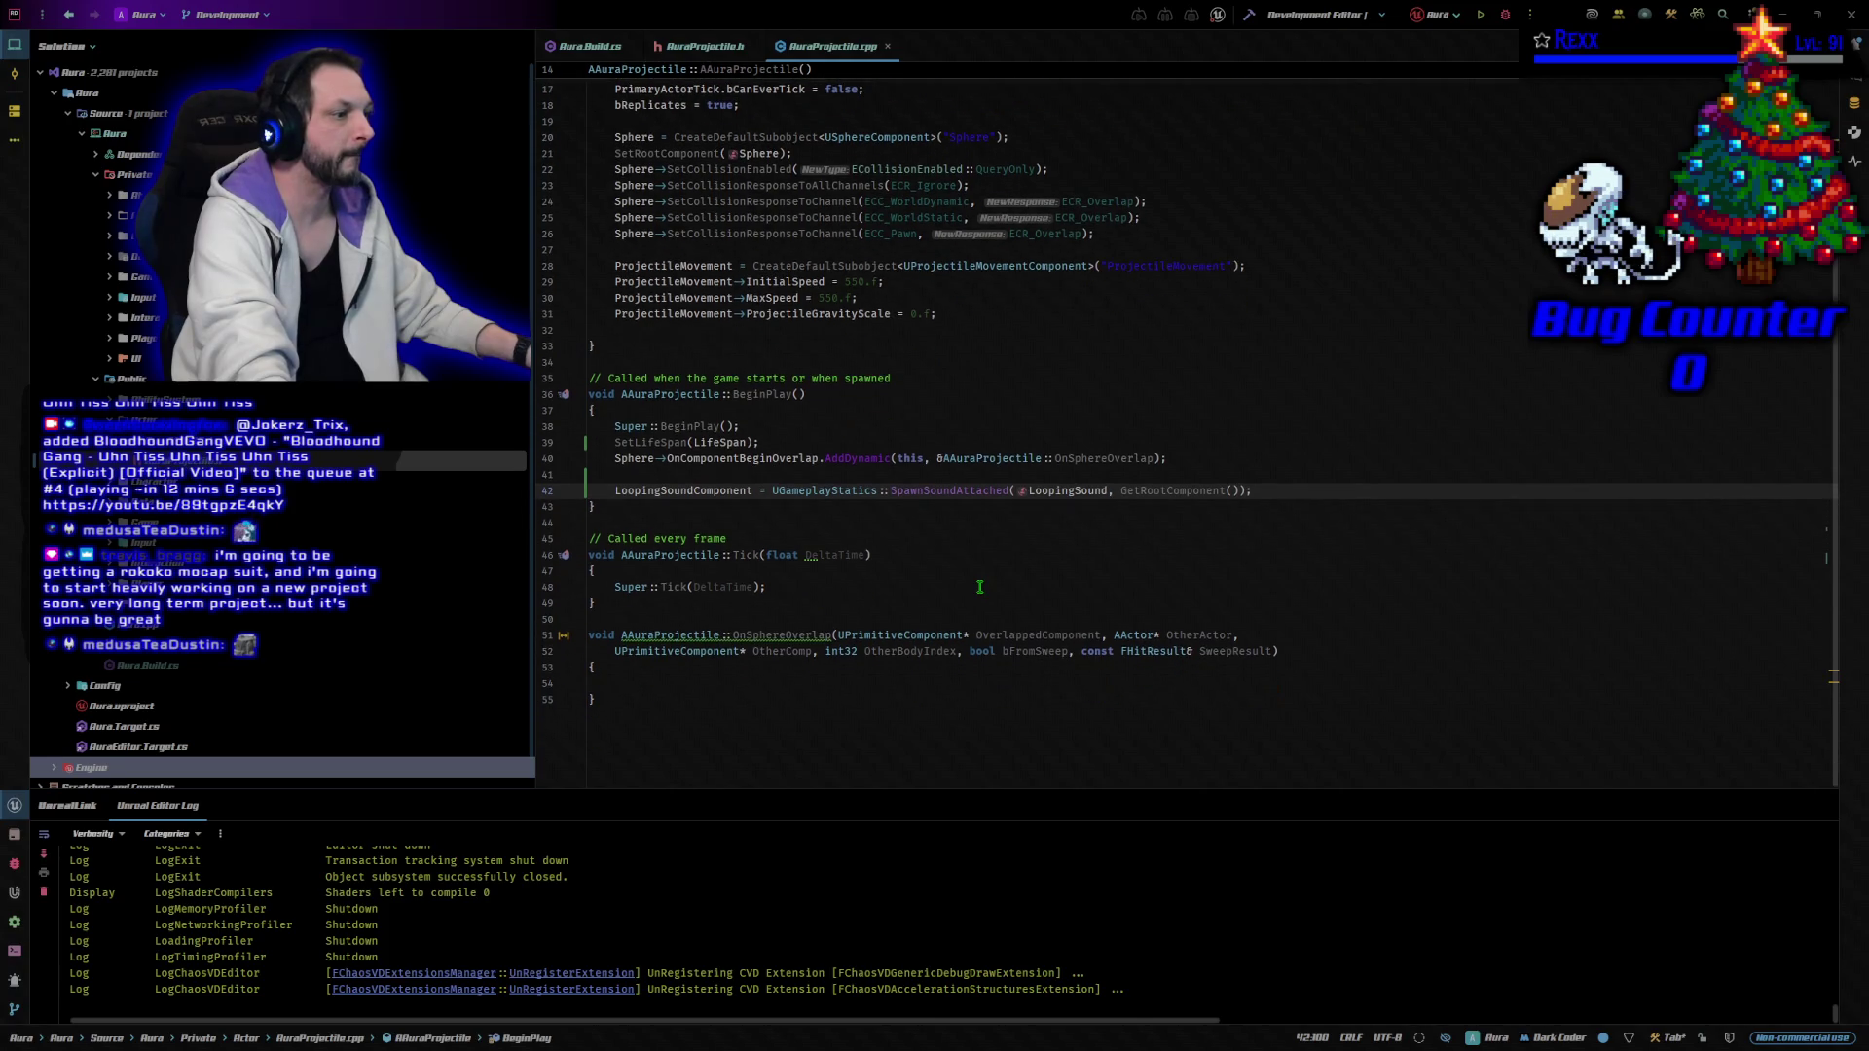
pyautogui.click(632, 734)
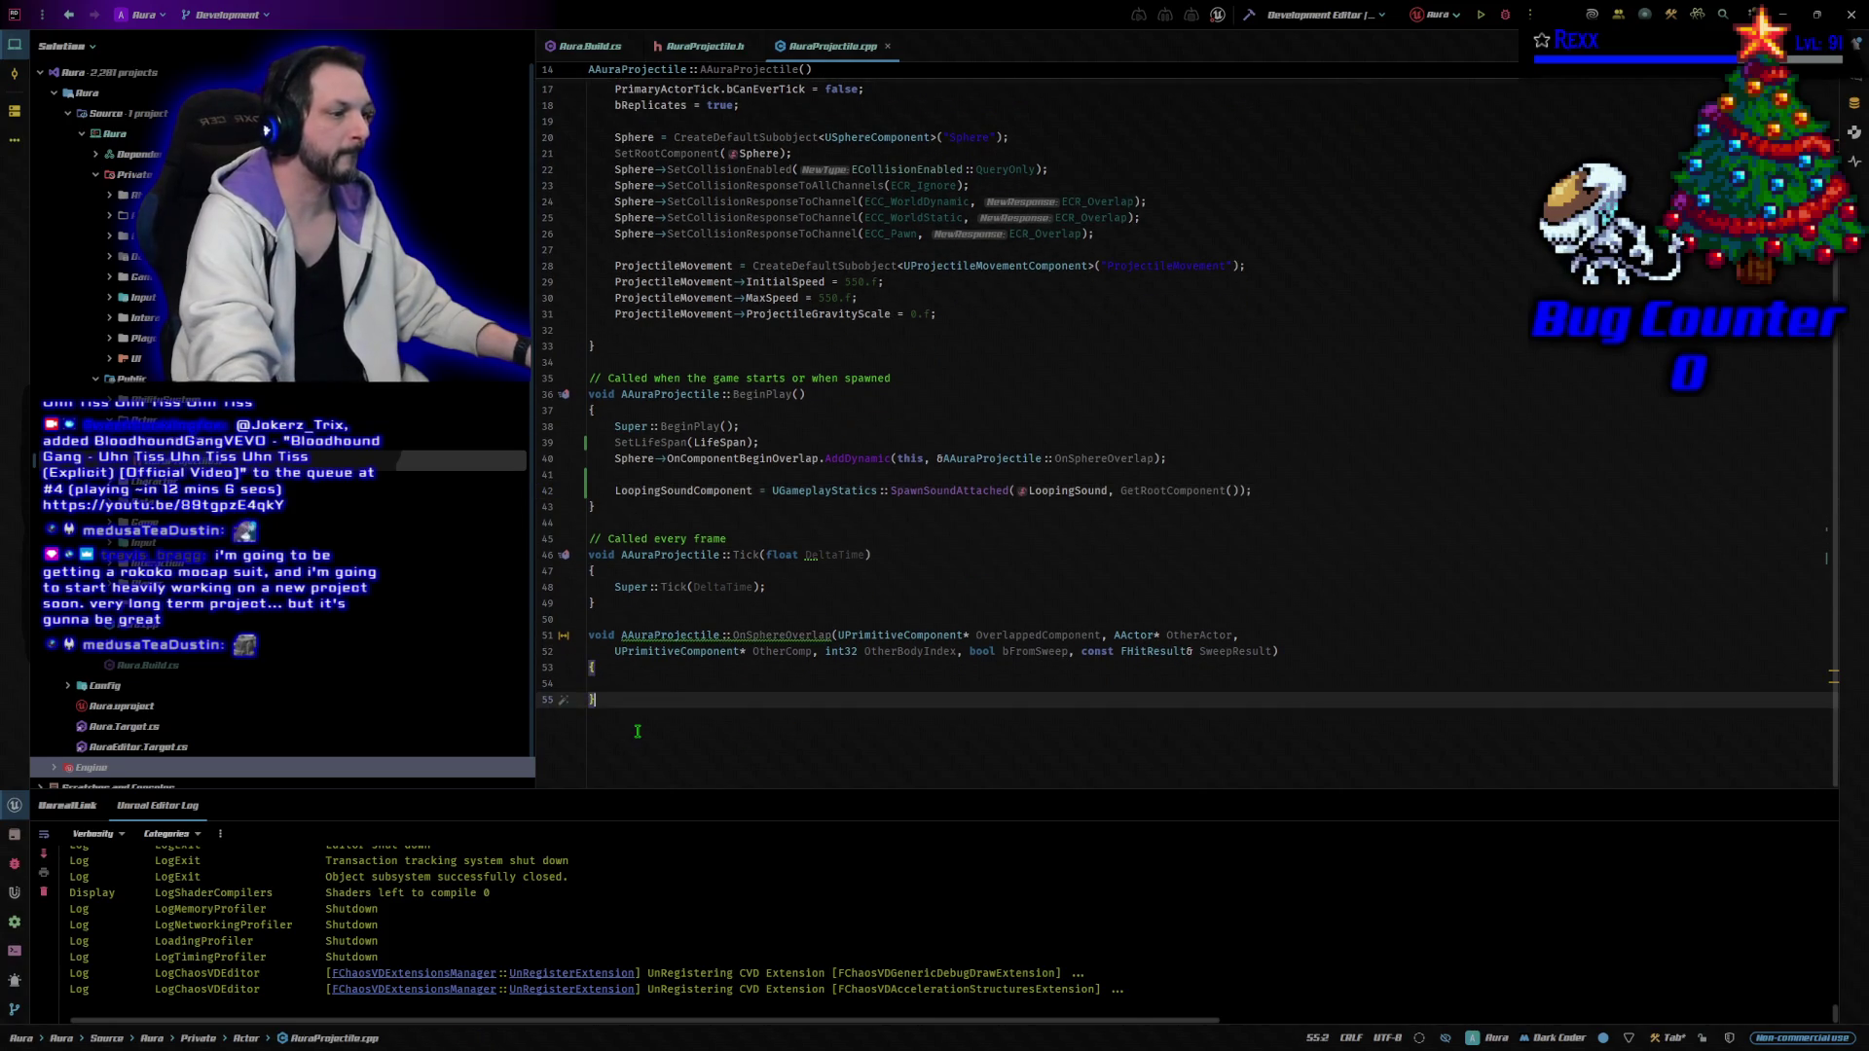
pyautogui.press('Return')
pyautogui.press('Return')
pyautogui.write('void AAuraProjectile::Destroyed() { \tif (!bHit && !HasAuthority()) \t{ \t\tUGameplayStatics::PlaySoundAtLocation(this, ImpactSound, GetActorLocation(), FRotator::ZeroRotator); \t\tUNiagaraFunctionLibrary::SpawnSystemAtLocation(this, ImpactEffect, GetActorLocation()); \t\tLoopingSoundComponent->Stop(); \t} \tSuper::Destroyed(); }')
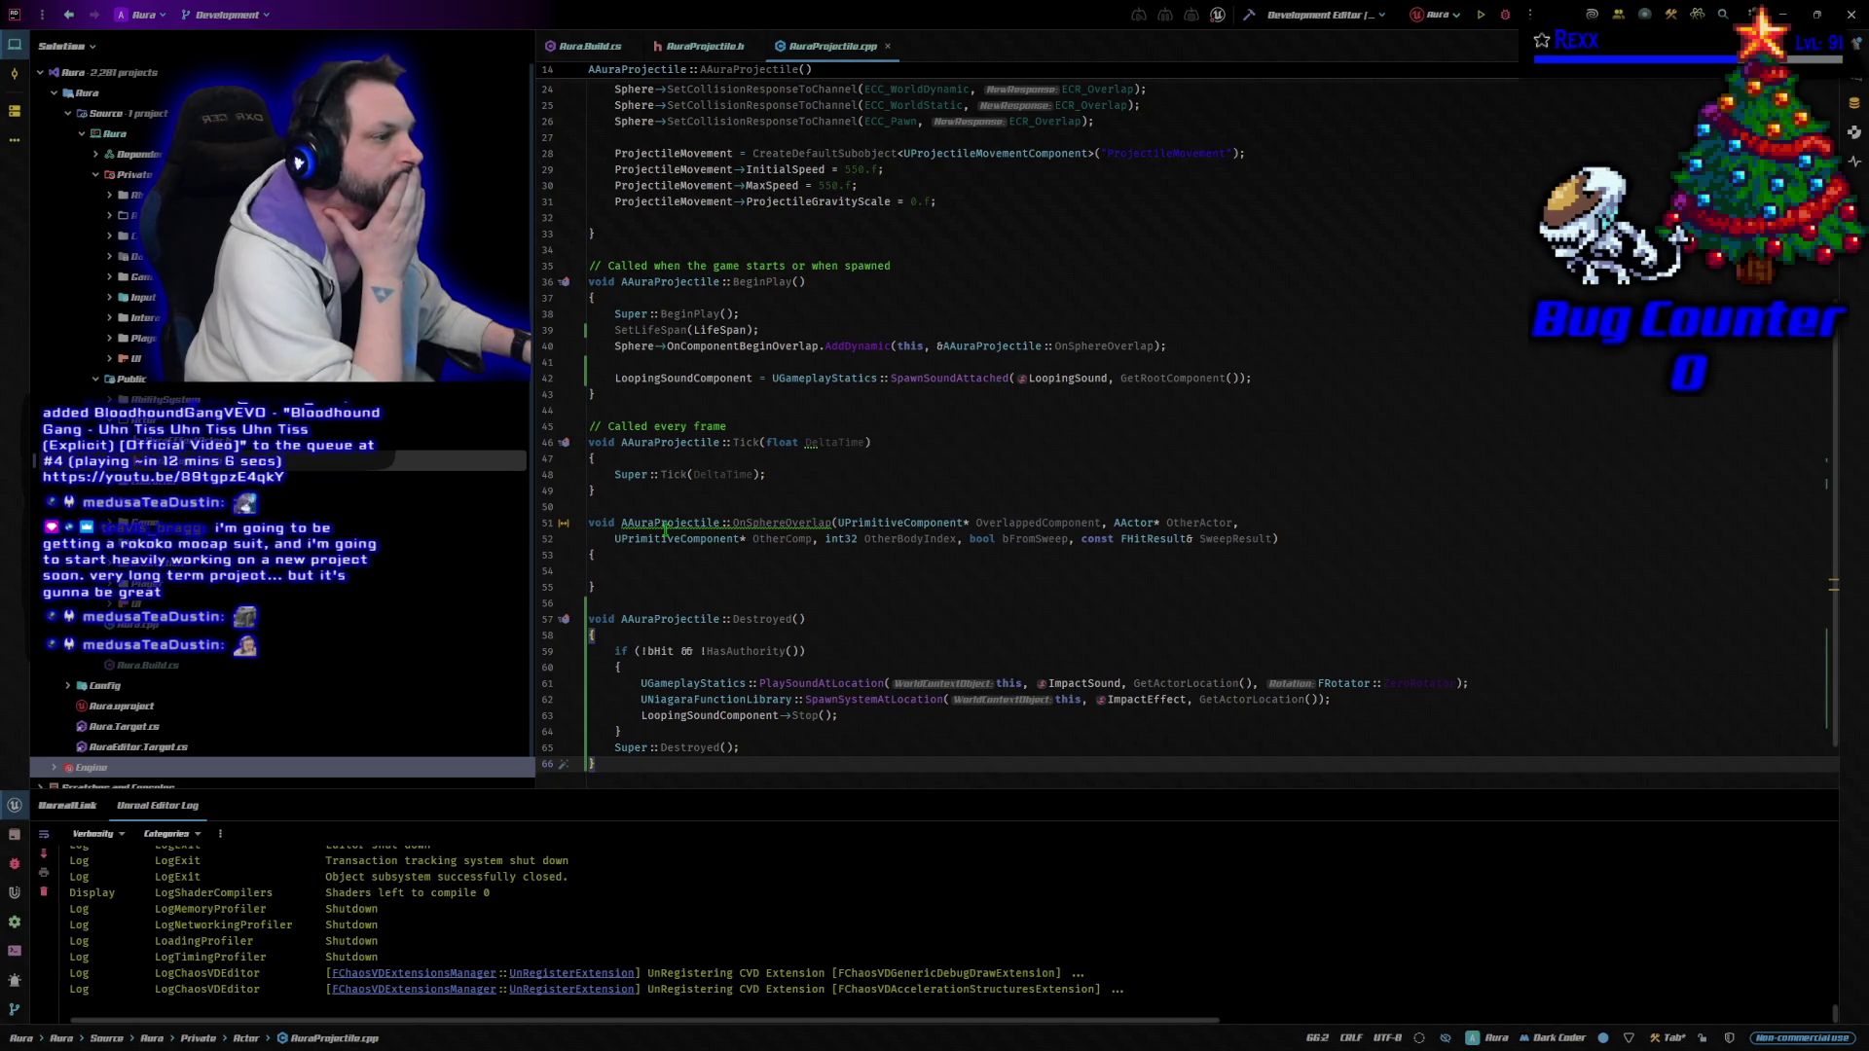
pyautogui.moveTo(665, 530)
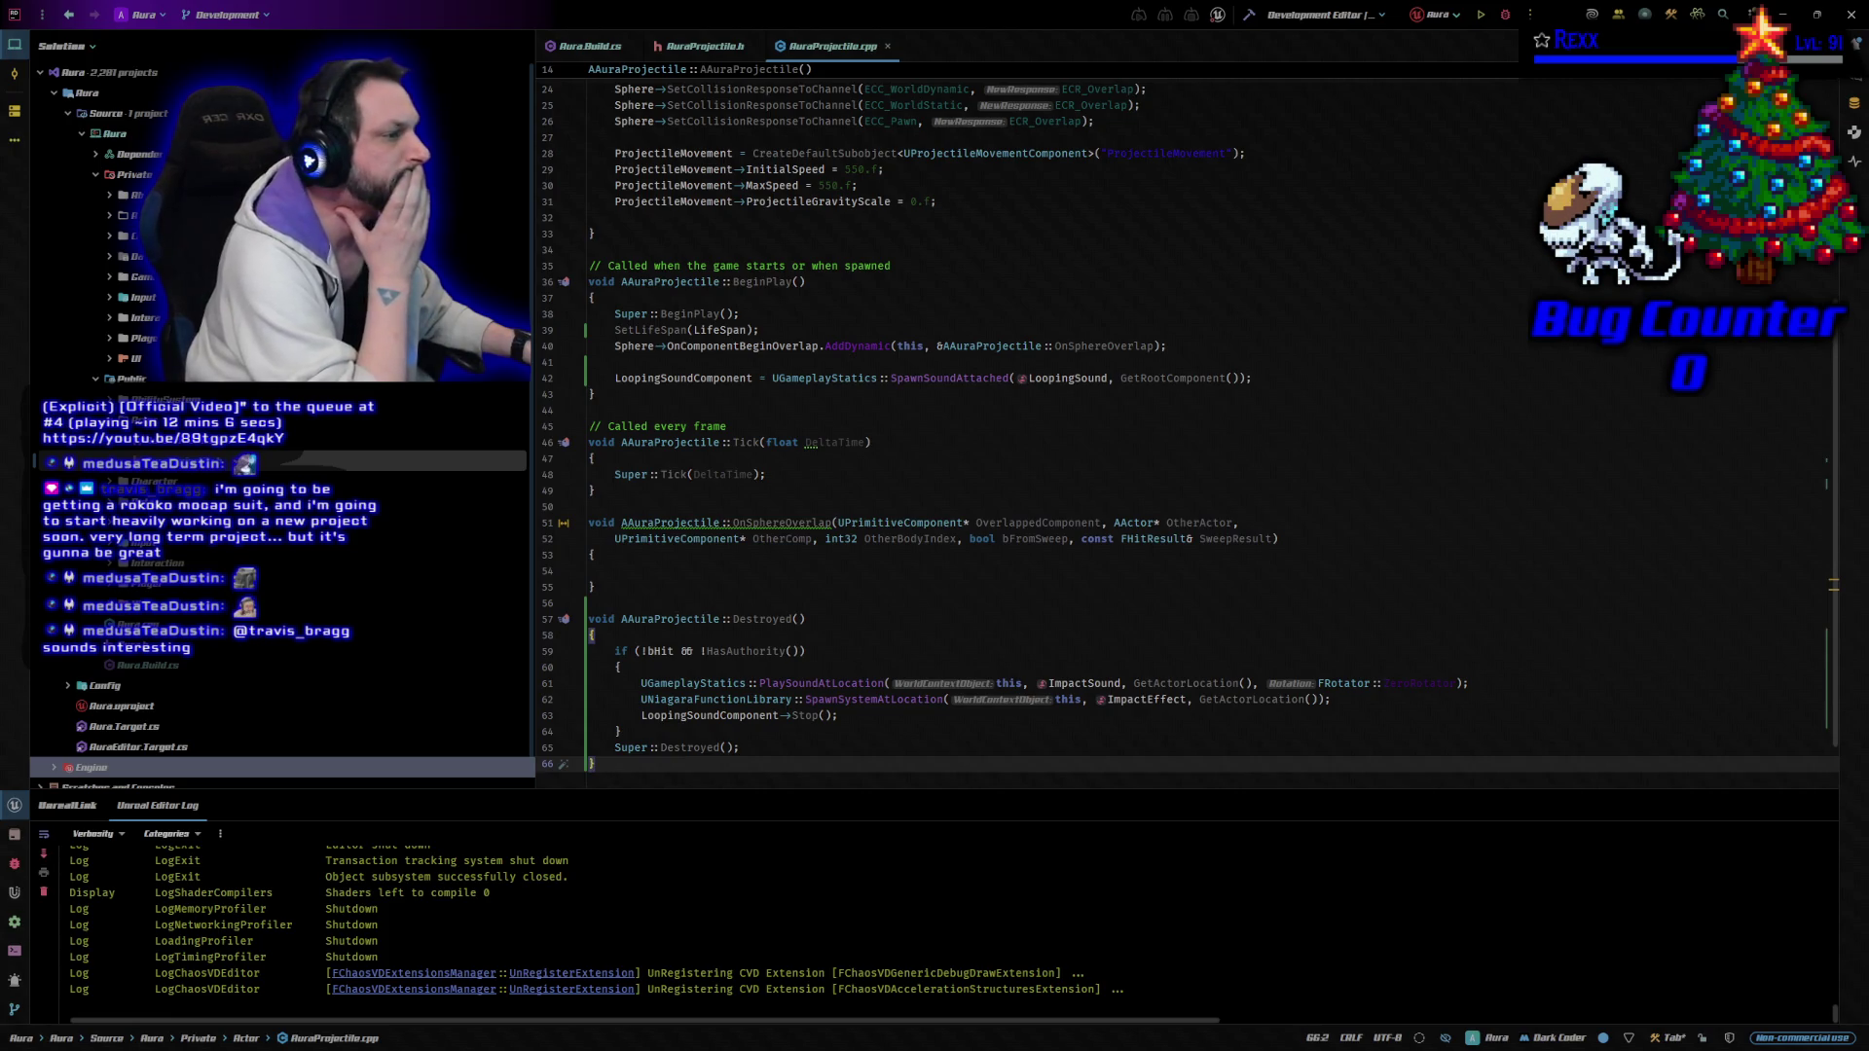
# Indent OnSphereOverlap's second parameter line under the first parameter, then place the cursor in the empty body.
pyautogui.click(608, 527)
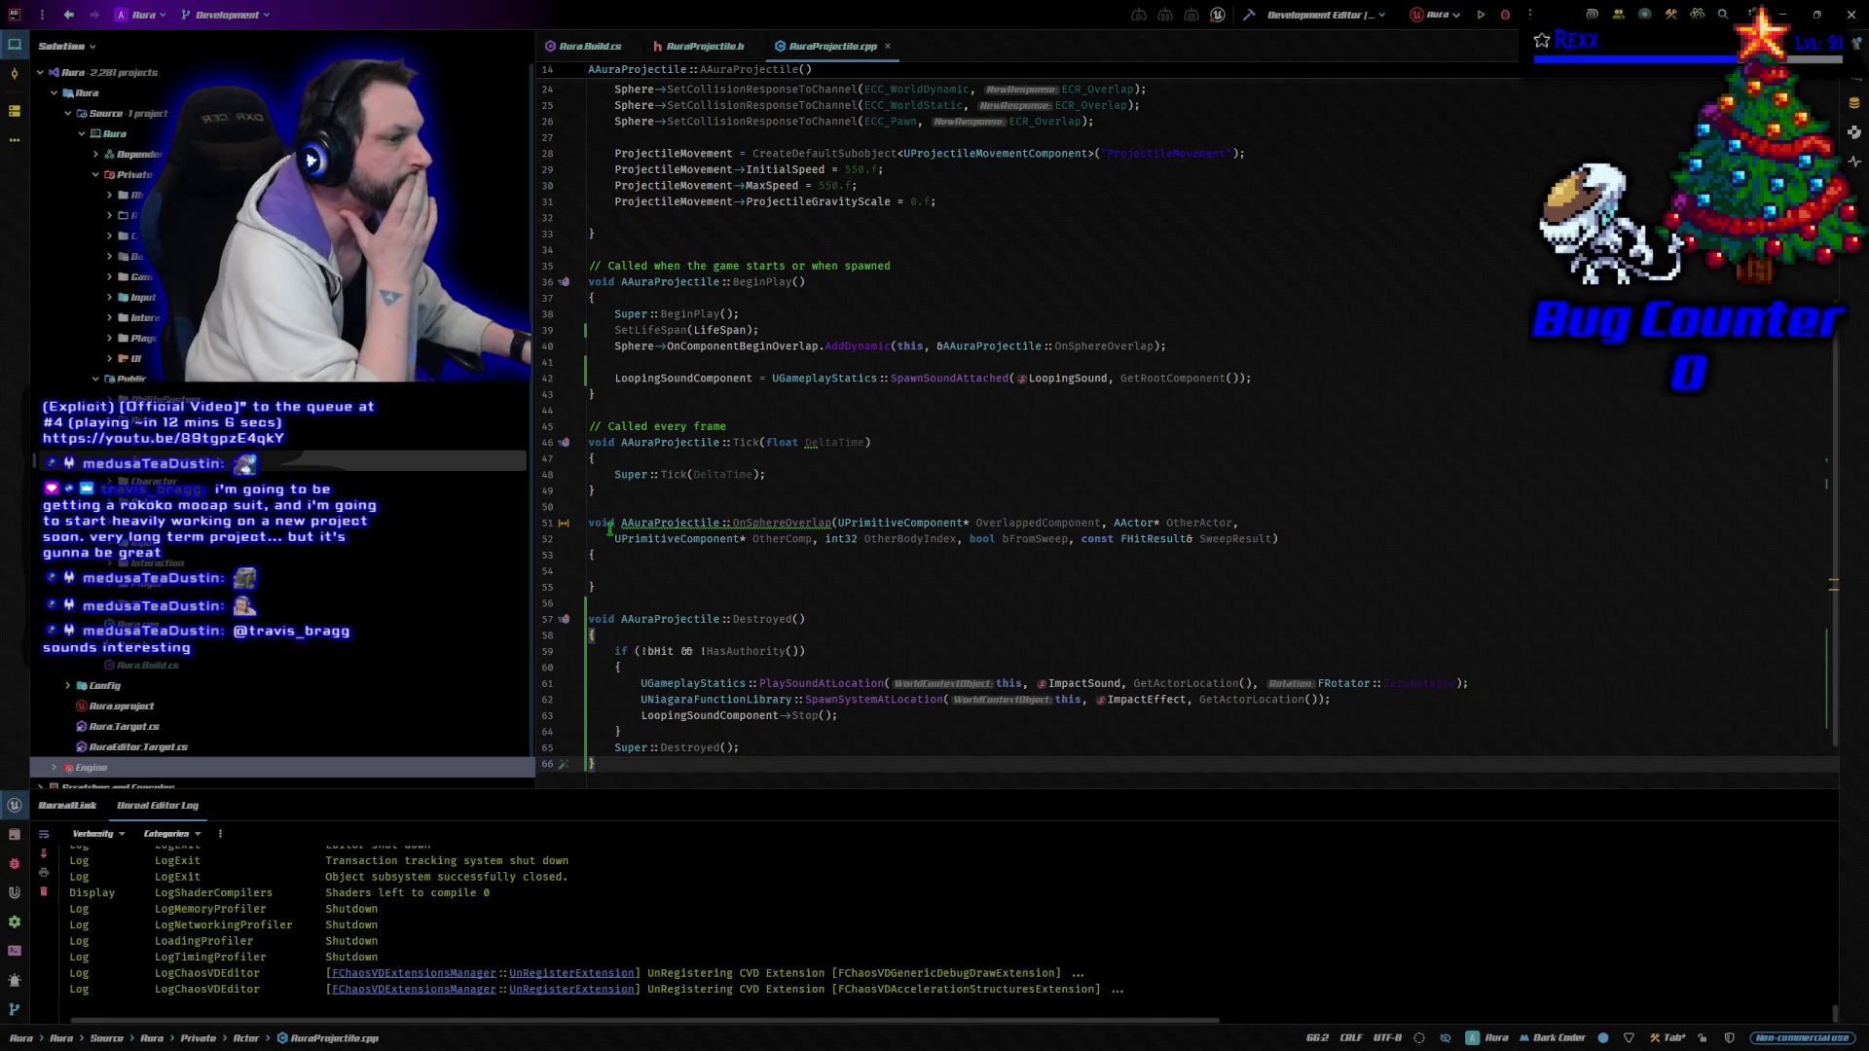
pyautogui.click(614, 540)
pyautogui.press('Tab')
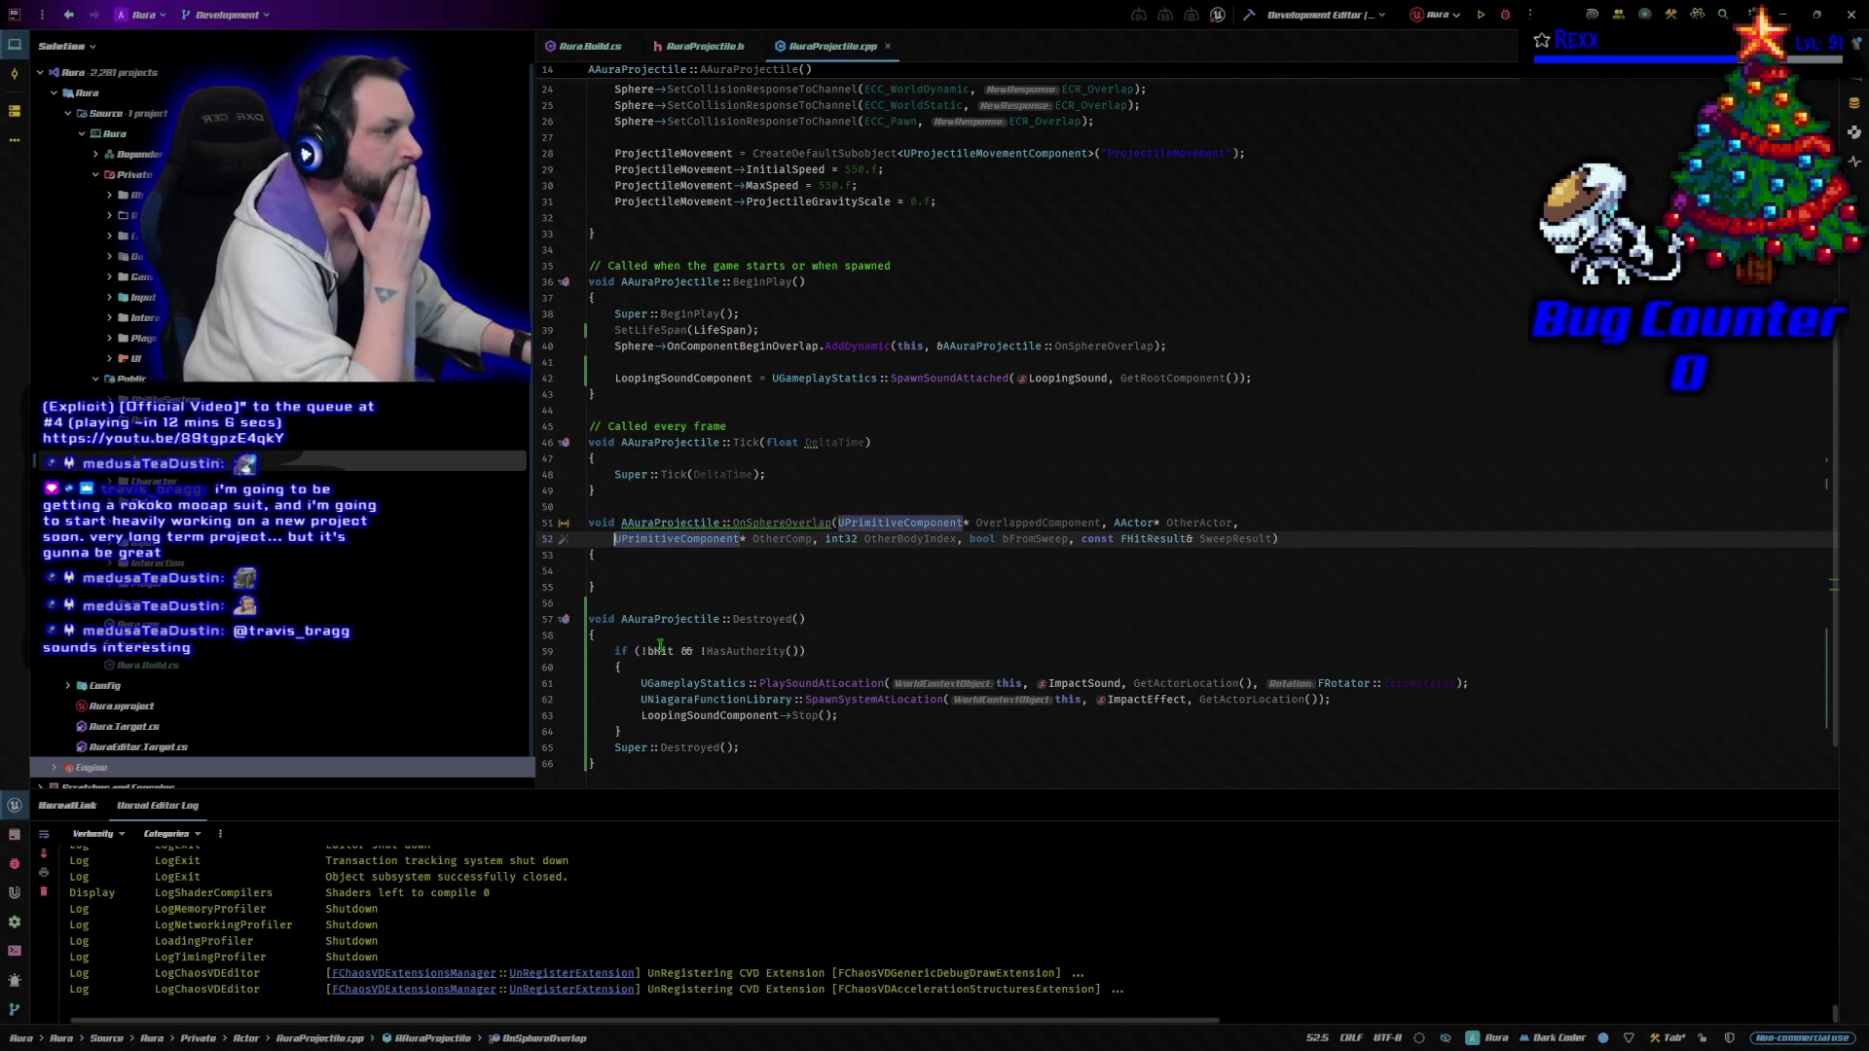
pyautogui.press('Tab')
pyautogui.press('Tab')
pyautogui.press('Tab')
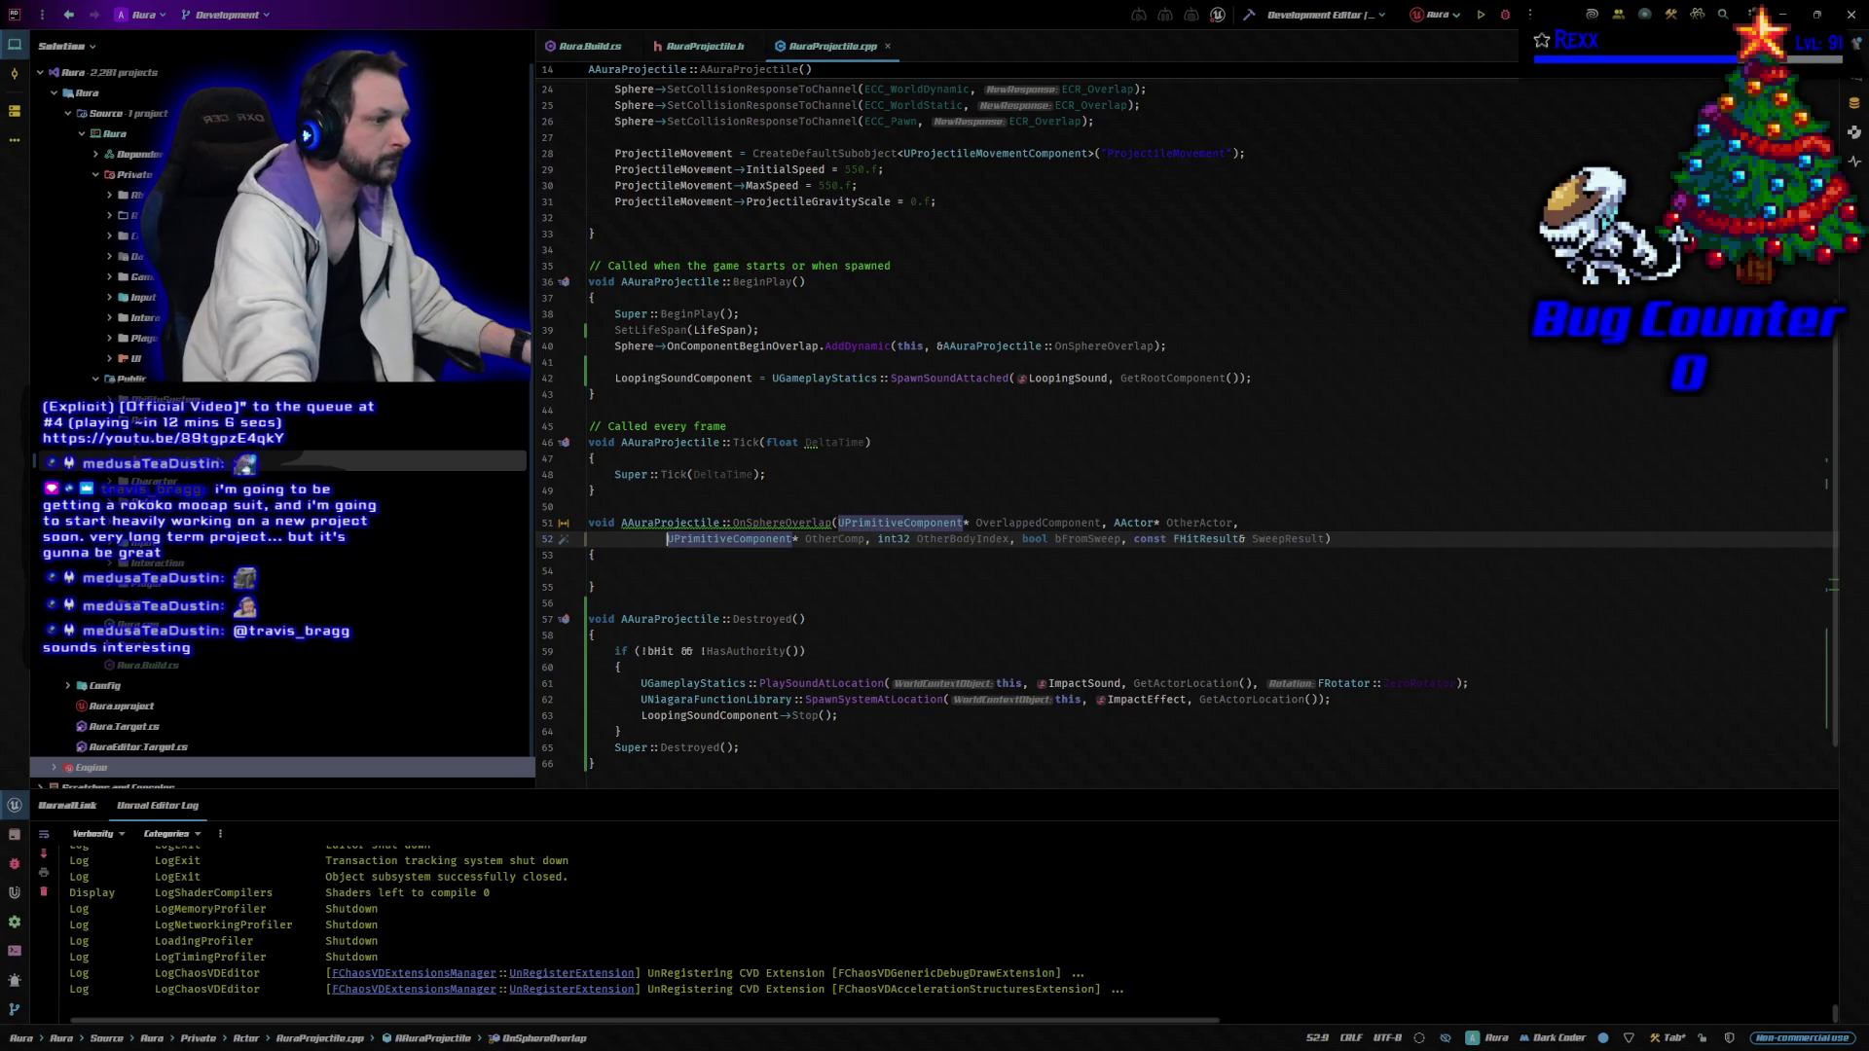
pyautogui.press('Tab')
pyautogui.press('Tab')
pyautogui.press('Tab')
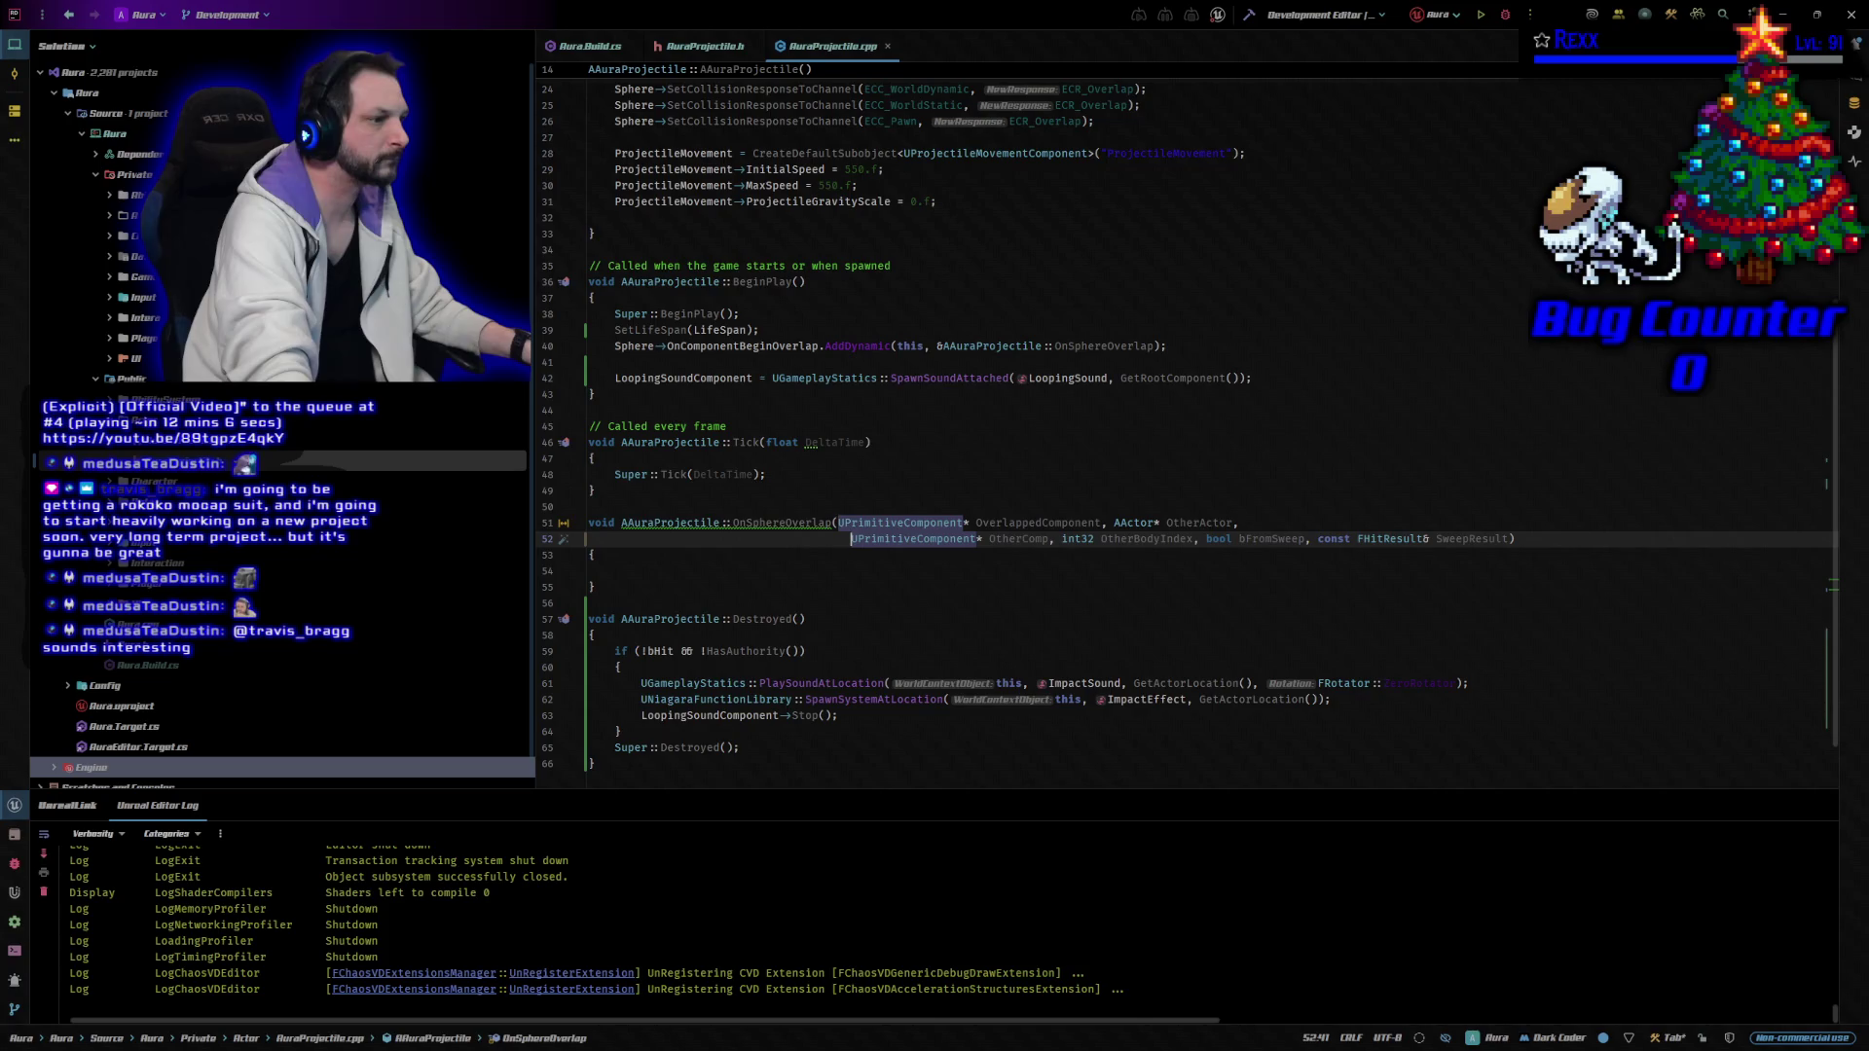
pyautogui.hotkey('ctrl', 'z')
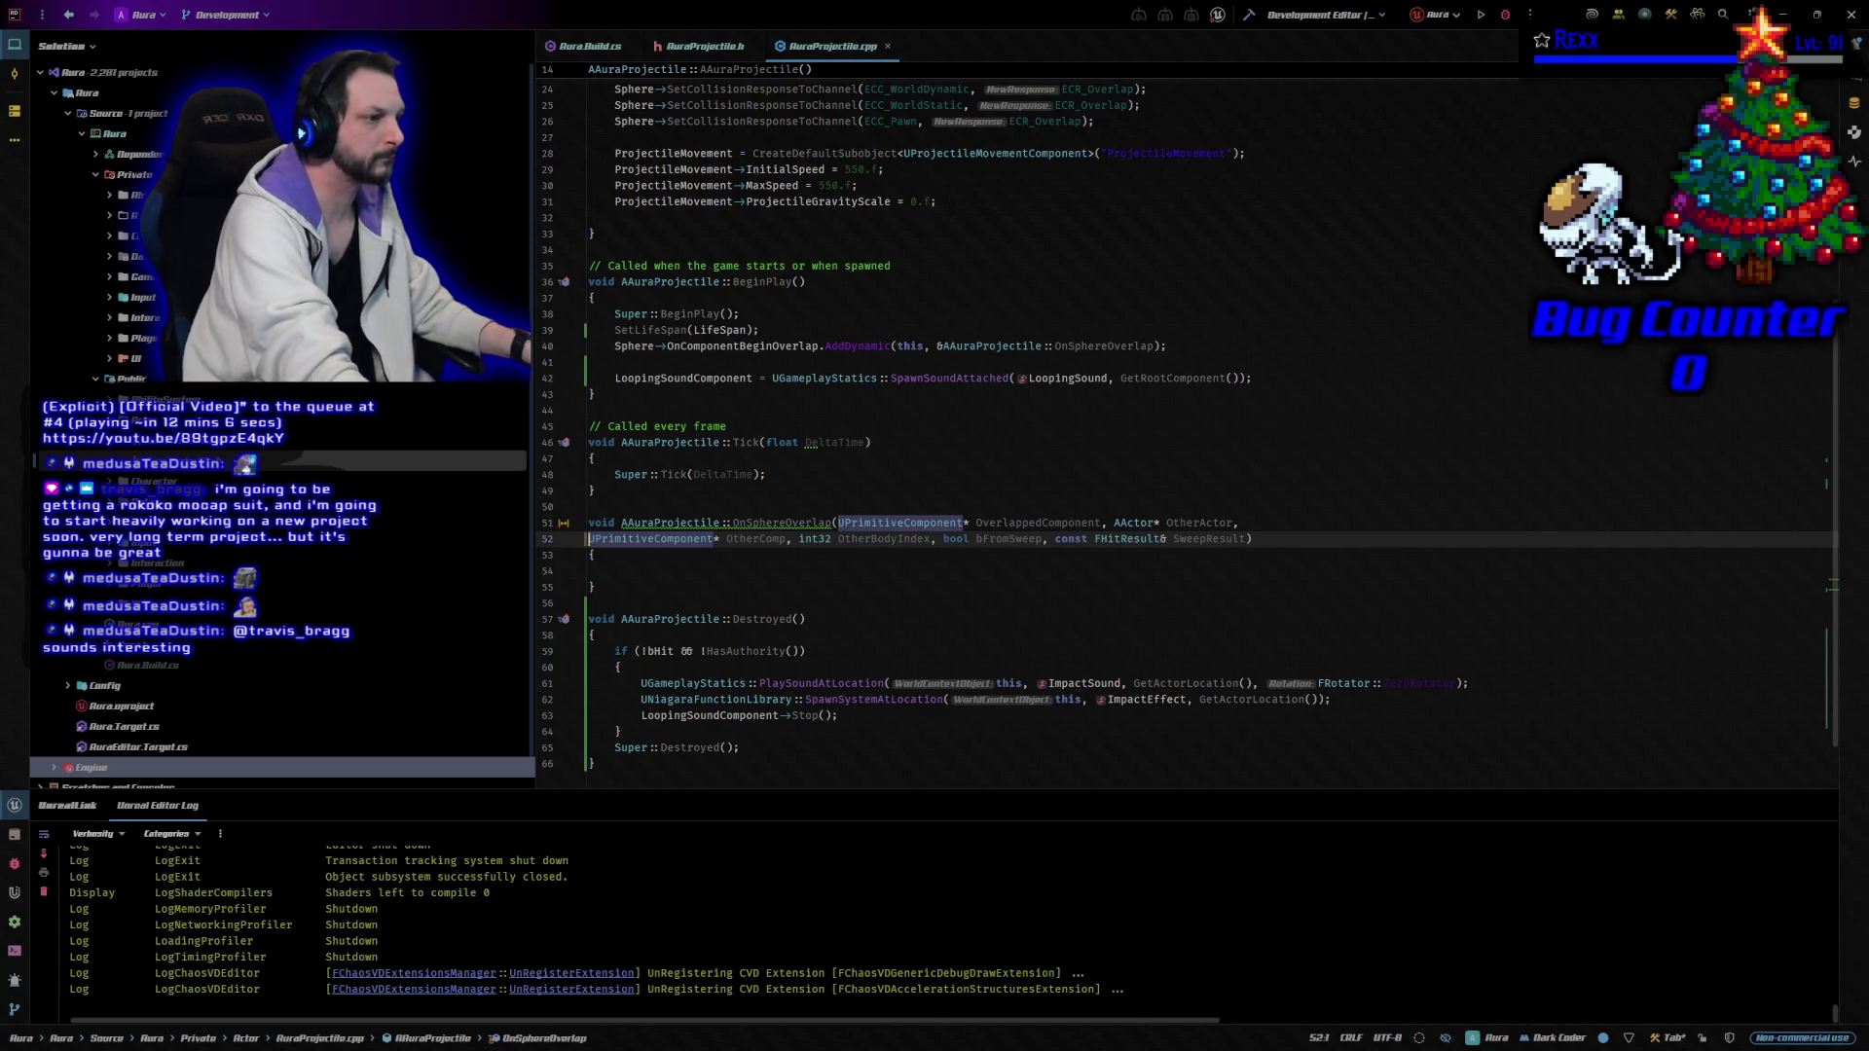
pyautogui.press('Tab')
pyautogui.press('Tab')
pyautogui.press('Tab')
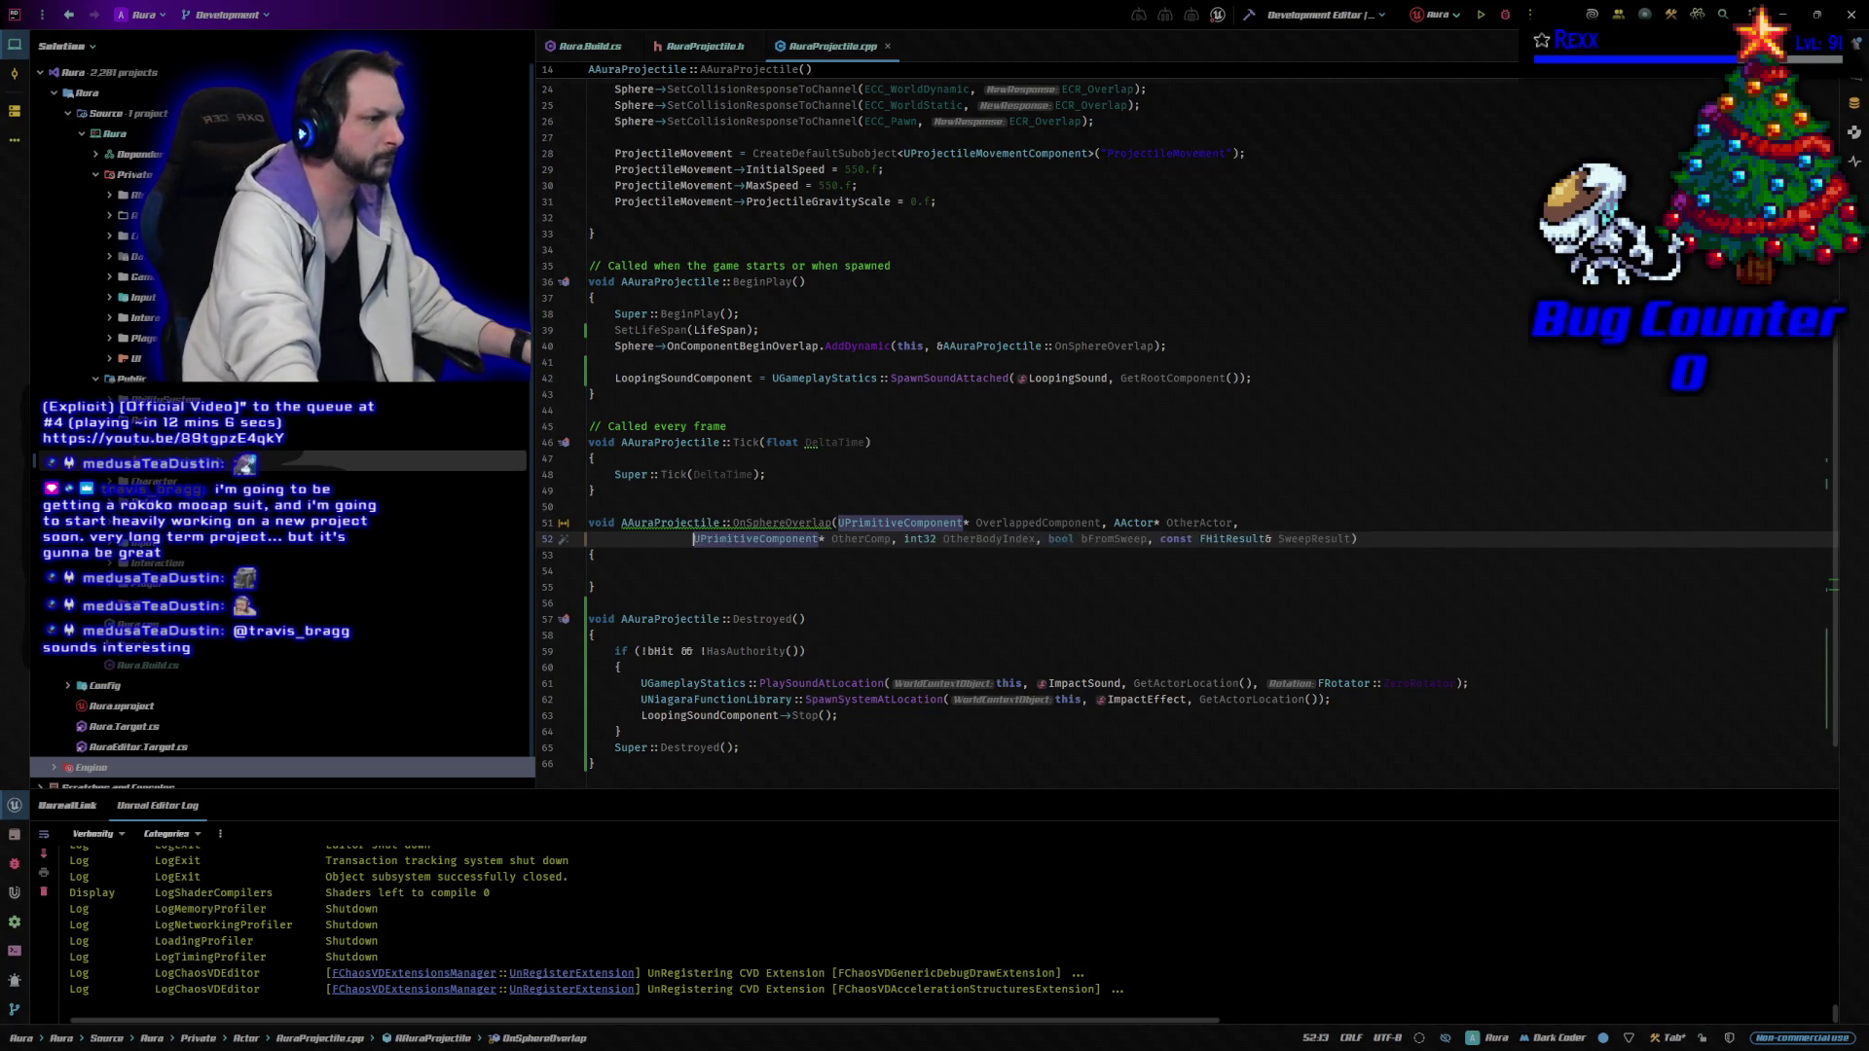
pyautogui.press('Tab')
pyautogui.press('Tab')
pyautogui.press('space')
pyautogui.press('space')
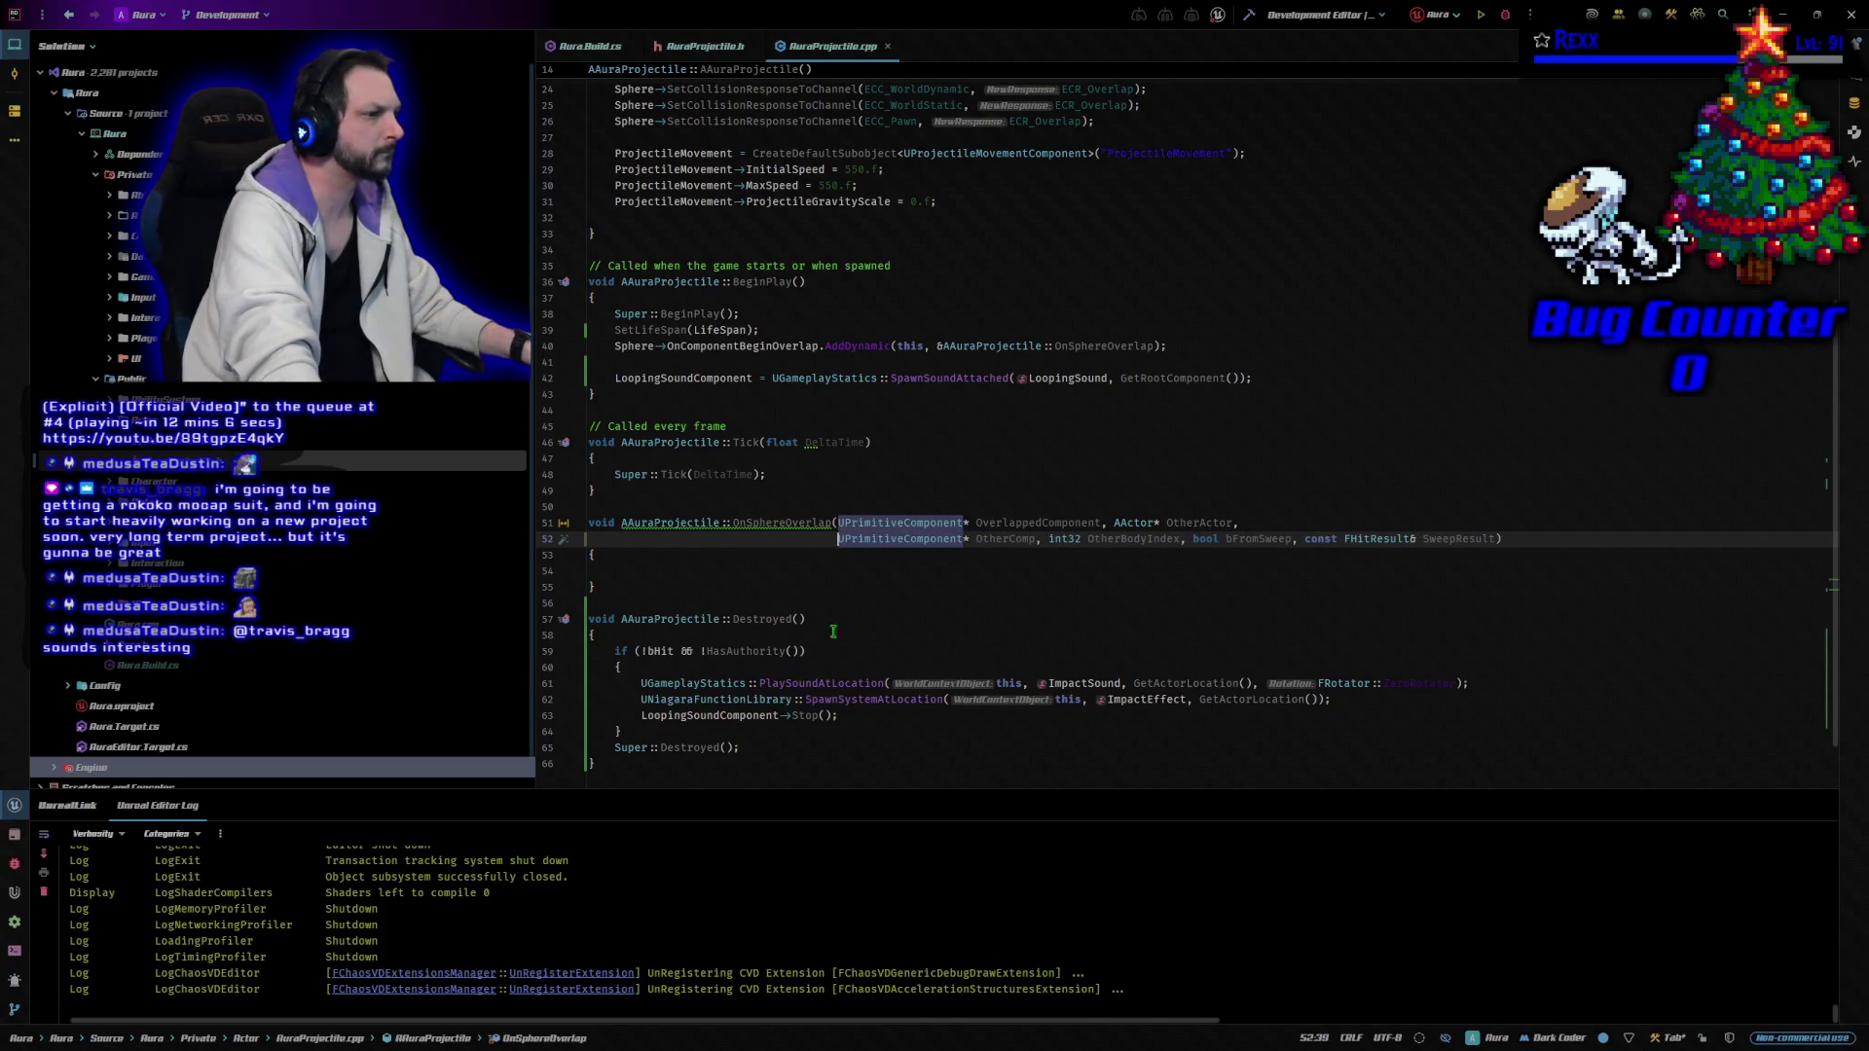
pyautogui.press('BackSpace')
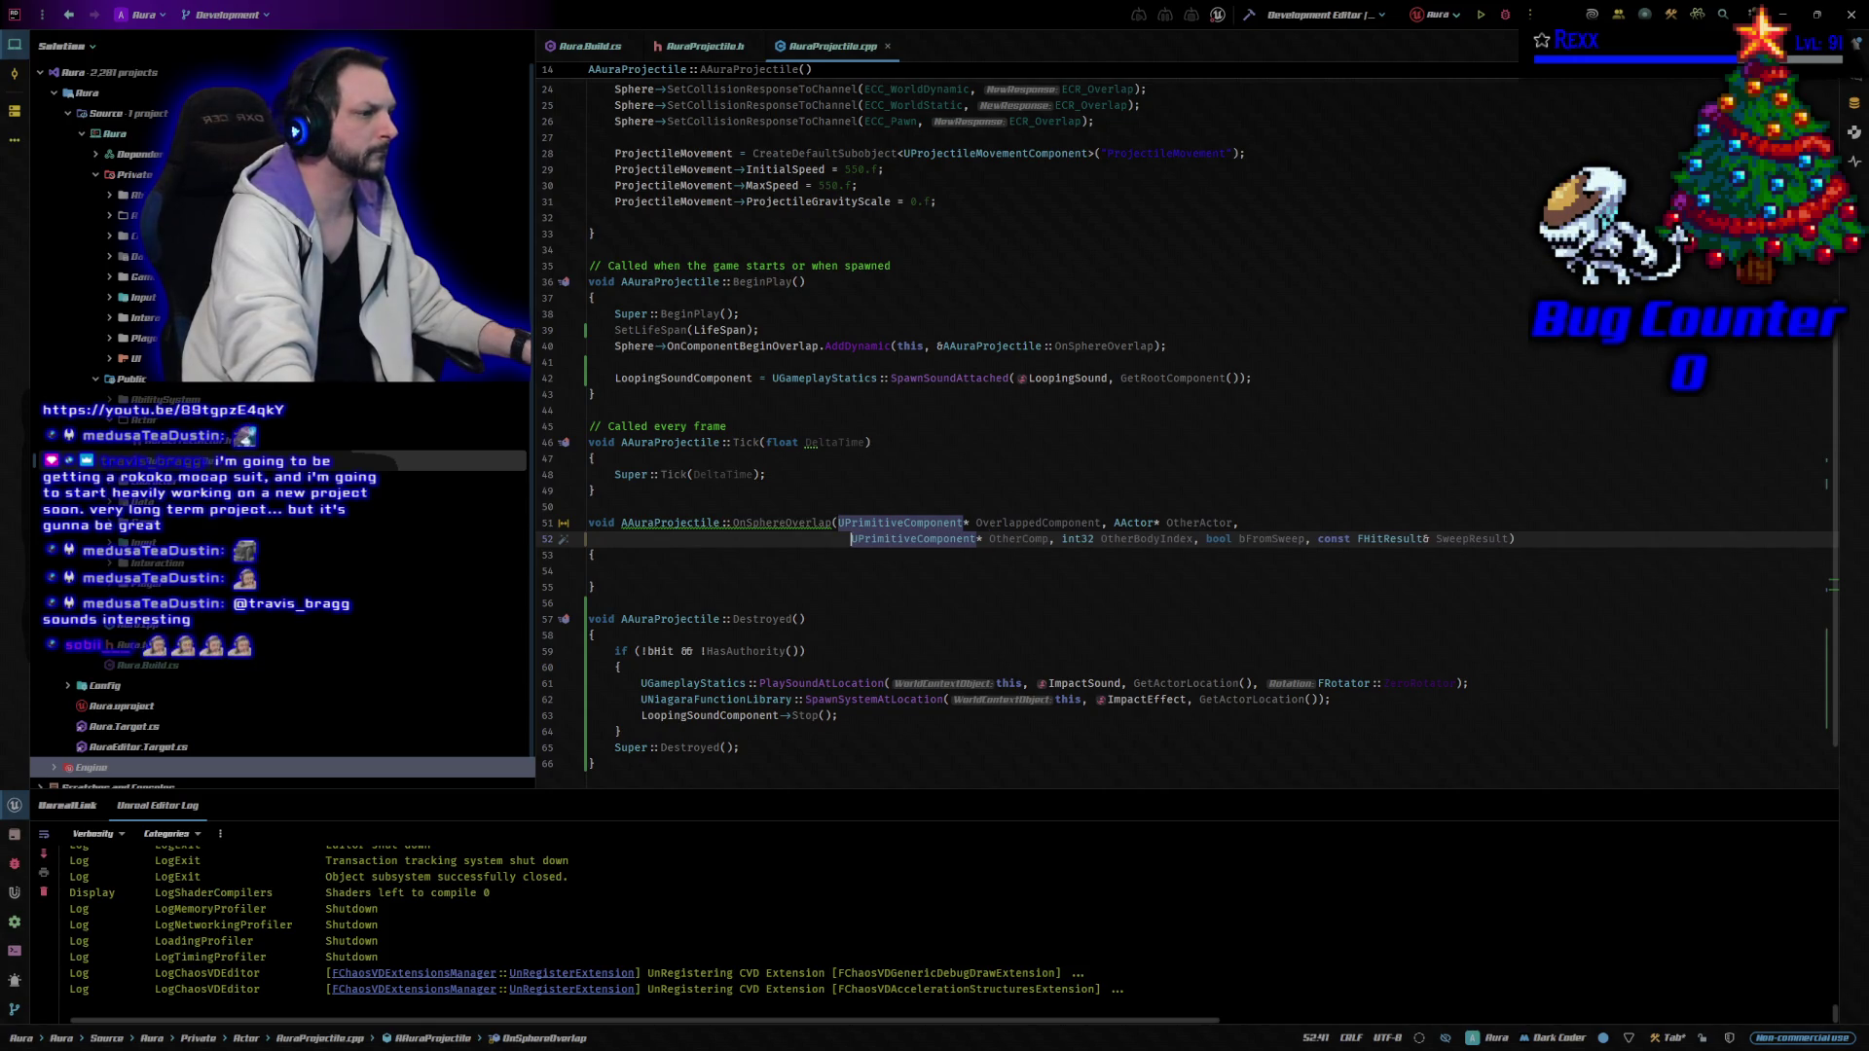
pyautogui.click(1589, 540)
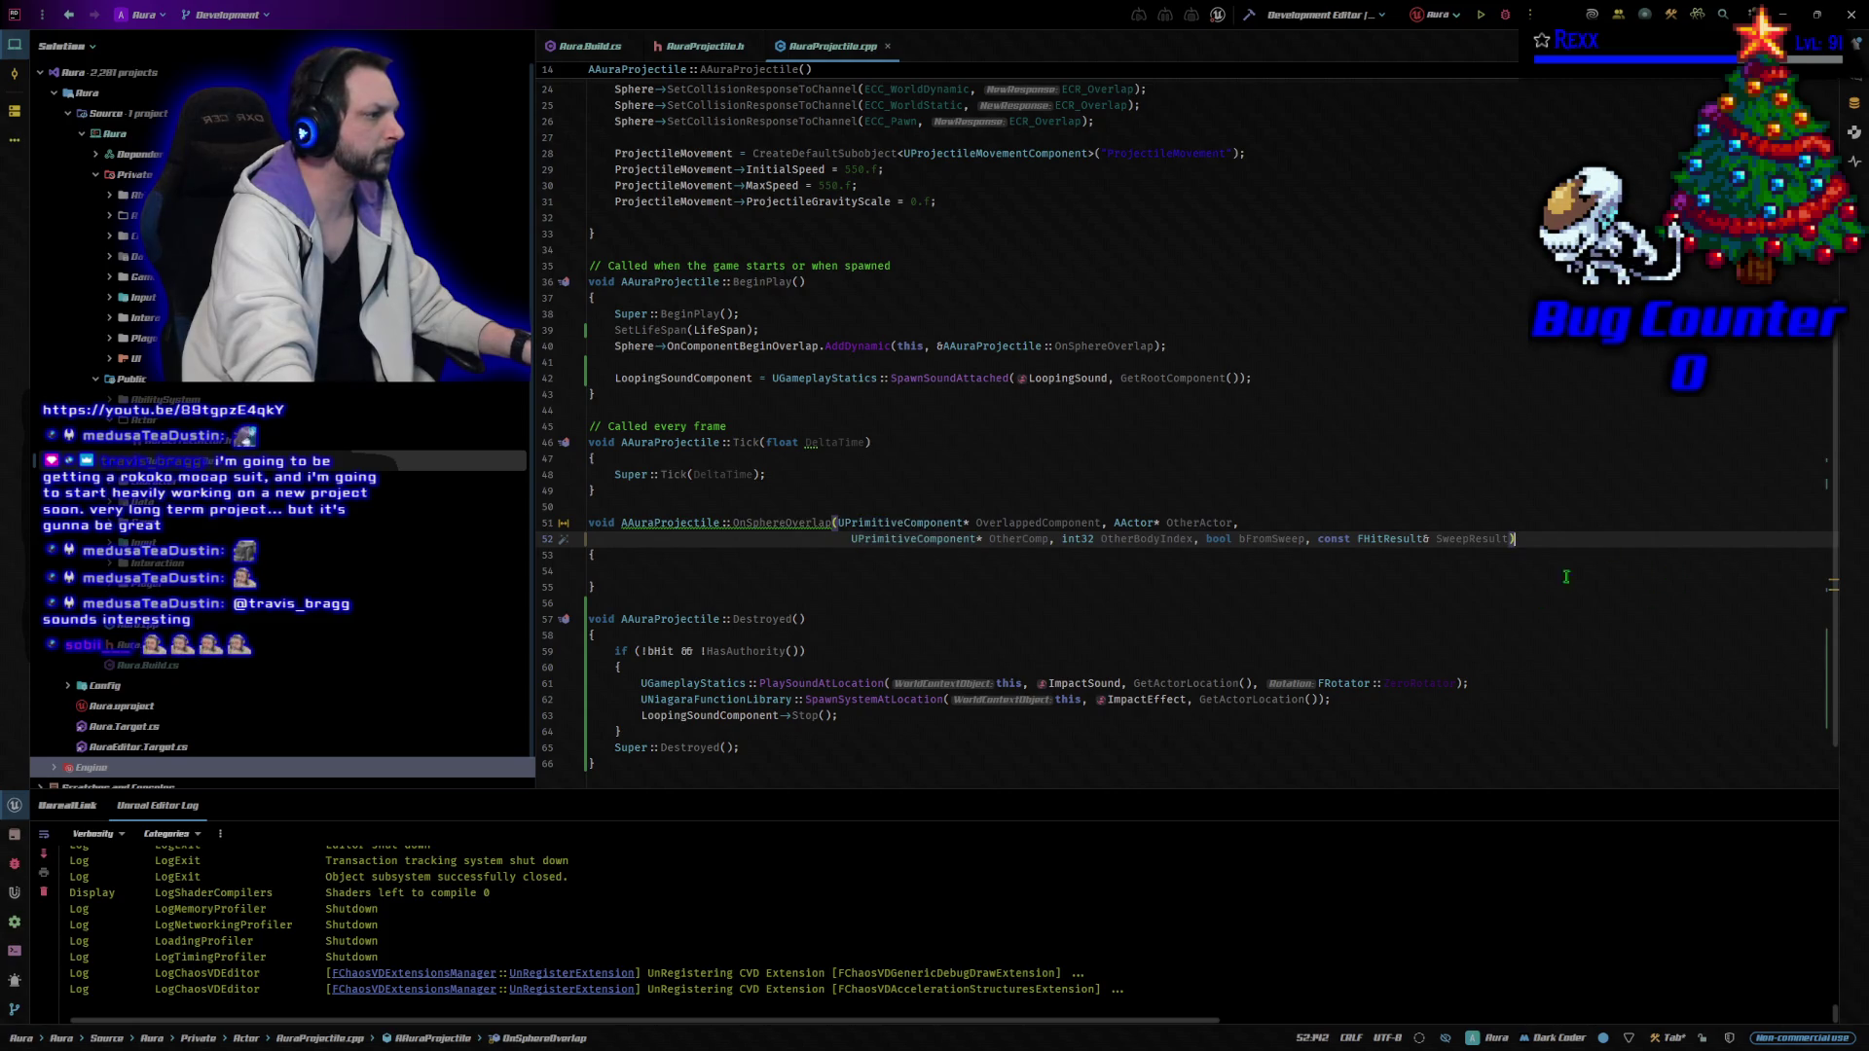
pyautogui.click(990, 585)
pyautogui.click(955, 572)
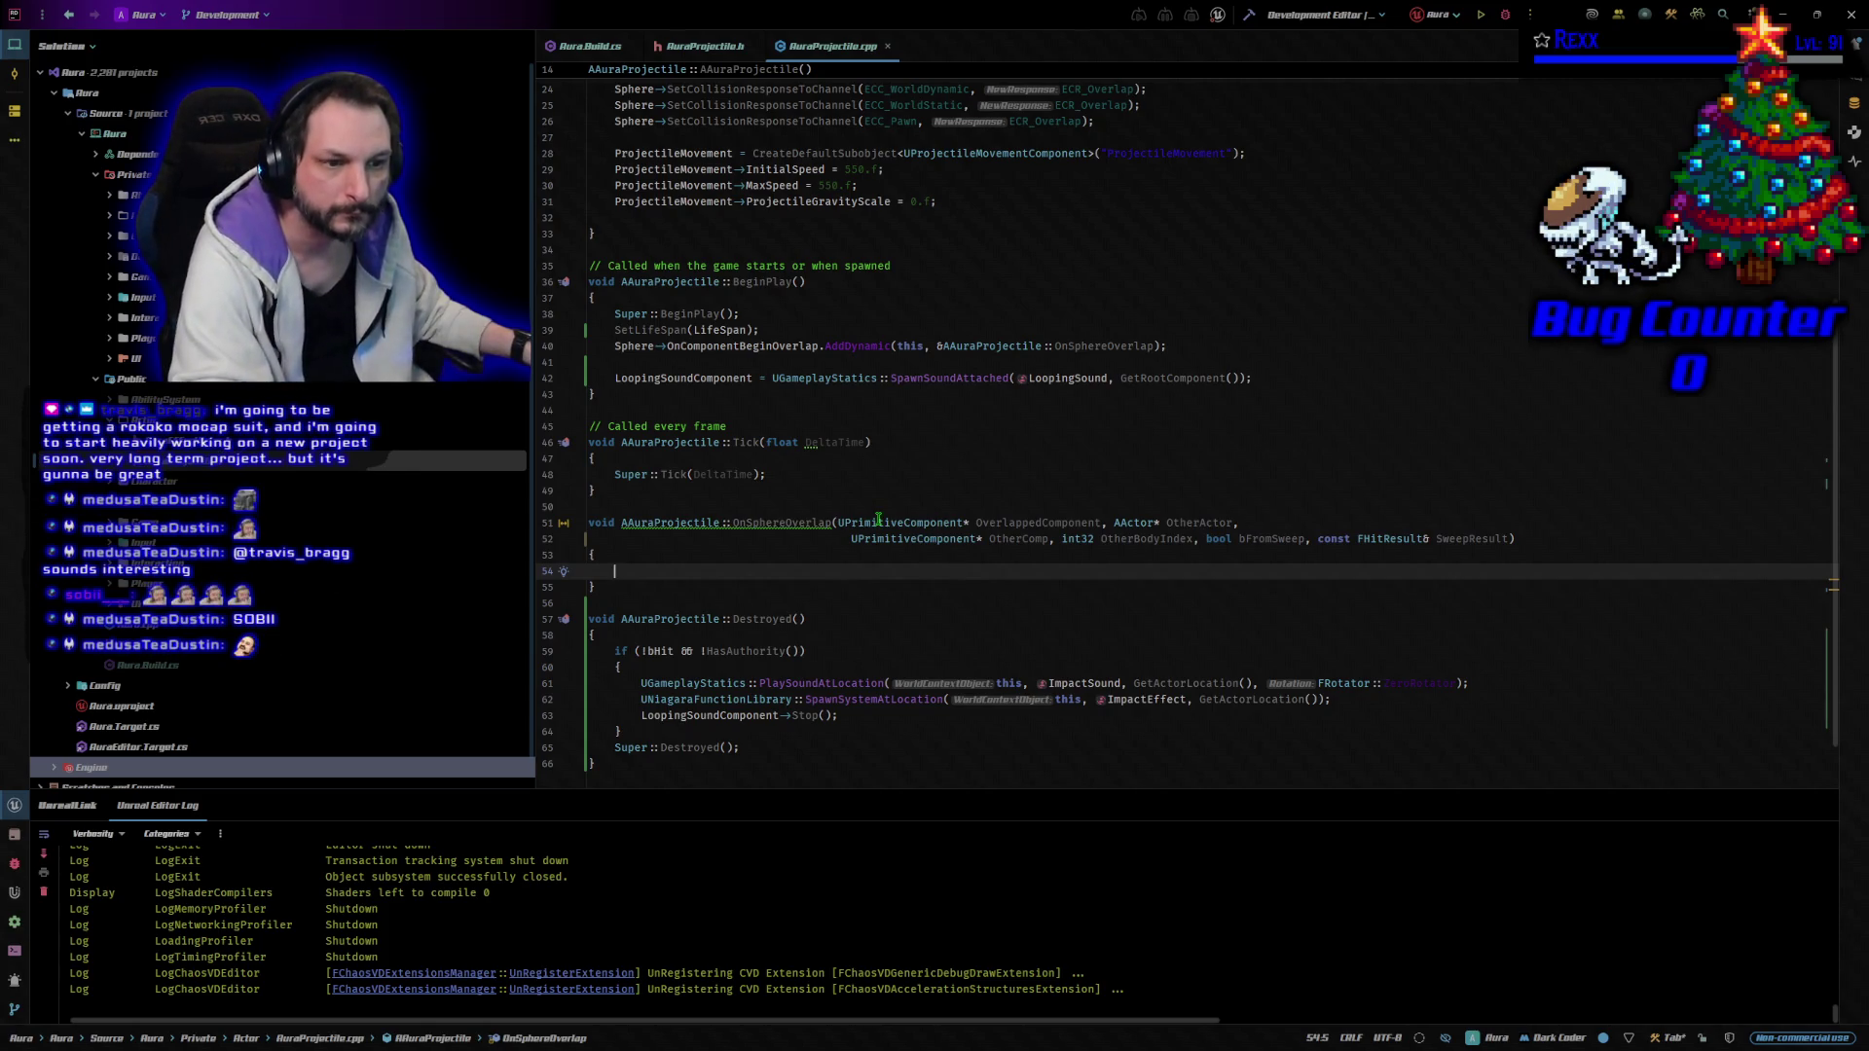
# Paste the PlaySoundAtLocation, SpawnSystemAtLocation, Stop and HasAuthority/bHit block into OnSphereOverlap, then build.
pyautogui.moveTo(878, 519)
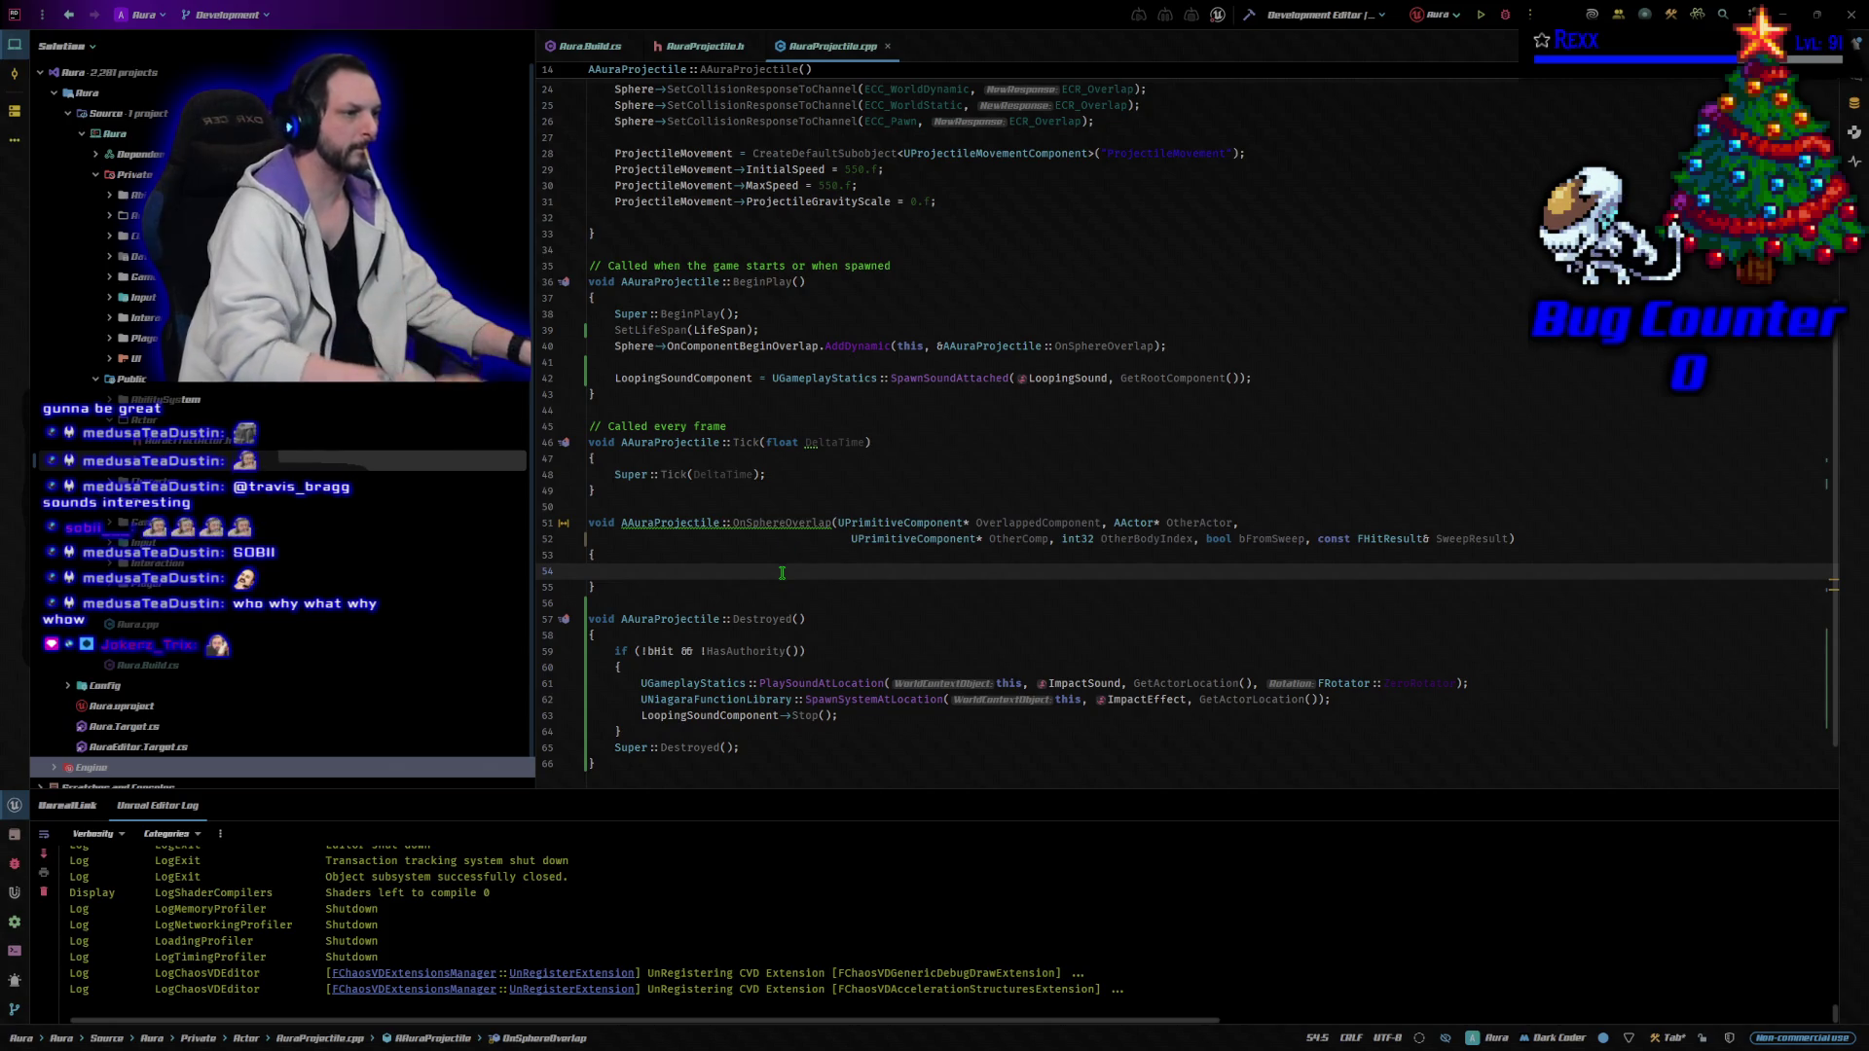
pyautogui.write('UGameplayStatics::PlaySoundAtLocation(this, ImpactSound, GetActorLocation(), FRotator::ZeroRotator); \tUNiagaraFunctionLibrary::SpawnSystemAtLocation(this, ImpactEffect, GetActorLocation()); \tLoopingSoundComponent->Stop();  \tif (HasAuthority()) \t{ \t\tDestroy(); \t} \telse \t{ \t\tbHit = true; \t}')
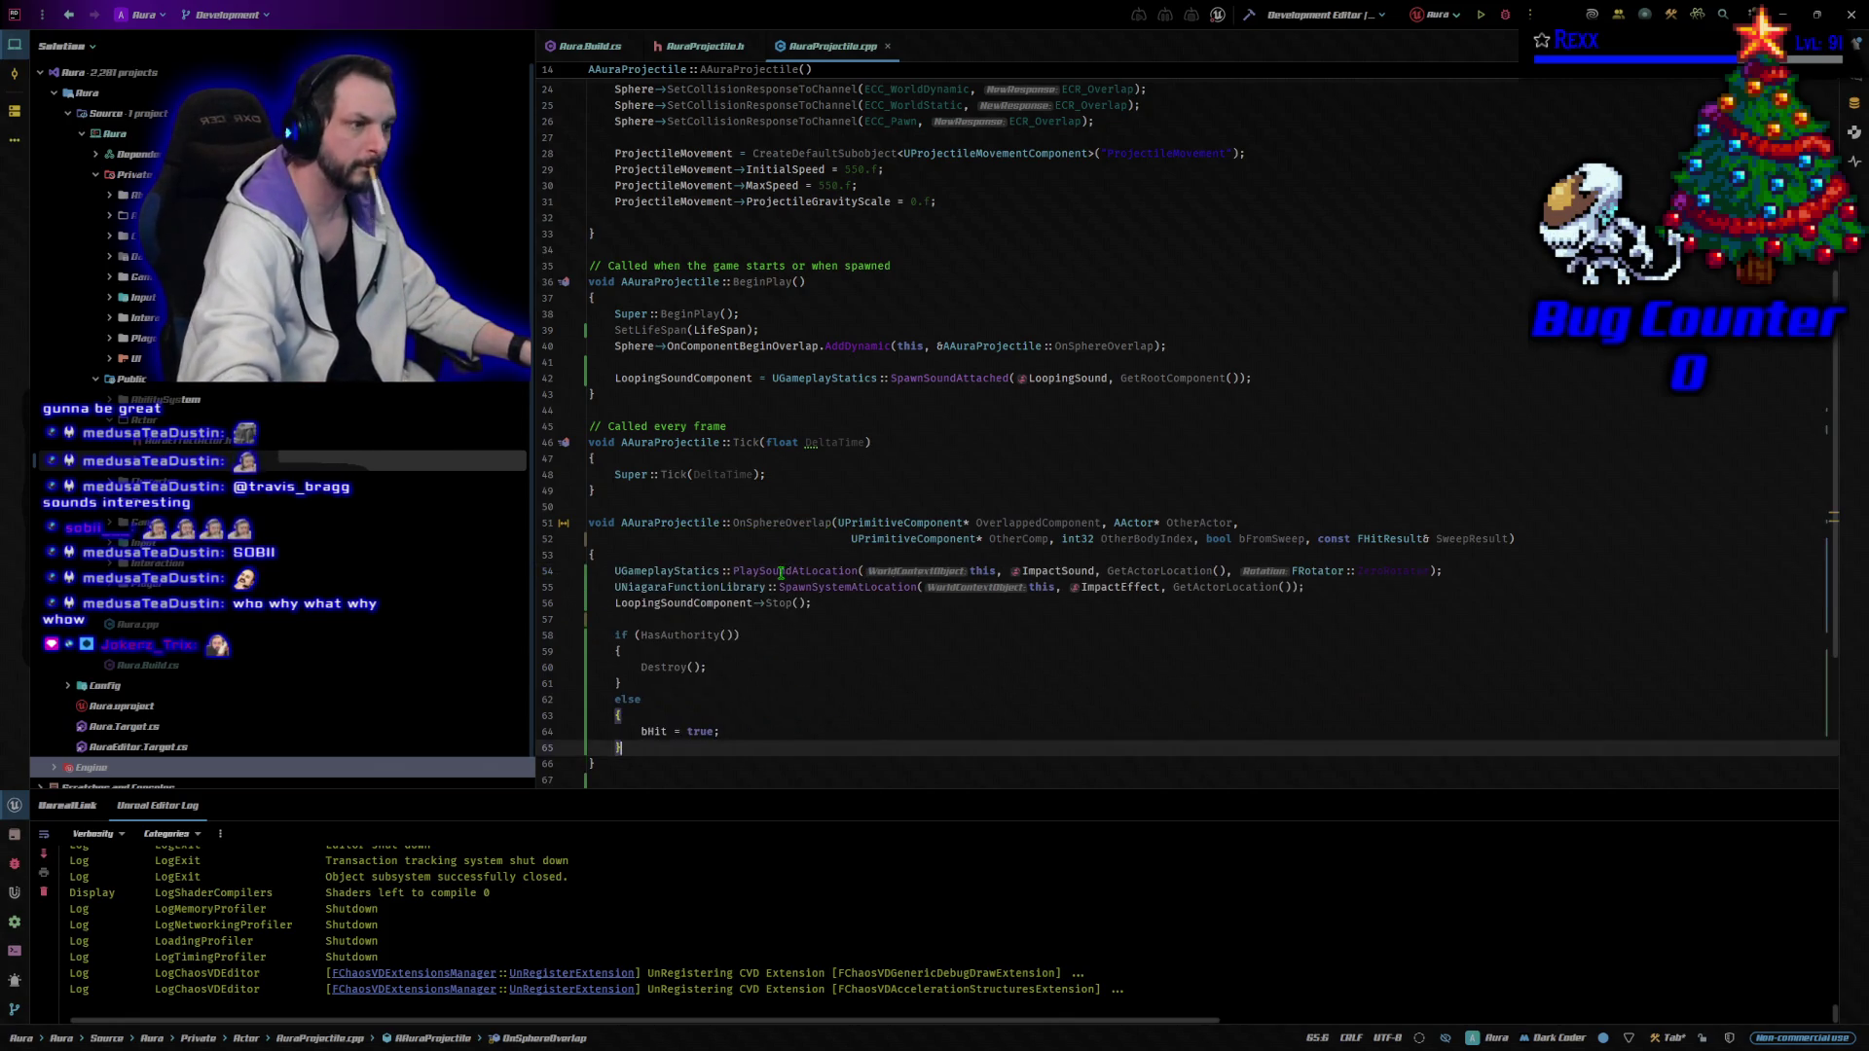
pyautogui.hotkey('ctrl', 'shift', 'b')
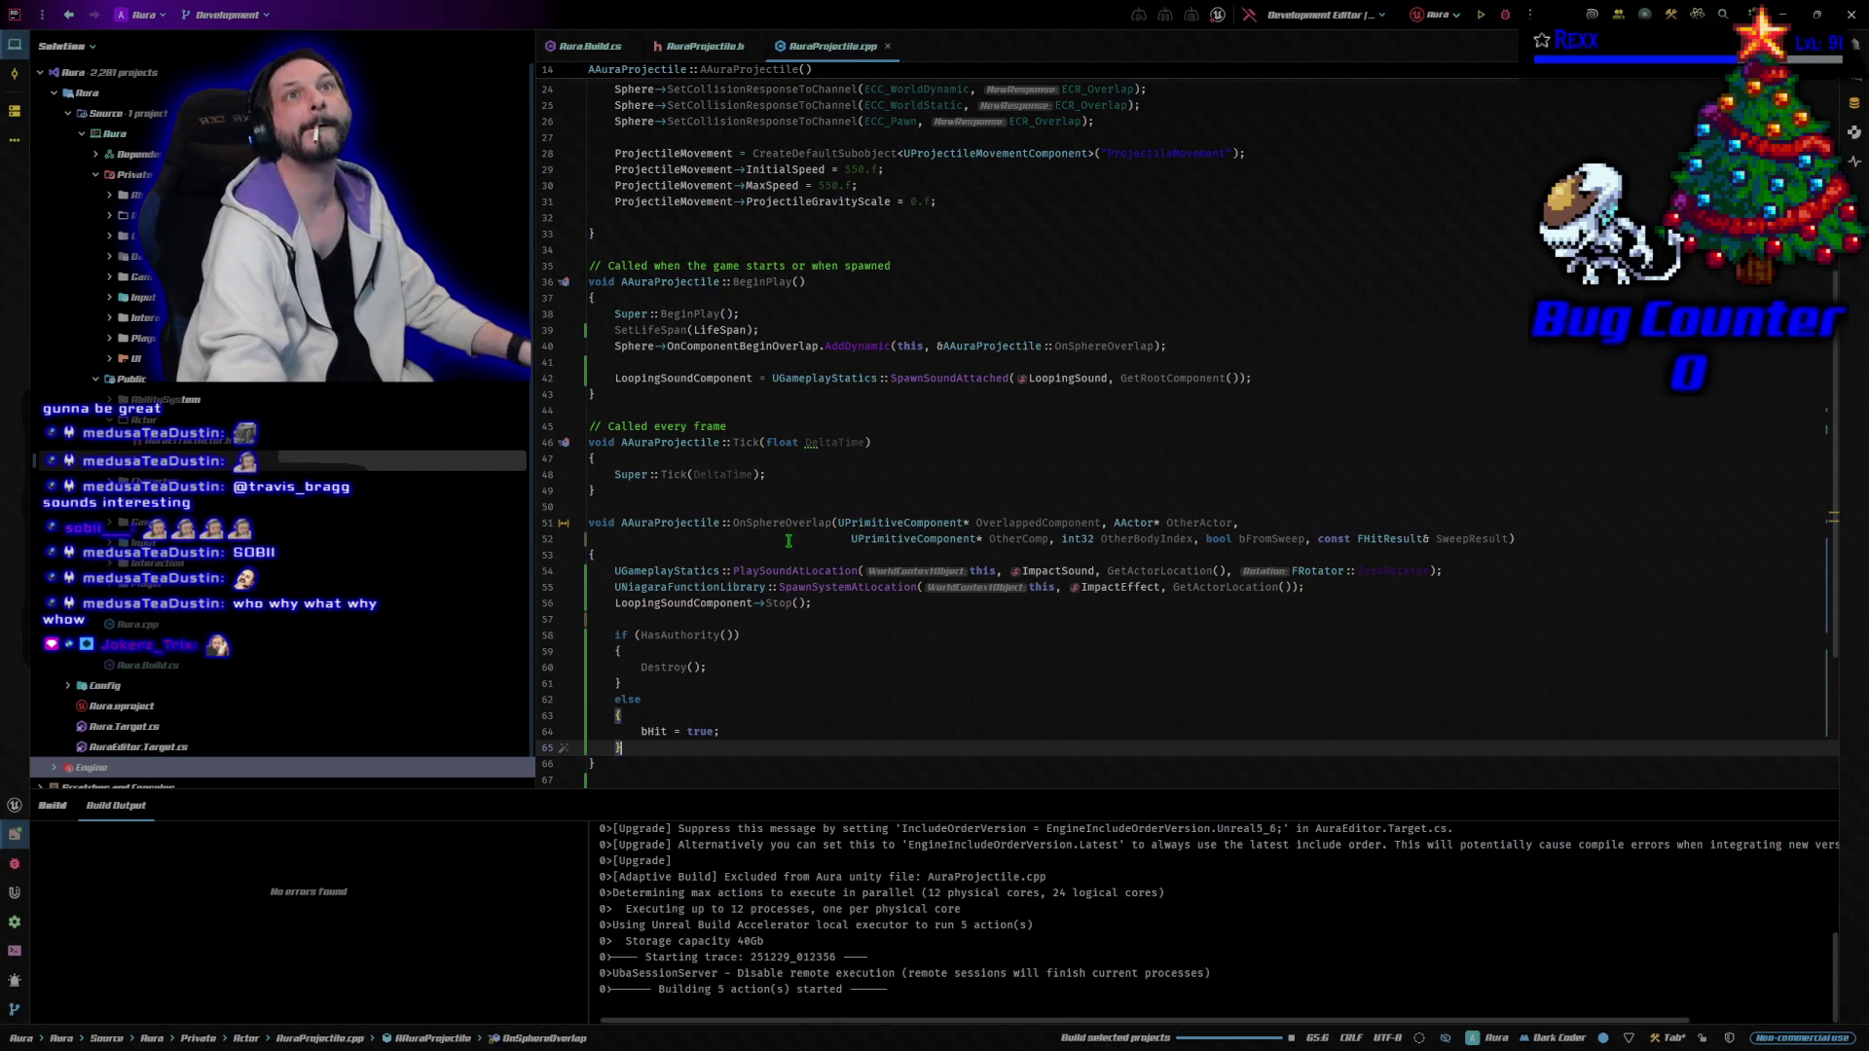
# After the build succeeds, launch the Aura project in Unreal Editor from Rider's toolbar.
pyautogui.scroll(-3, 788, 541)
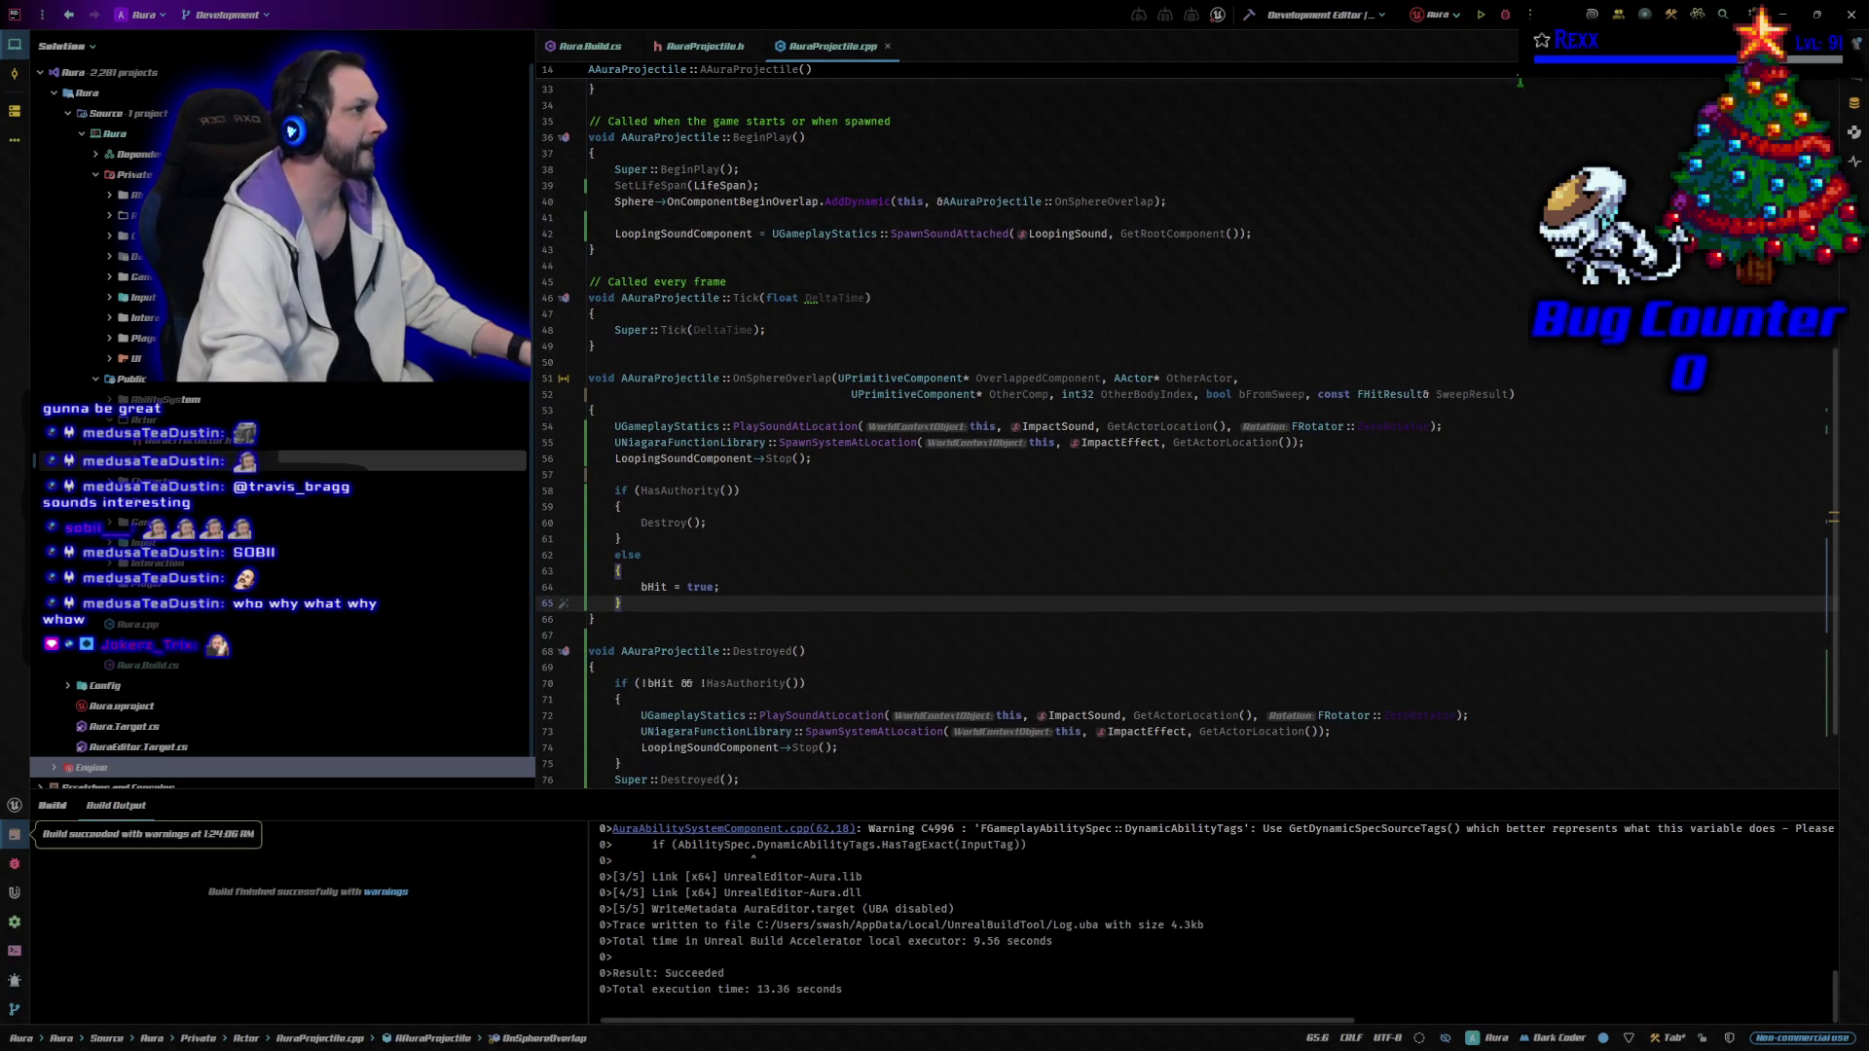
pyautogui.click(1505, 14)
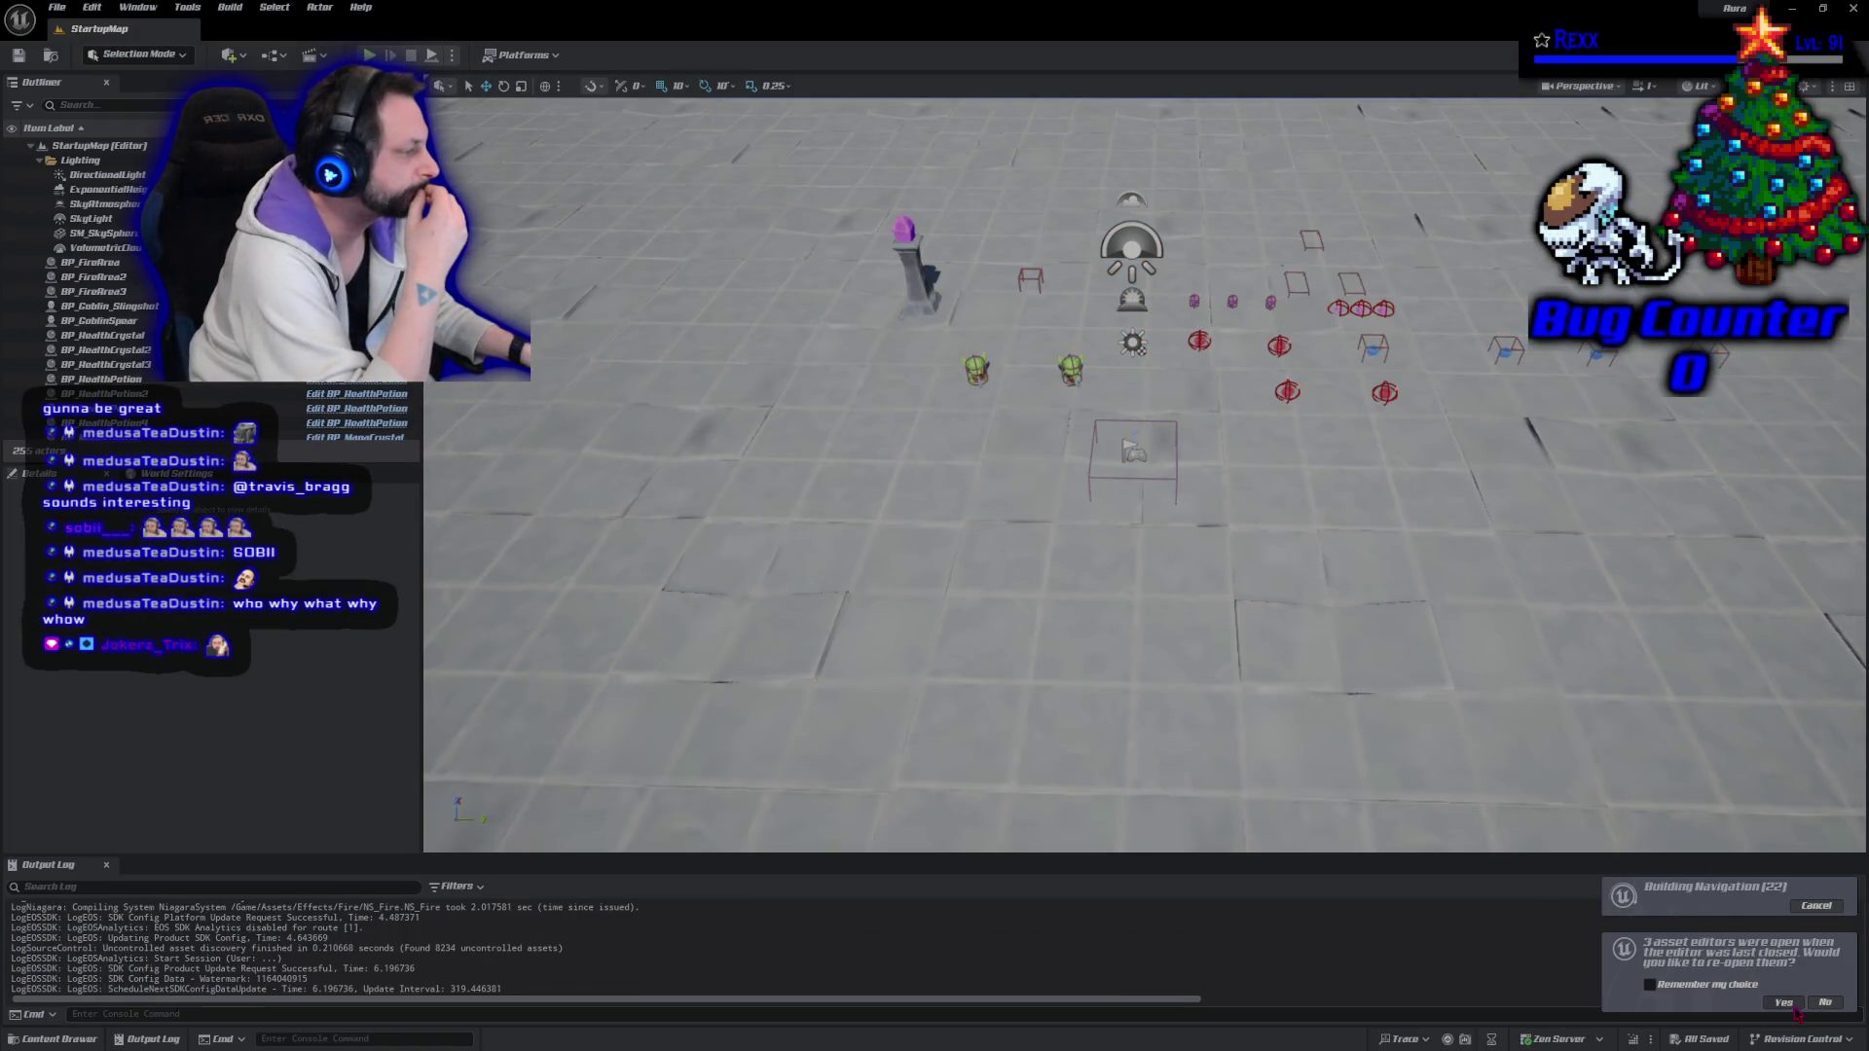
# Accept reopening the previous asset editors, close the AM_Cast_FireBolt montage tab, and return to Rider.
pyautogui.click(1789, 1004)
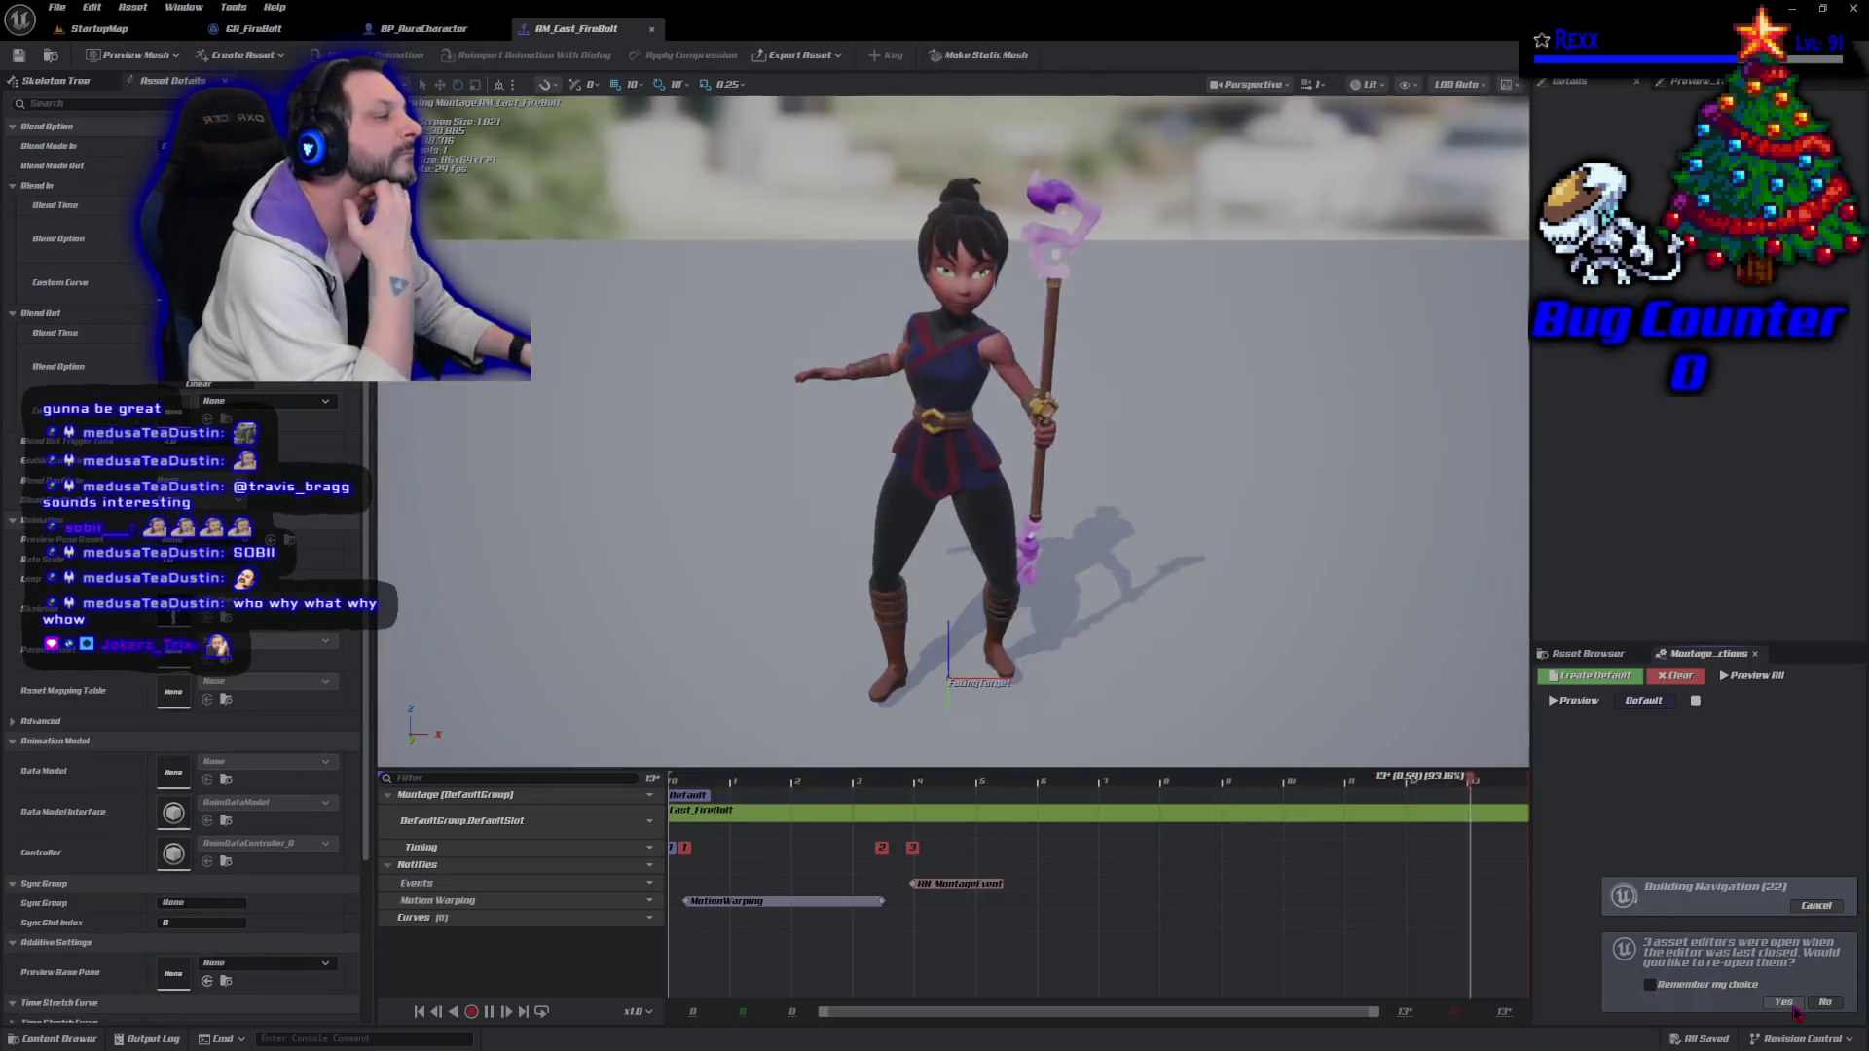
pyautogui.click(101, 30)
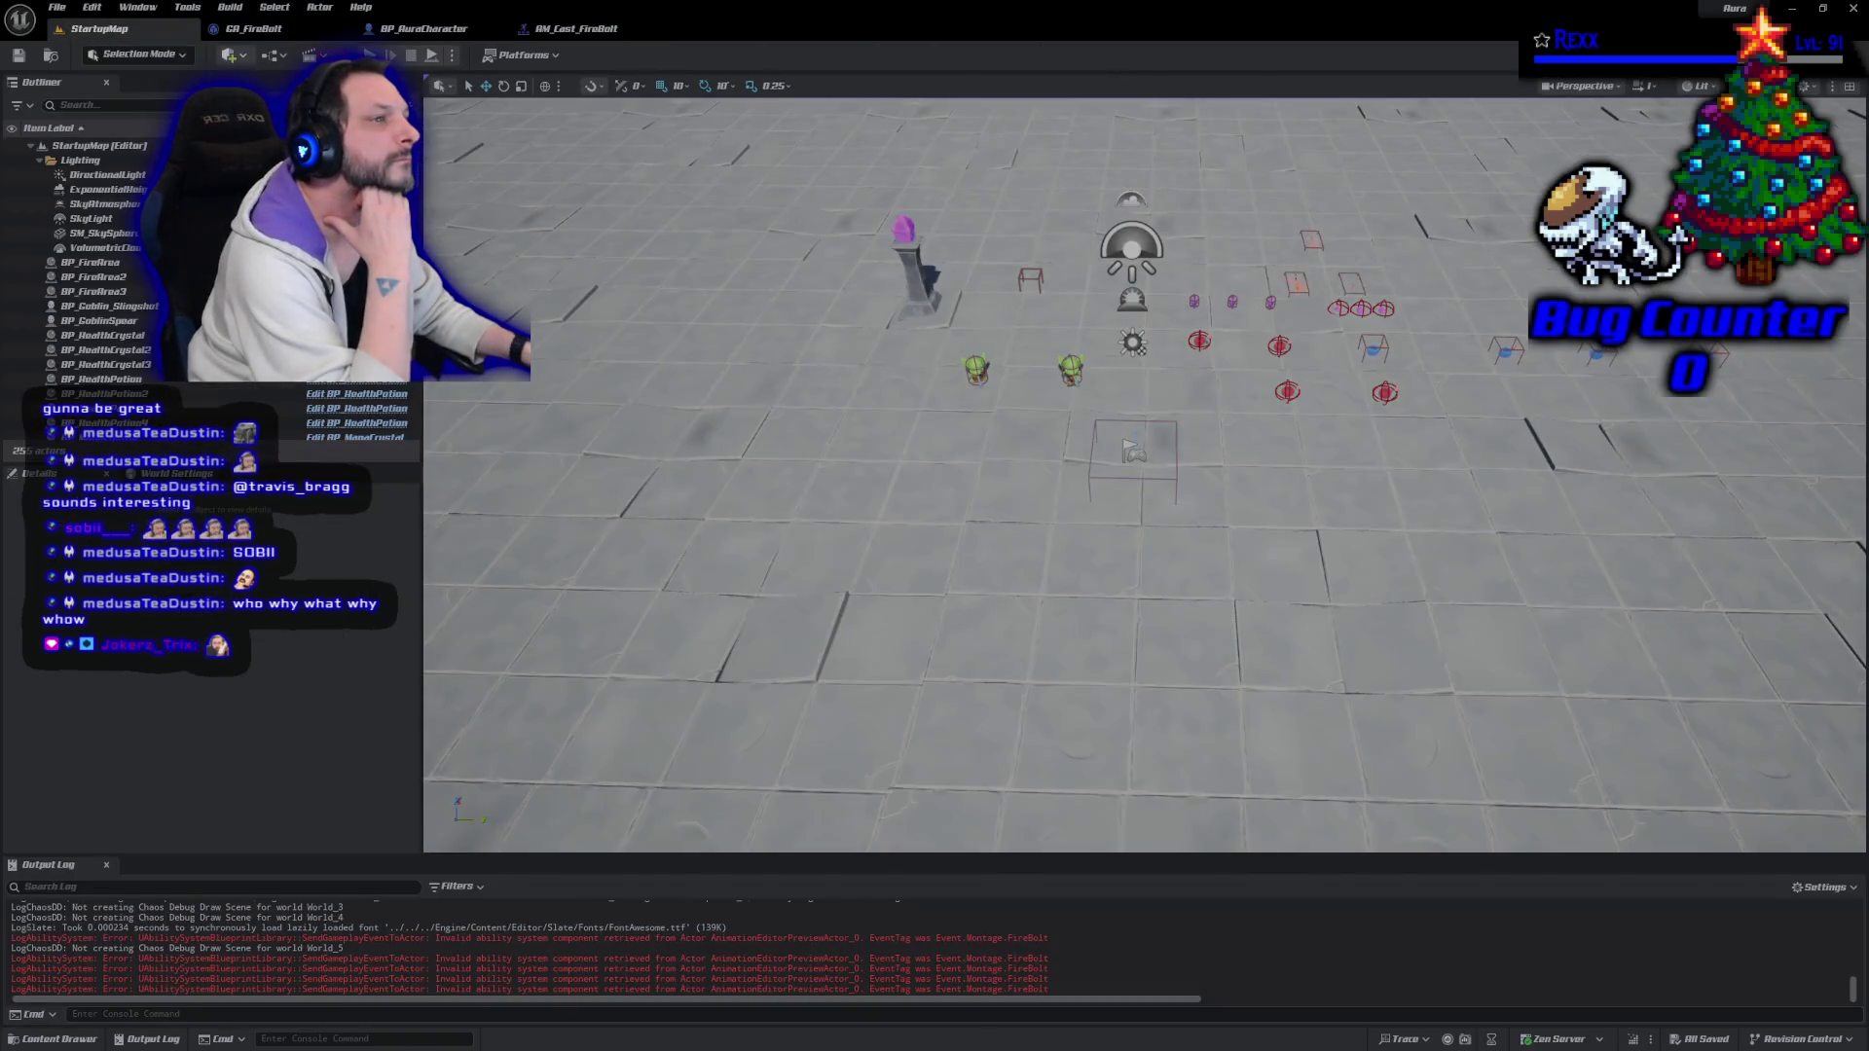
pyautogui.click(653, 29)
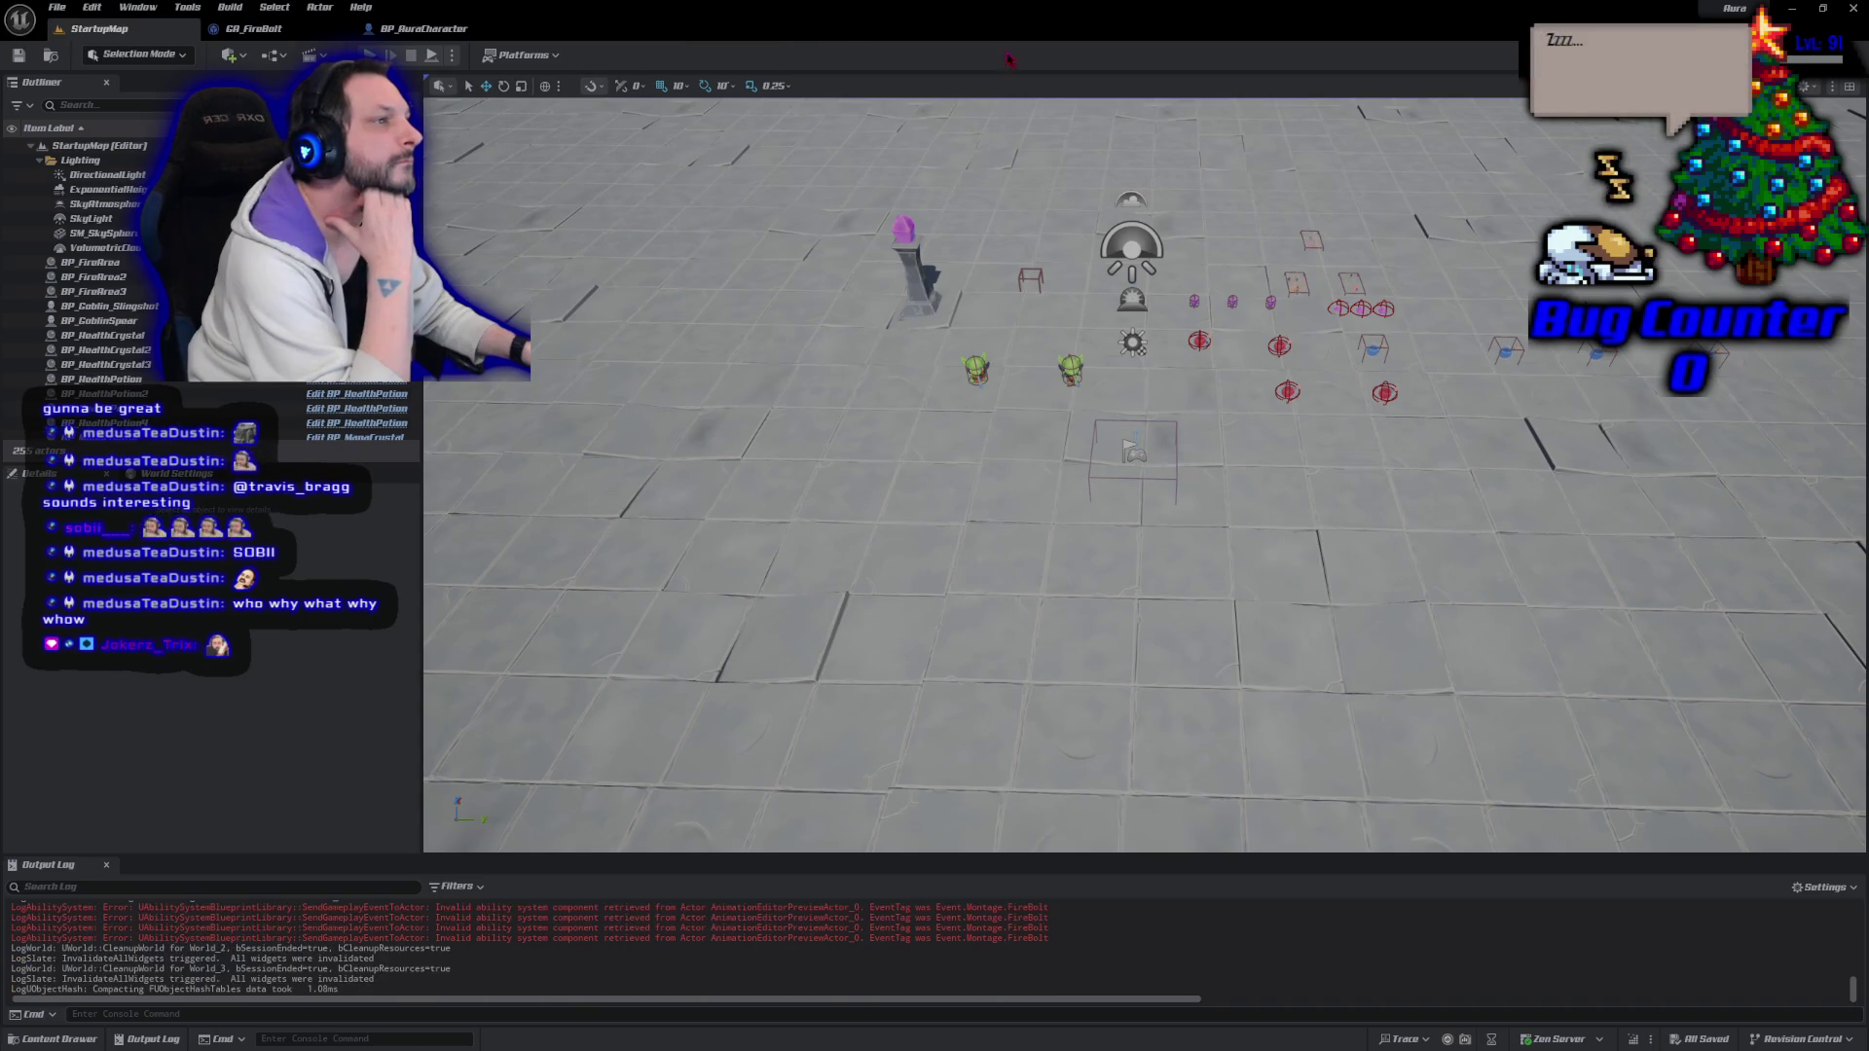
pyautogui.hotkey('alt', 'Tab')
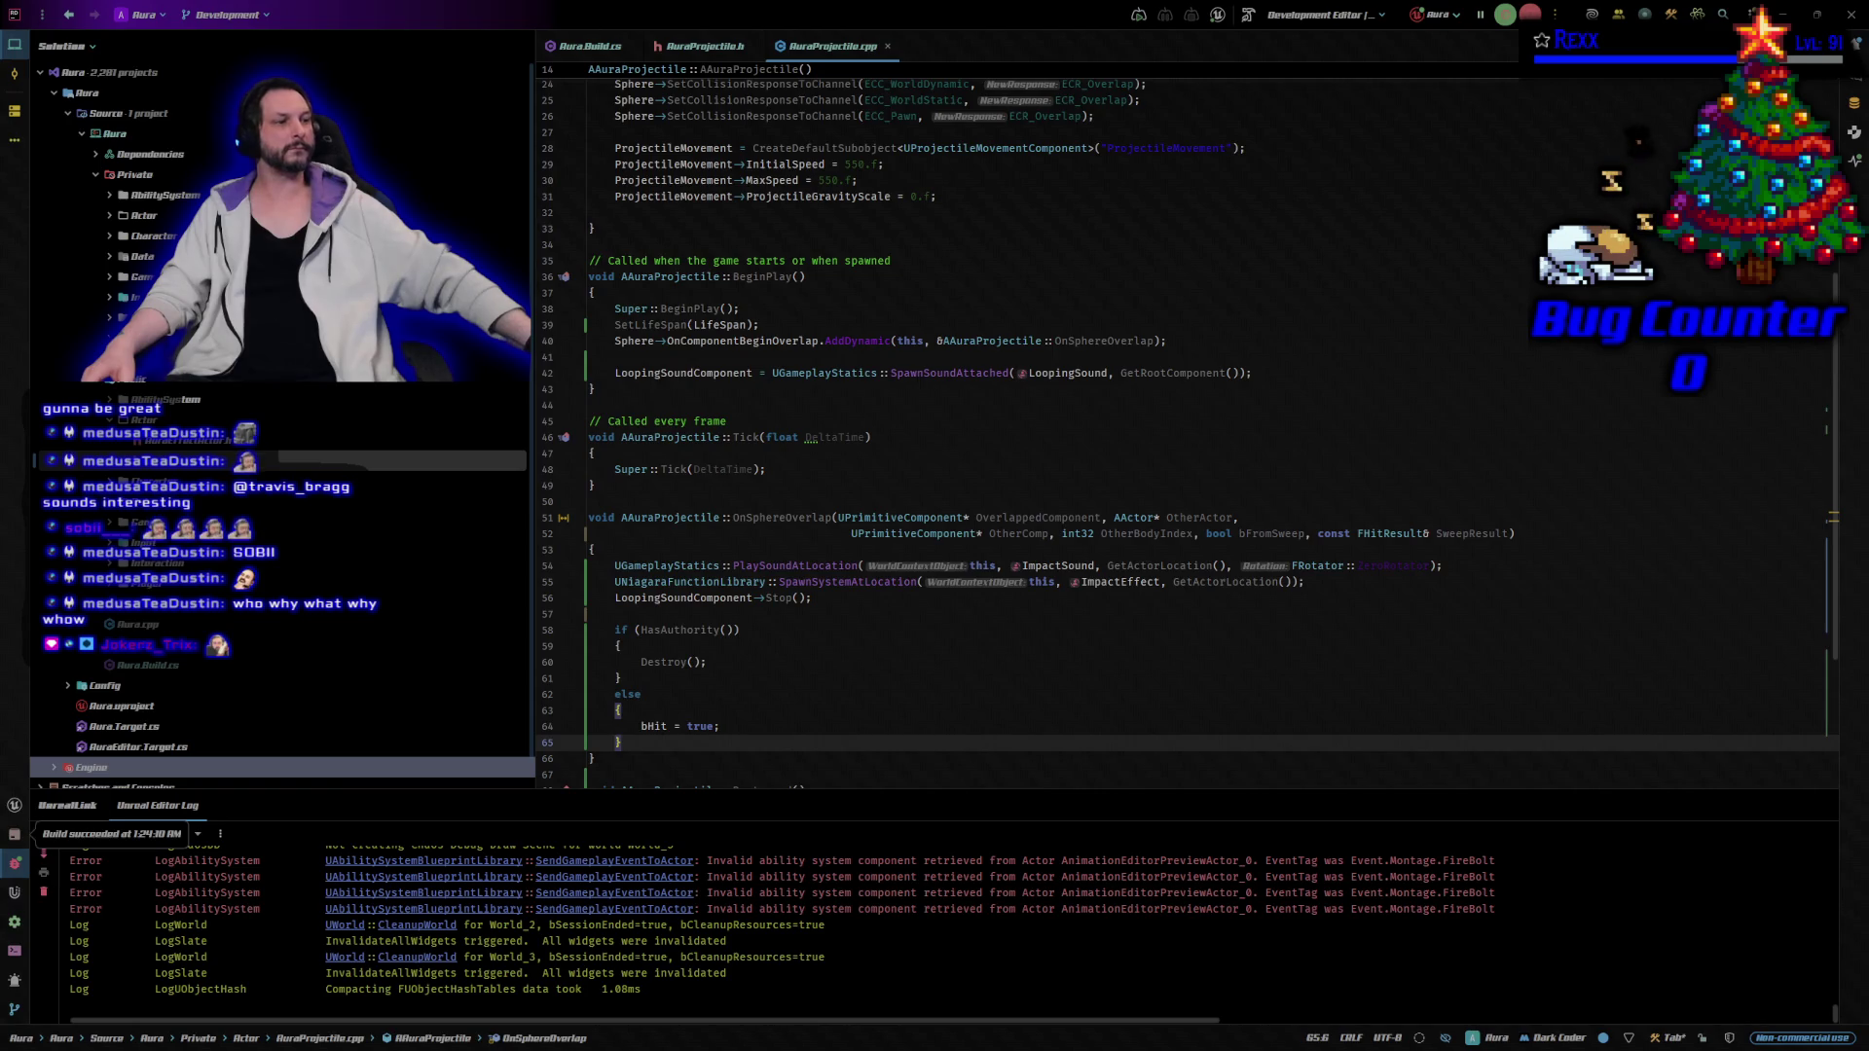
pyautogui.click(706, 46)
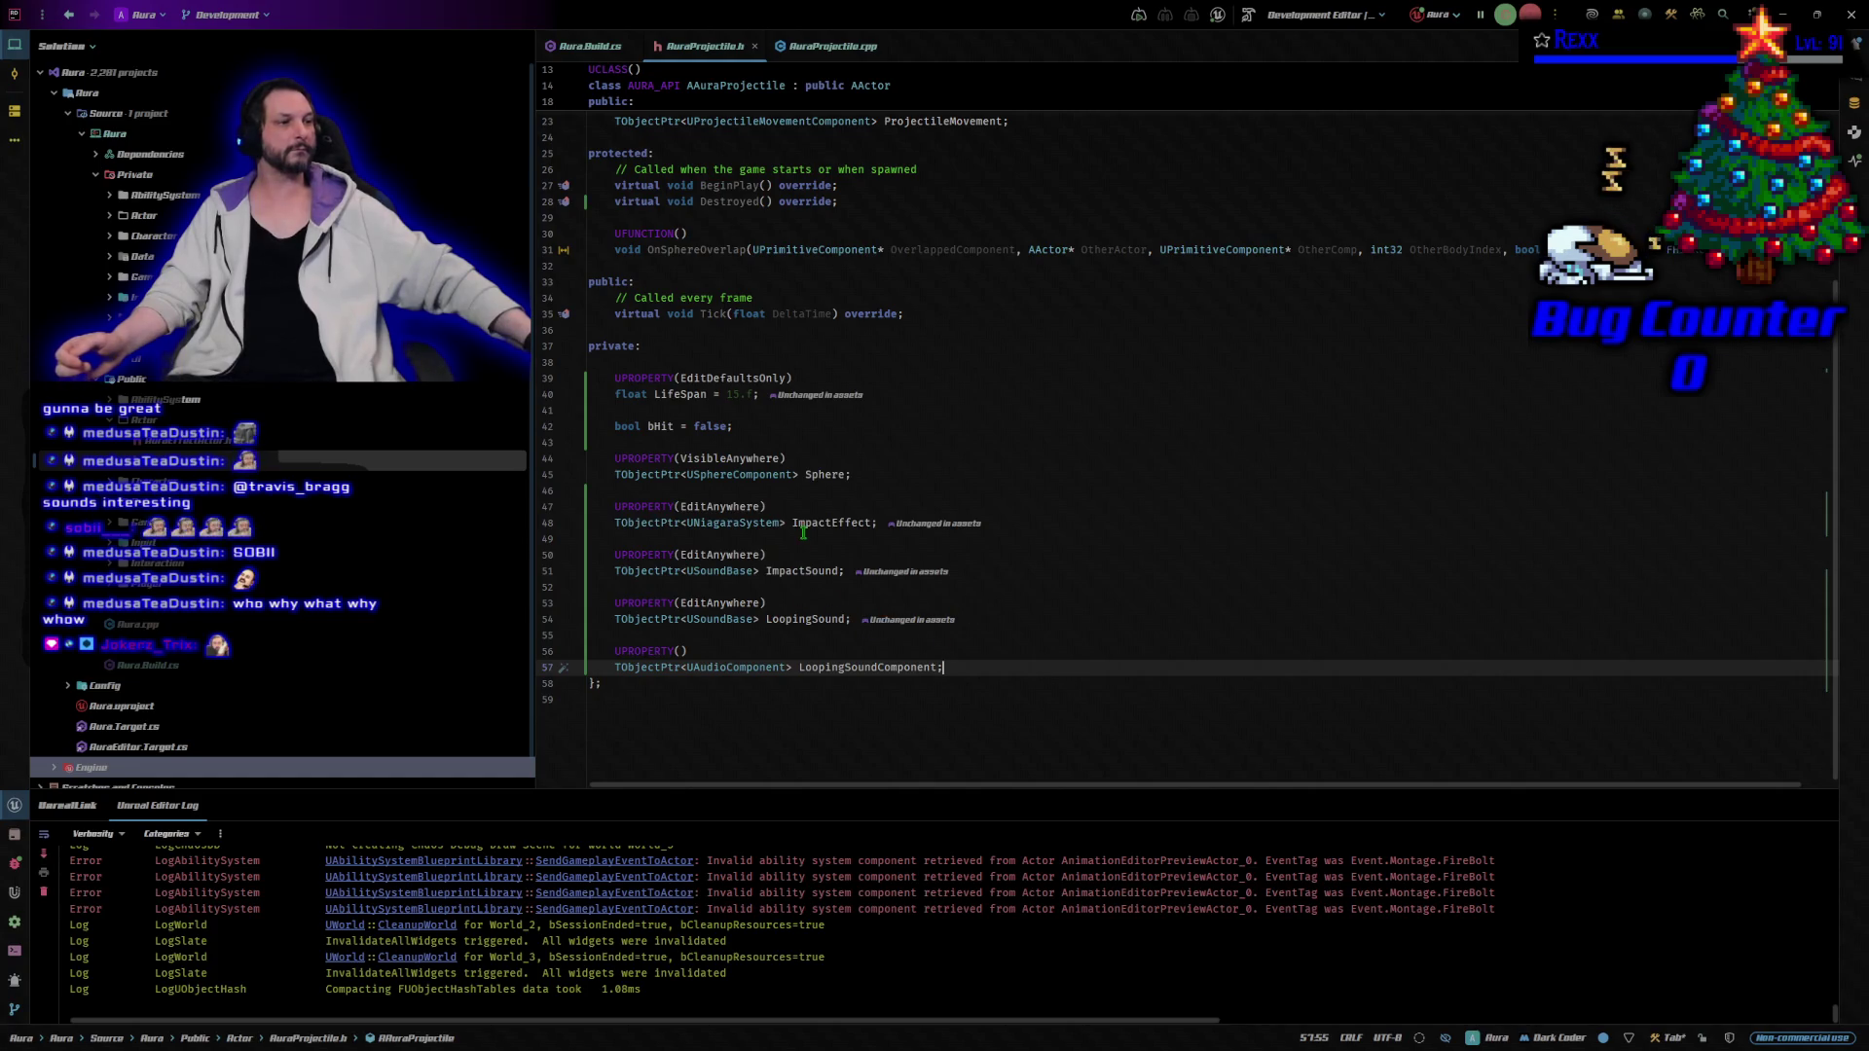
pyautogui.click(661, 523)
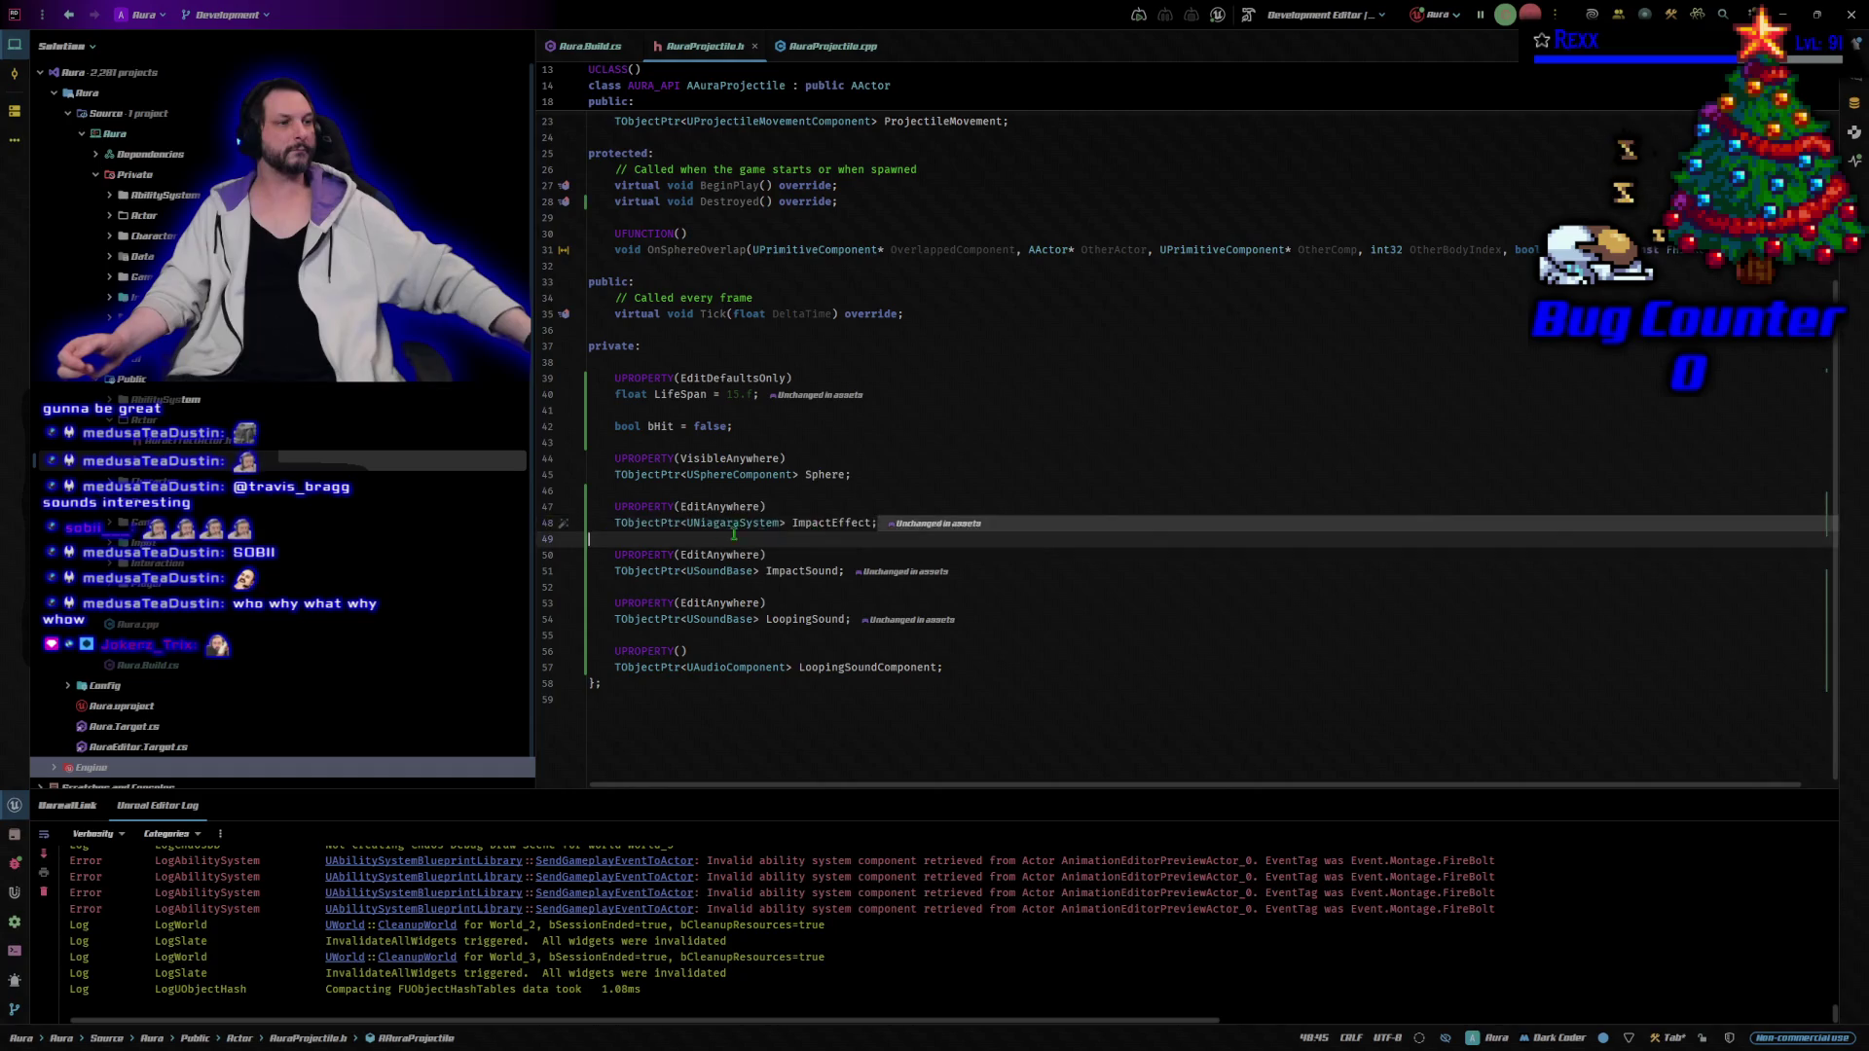
pyautogui.hotkey('ctrl', 'w')
pyautogui.hotkey('ctrl', 'w')
pyautogui.hotkey('ctrl', 'w')
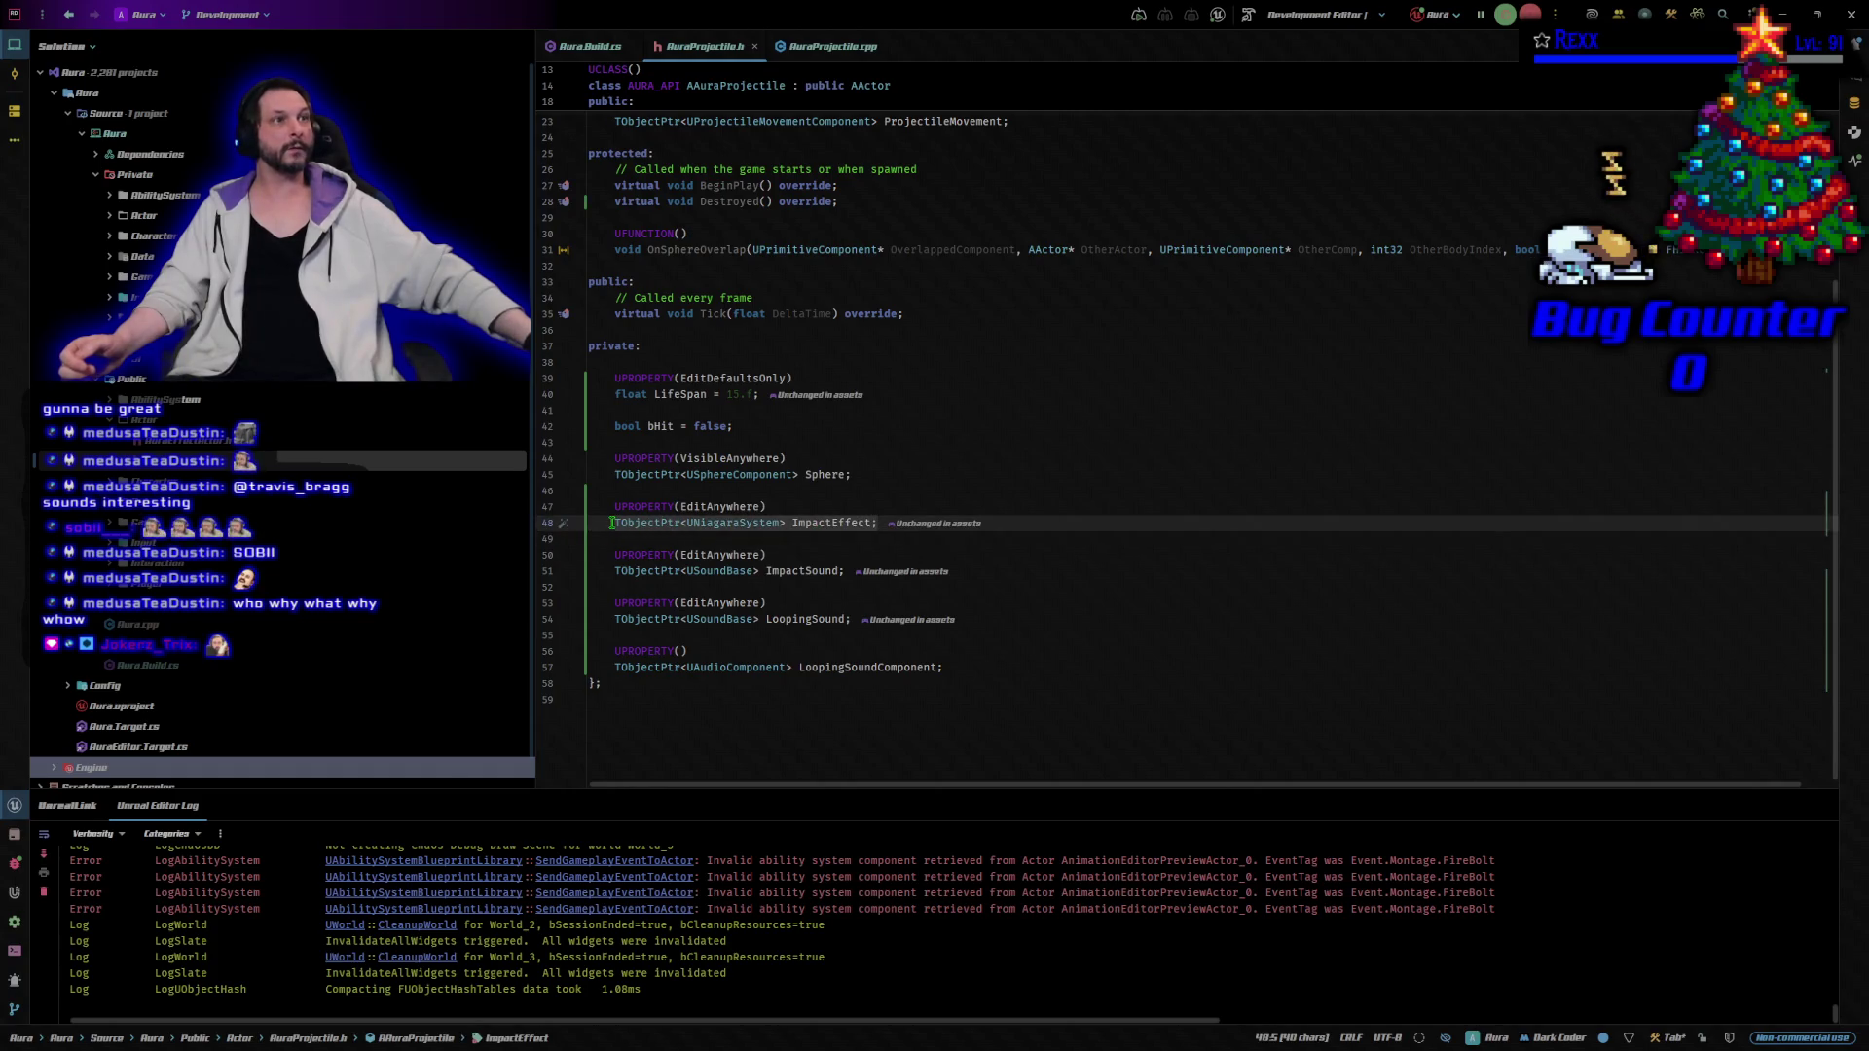
pyautogui.click(1043, 518)
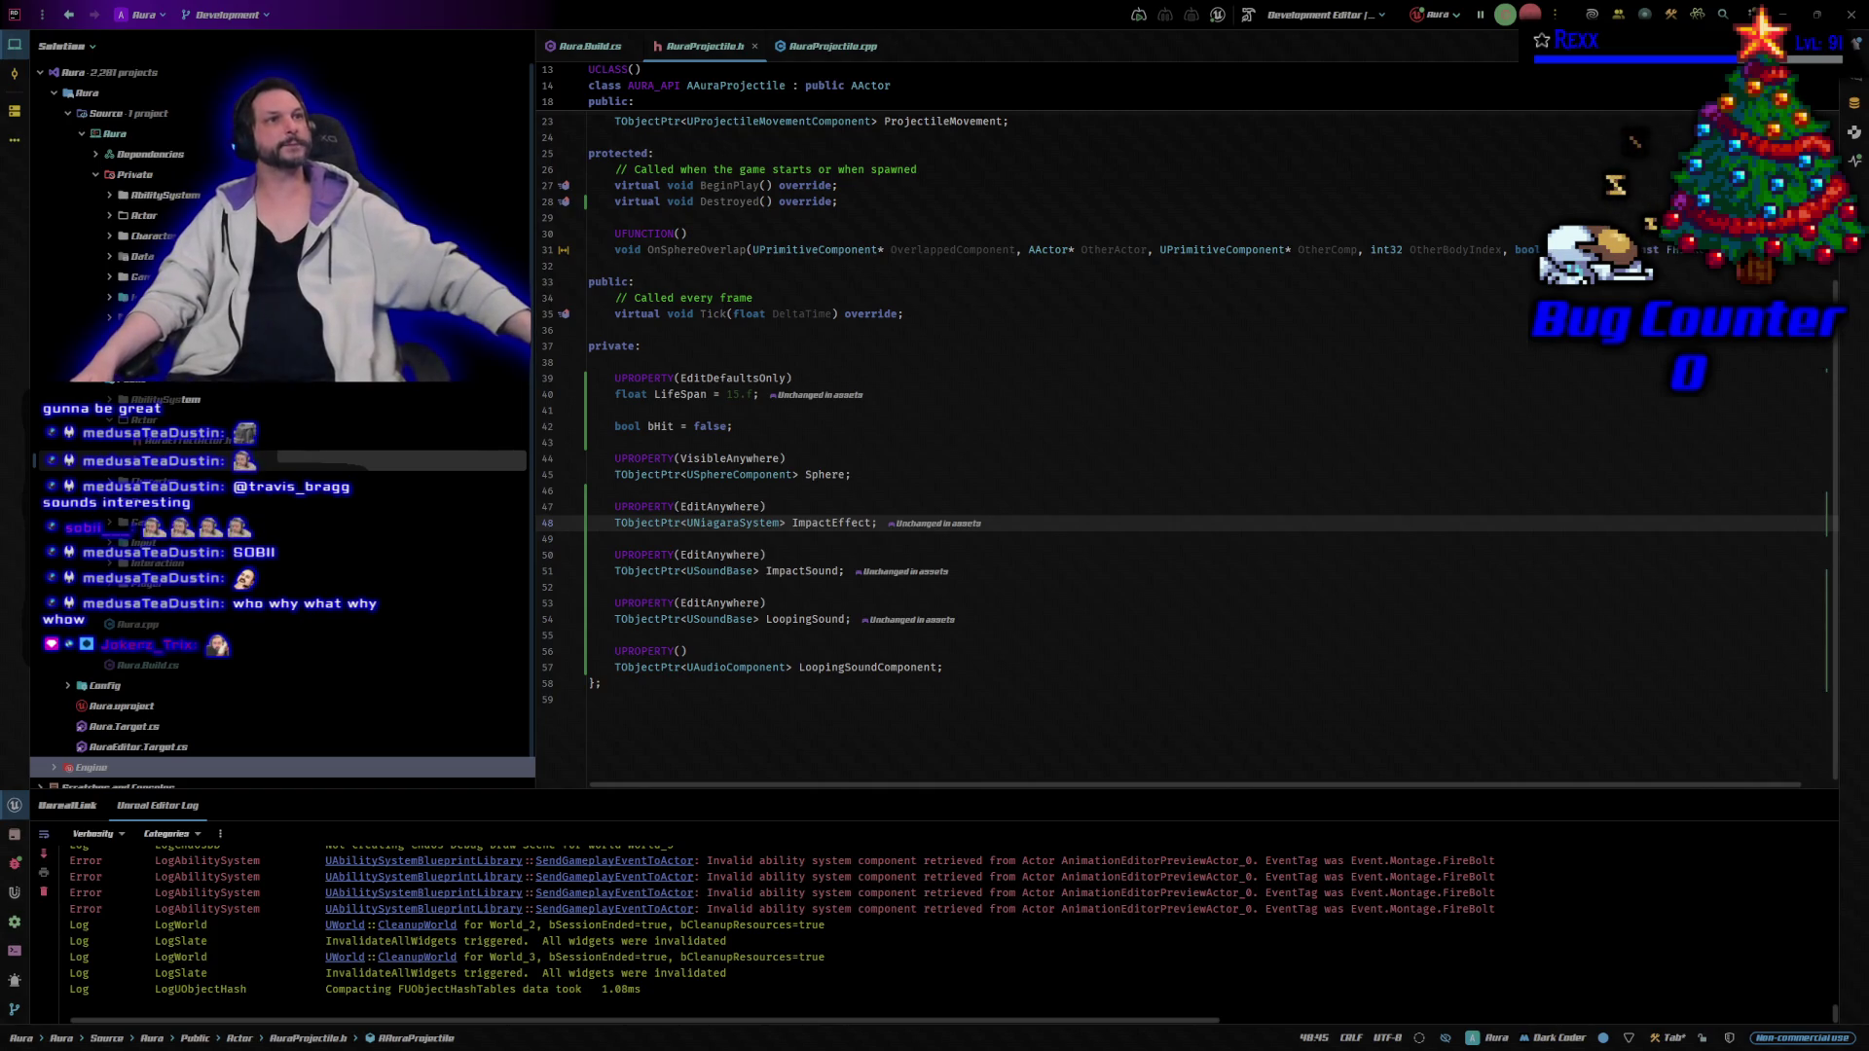
pyautogui.click(1037, 574)
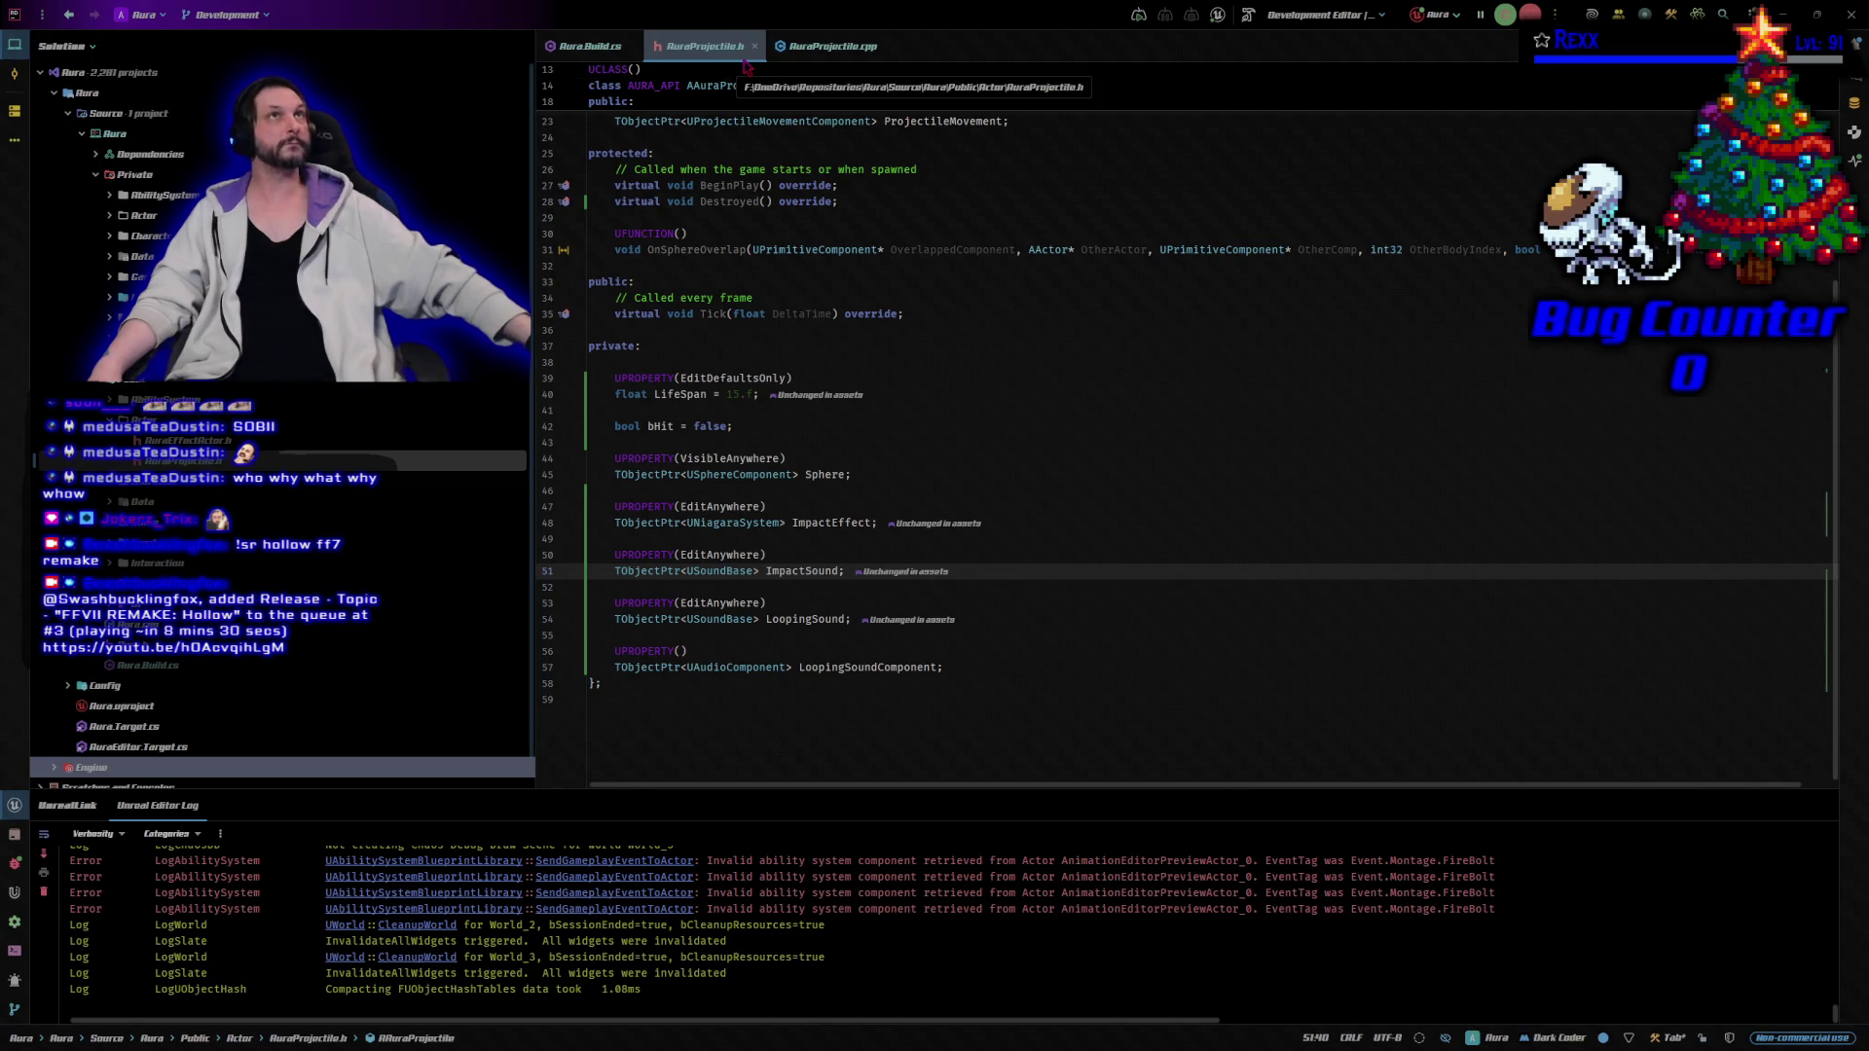
pyautogui.click(782, 56)
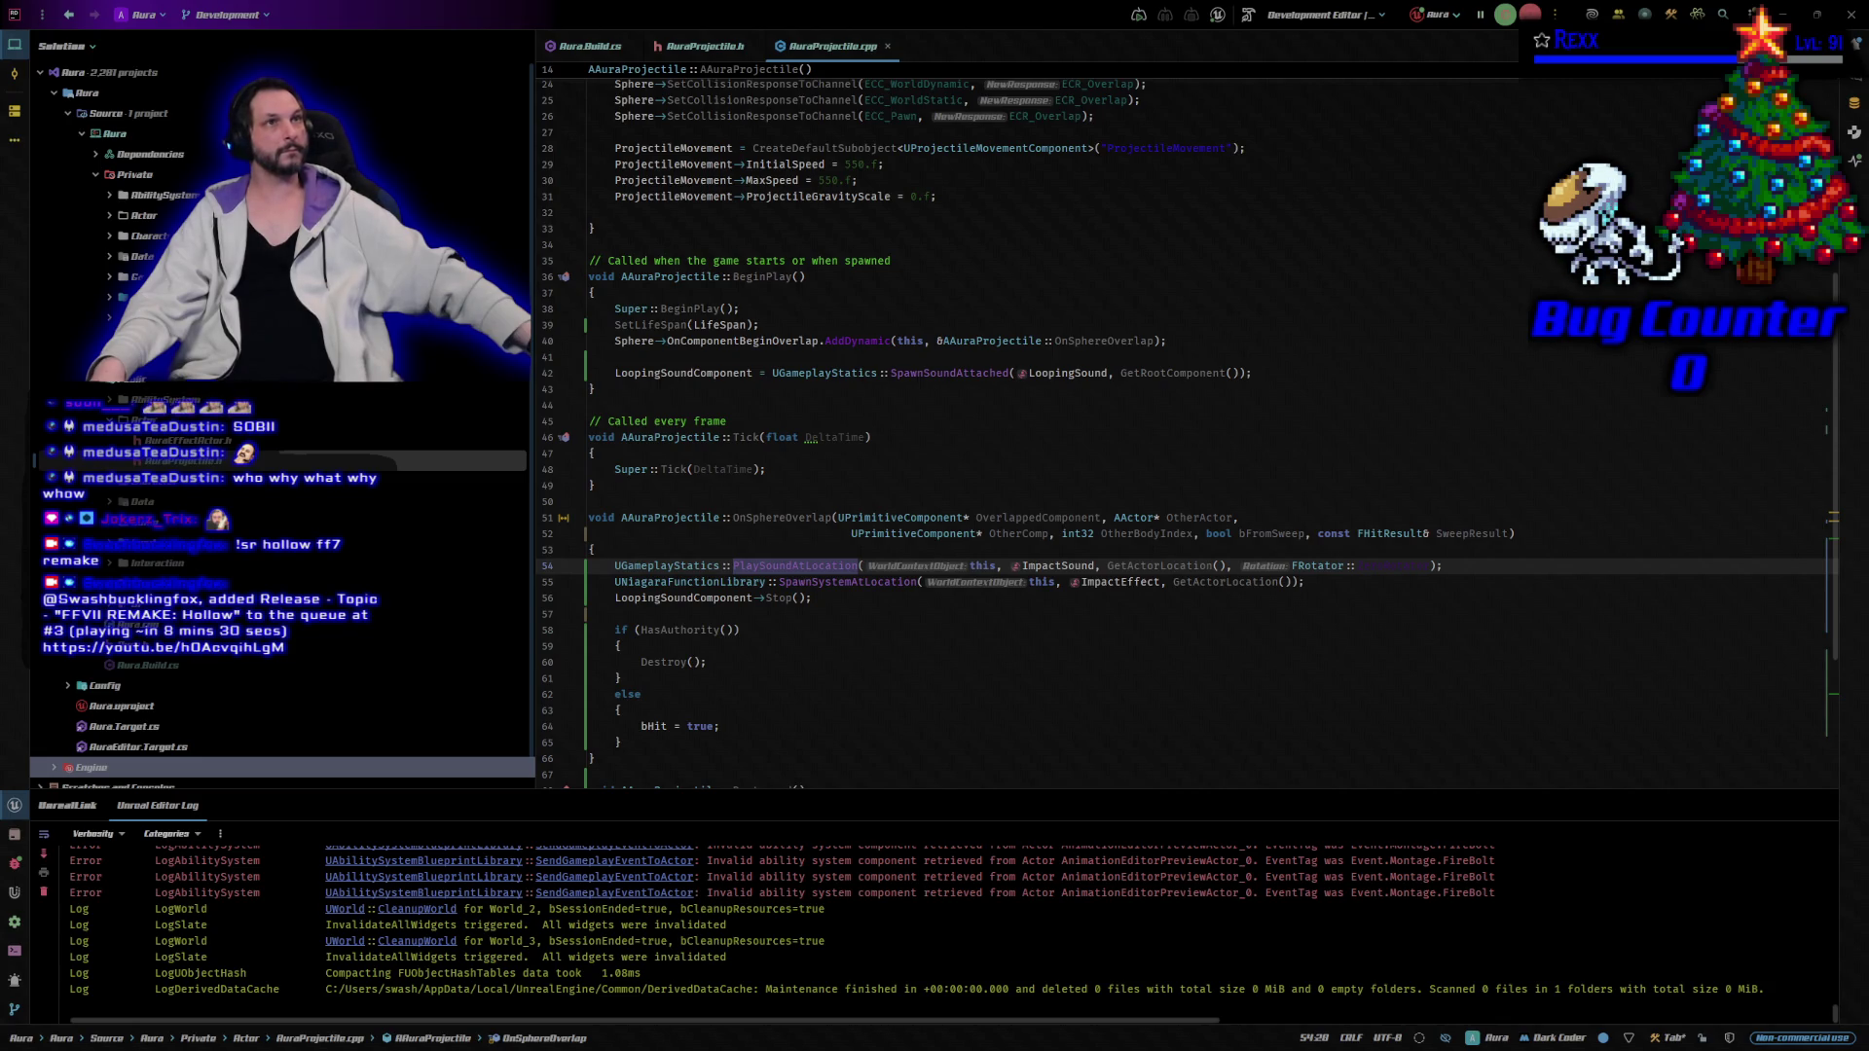
pyautogui.scroll(-4, 818, 535)
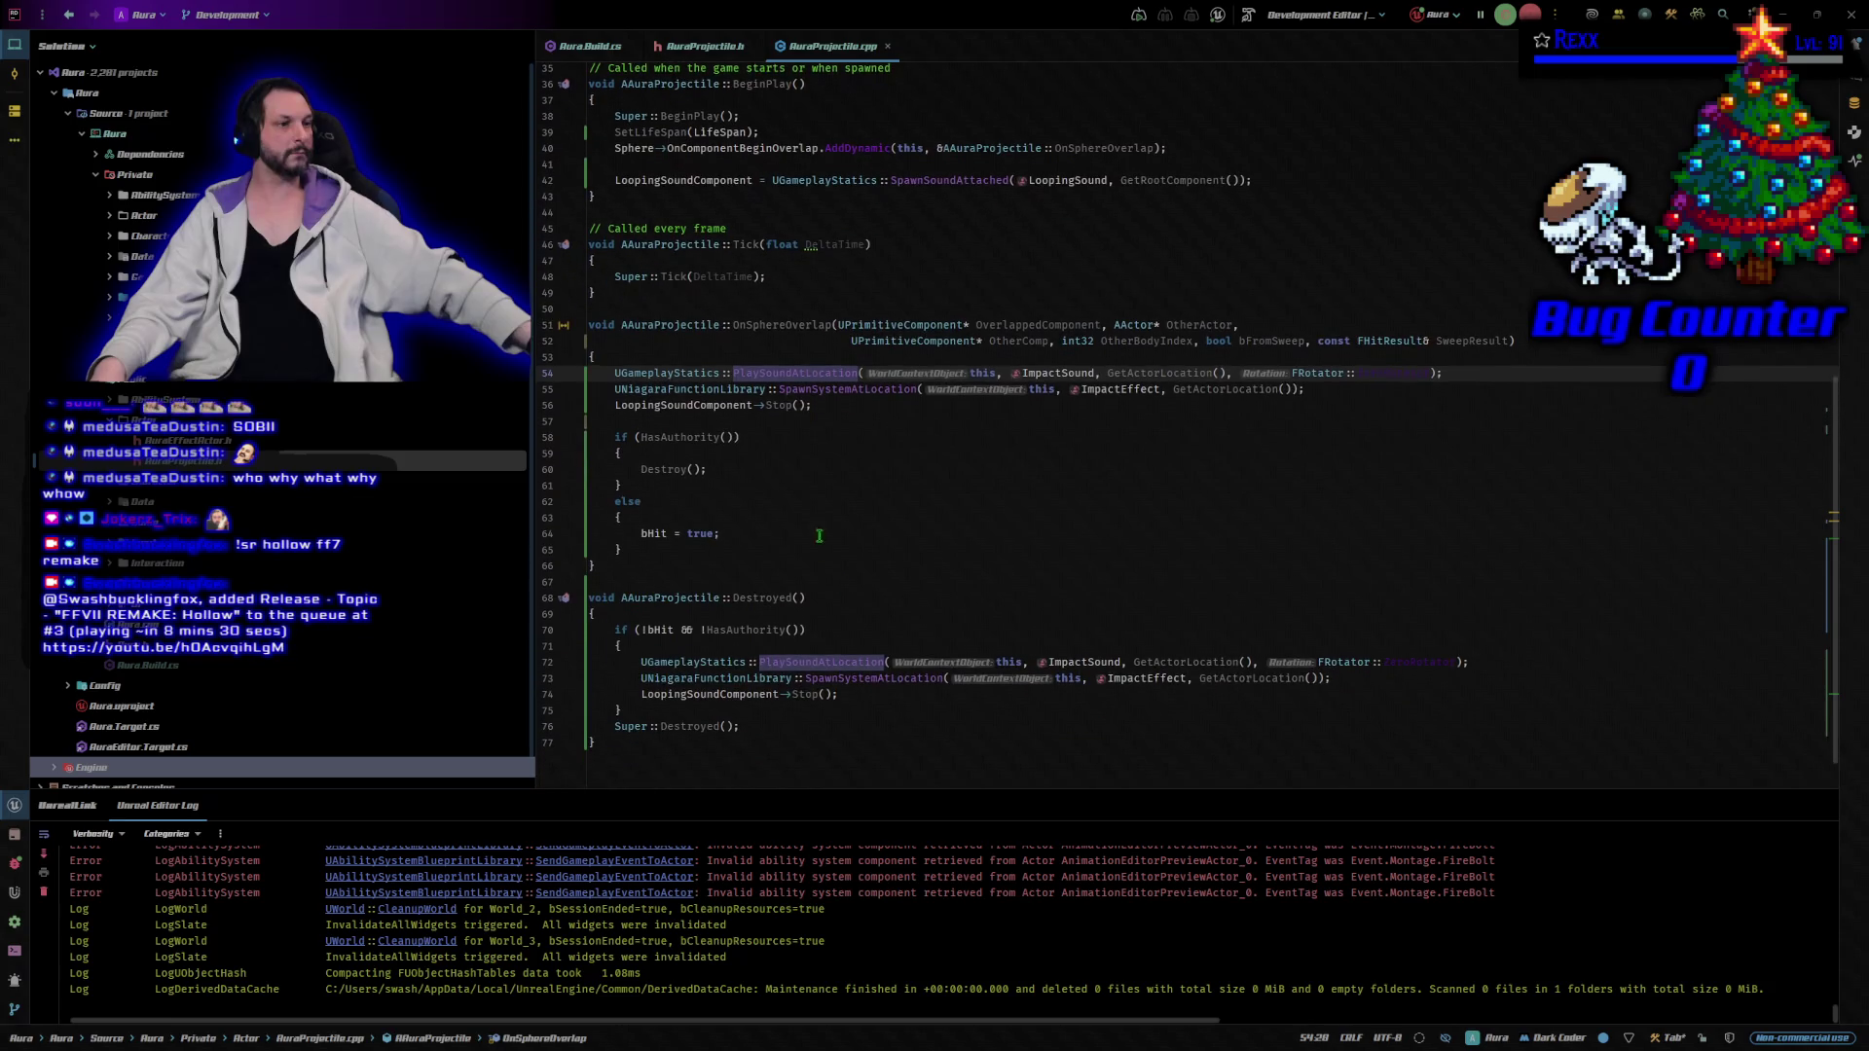
pyautogui.click(769, 466)
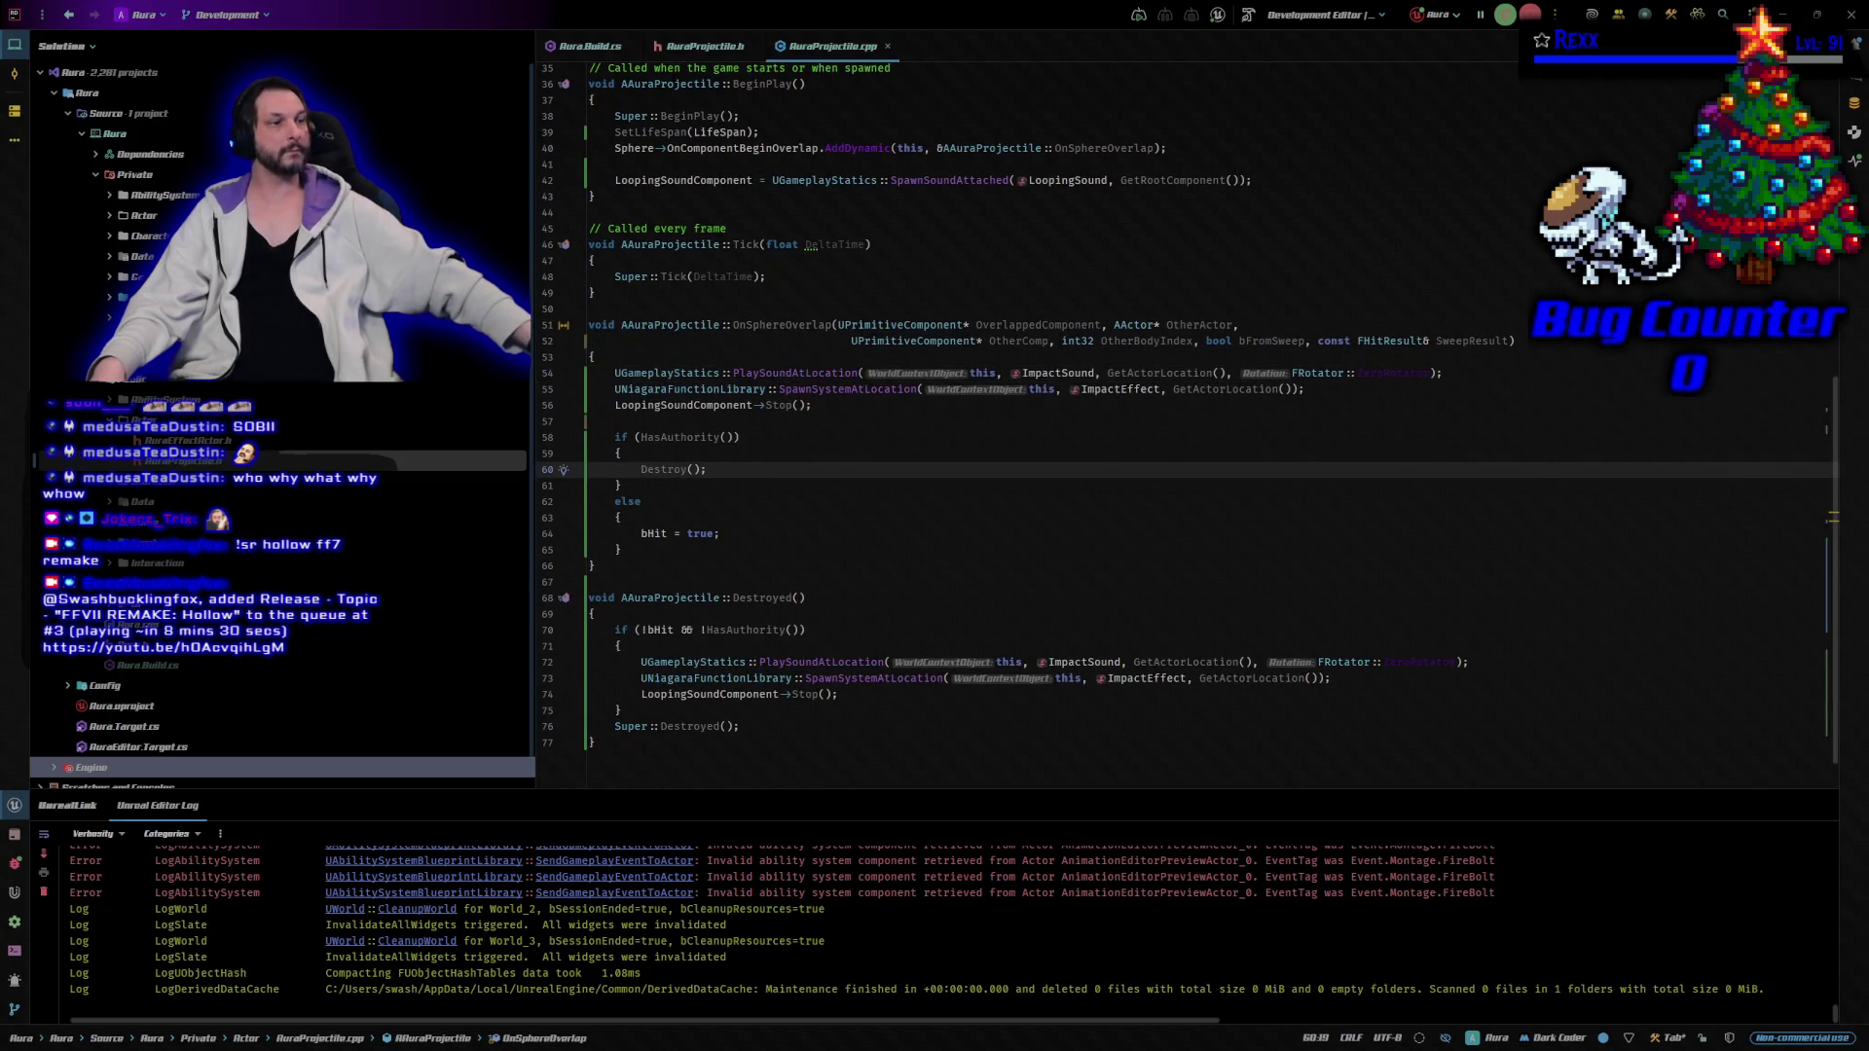
pyautogui.click(779, 535)
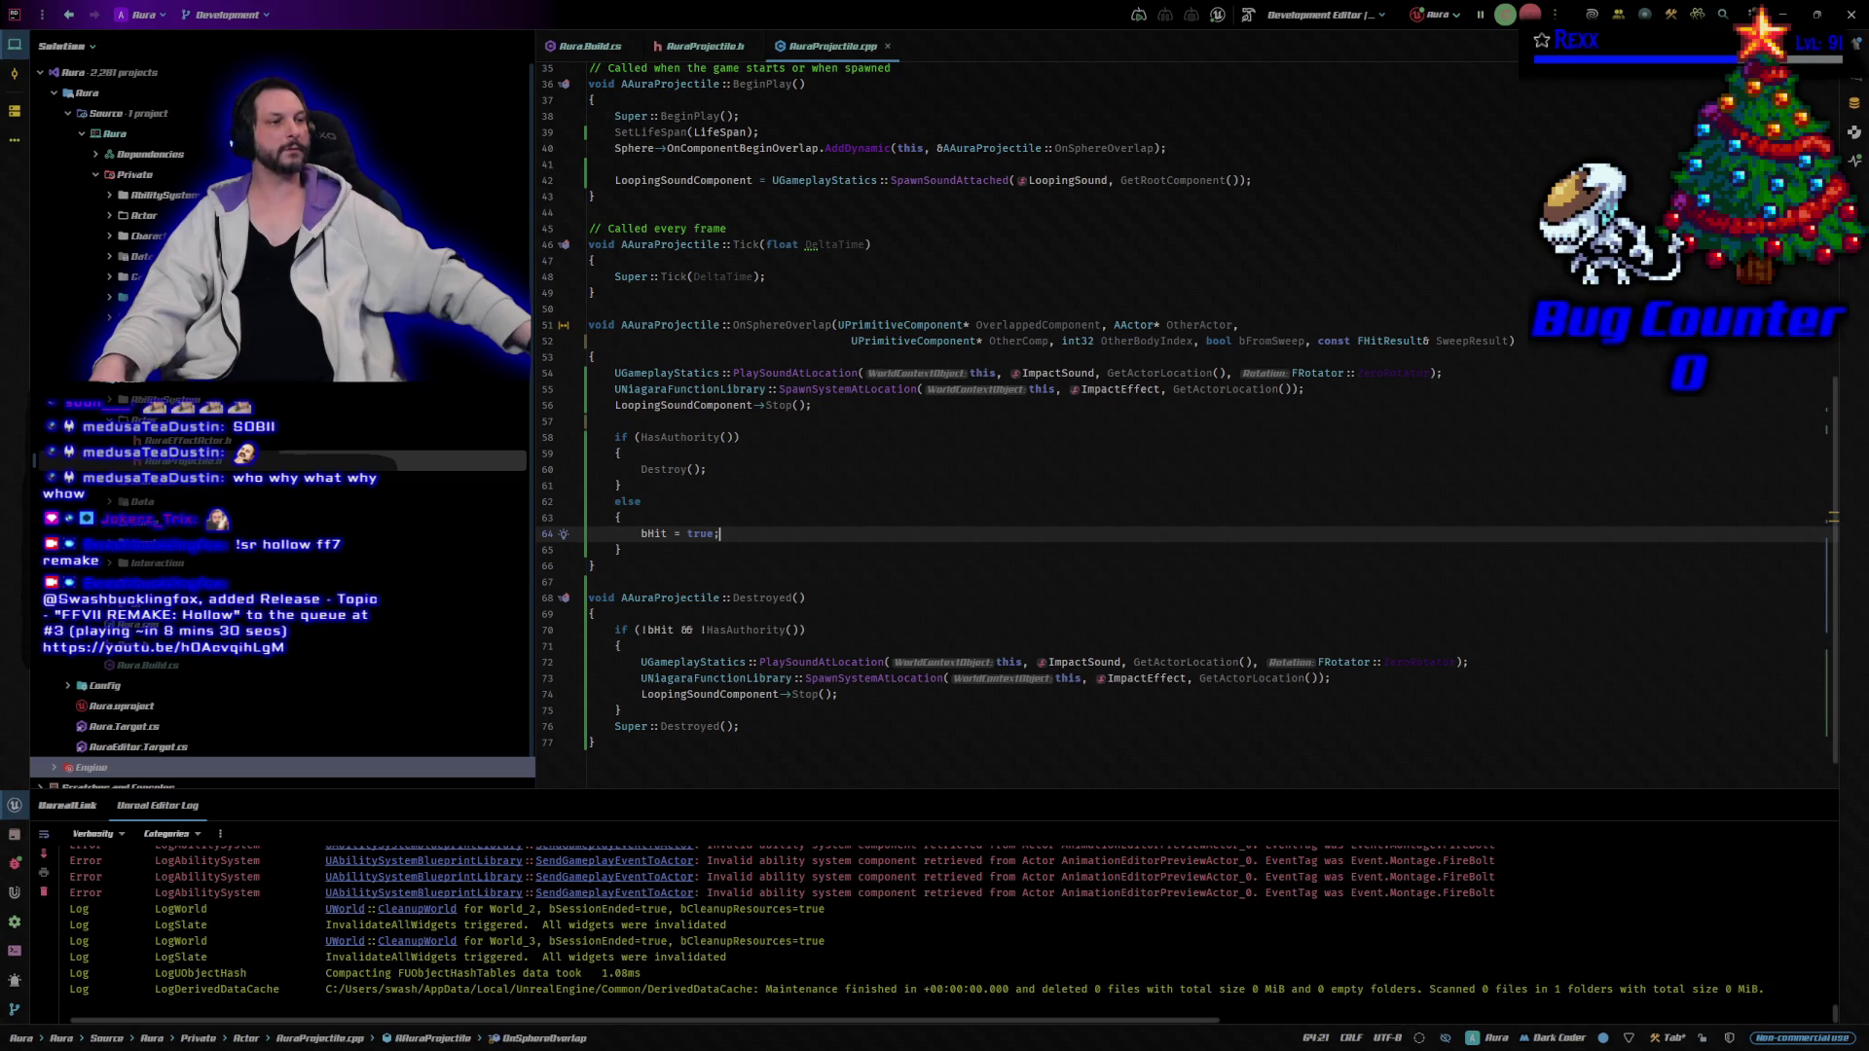
pyautogui.moveTo(742, 176)
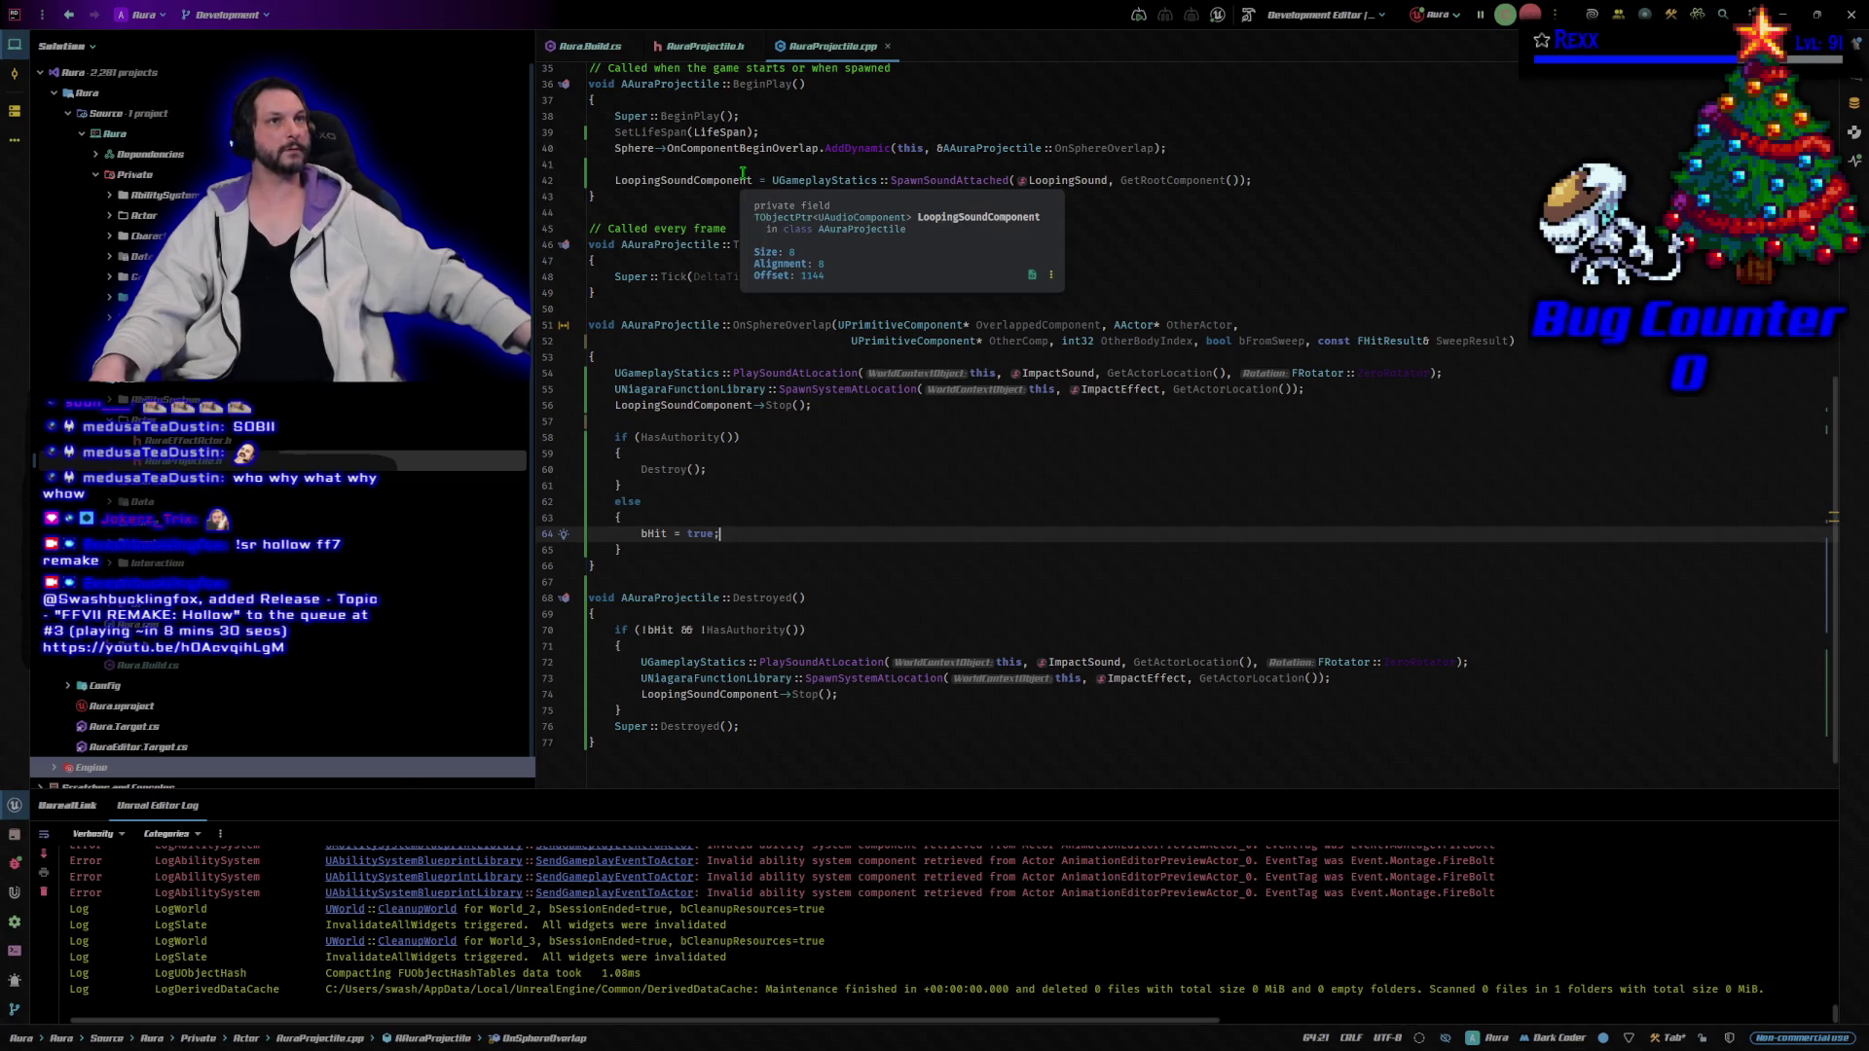
pyautogui.click(706, 56)
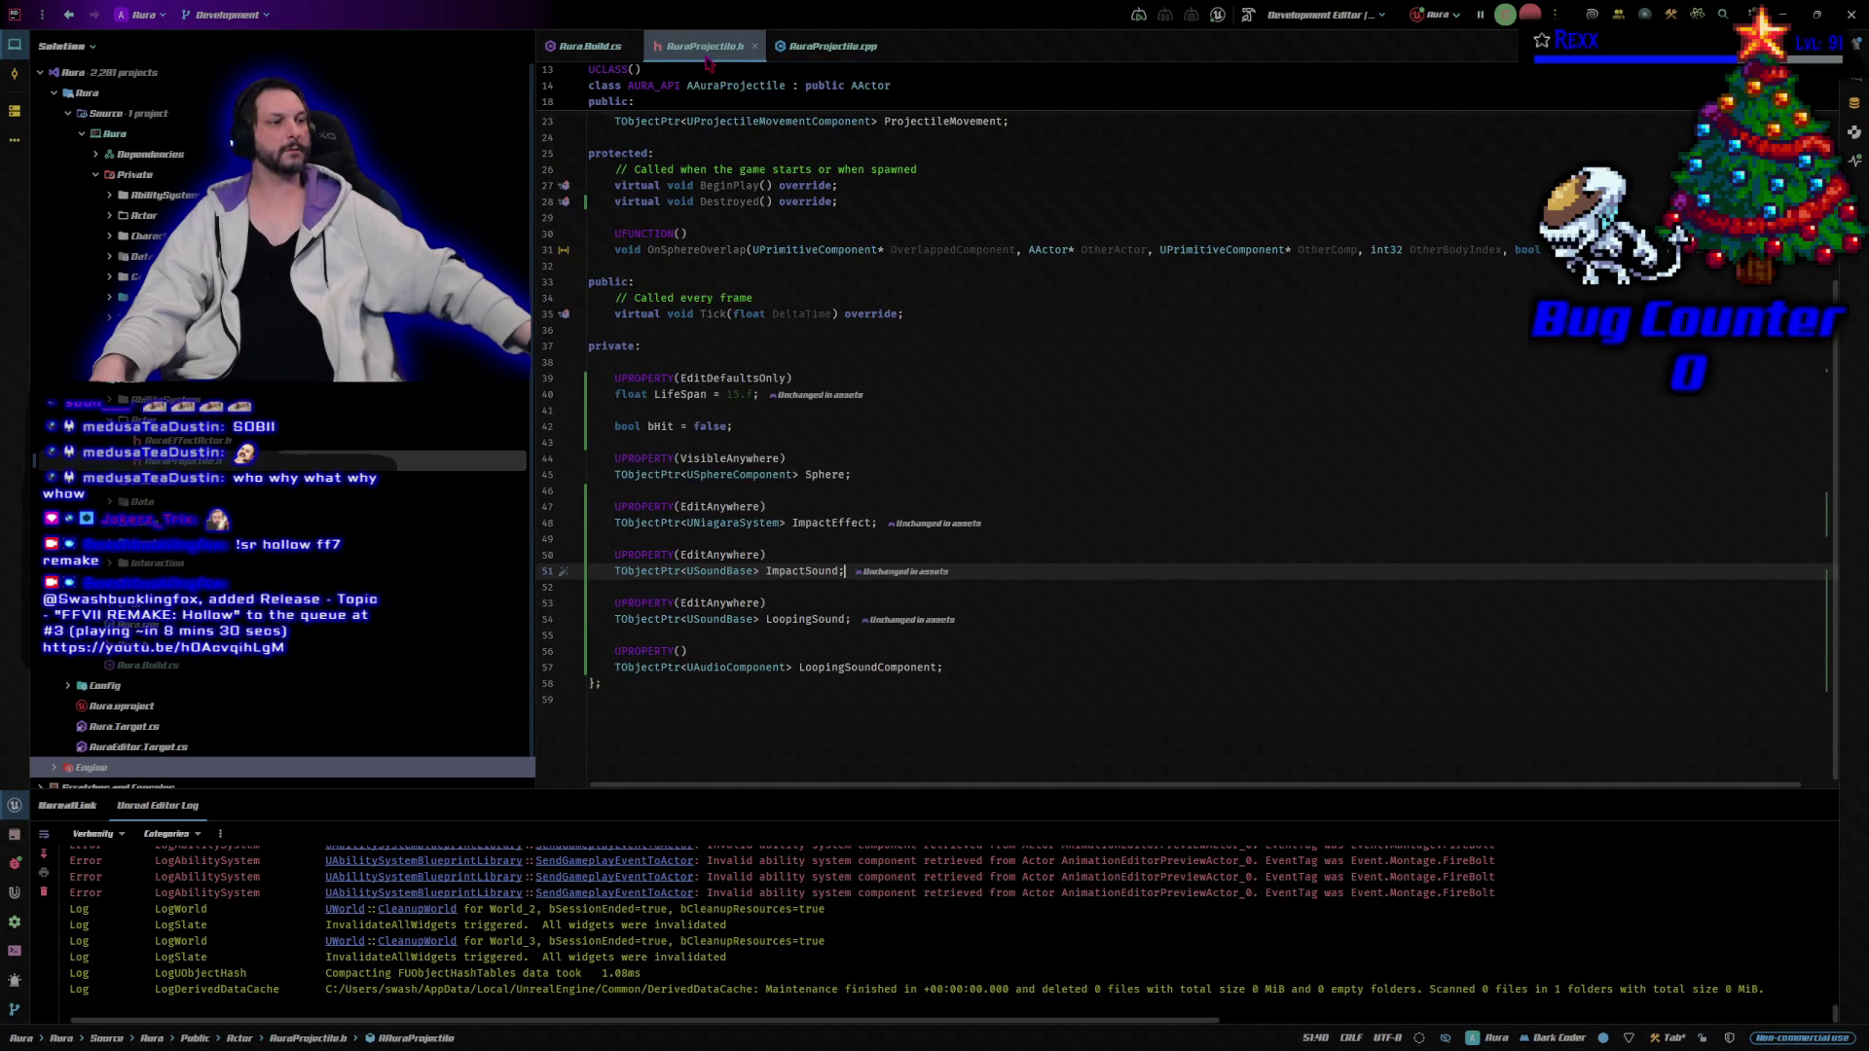
pyautogui.click(812, 426)
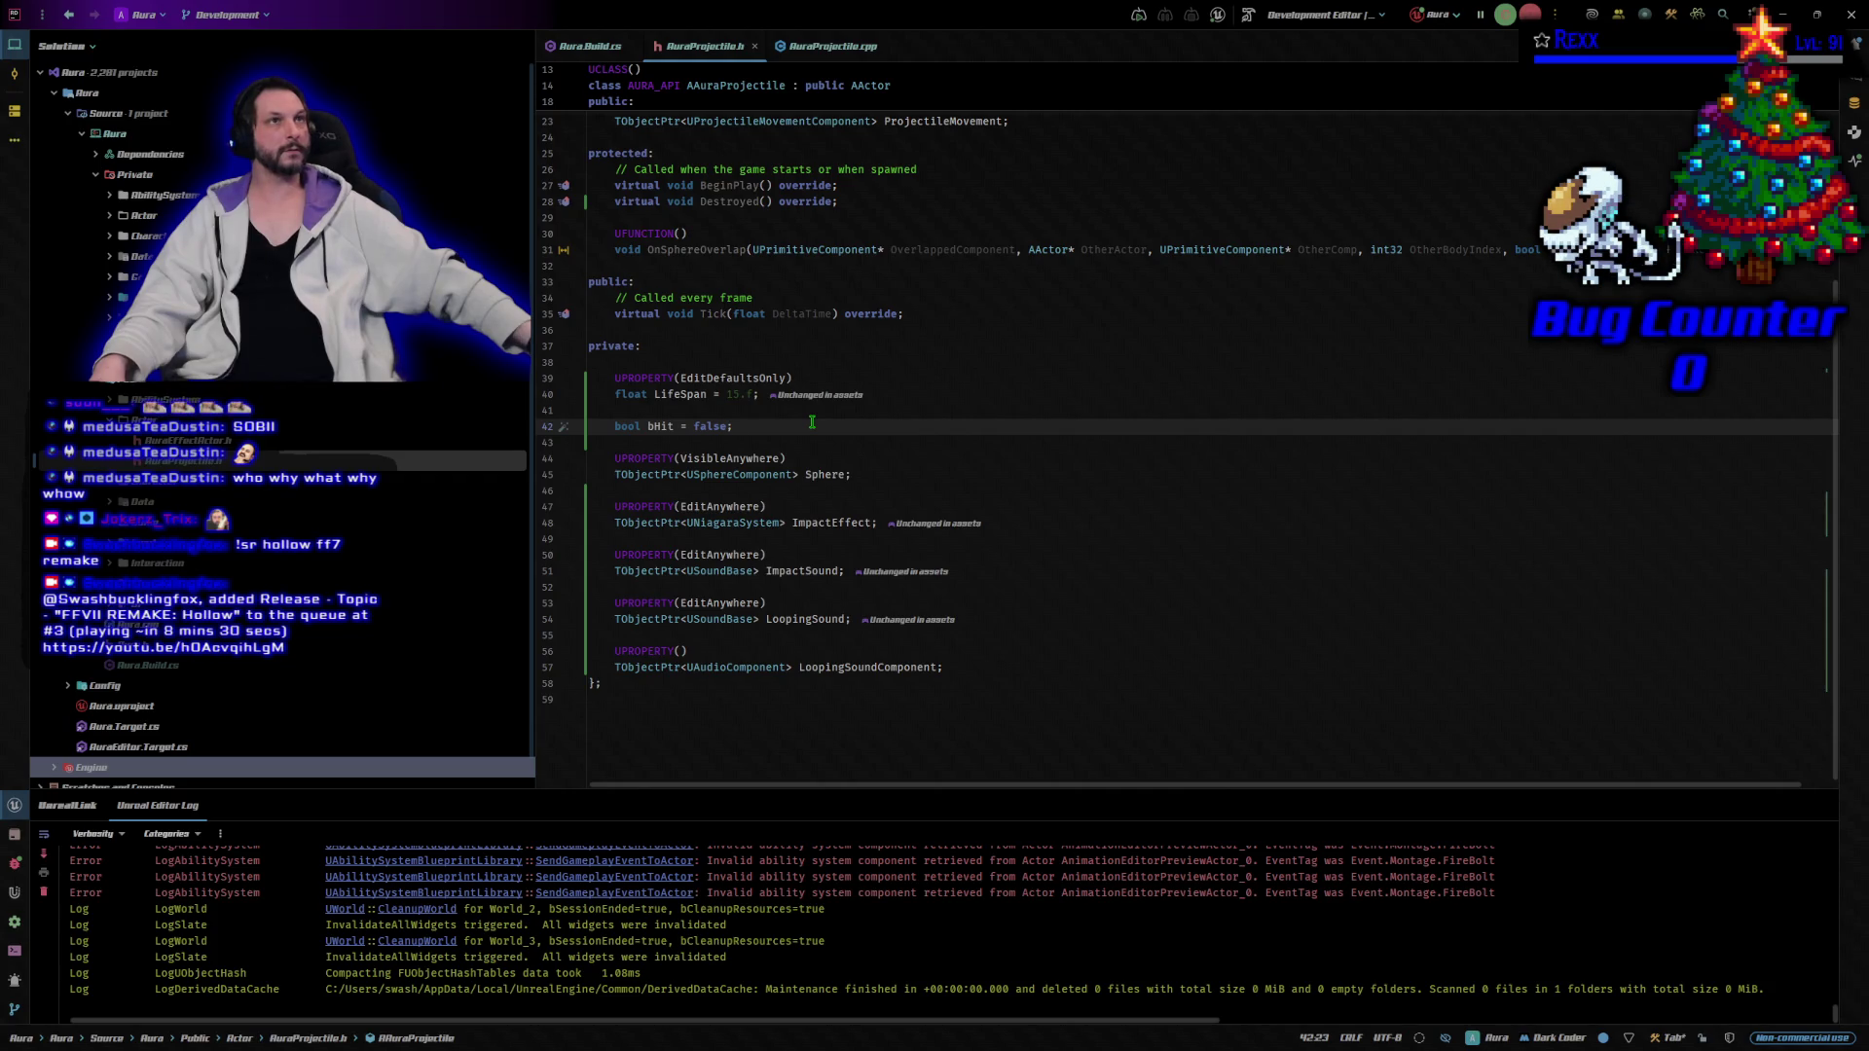
pyautogui.hotkey('ctrl', 'Tab')
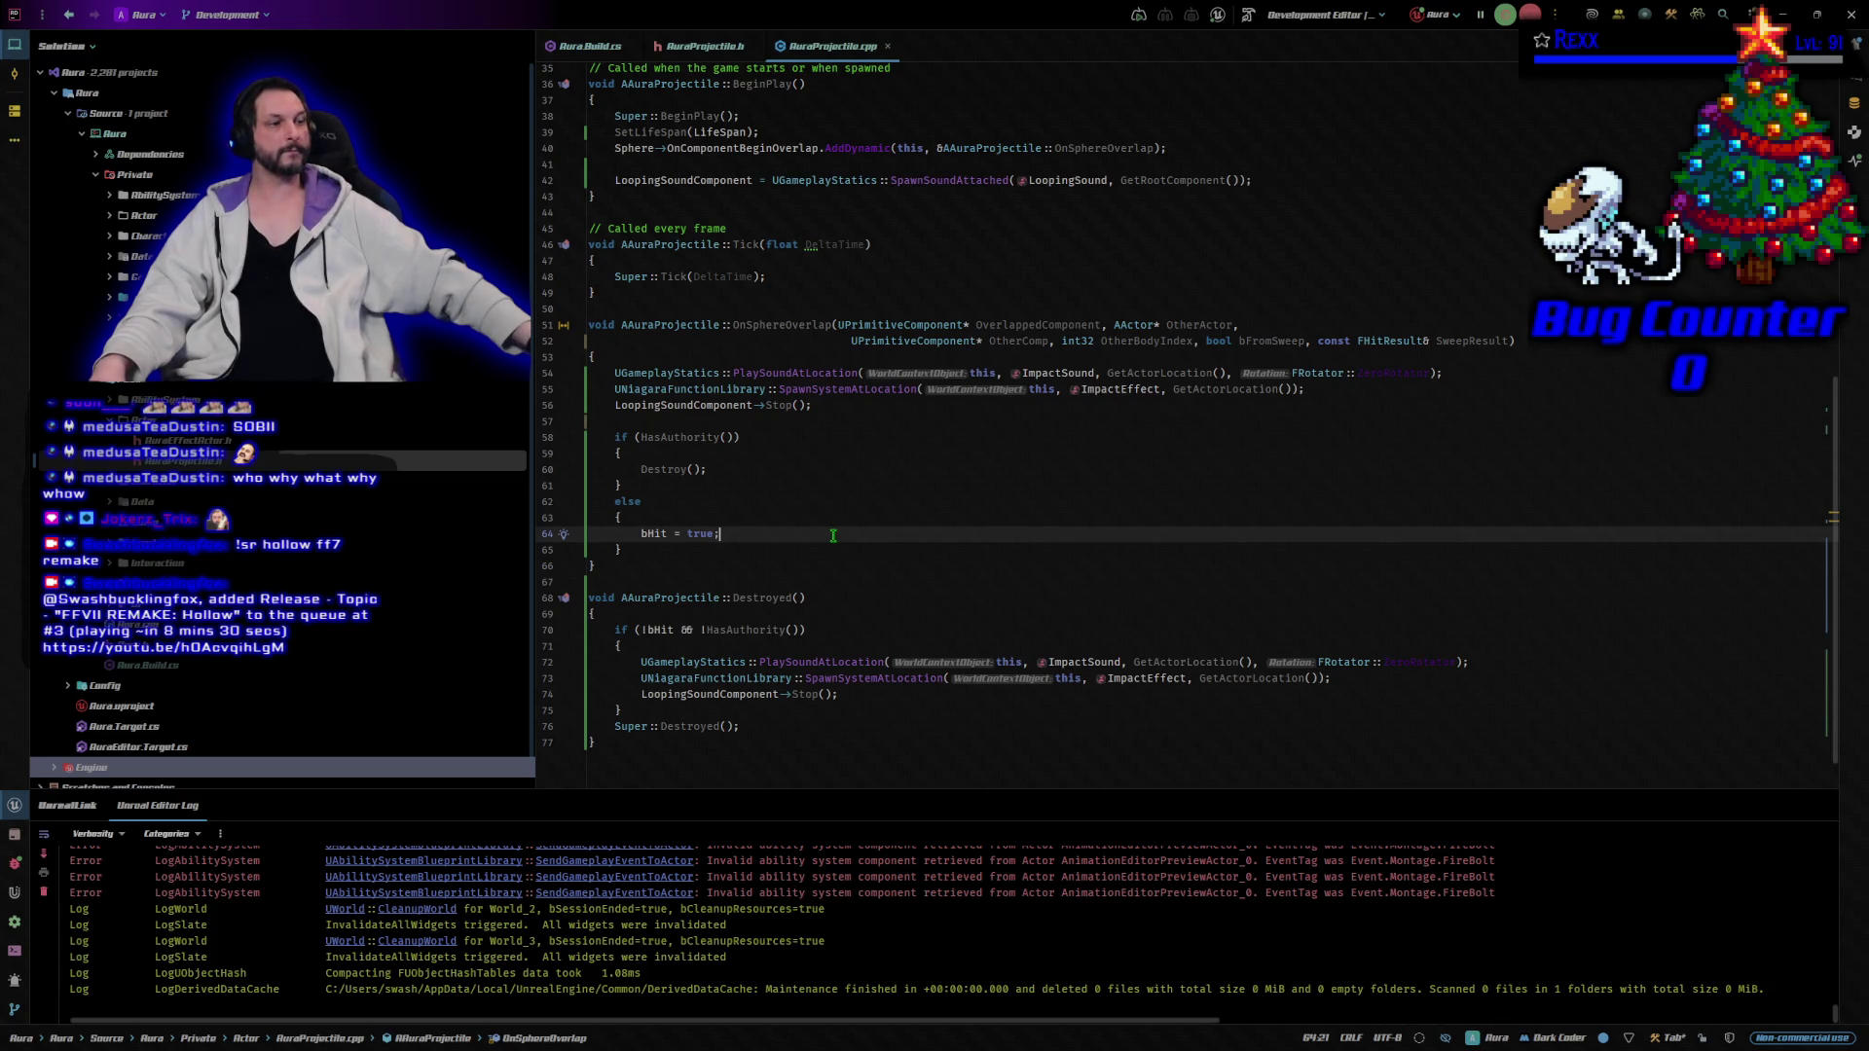
pyautogui.click(845, 599)
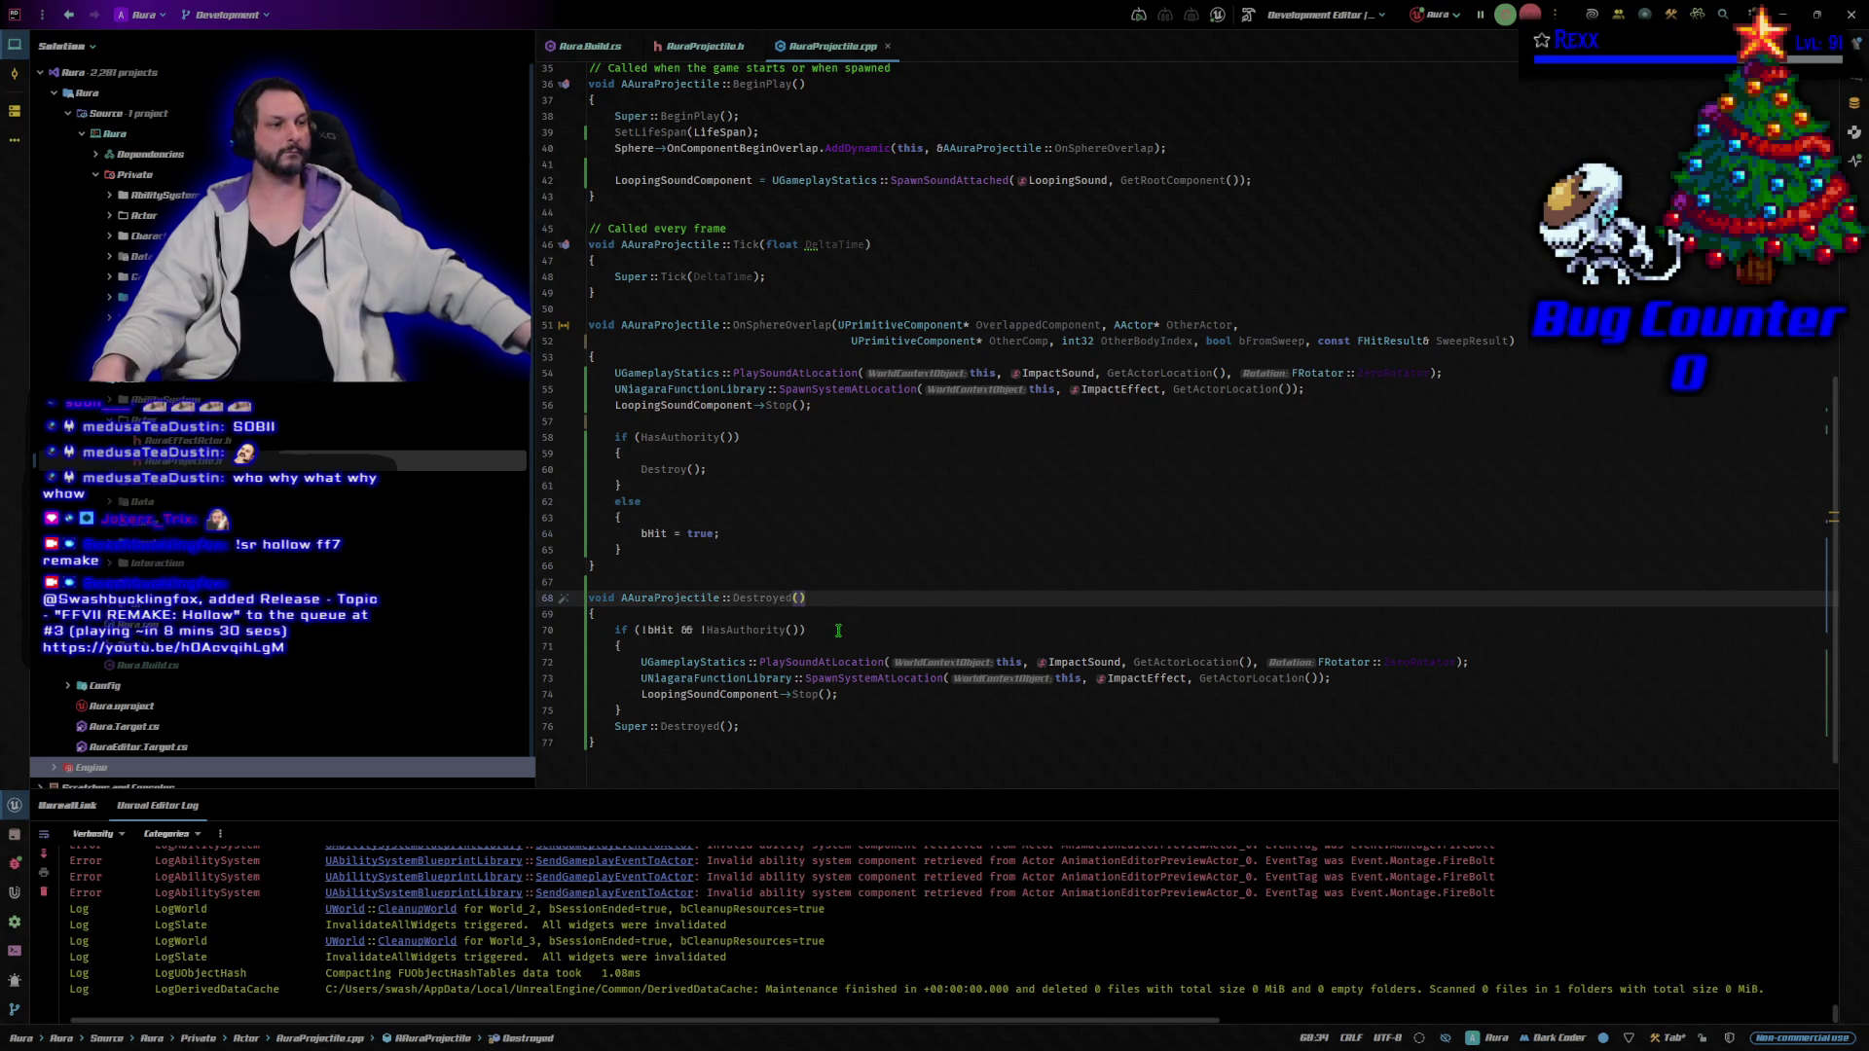
pyautogui.click(838, 630)
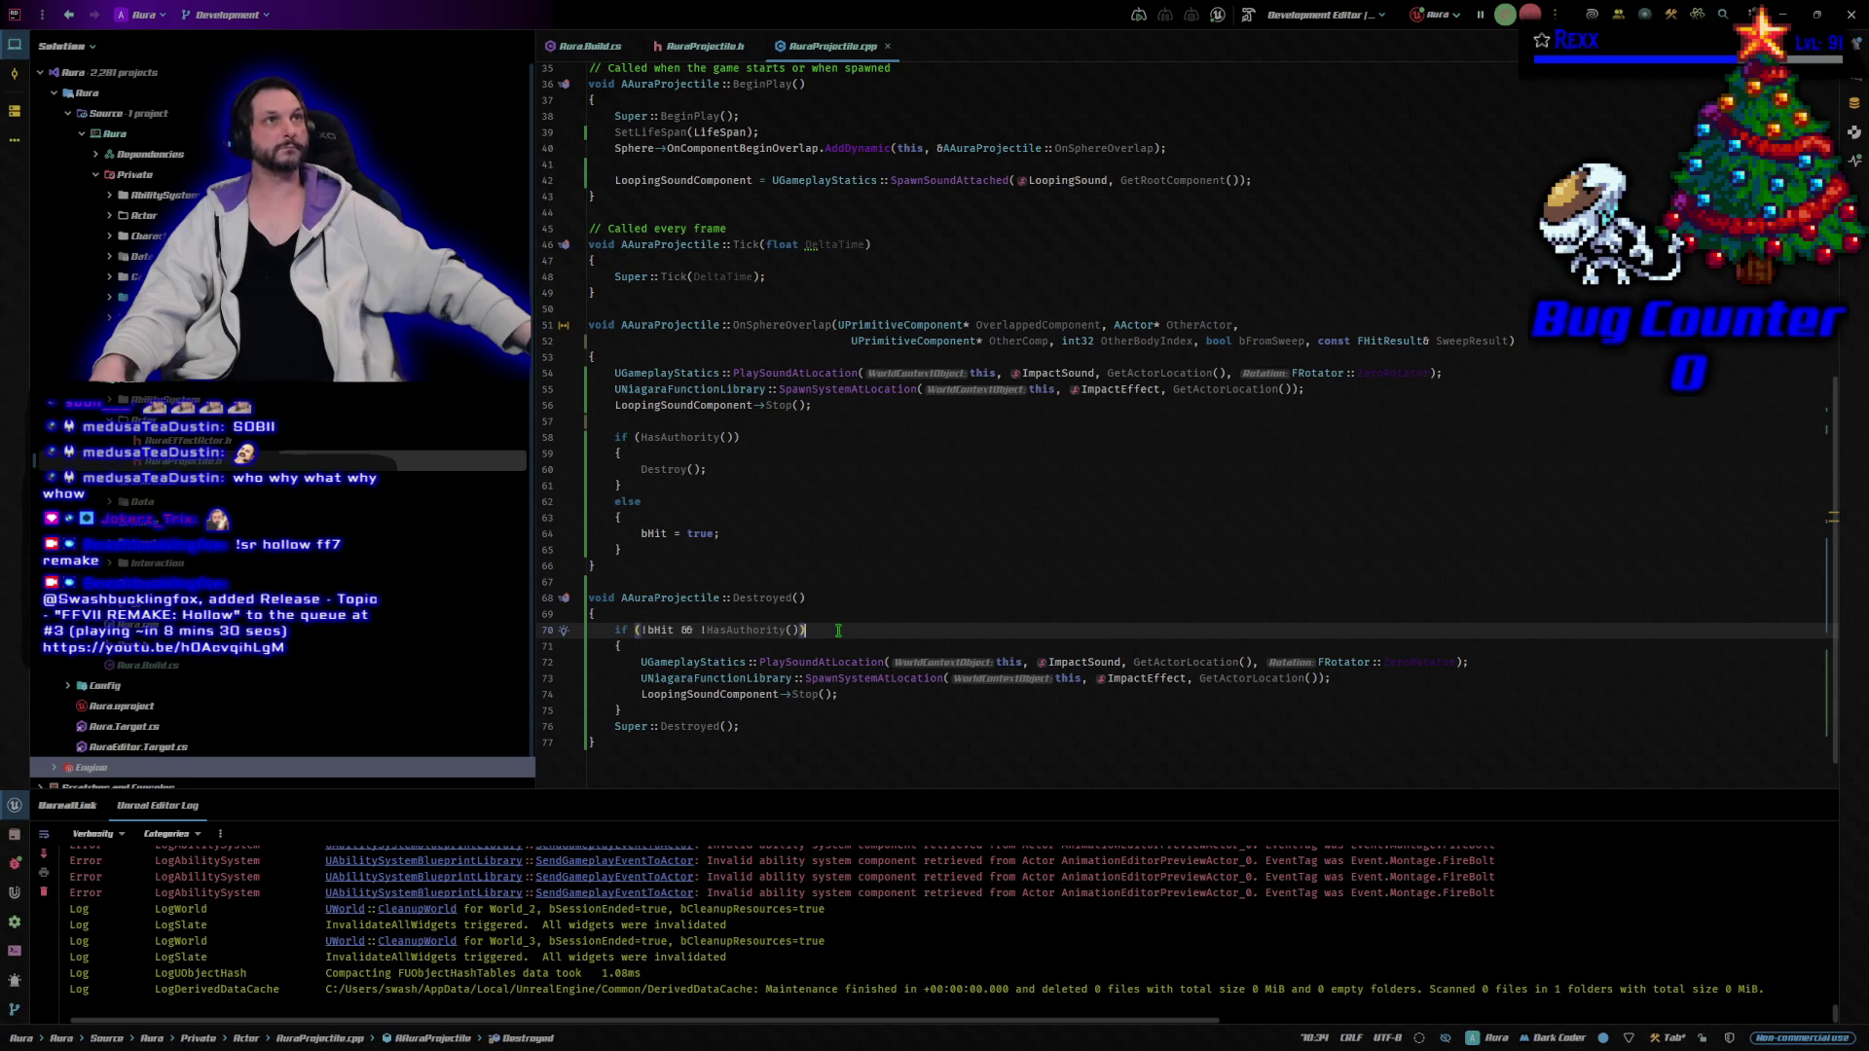
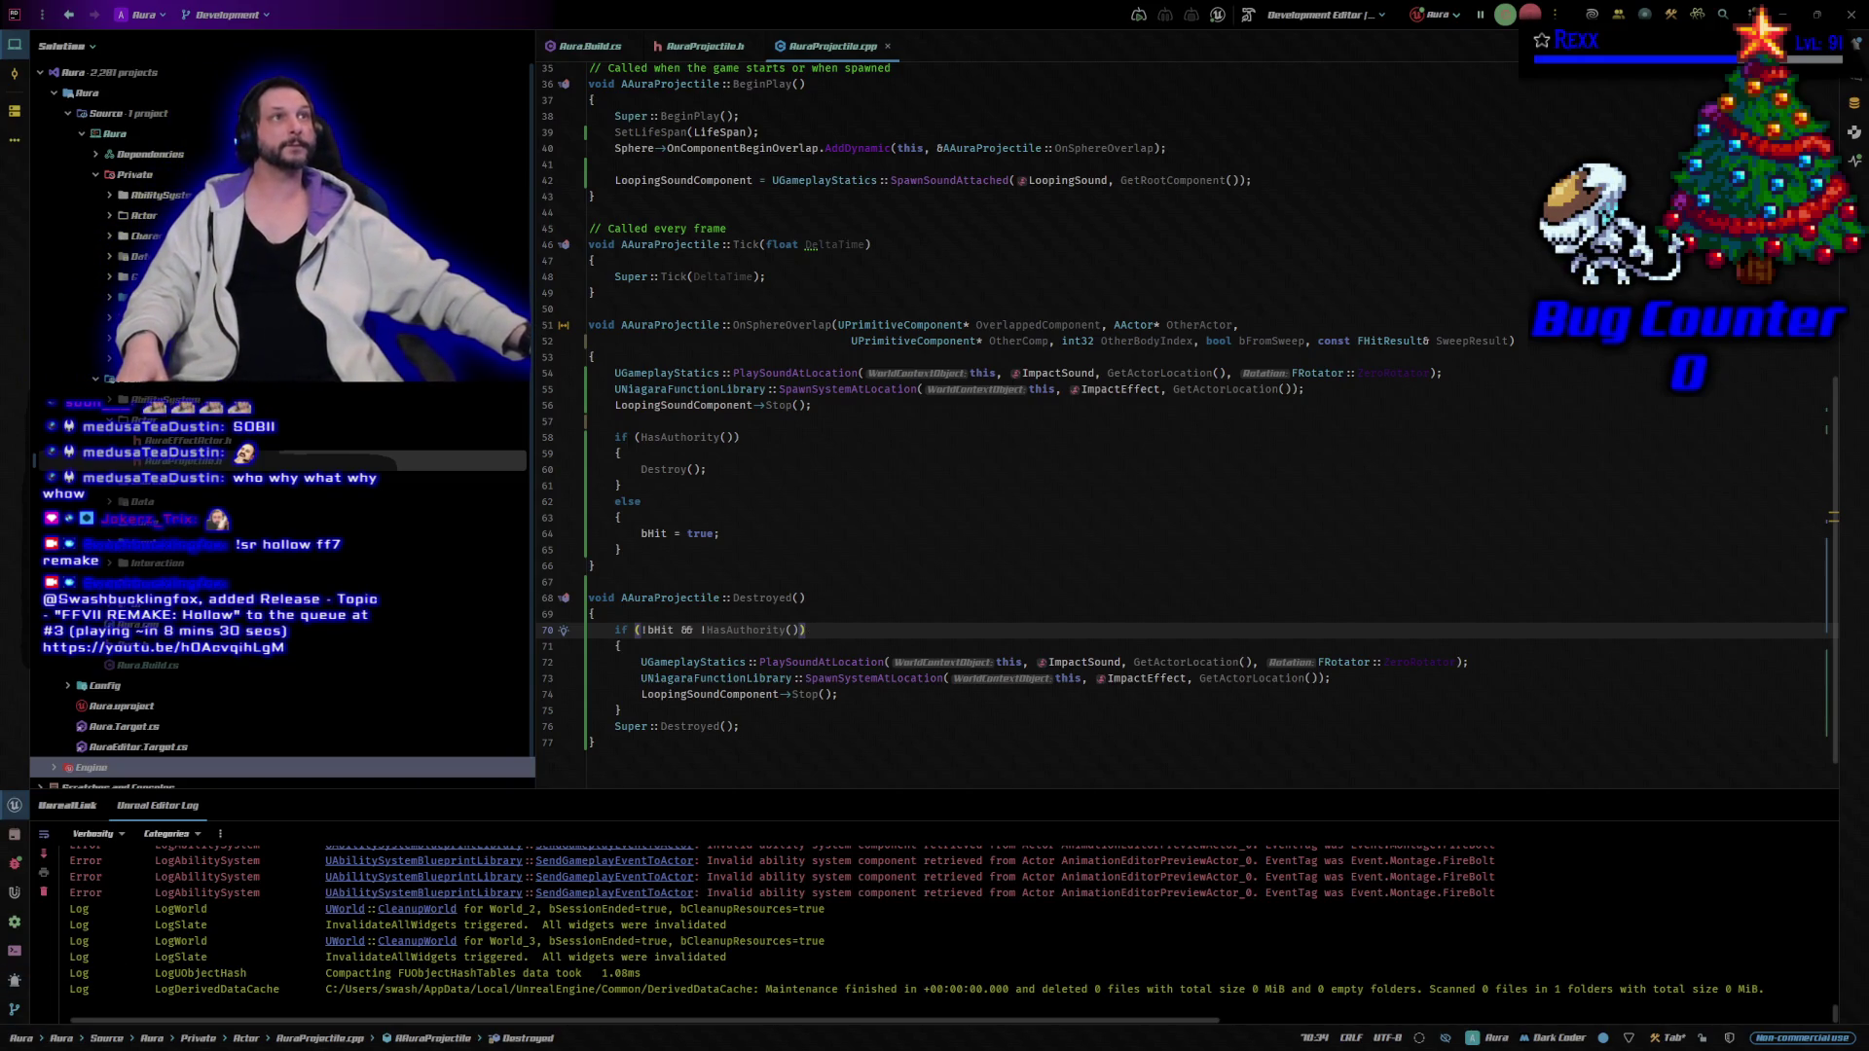
# Switch from Rider's AuraProjectile.cpp back to the Unreal Editor's StartupMap level.
pyautogui.hotkey('alt', 'Tab')
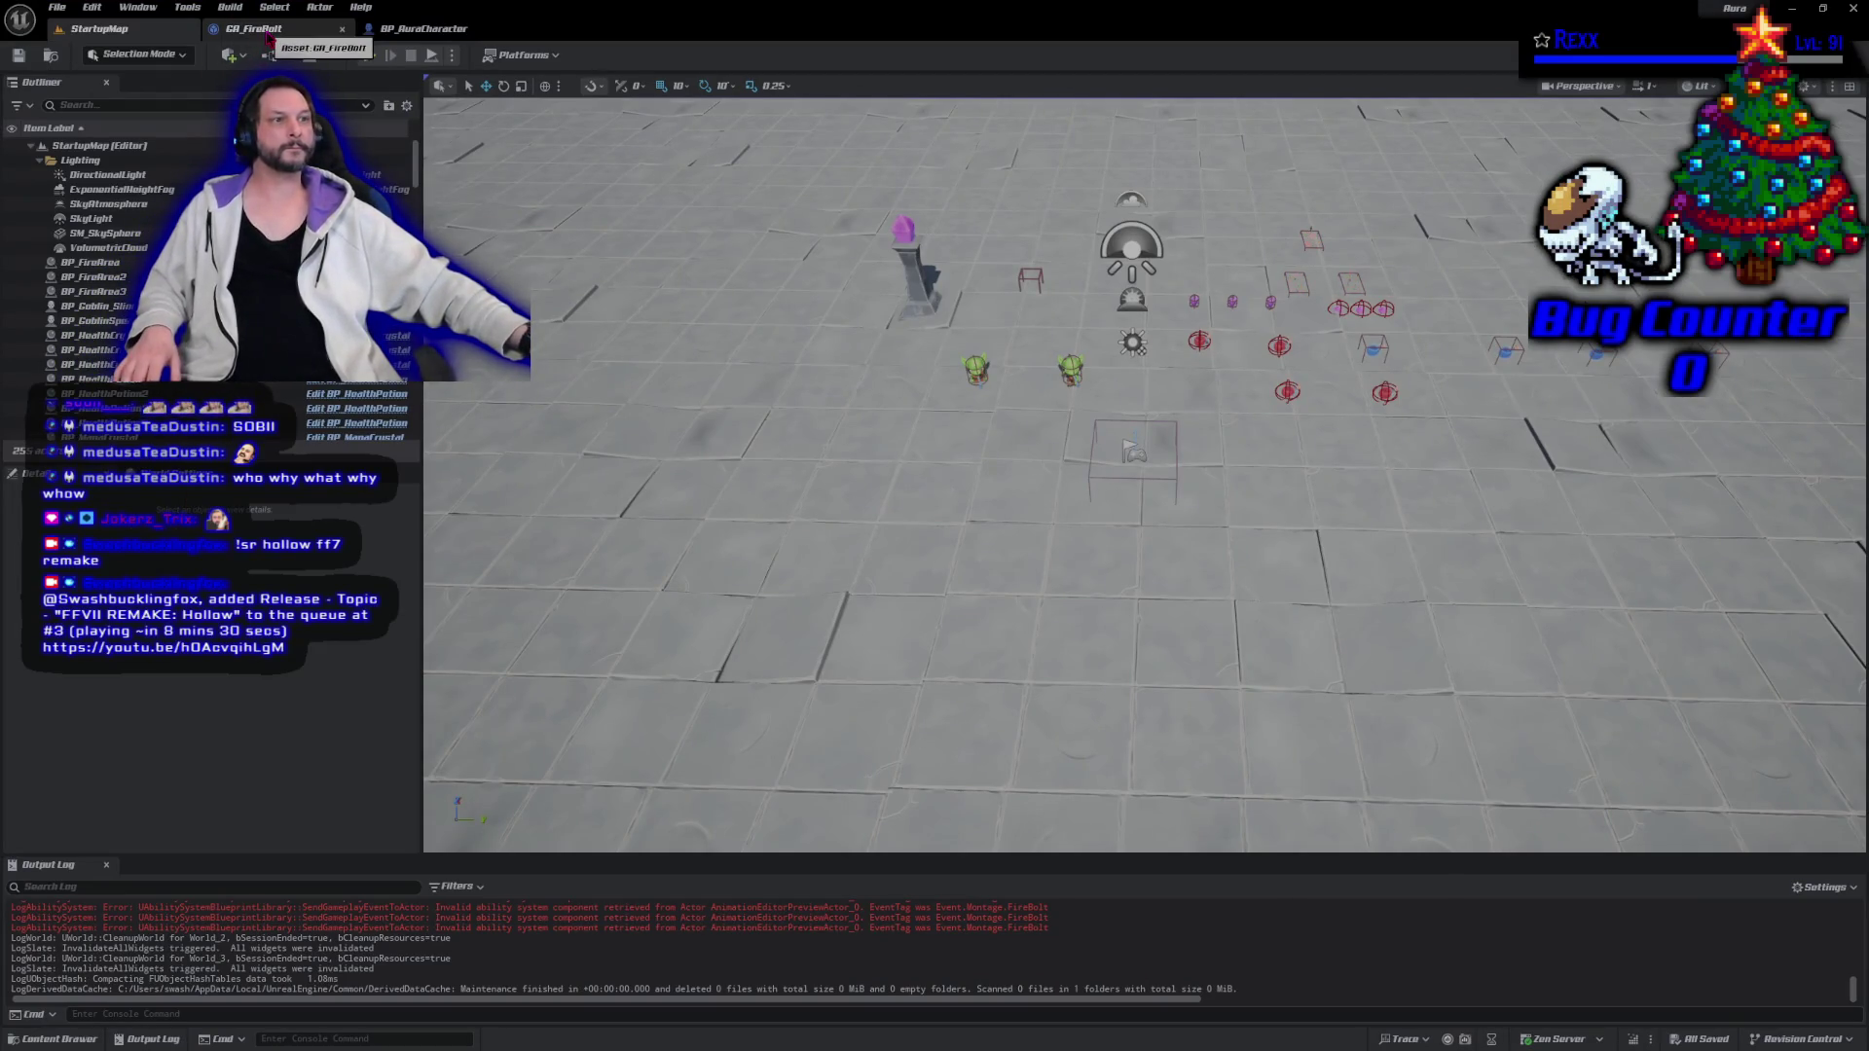
# Close the GA_FireBolt and BP_AuraCharacter tabs and reach the Blueprints folder in the Content Drawer.
pyautogui.middleClick(268, 29)
pyautogui.middleClick(268, 32)
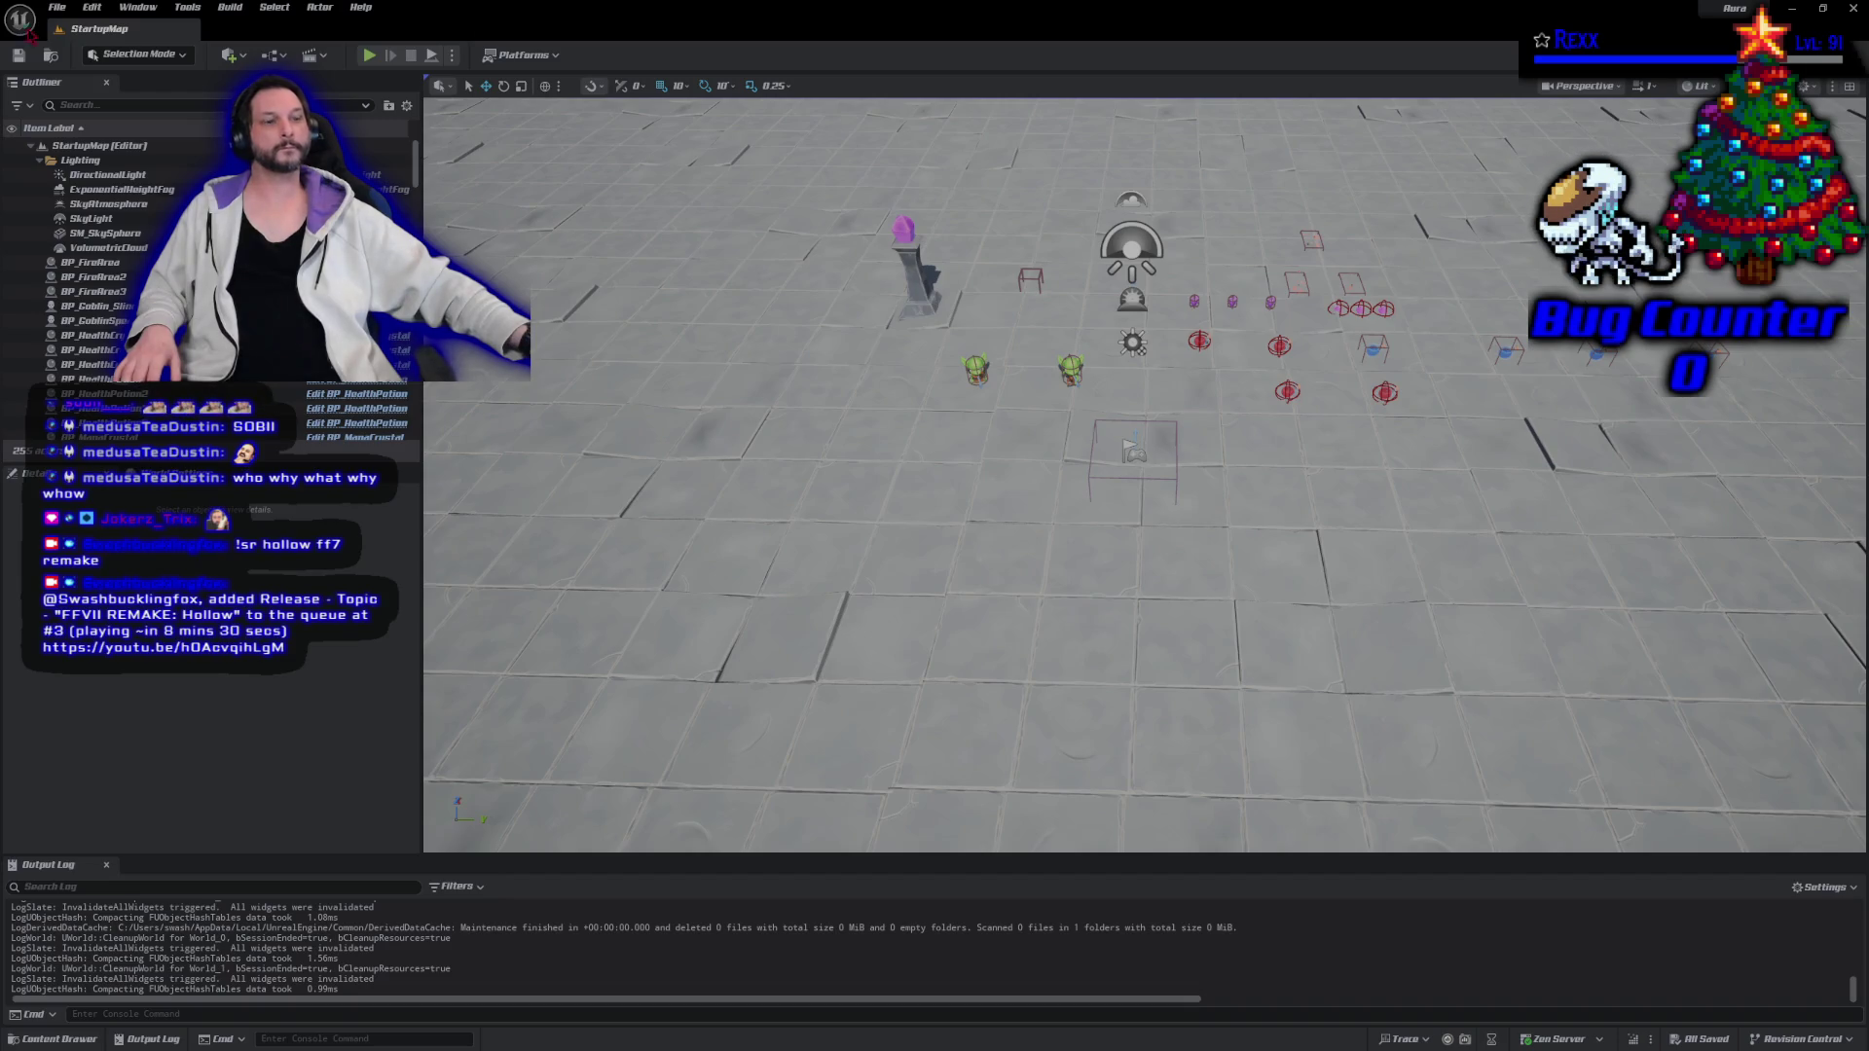
pyautogui.click(60, 1039)
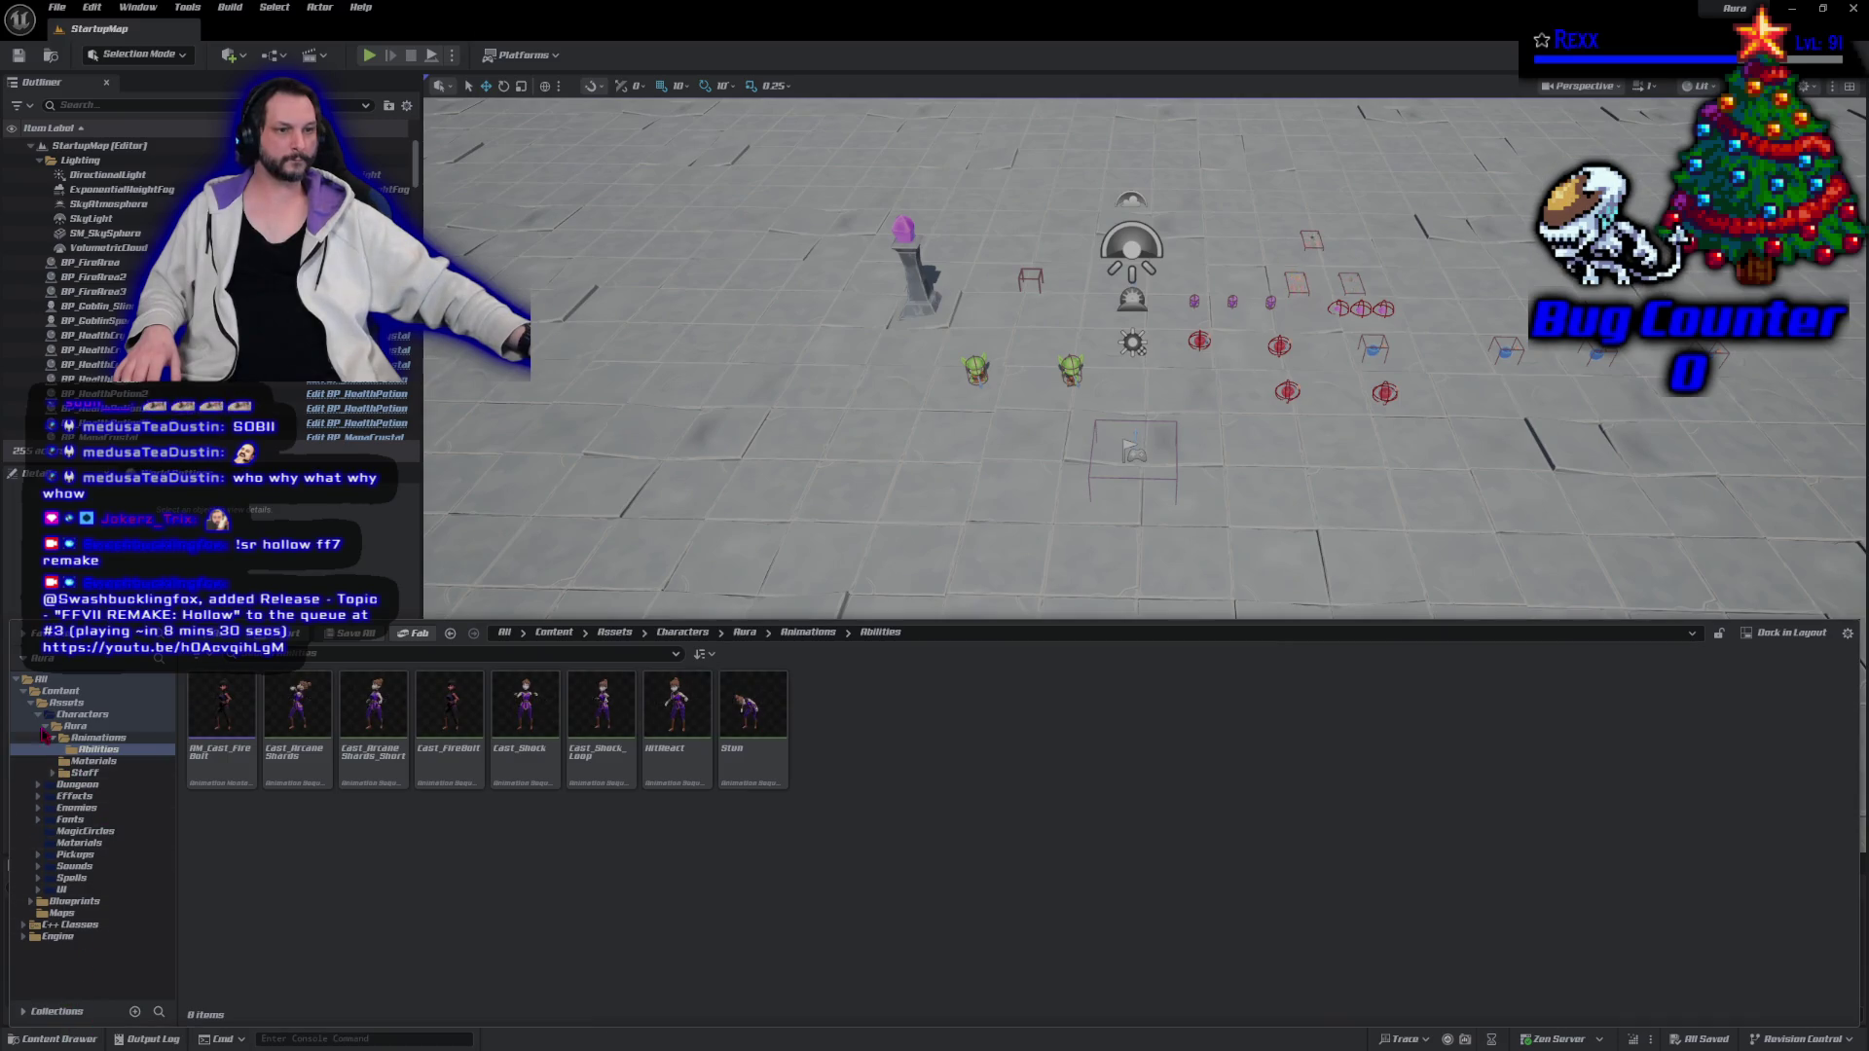
pyautogui.click(39, 714)
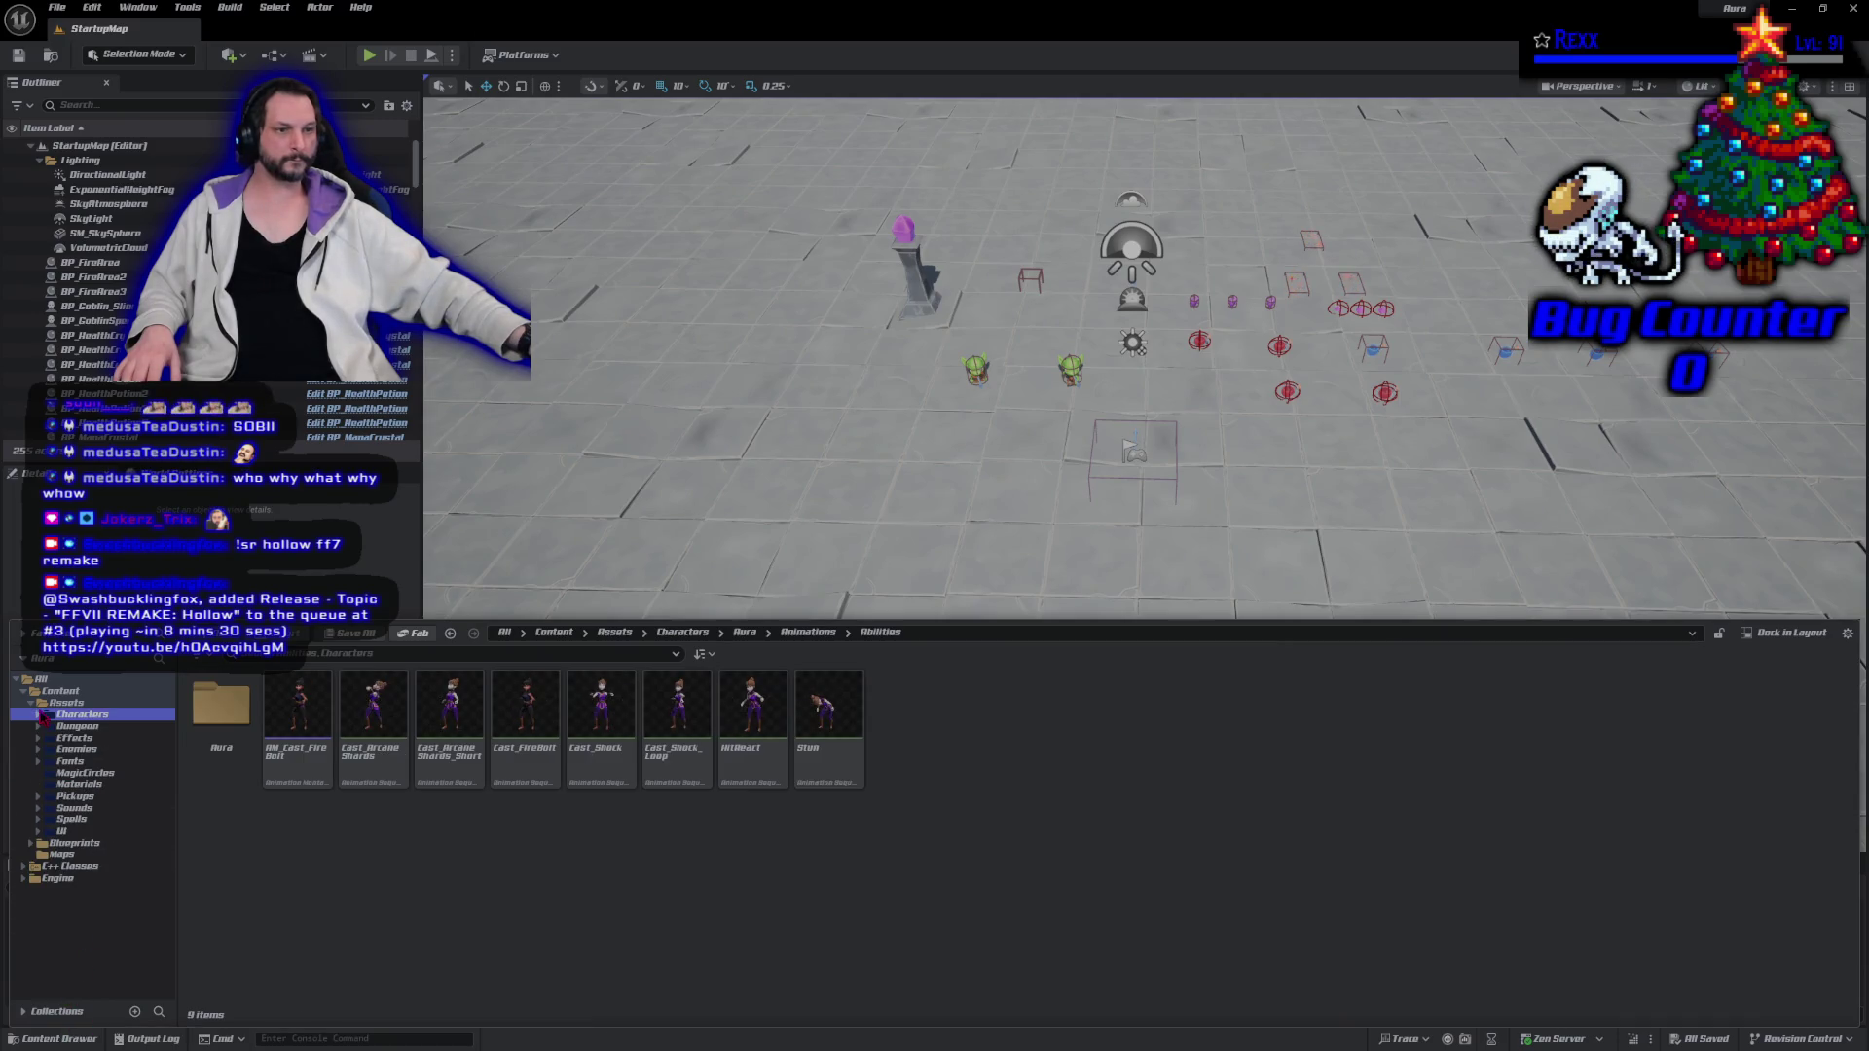
pyautogui.press('Left')
pyautogui.press('Left')
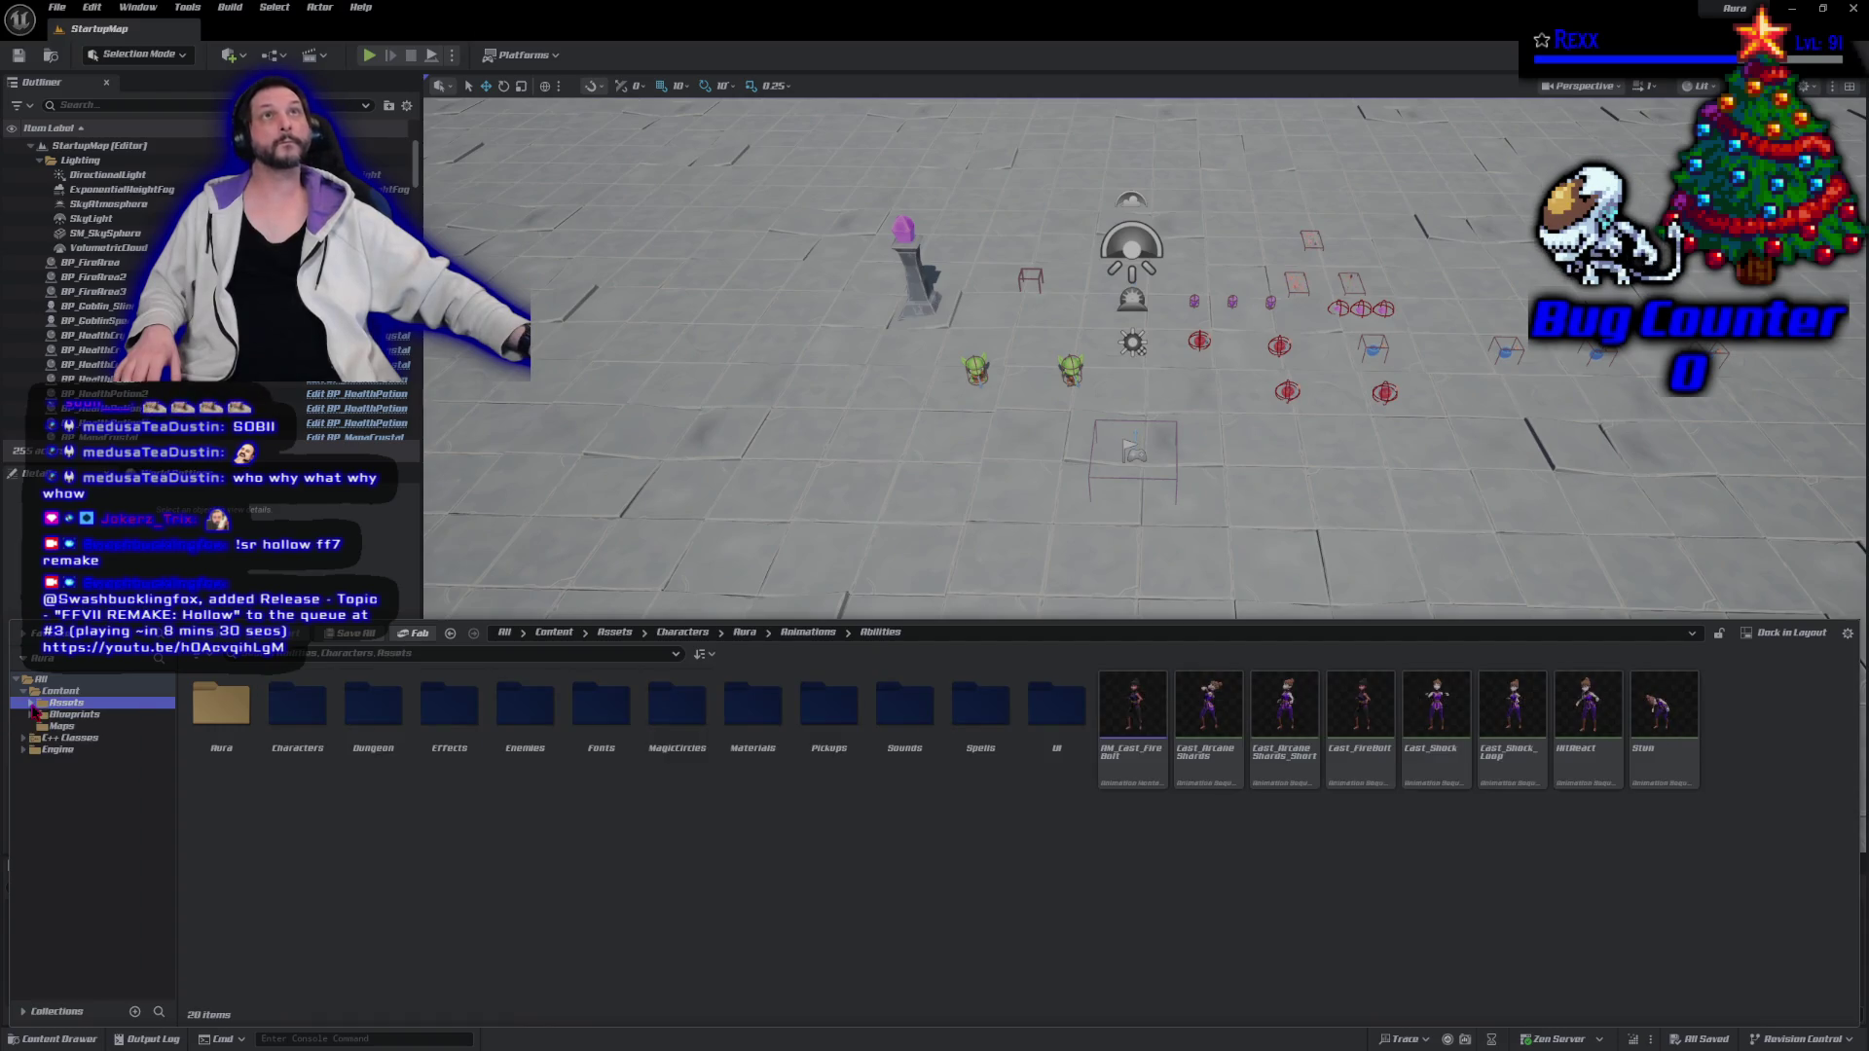
pyautogui.press('Down')
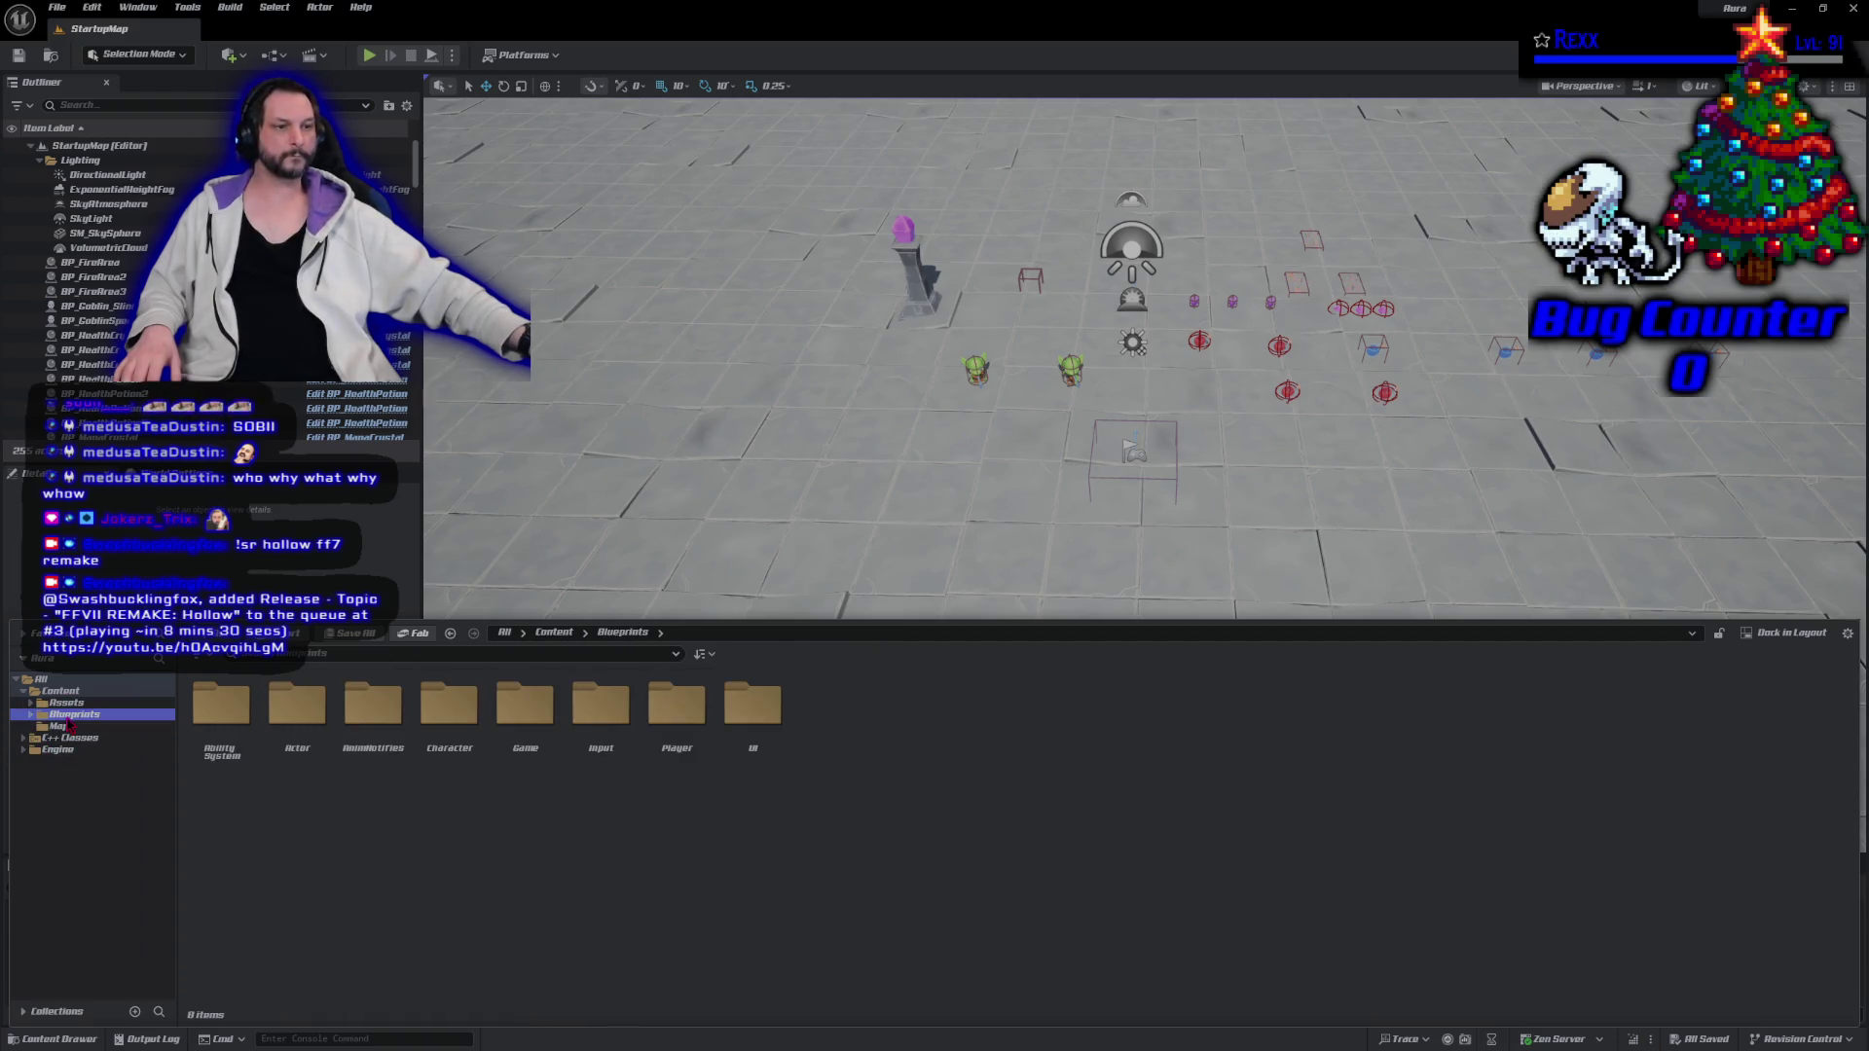
pyautogui.click(207, 755)
# Open BP_FireBolt from AbilitySystem > GameplayAbilities > Fire > FireBolt.
pyautogui.doubleClick(207, 754)
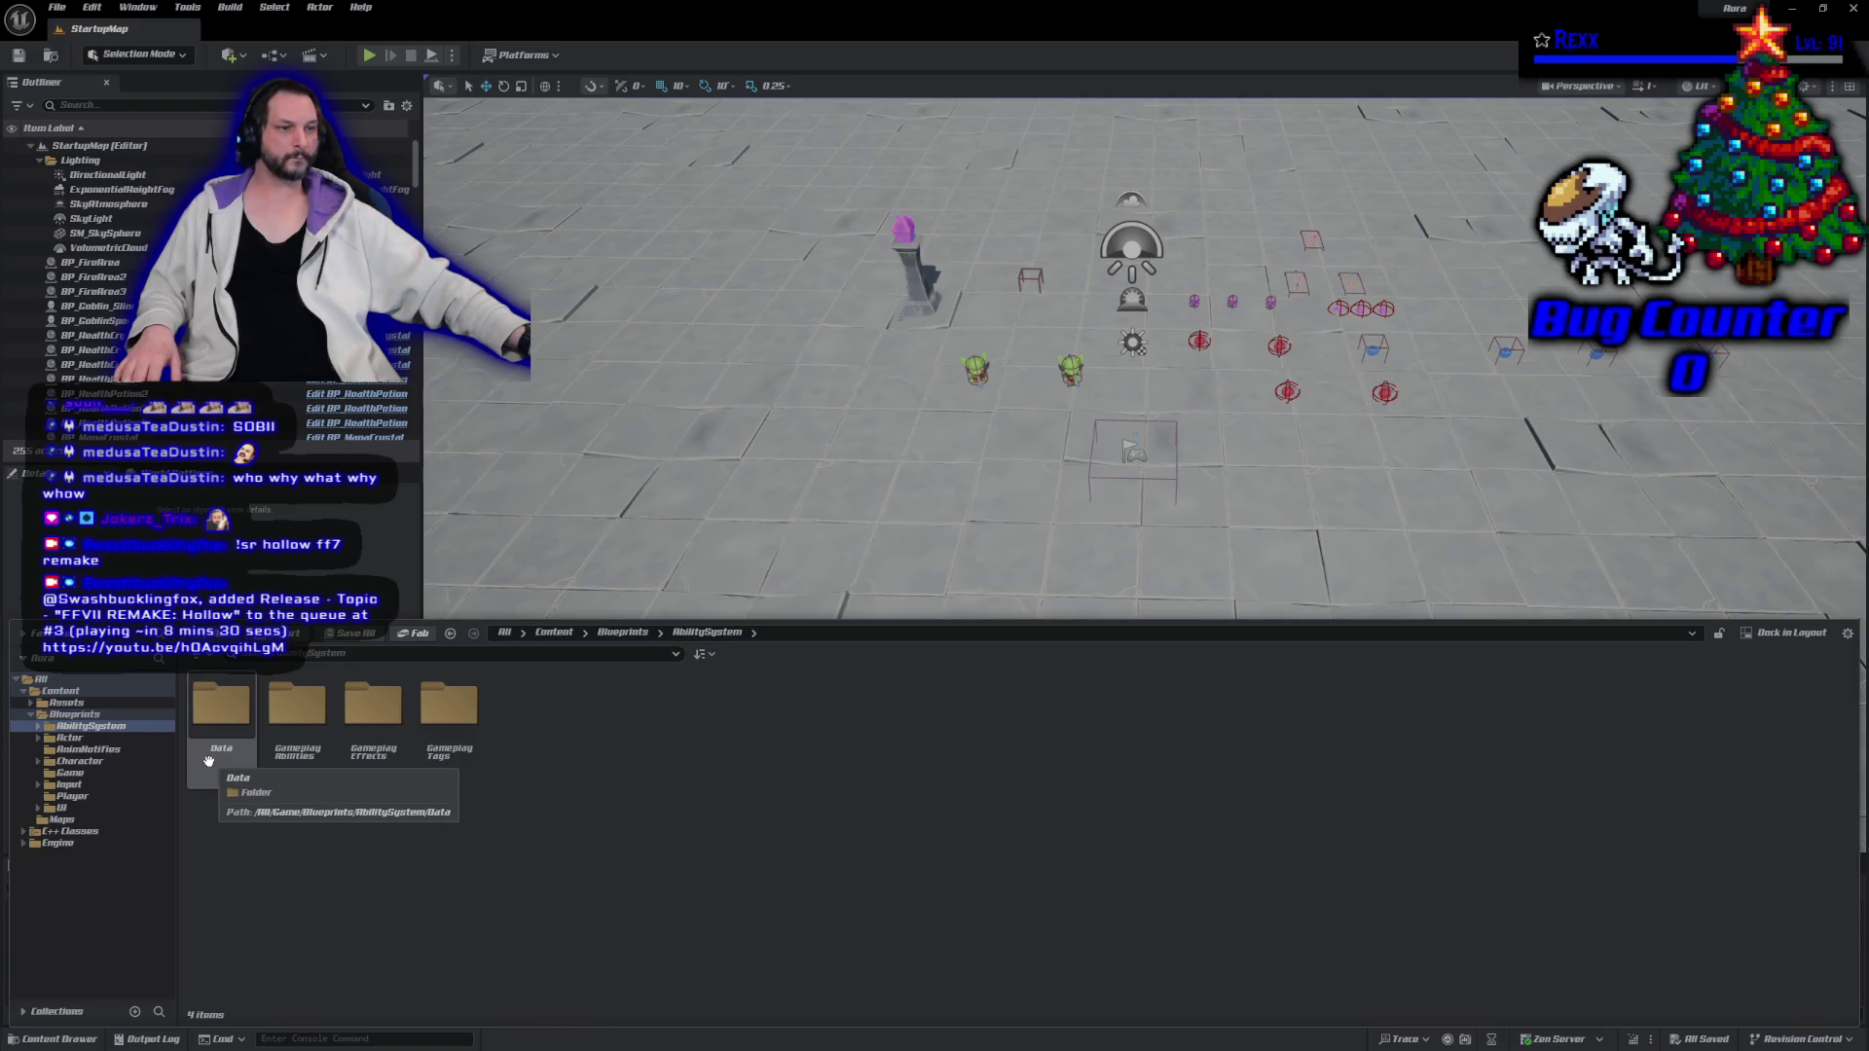
pyautogui.doubleClick(286, 779)
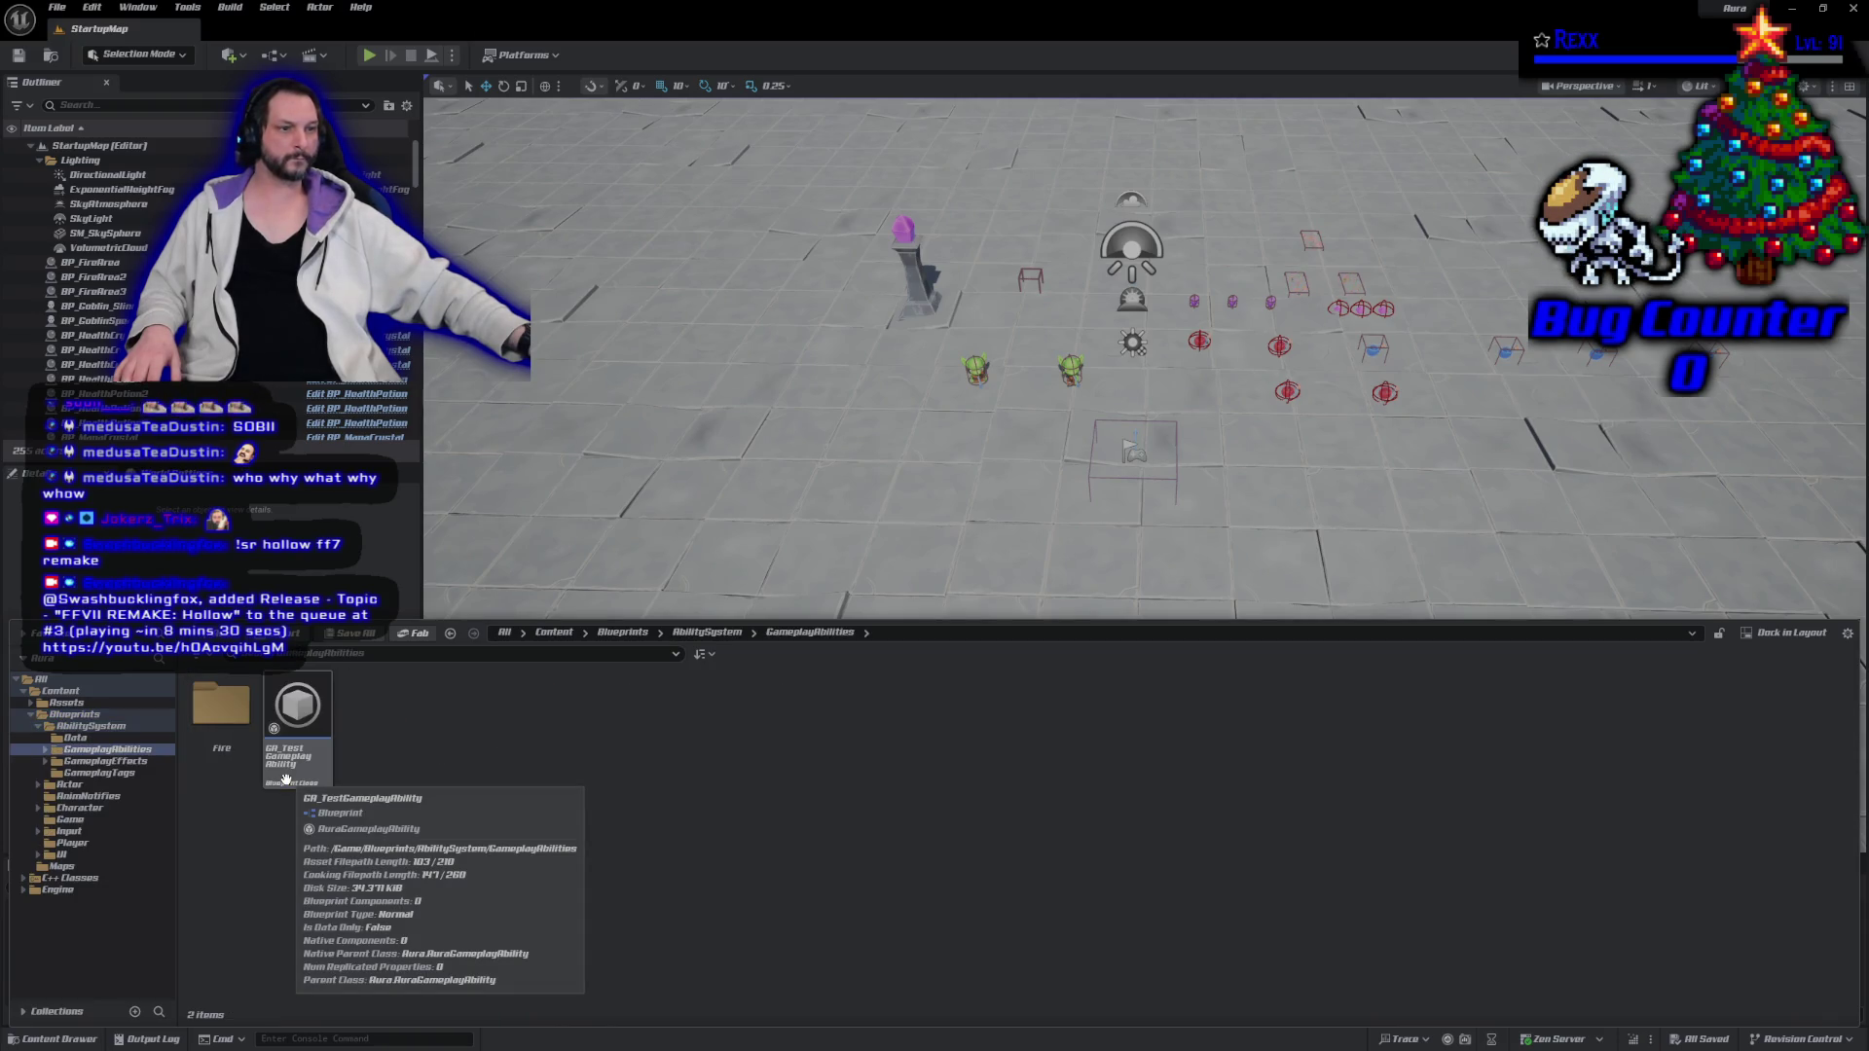
pyautogui.doubleClick(226, 766)
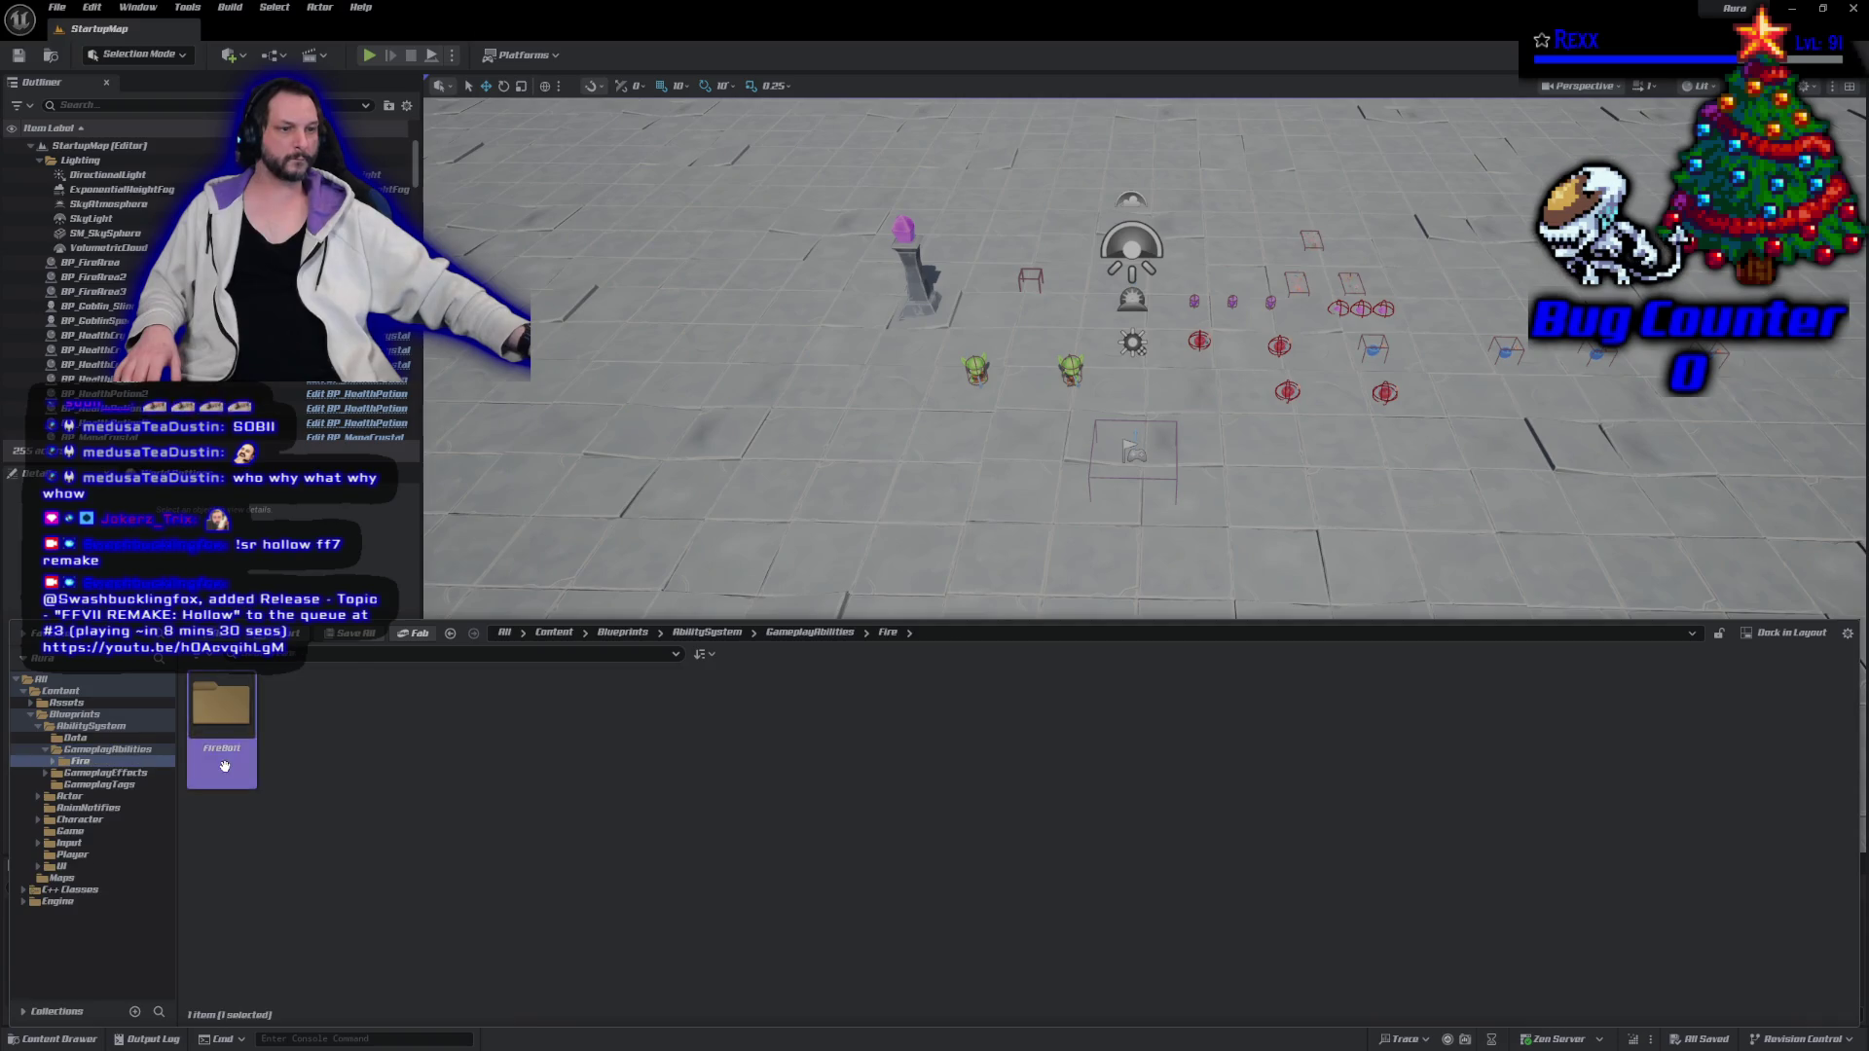
pyautogui.doubleClick(226, 769)
pyautogui.click(230, 774)
pyautogui.doubleClick(230, 774)
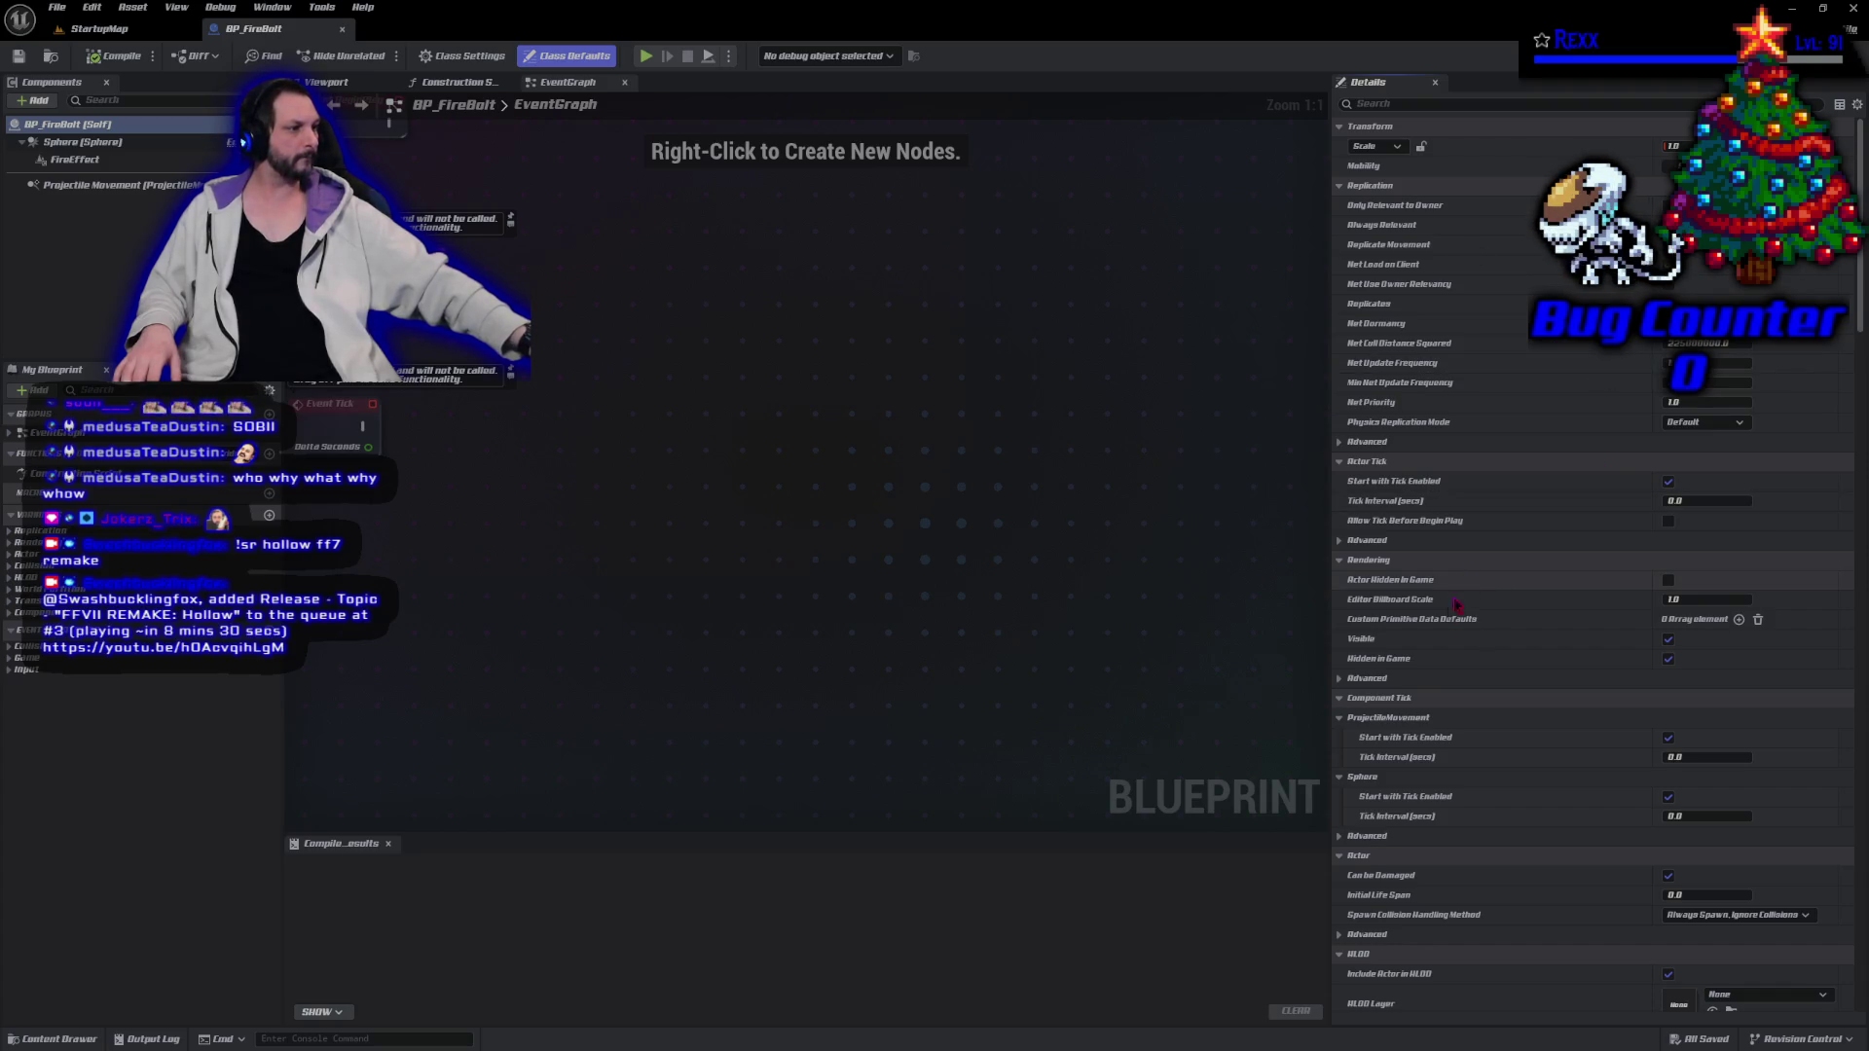
# Scroll BP_FireBolt's Class Defaults to the Aura Projectile section, where Impact Effect, Impact Sound and Looping Sound are None.
pyautogui.scroll(-5, 1457, 605)
pyautogui.scroll(-10, 1380, 595)
pyautogui.scroll(-10, 1435, 604)
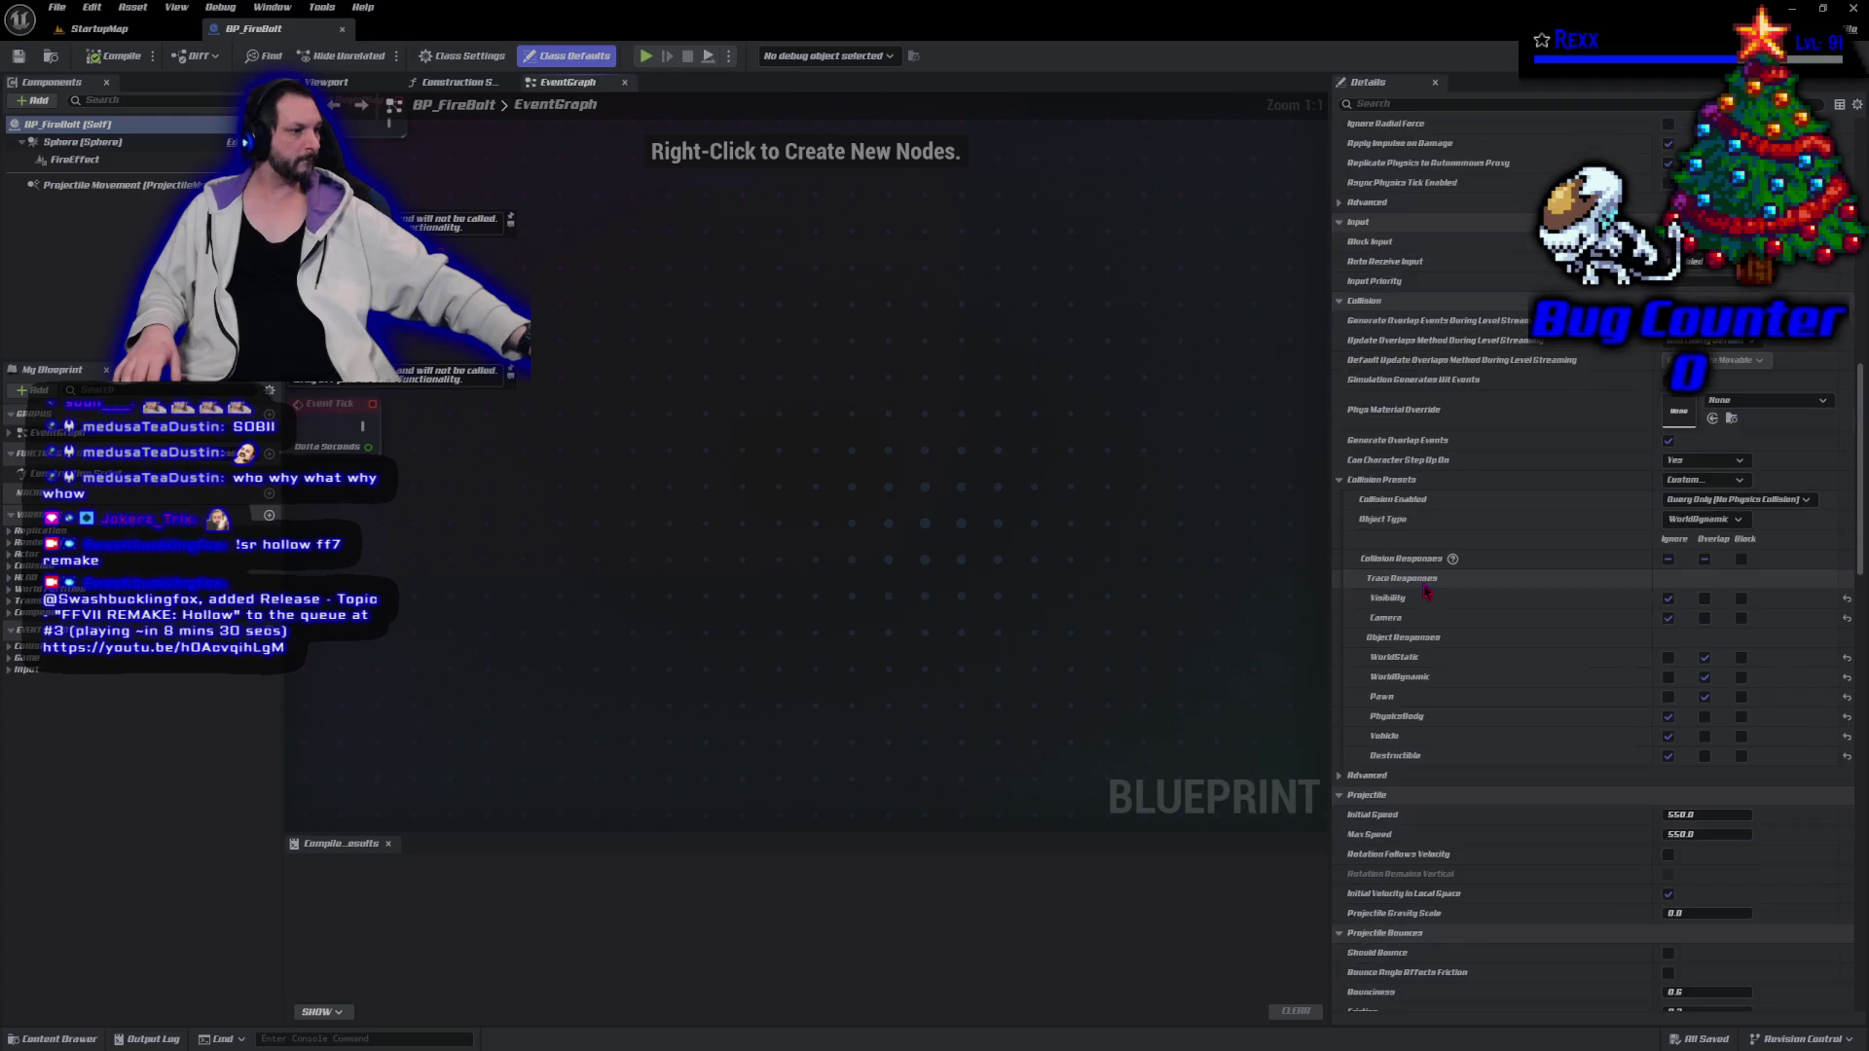
pyautogui.scroll(-3, 1424, 592)
pyautogui.scroll(-5, 1423, 590)
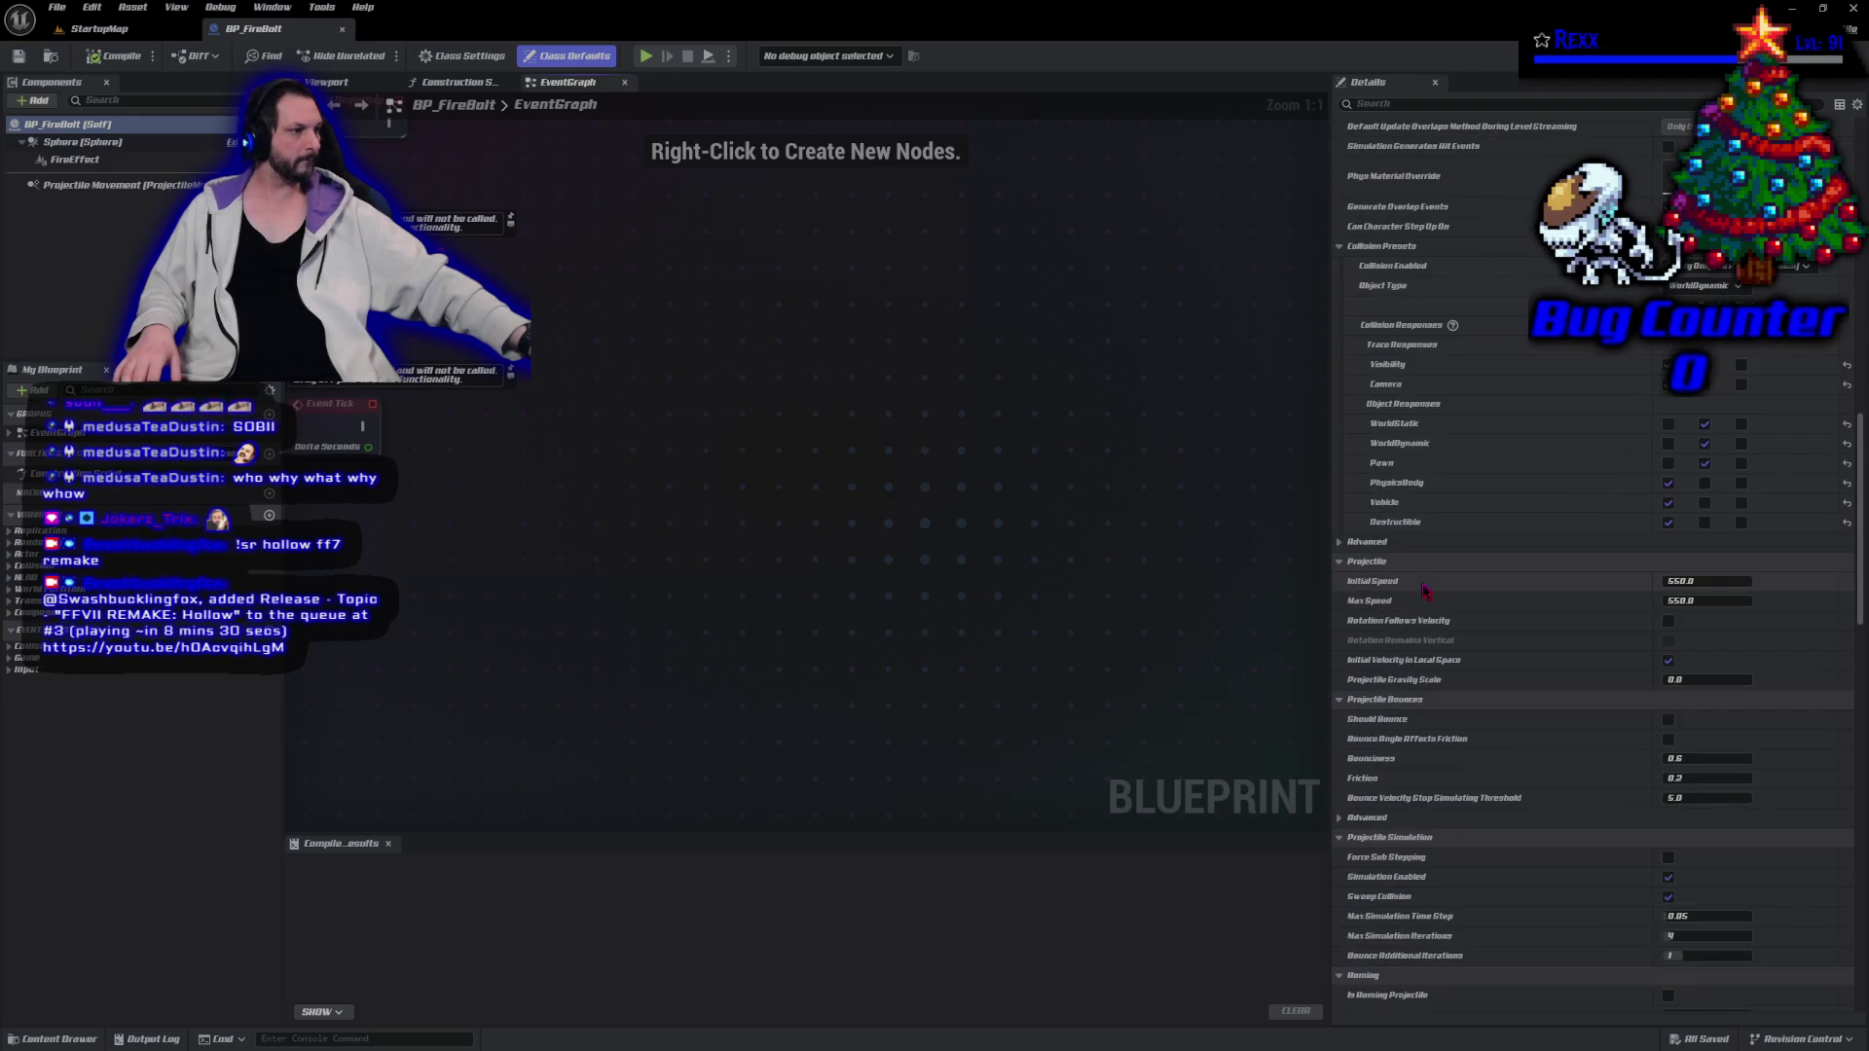
pyautogui.scroll(-7, 1423, 591)
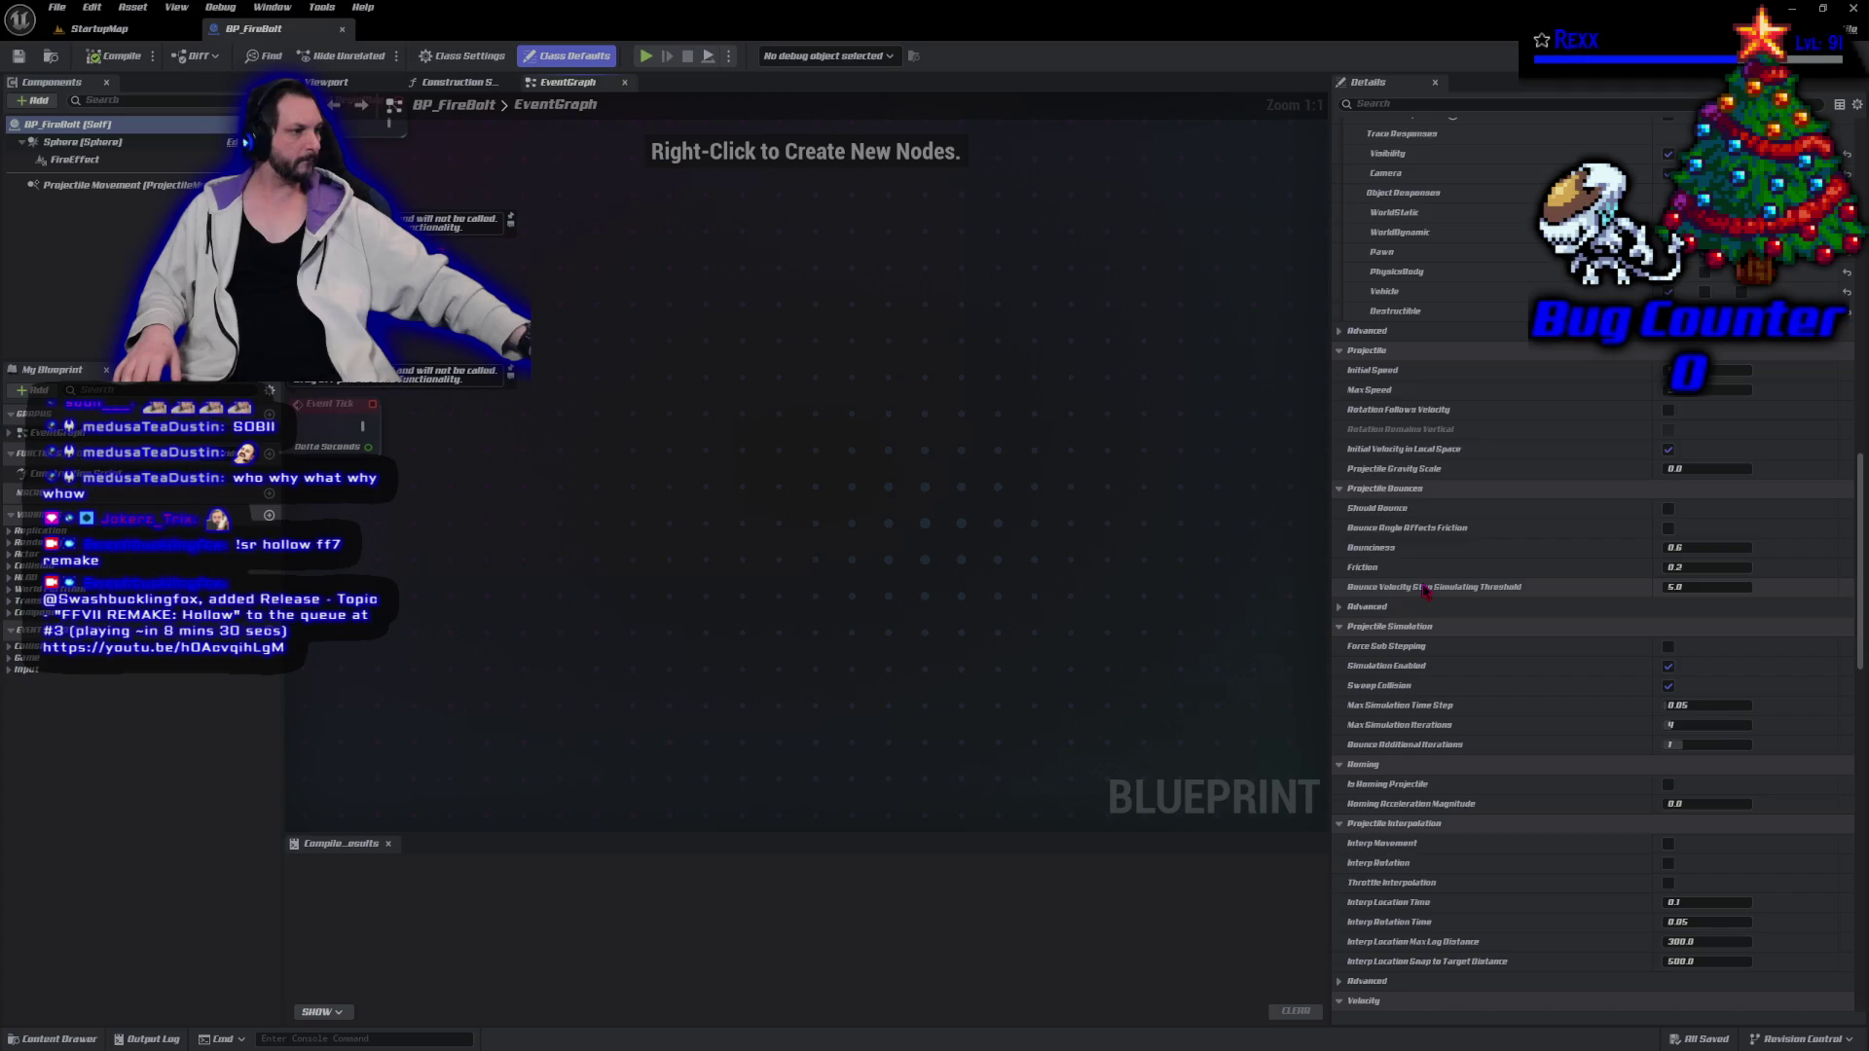
pyautogui.scroll(-6, 1424, 591)
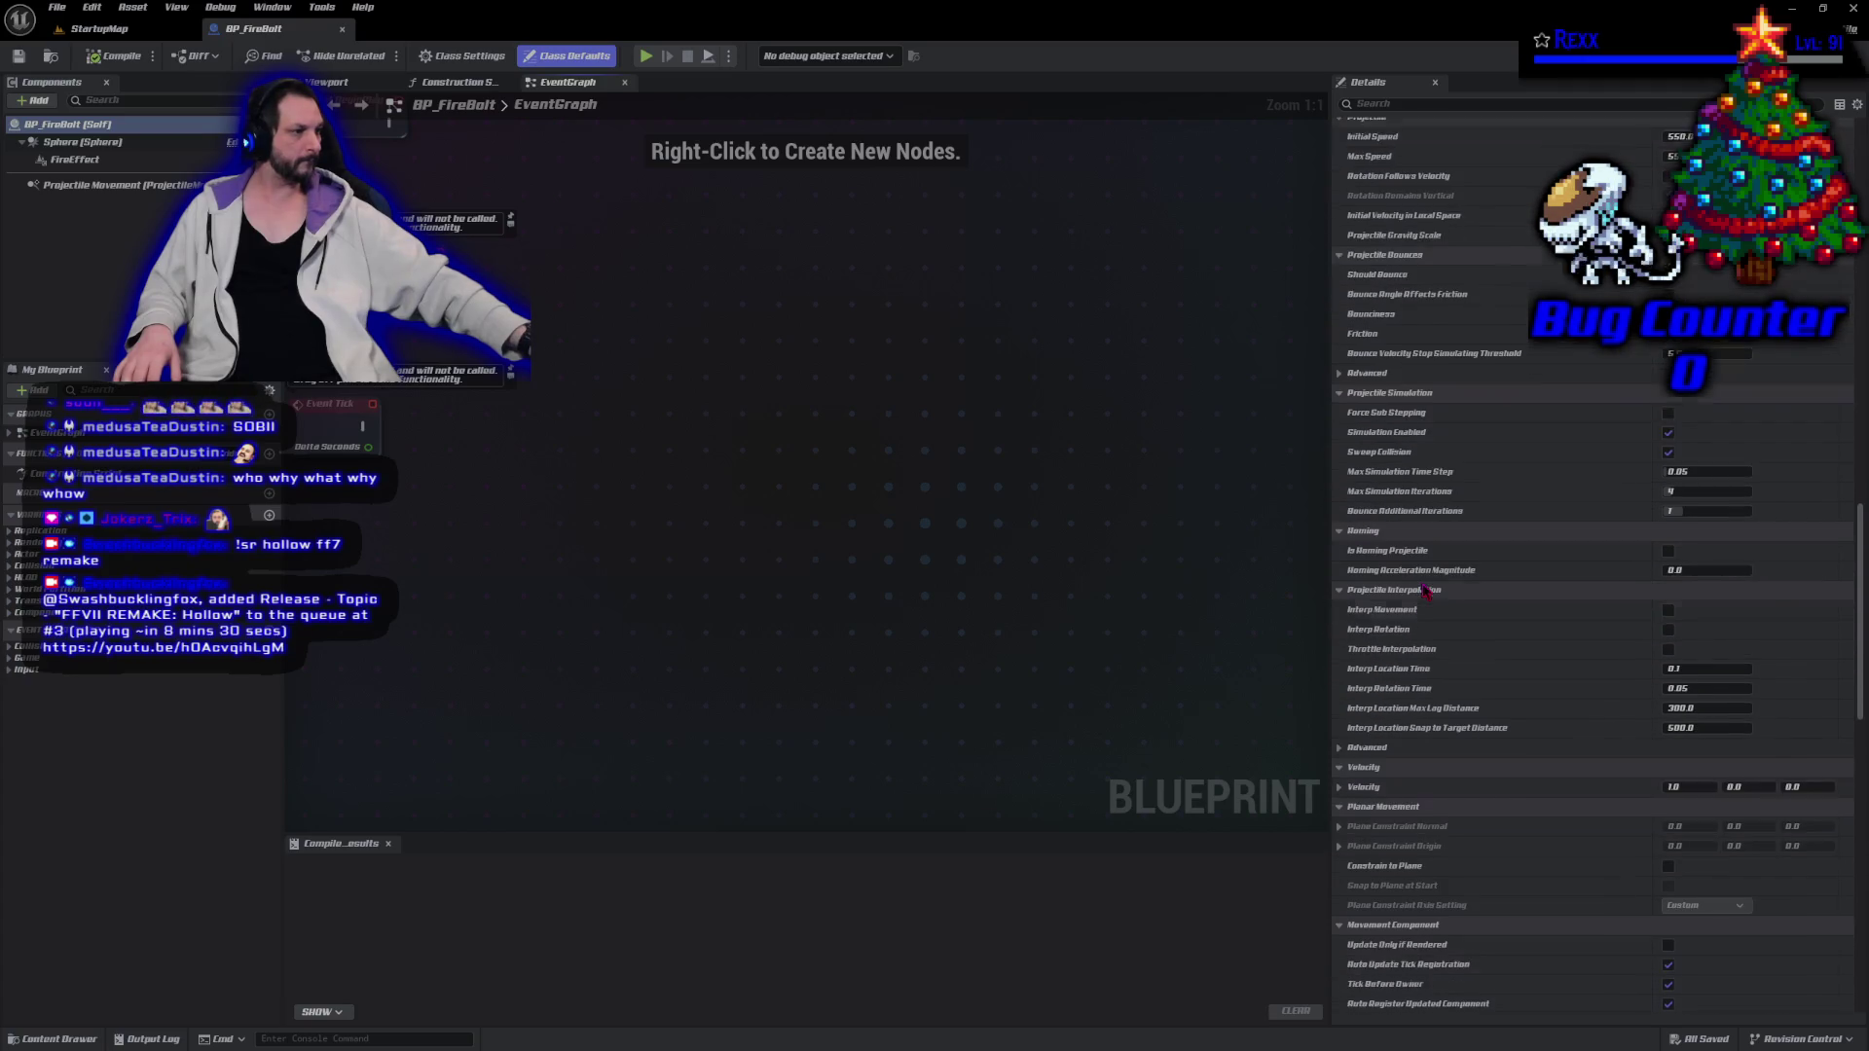
pyautogui.scroll(-10, 1423, 591)
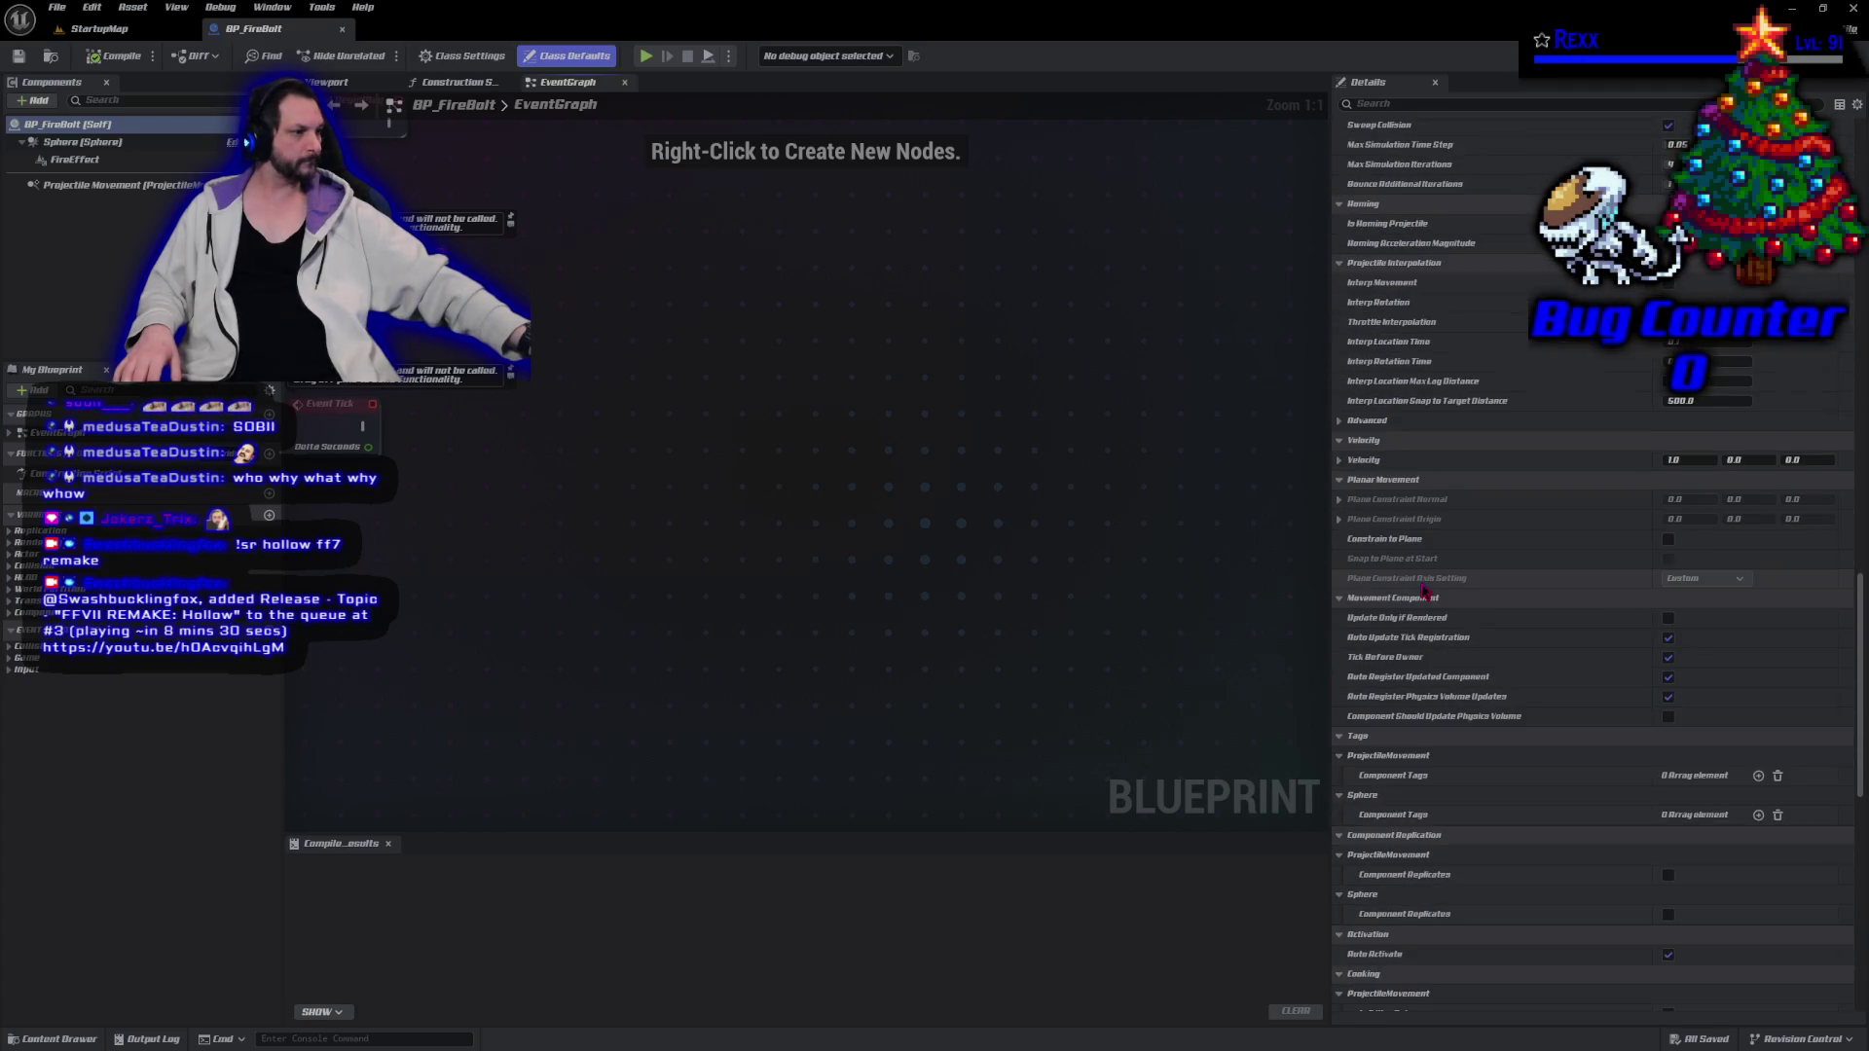
pyautogui.scroll(-3, 1424, 591)
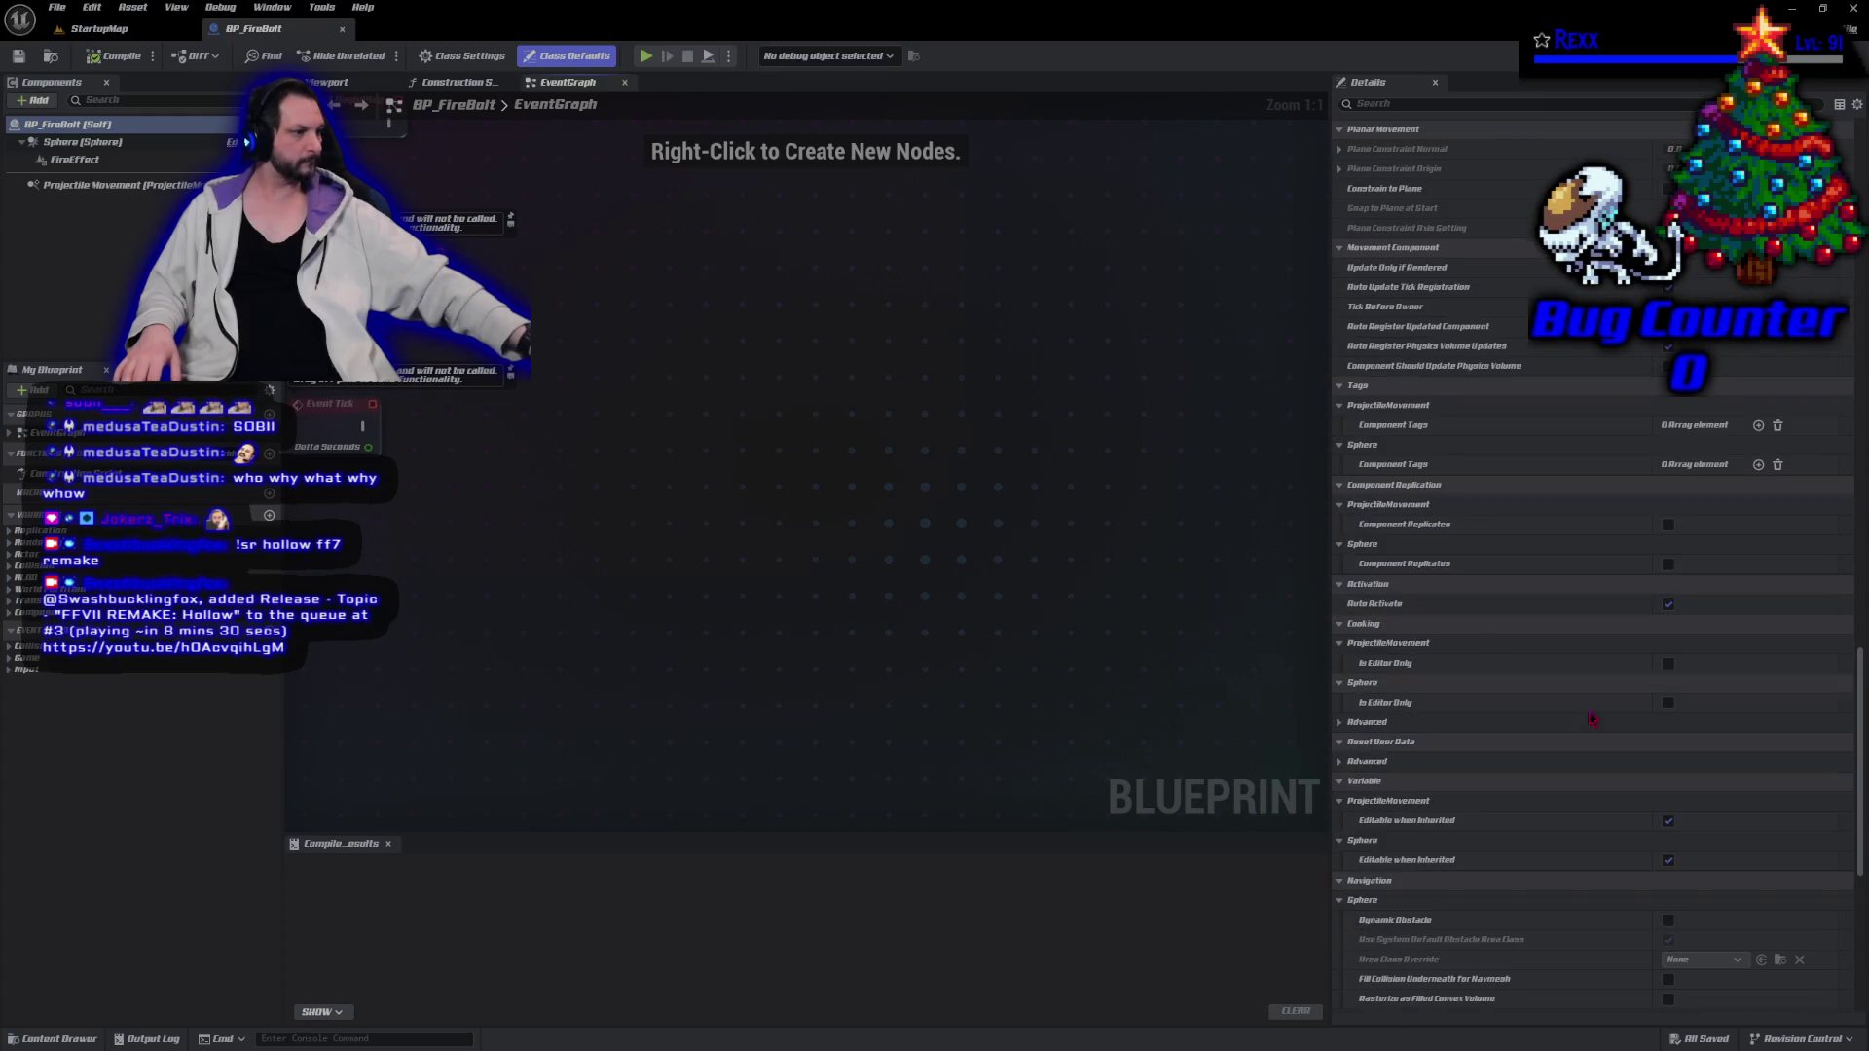
pyautogui.scroll(15, 1817, 762)
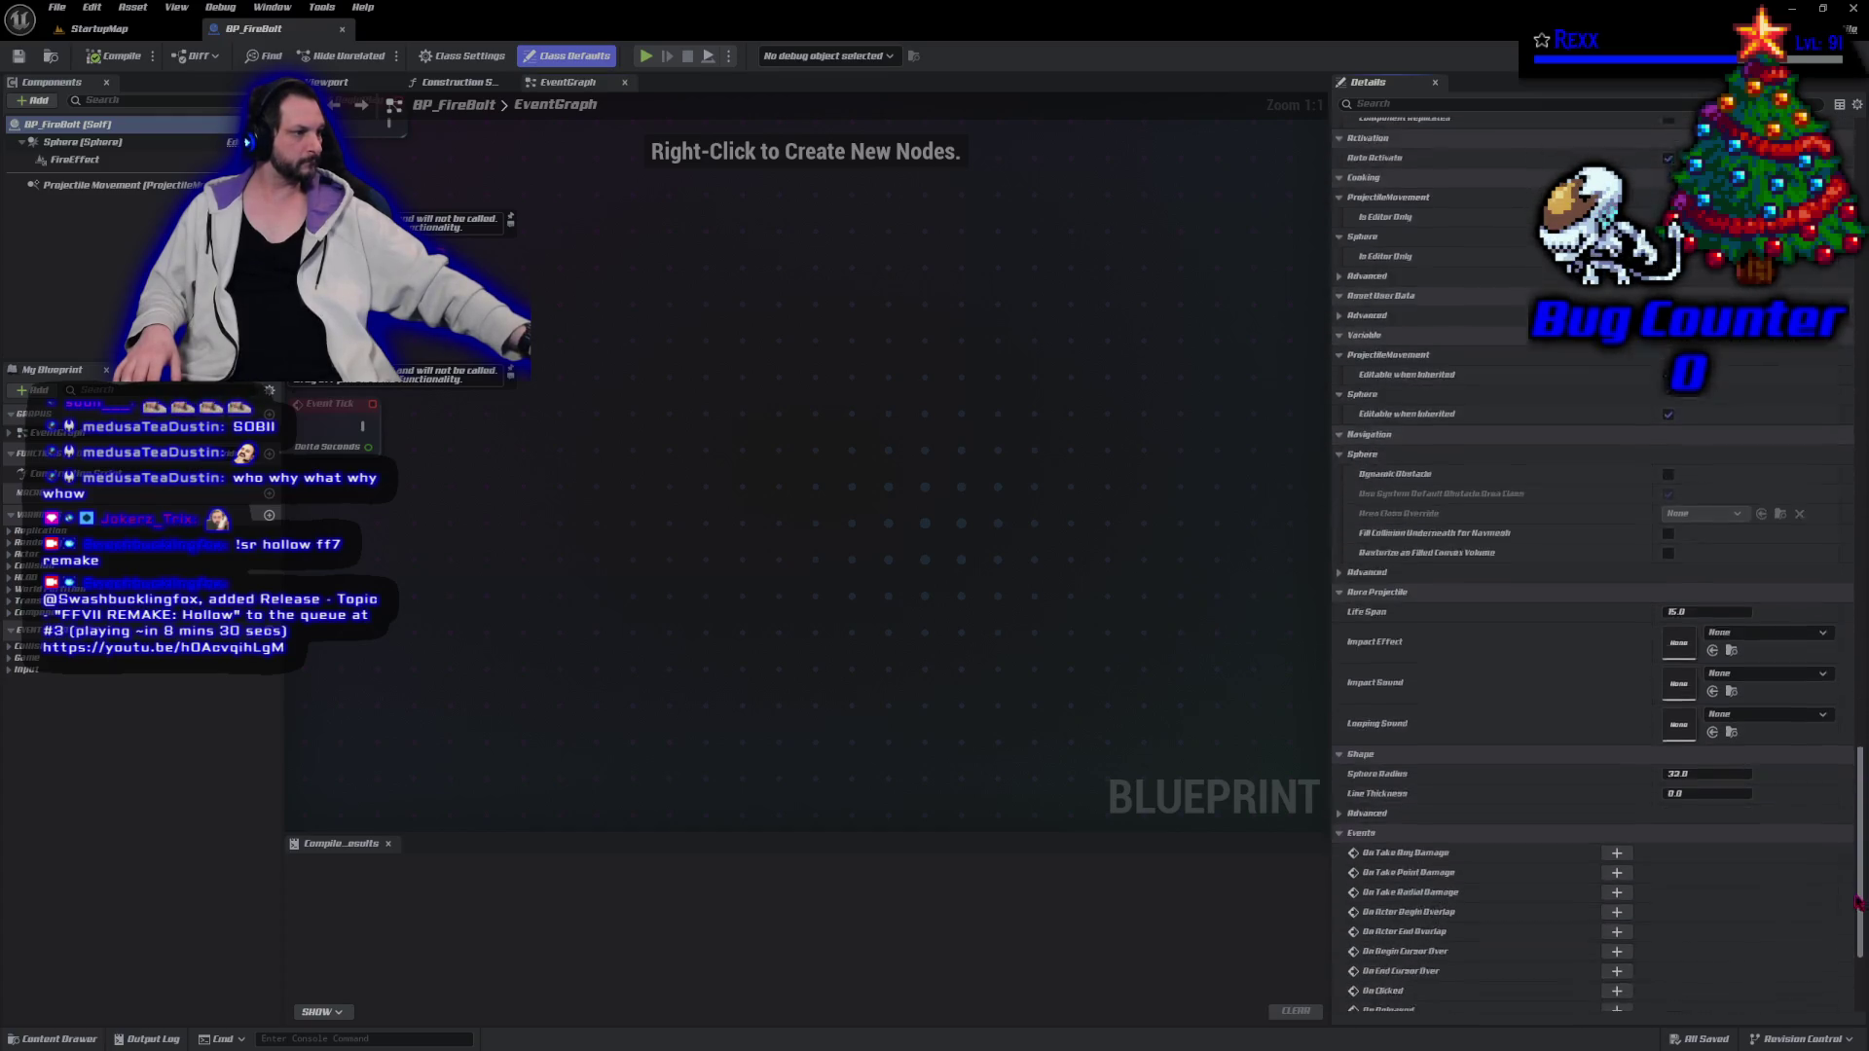
pyautogui.scroll(-13, 1817, 762)
pyautogui.scroll(20, 1817, 762)
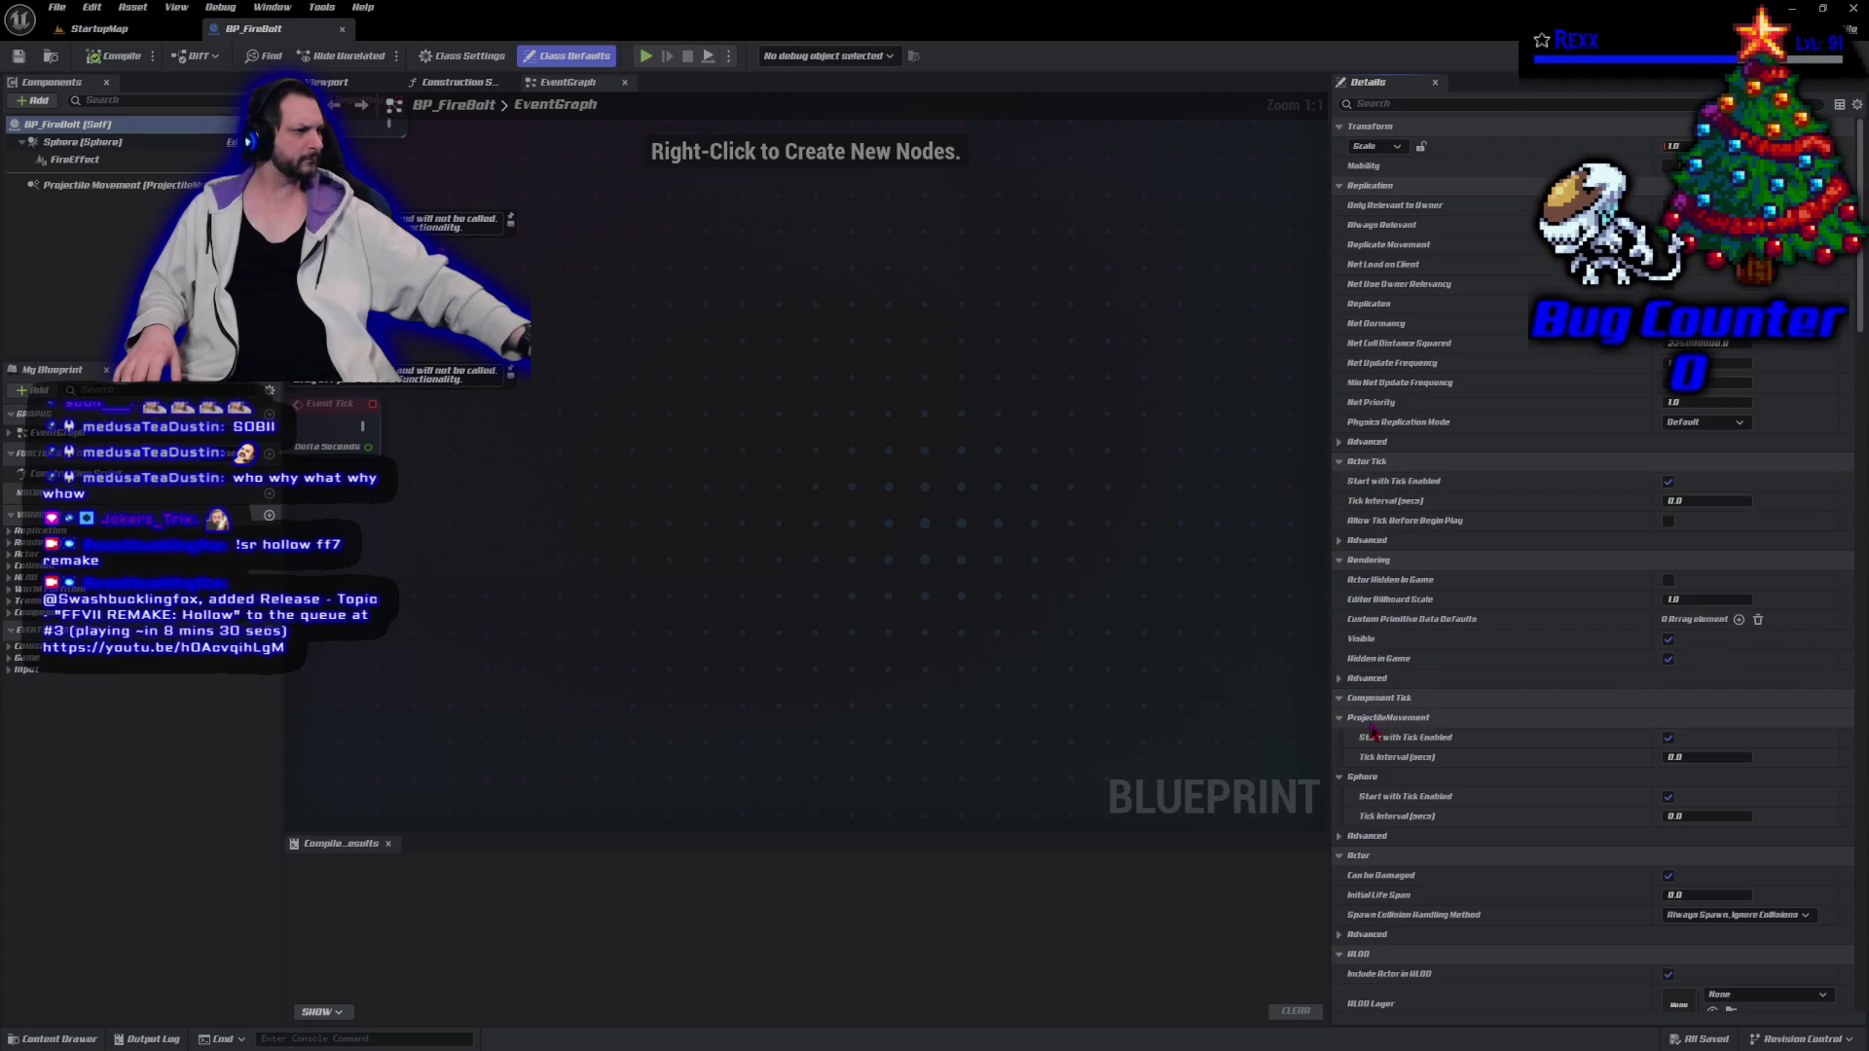
pyautogui.scroll(-10, 1372, 732)
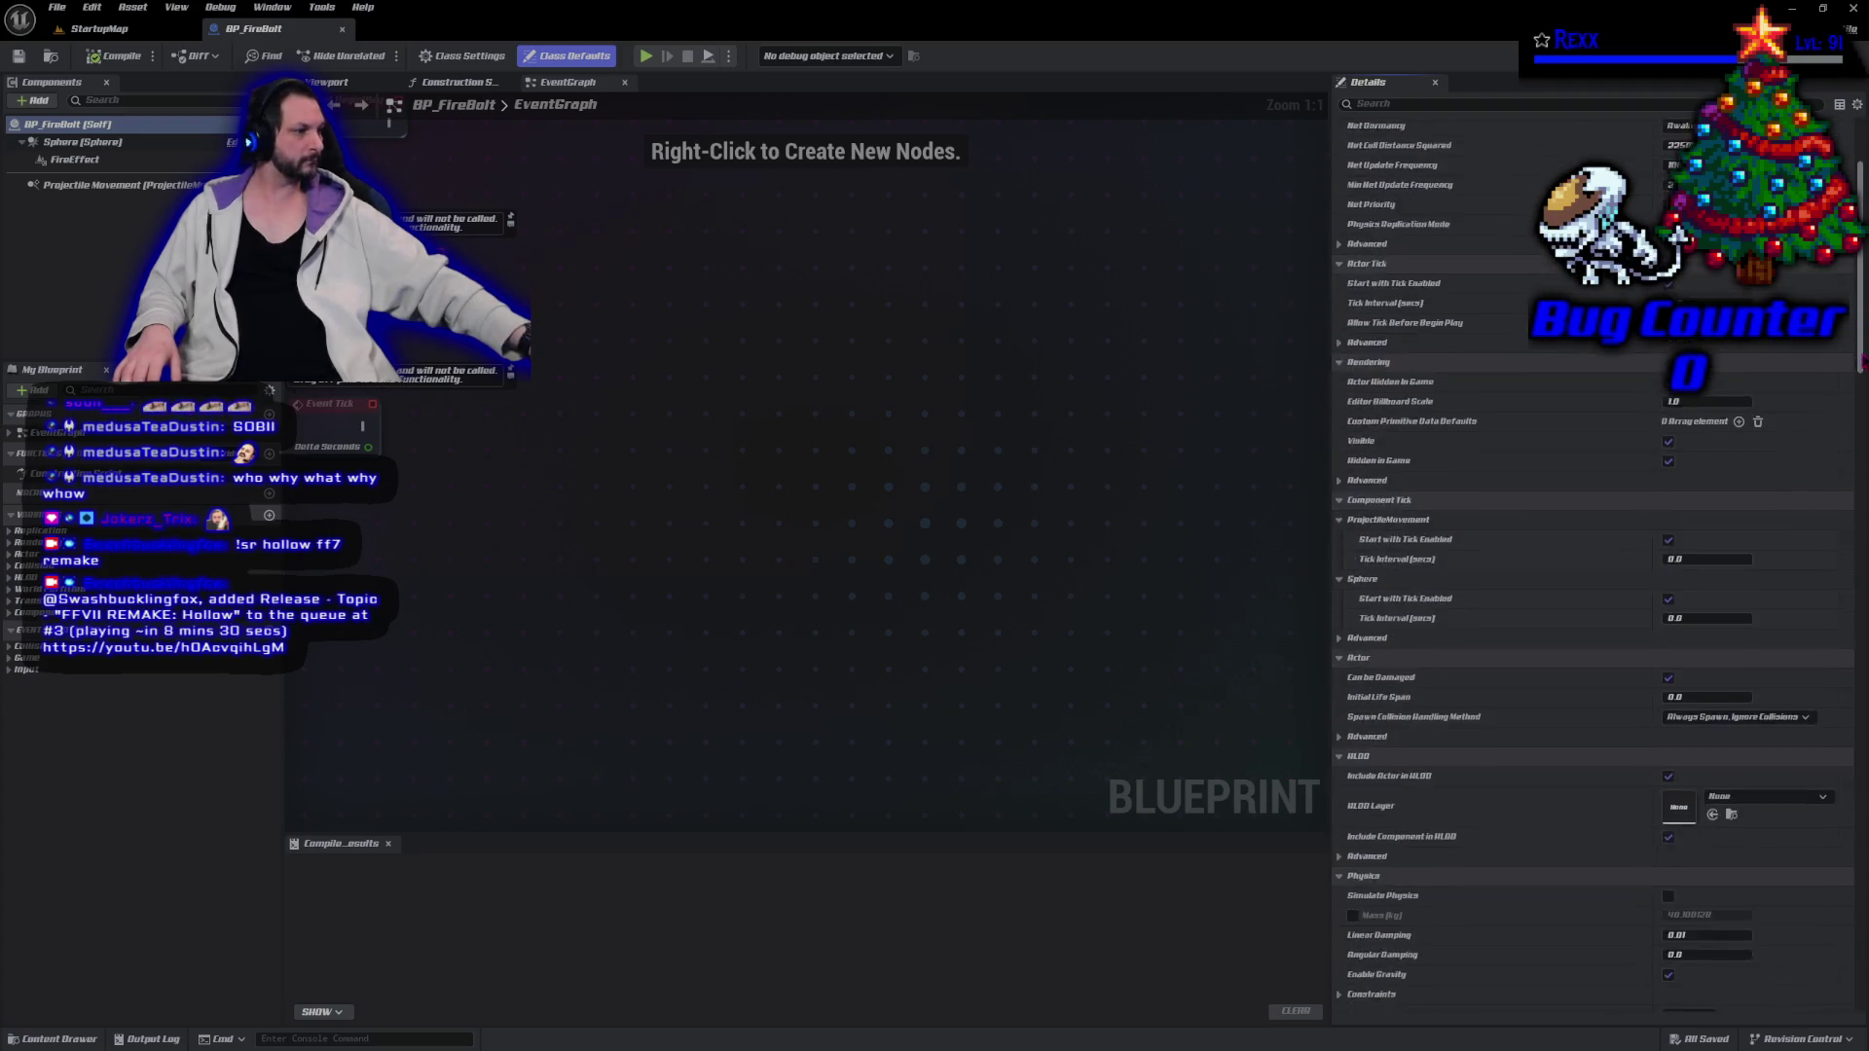
pyautogui.scroll(-18, 1838, 607)
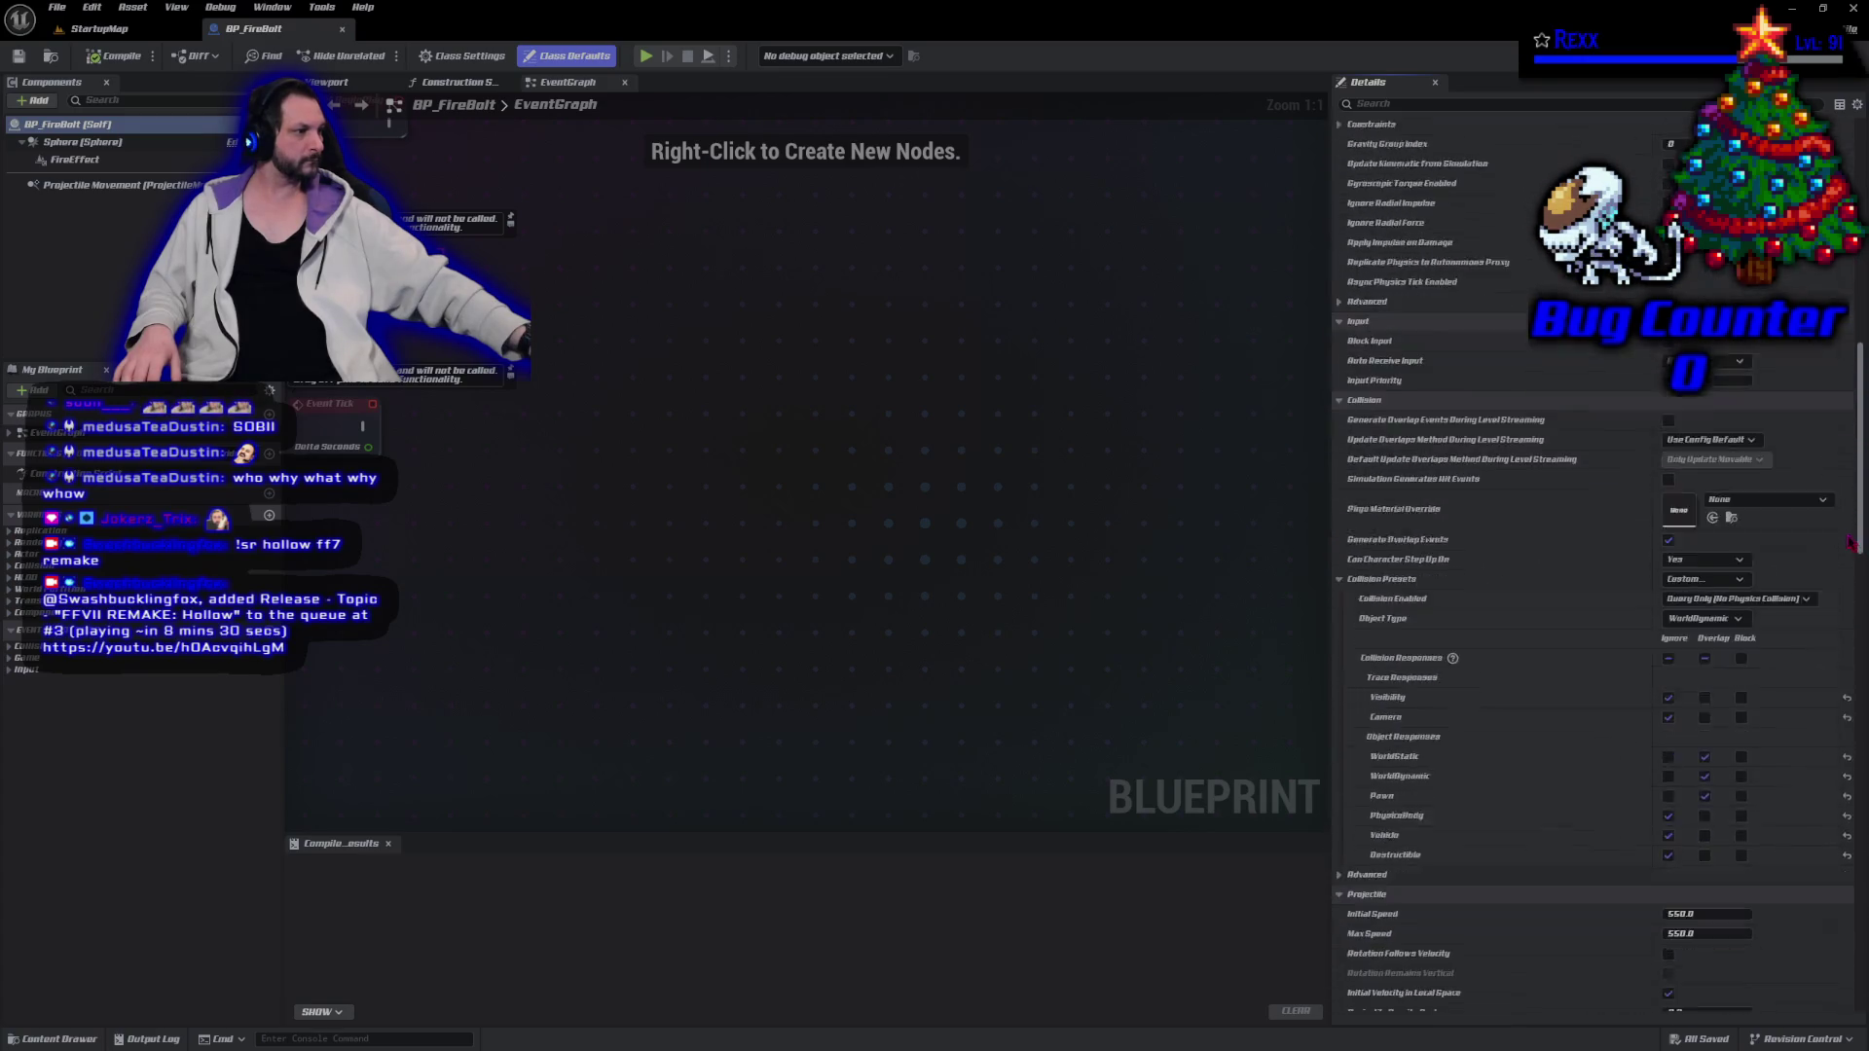
pyautogui.moveTo(1838, 607); pyautogui.dragTo(1843, 905)
pyautogui.scroll(-6, 1489, 535)
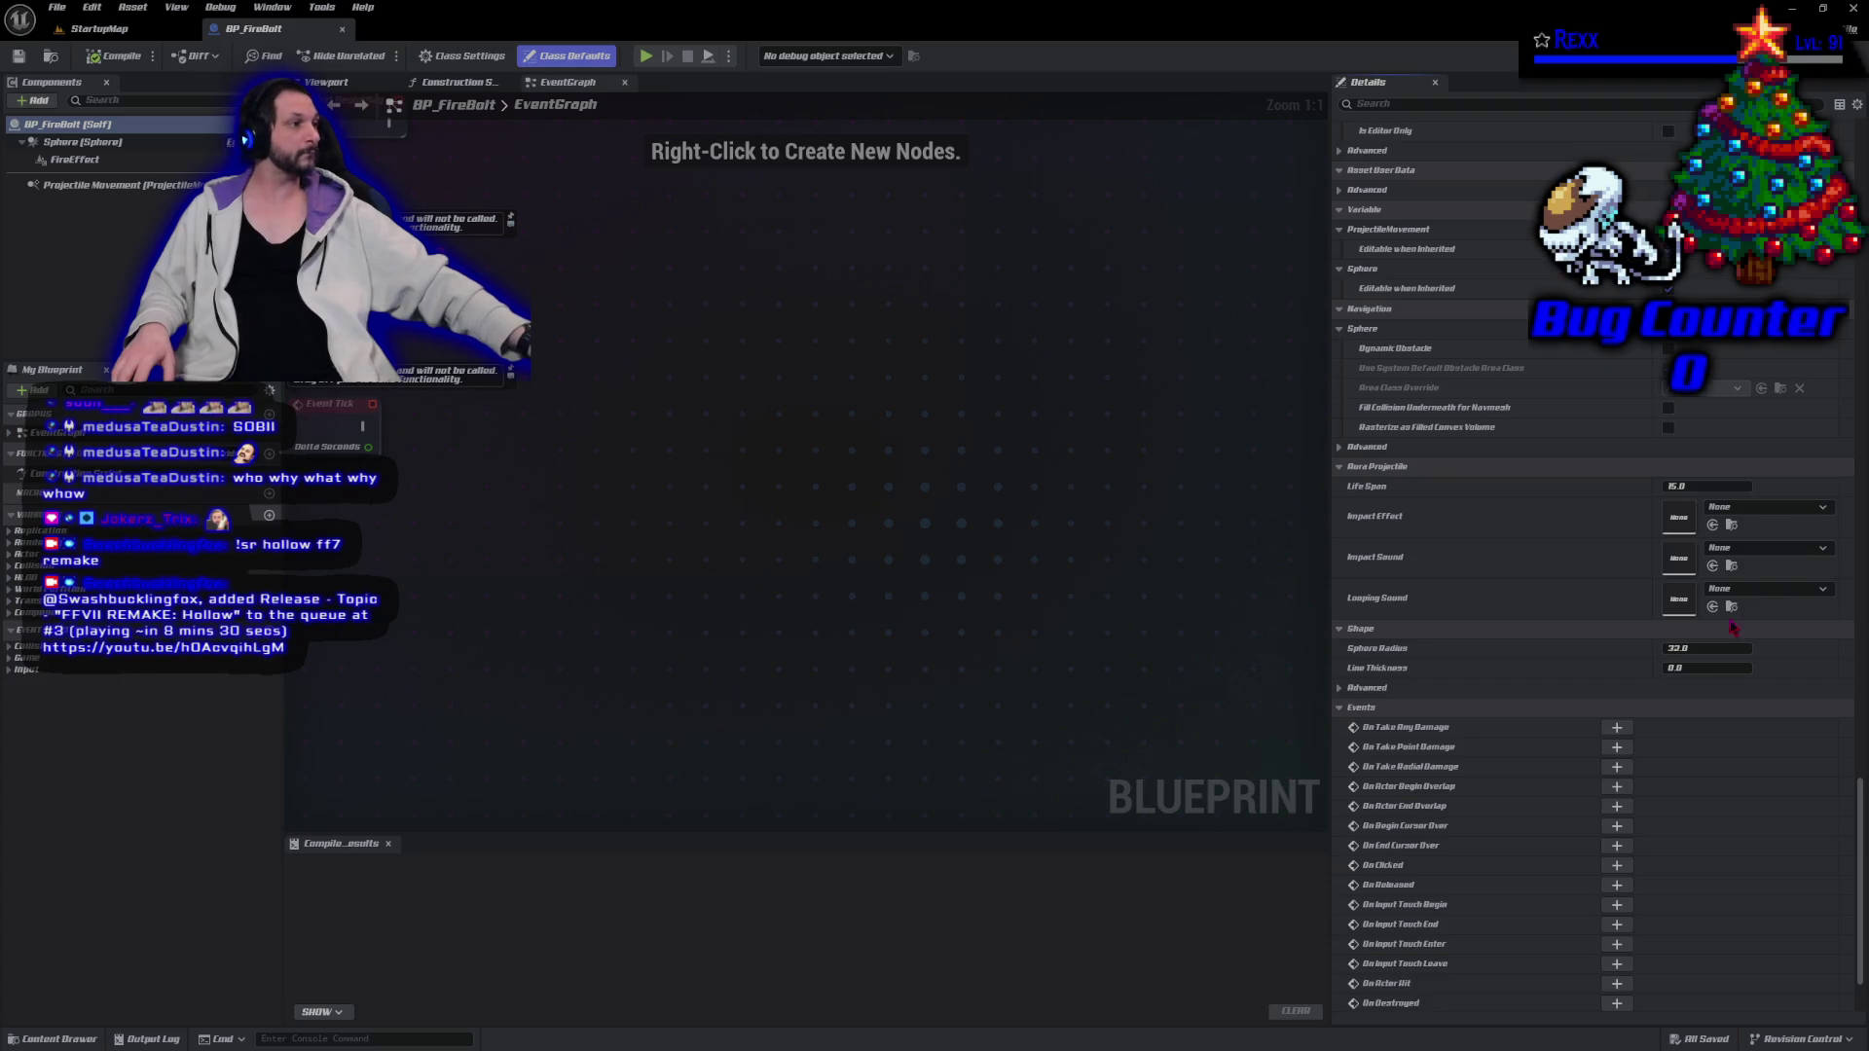
# Set BP_FireBolt's Impact Effect to NS_FireExplosion1, then compile and save the Blueprint.
pyautogui.click(1774, 513)
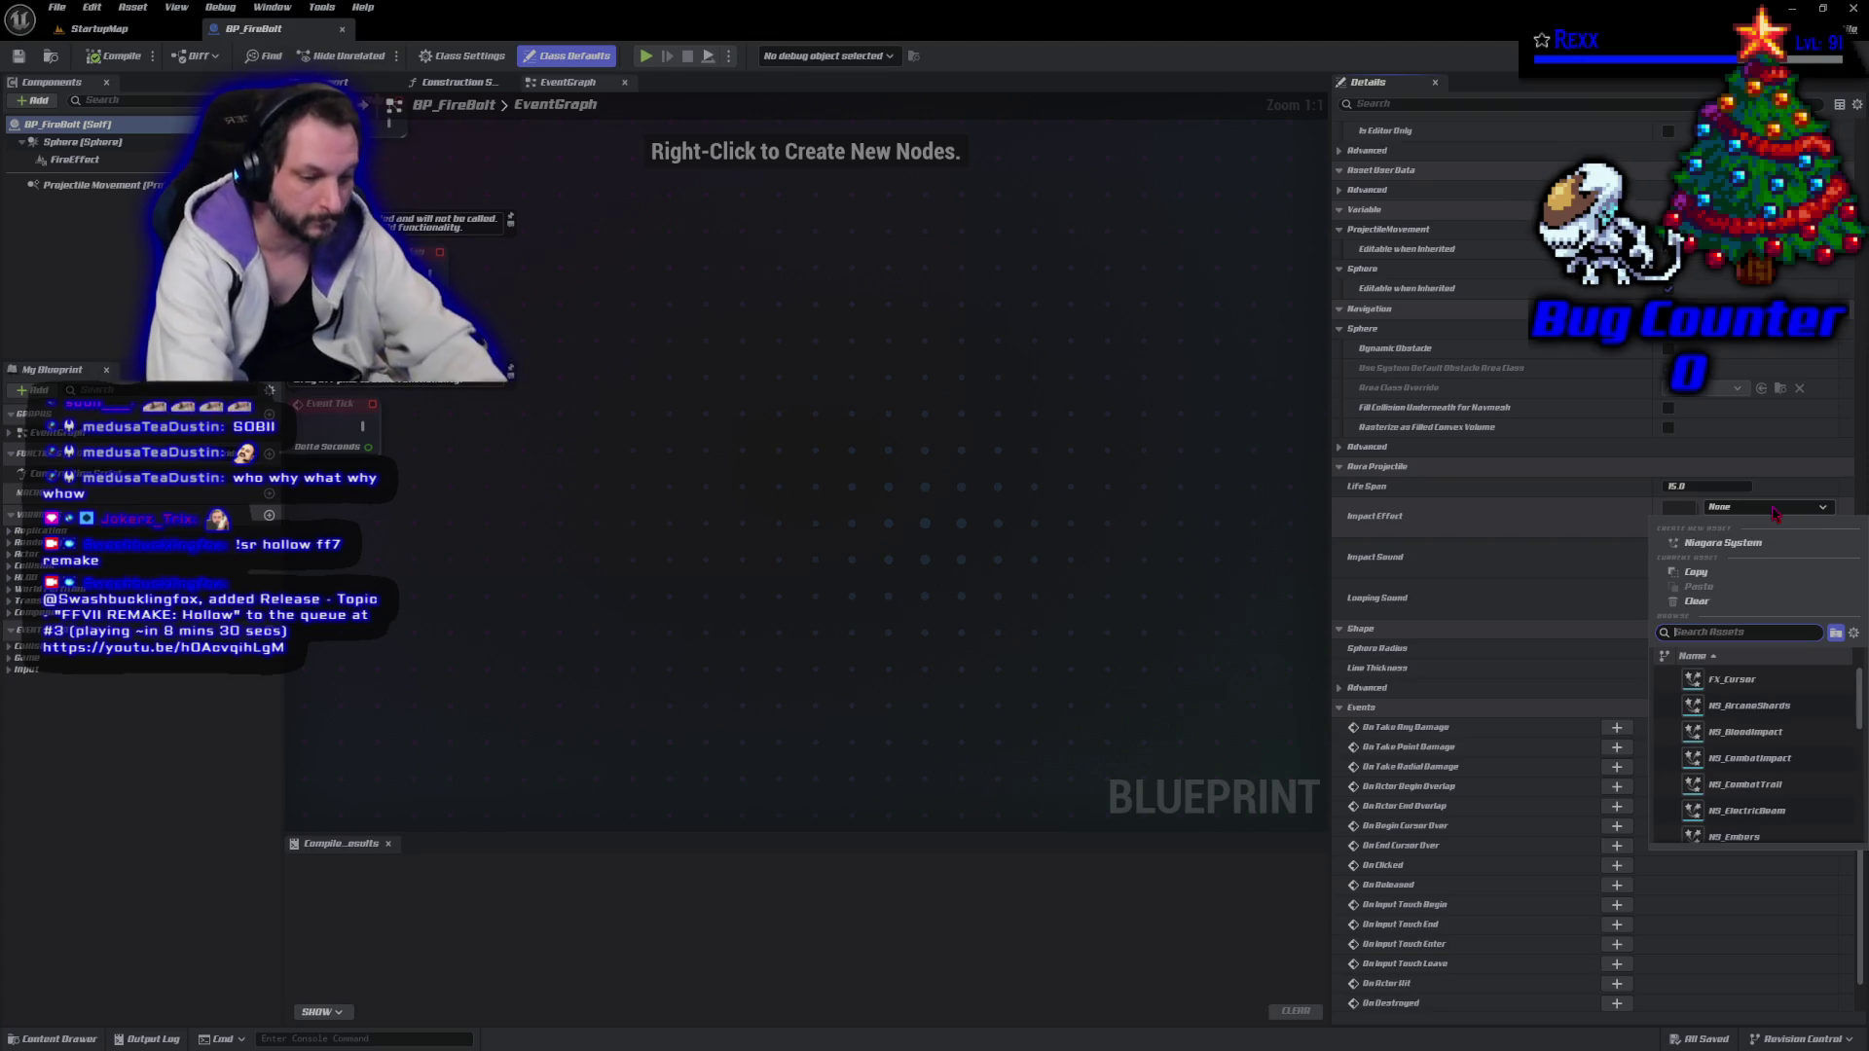
pyautogui.write('ns_ex')
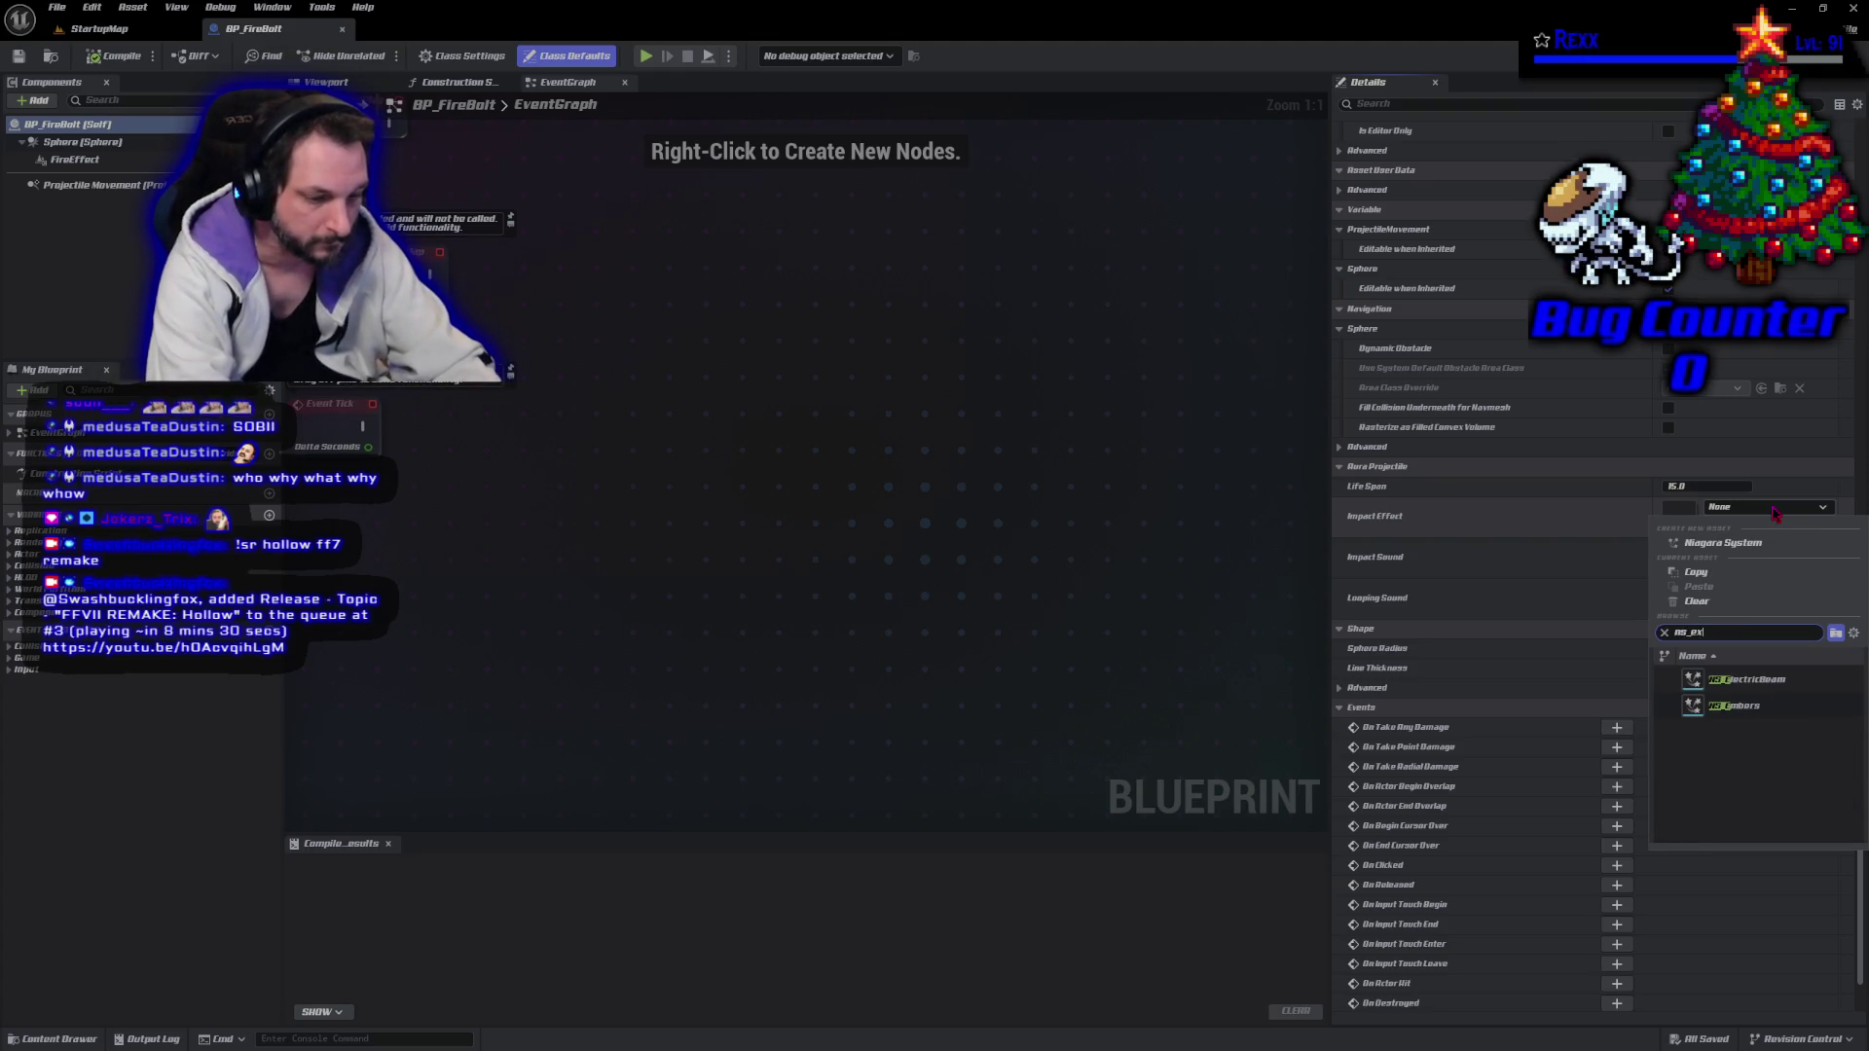
pyautogui.write('n')
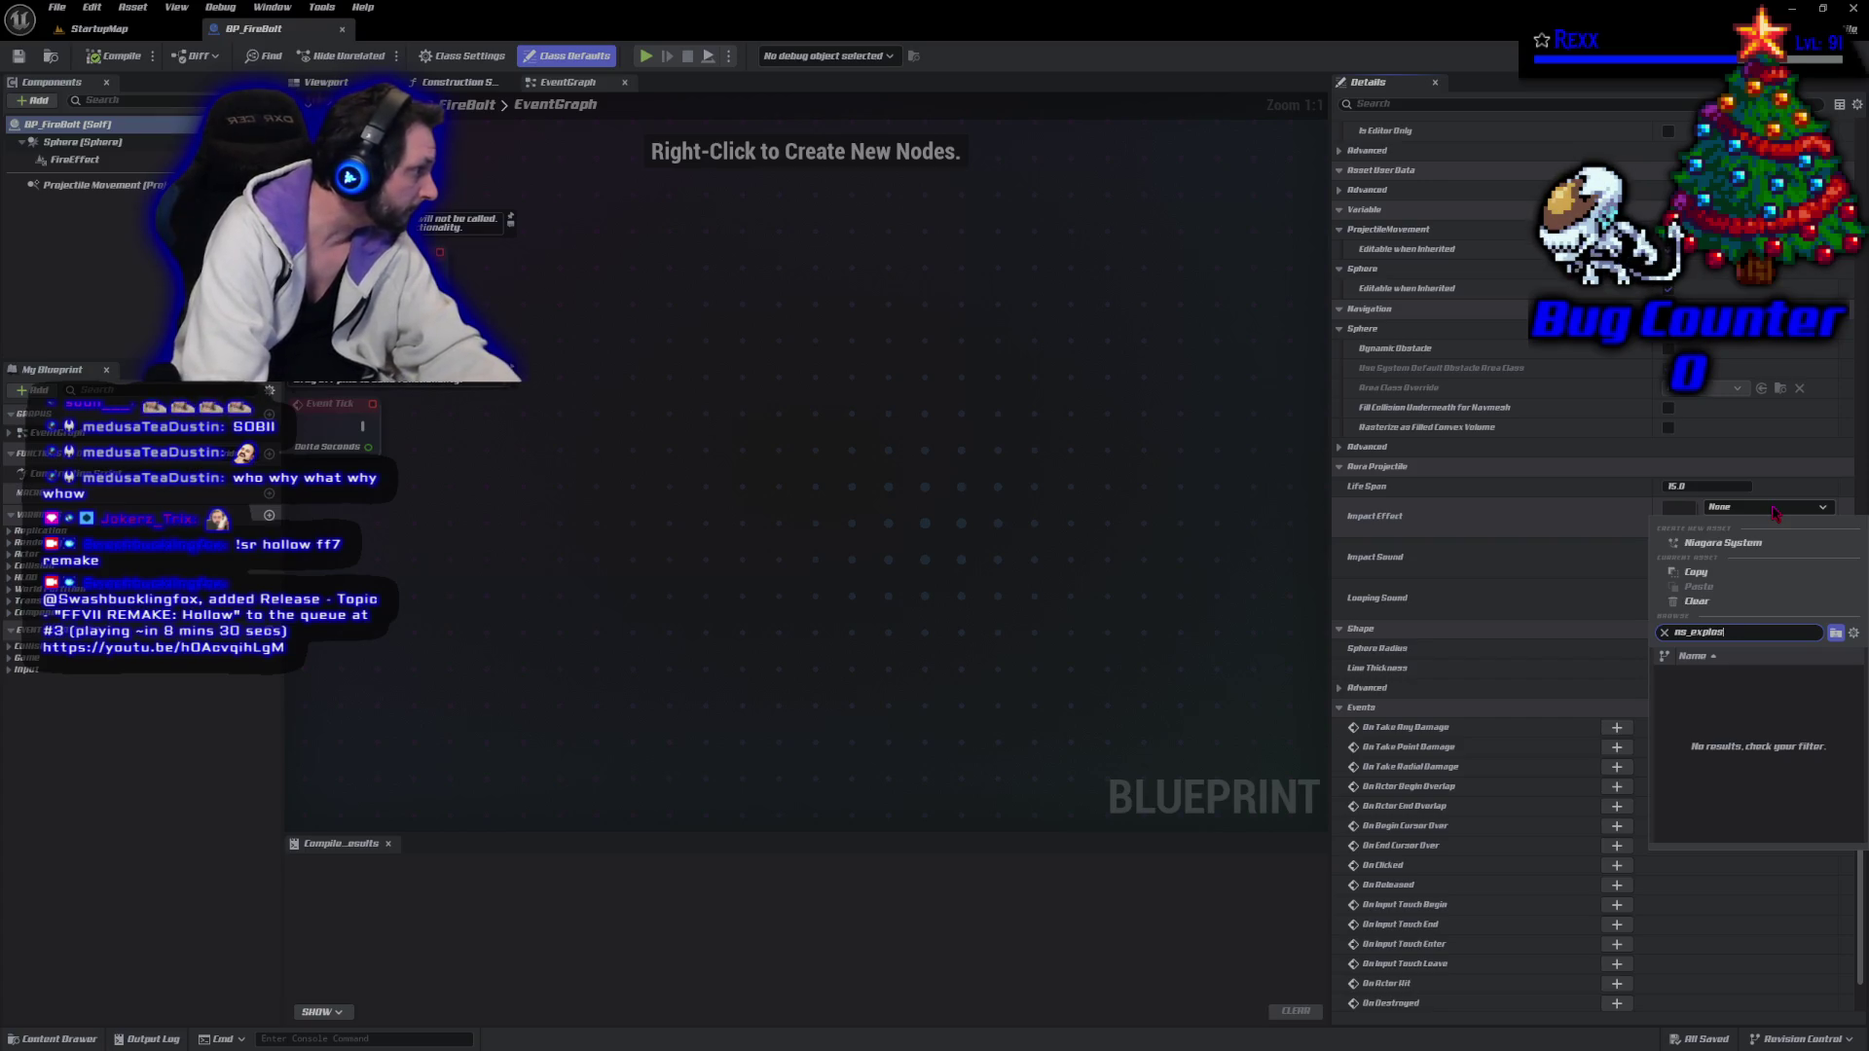
pyautogui.press('BackSpace')
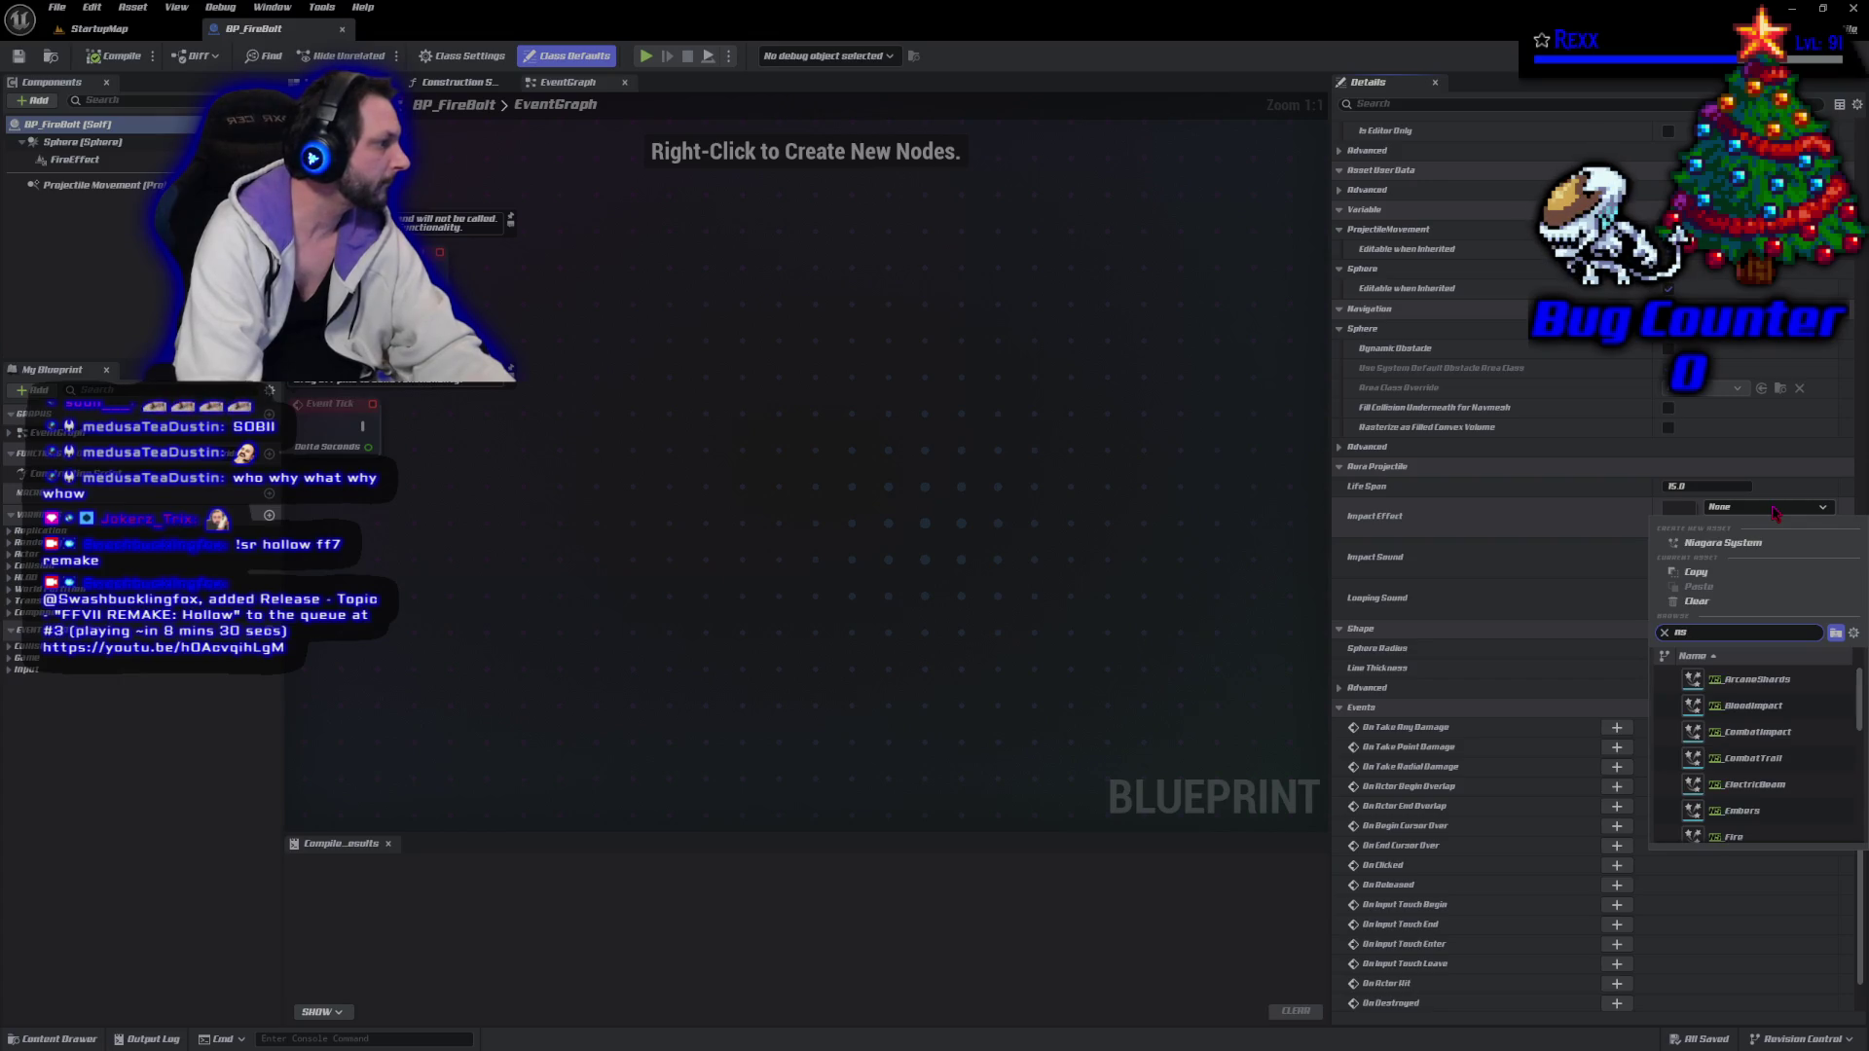
pyautogui.write('xpl')
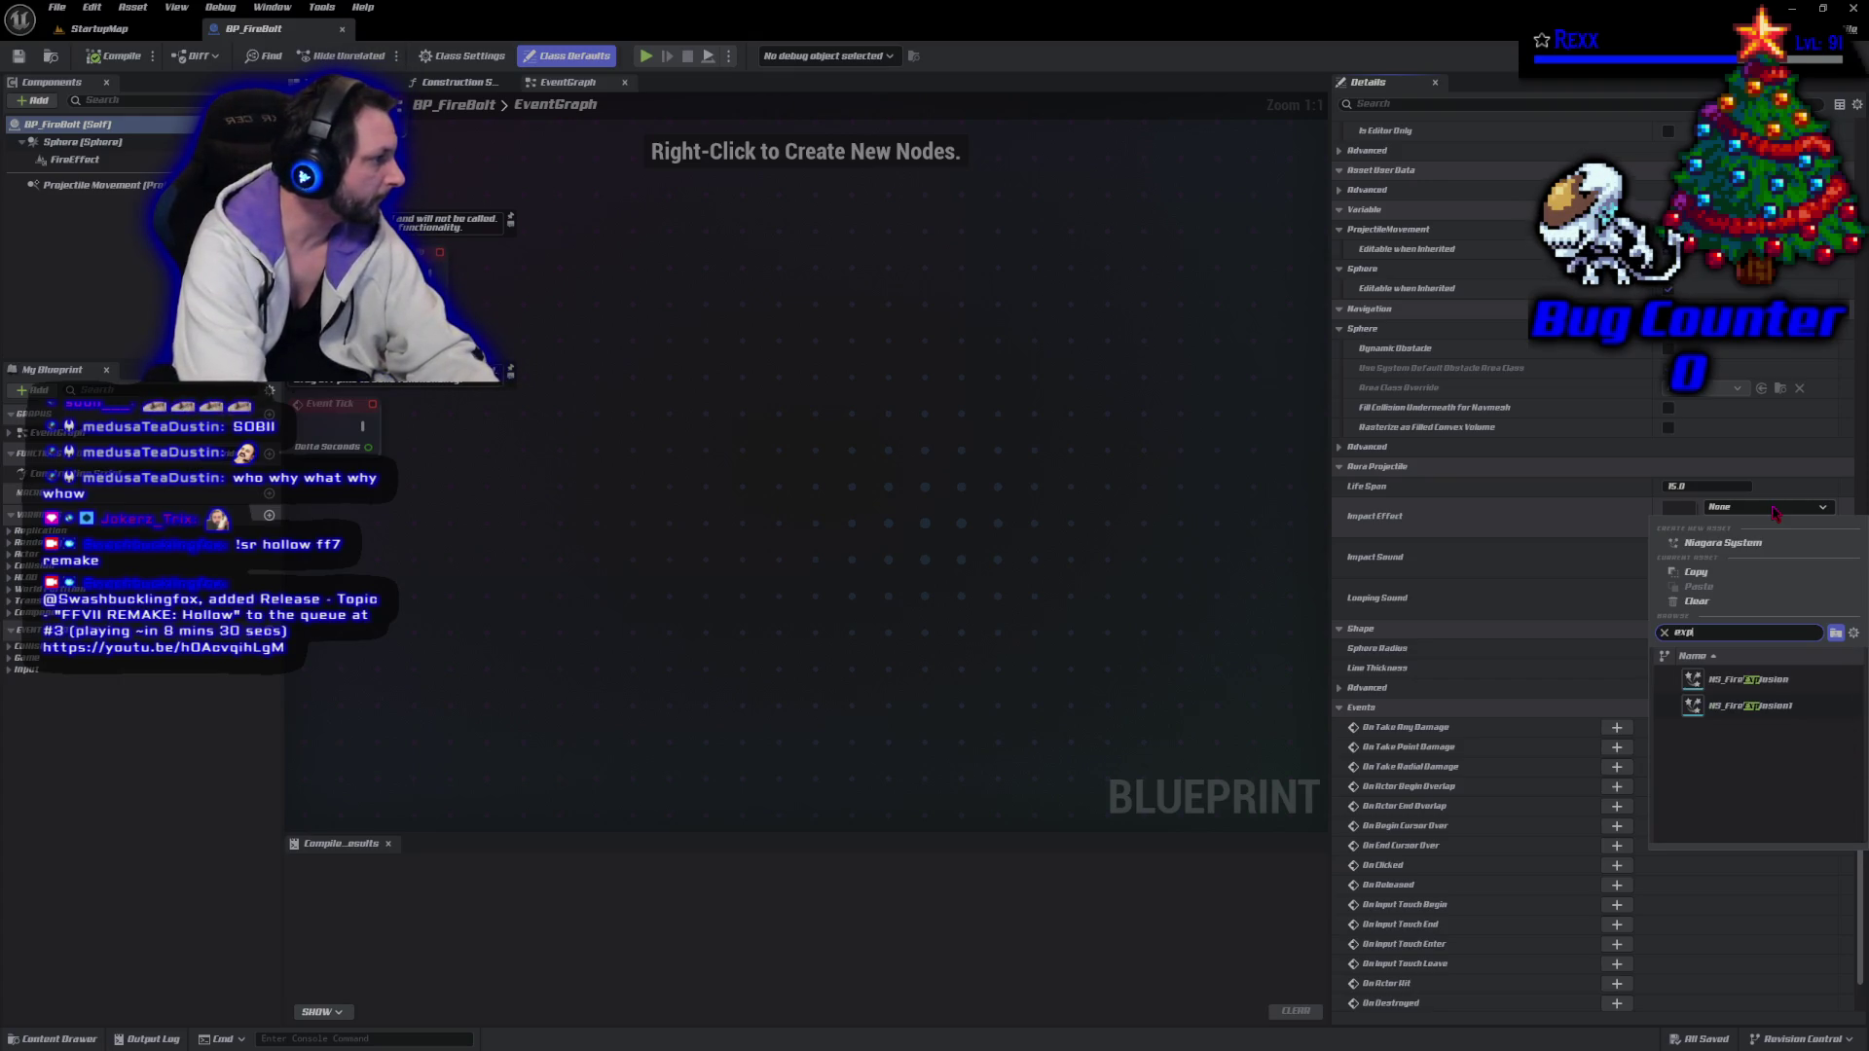
pyautogui.click(1737, 715)
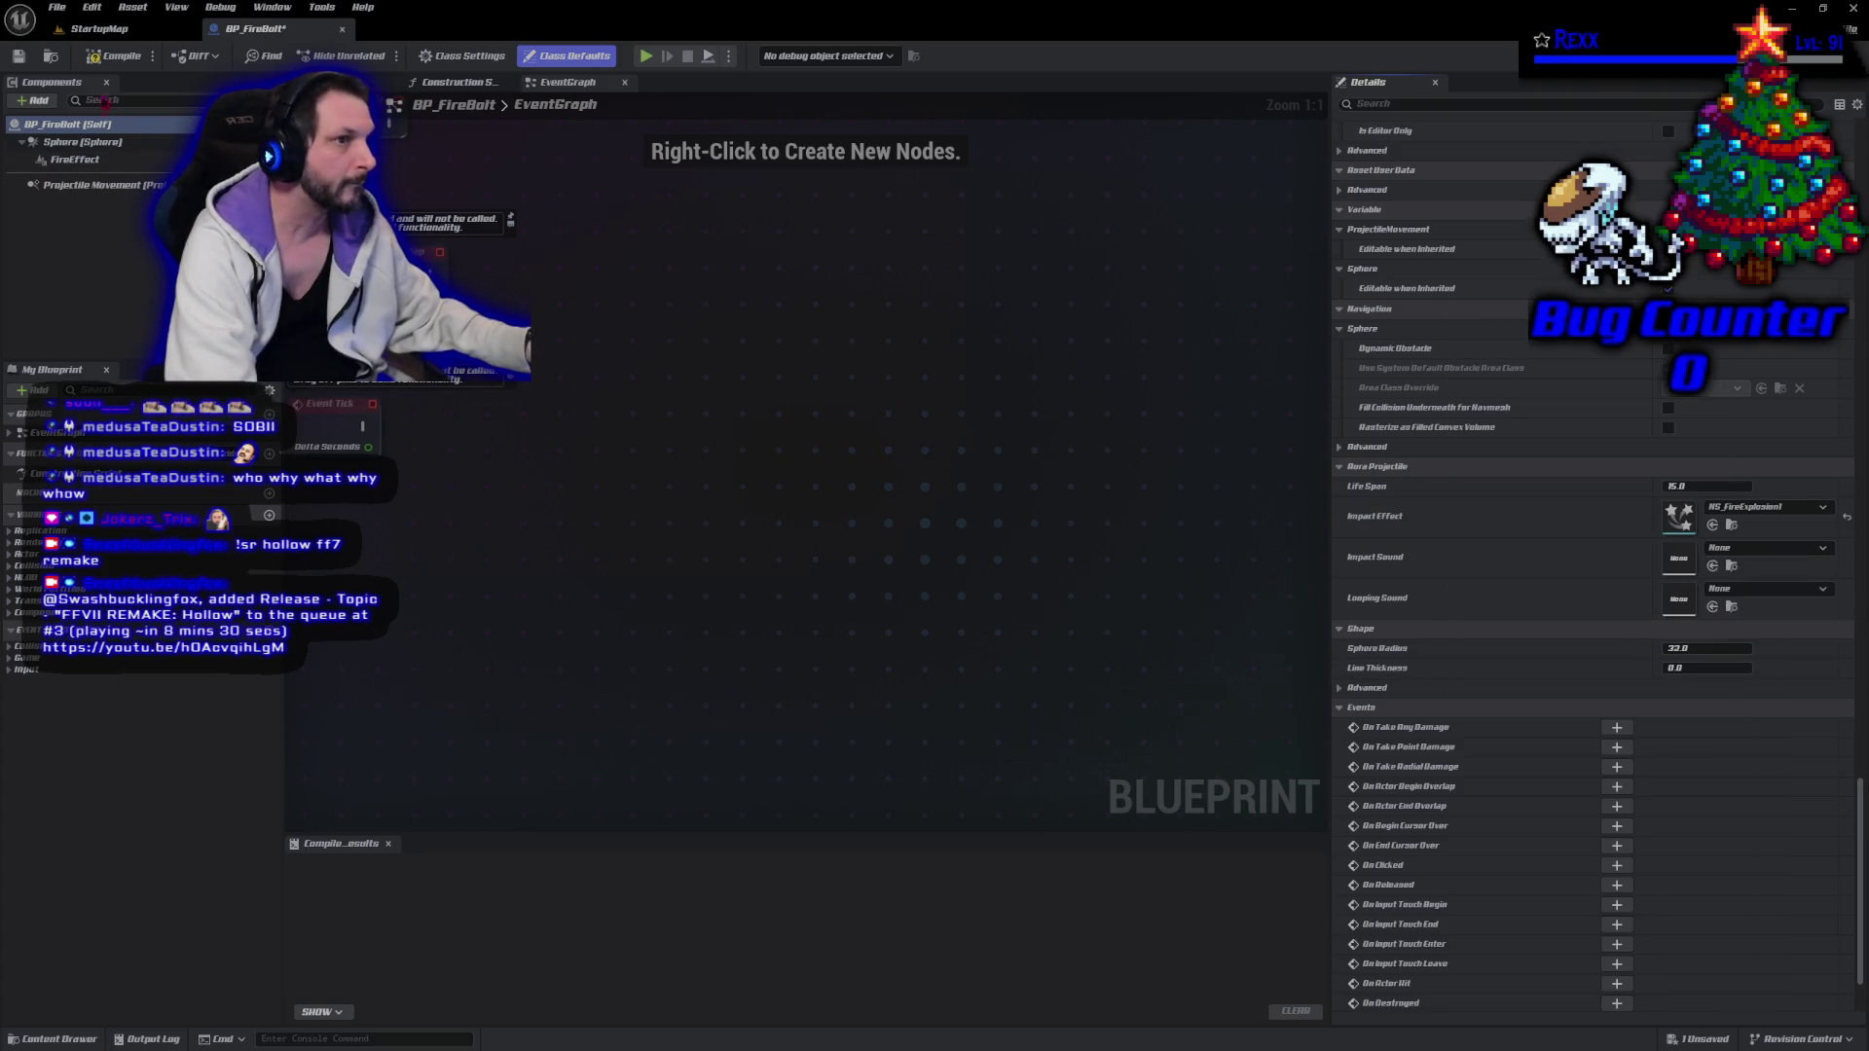
pyautogui.click(115, 55)
pyautogui.click(20, 57)
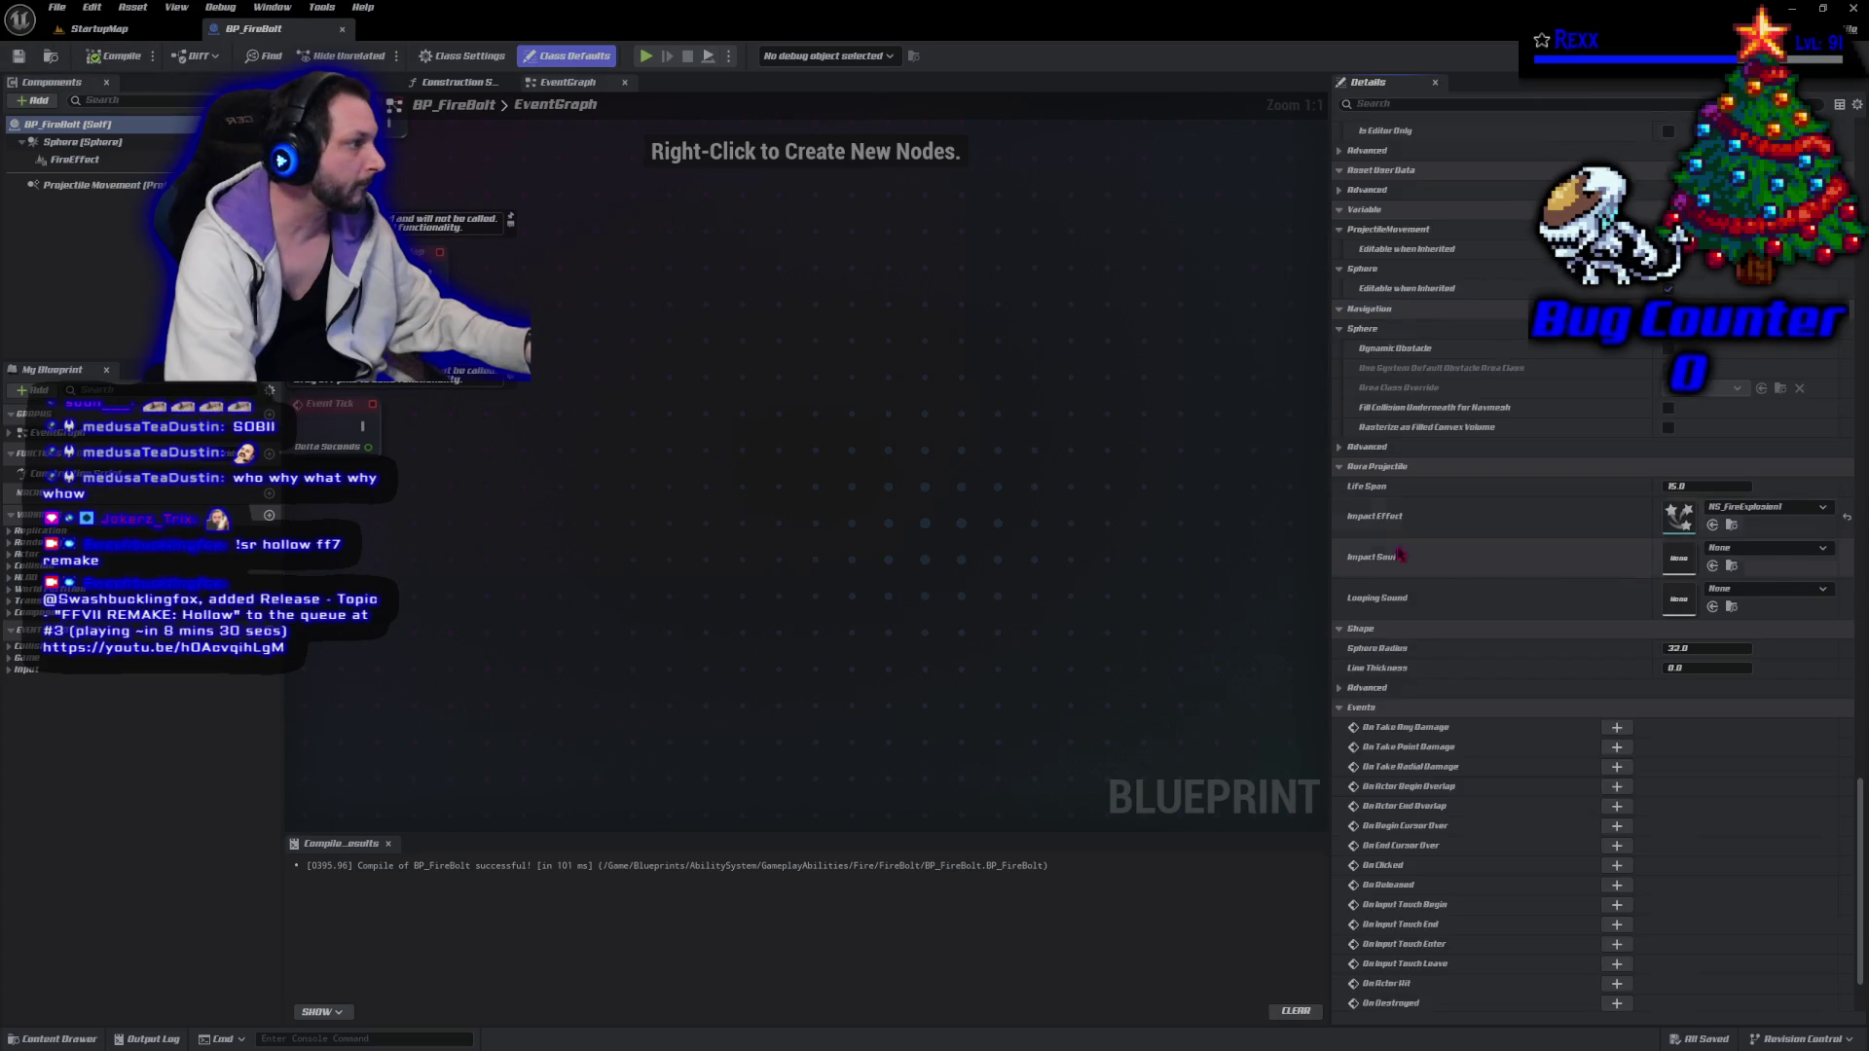
pyautogui.doubleClick(1681, 526)
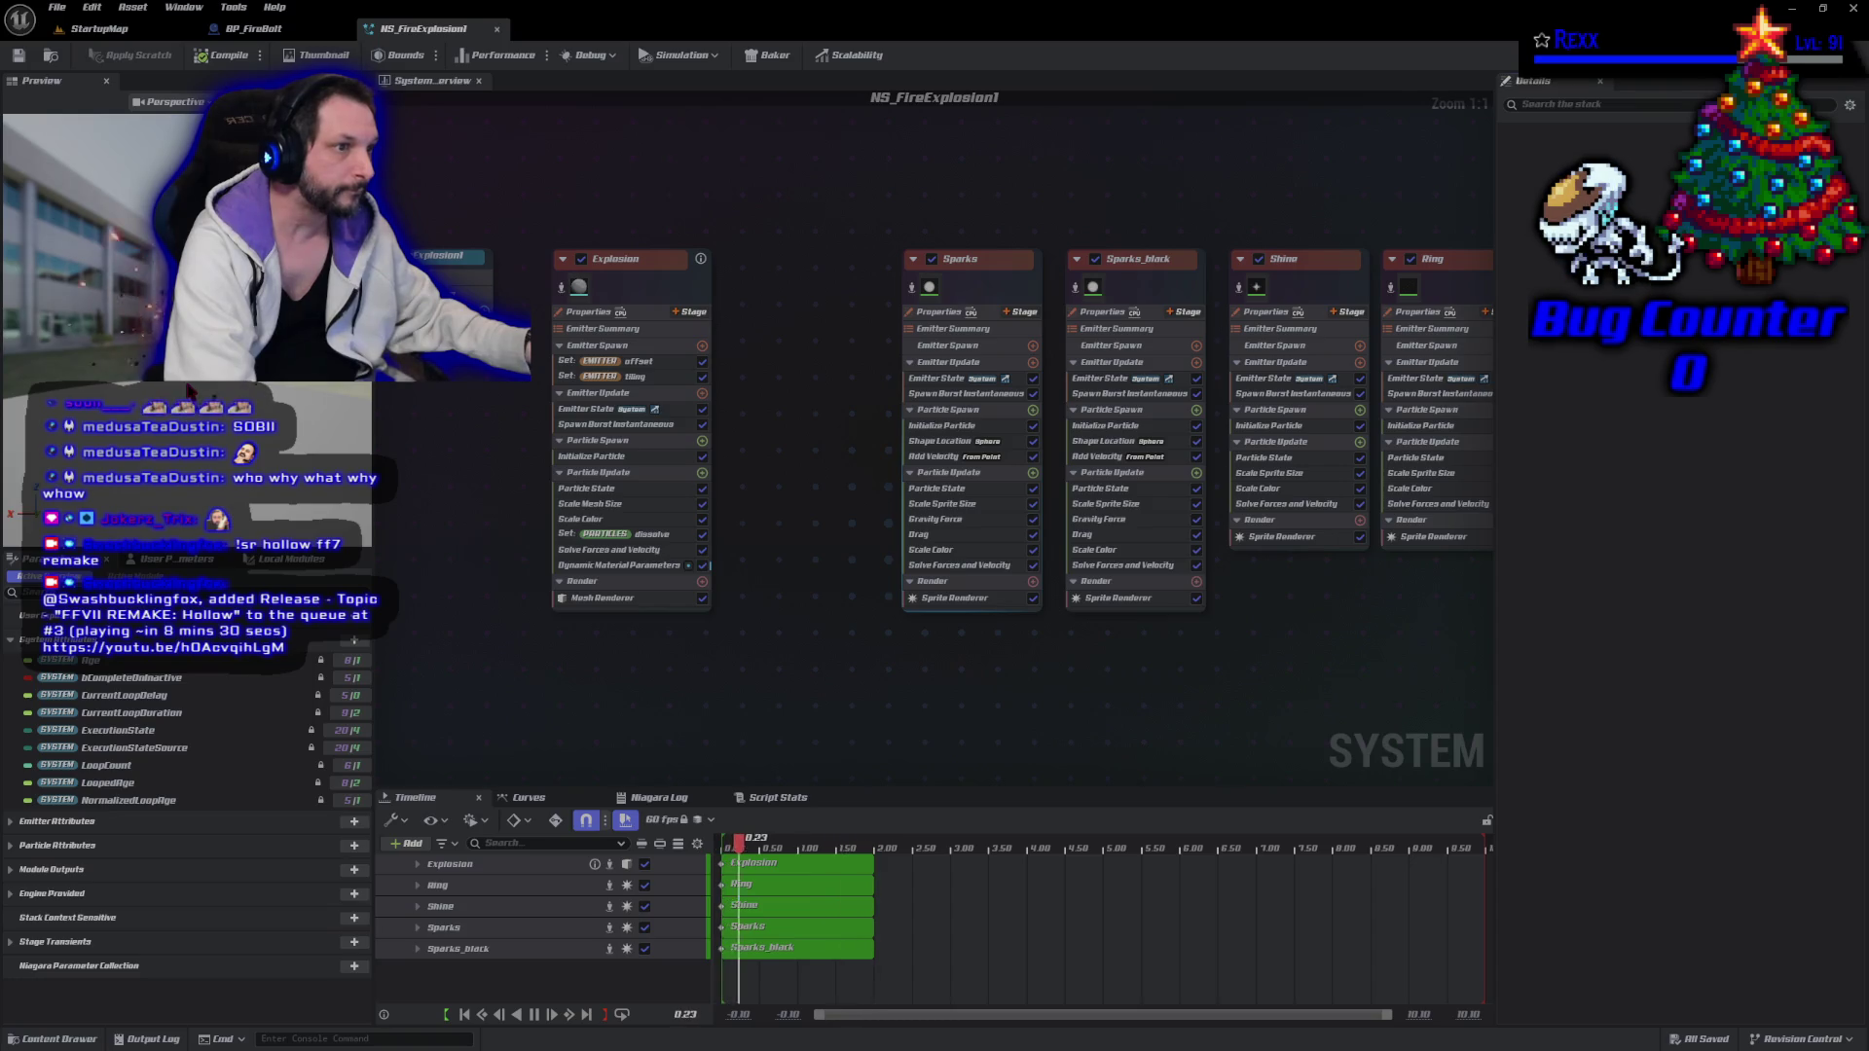
pyautogui.click(278, 31)
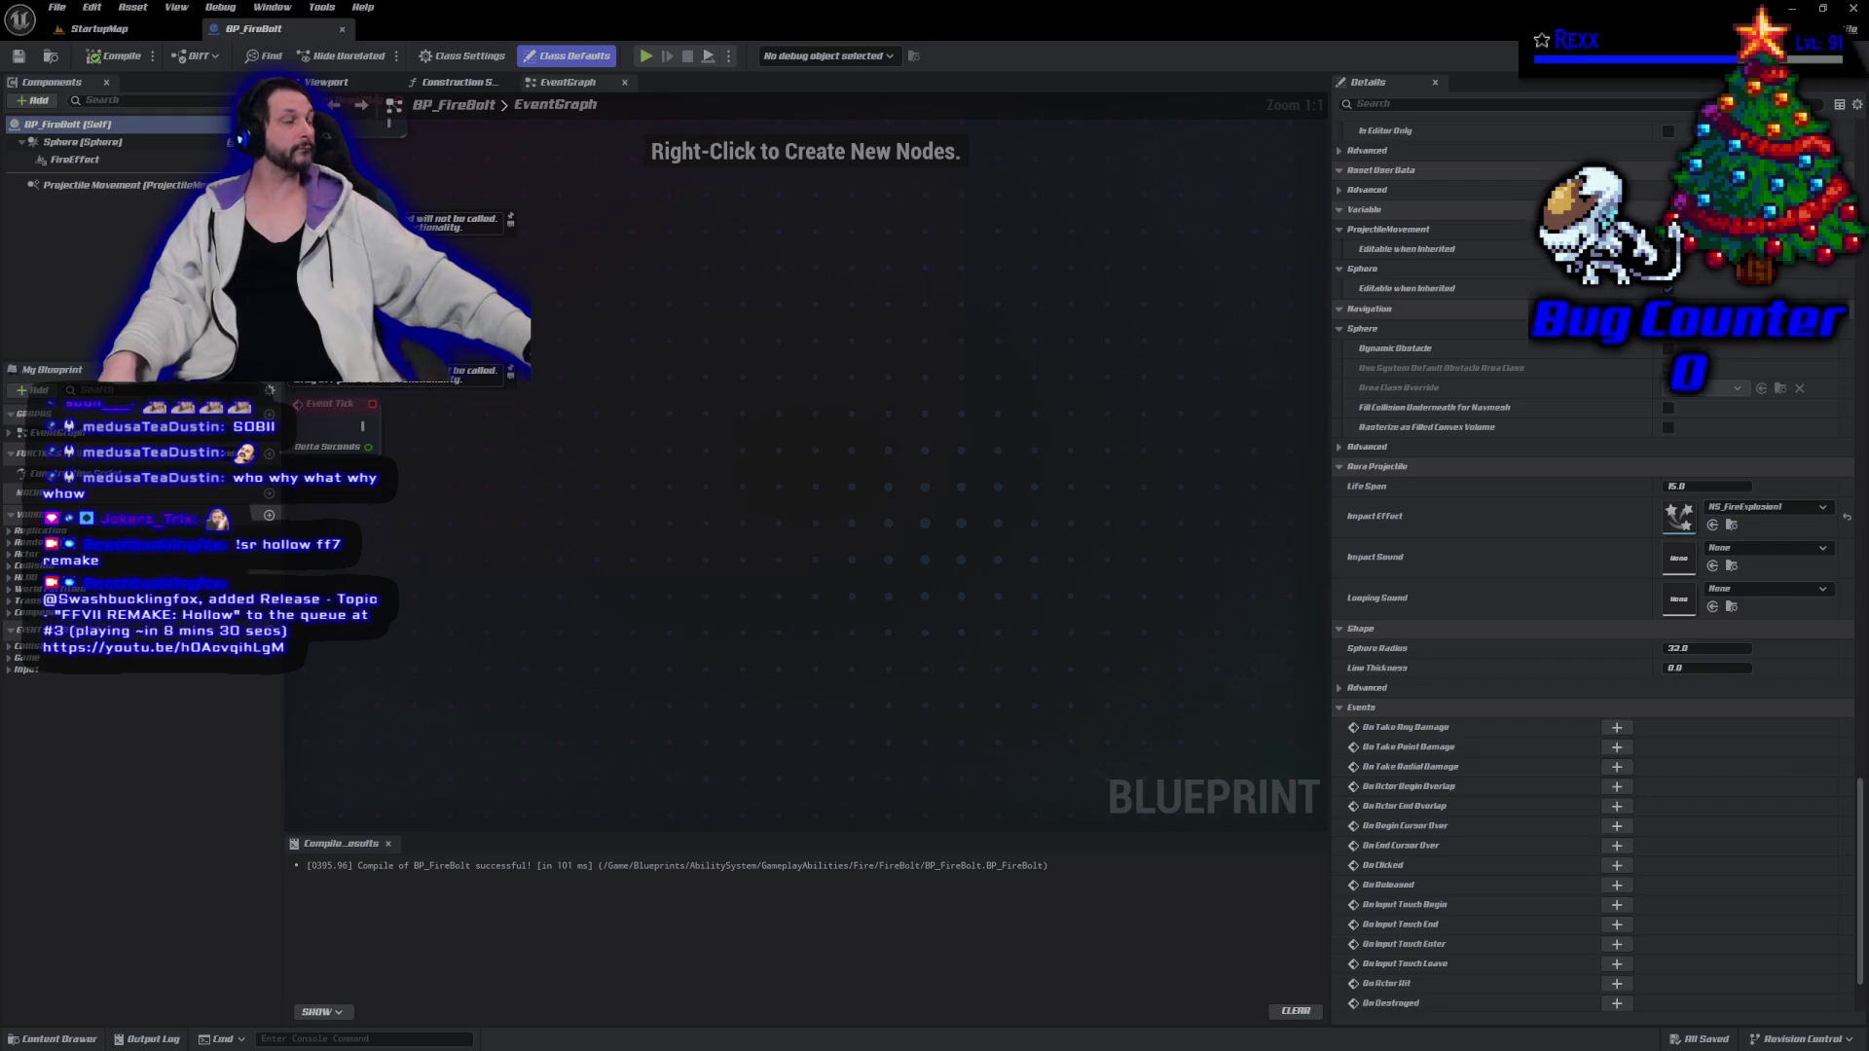
# Set Looping Sound to sfx_FireBoltHiss and Impact Sound to sfx_FireBolt_Impact.
pyautogui.click(1745, 590)
pyautogui.write('hiss')
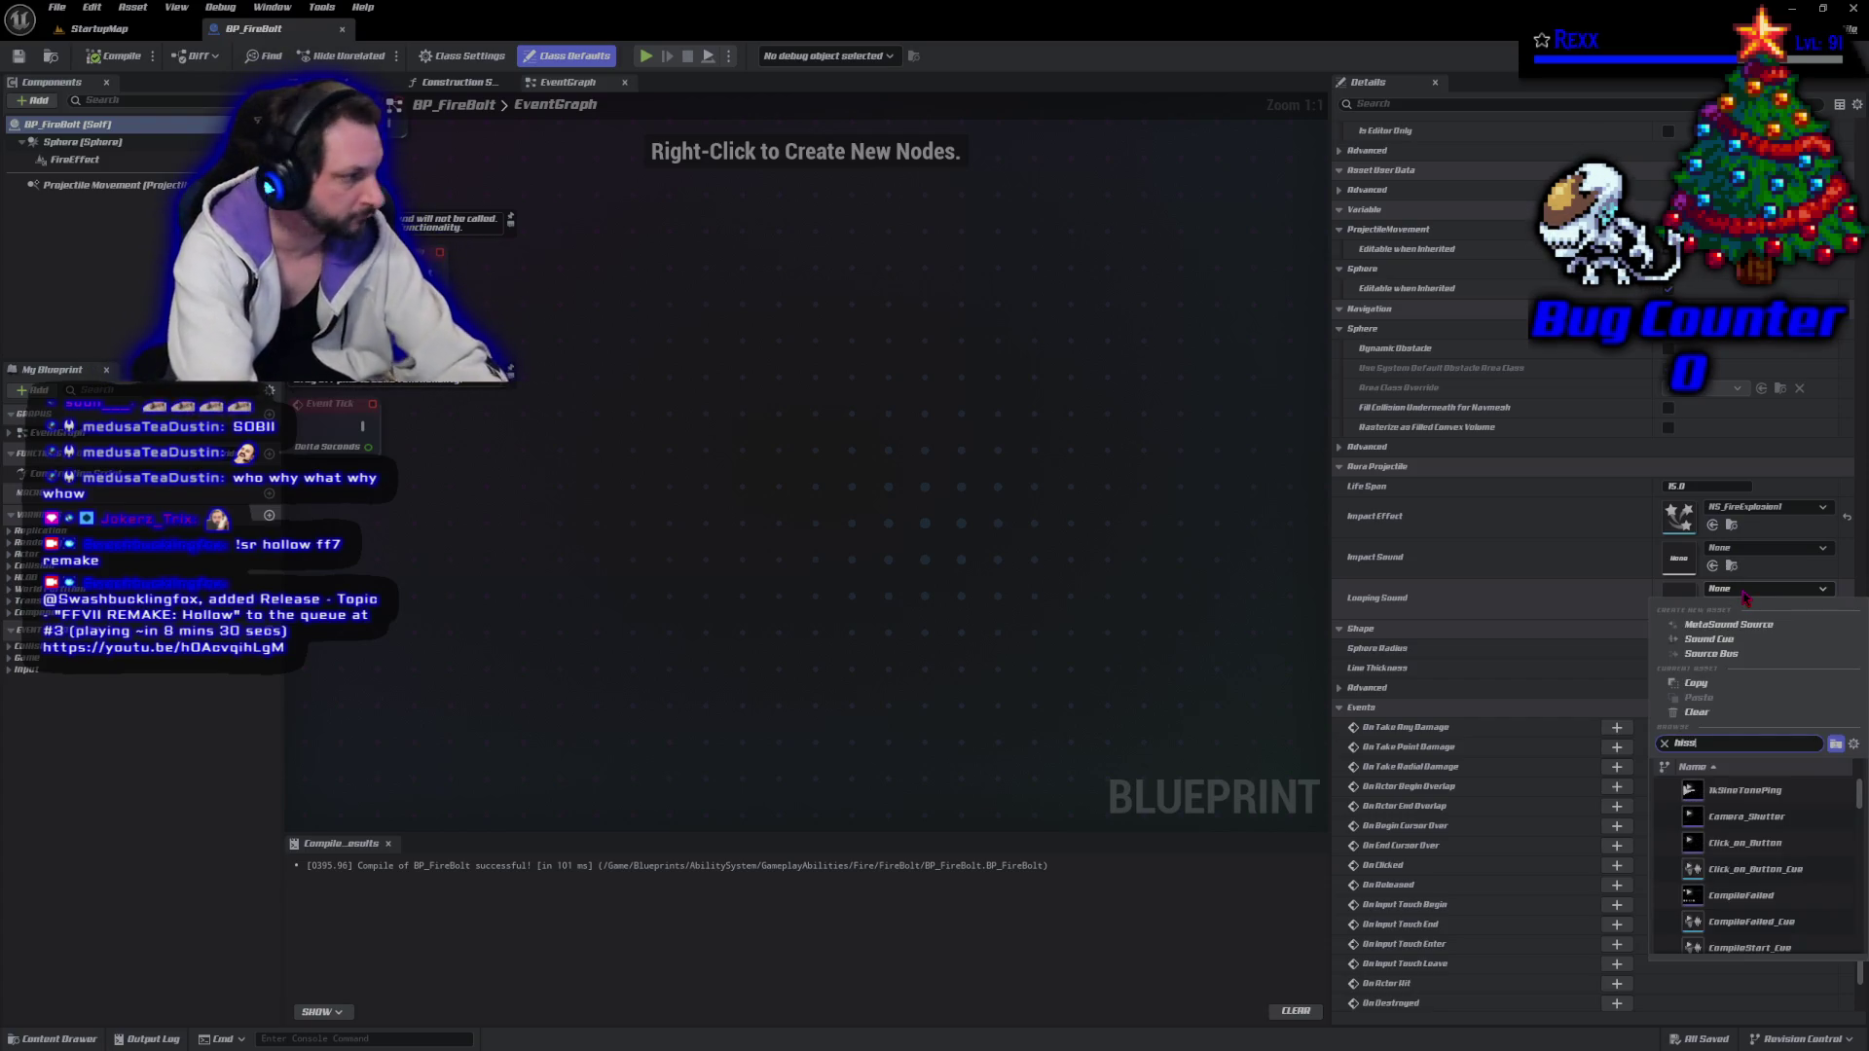
pyautogui.click(1747, 817)
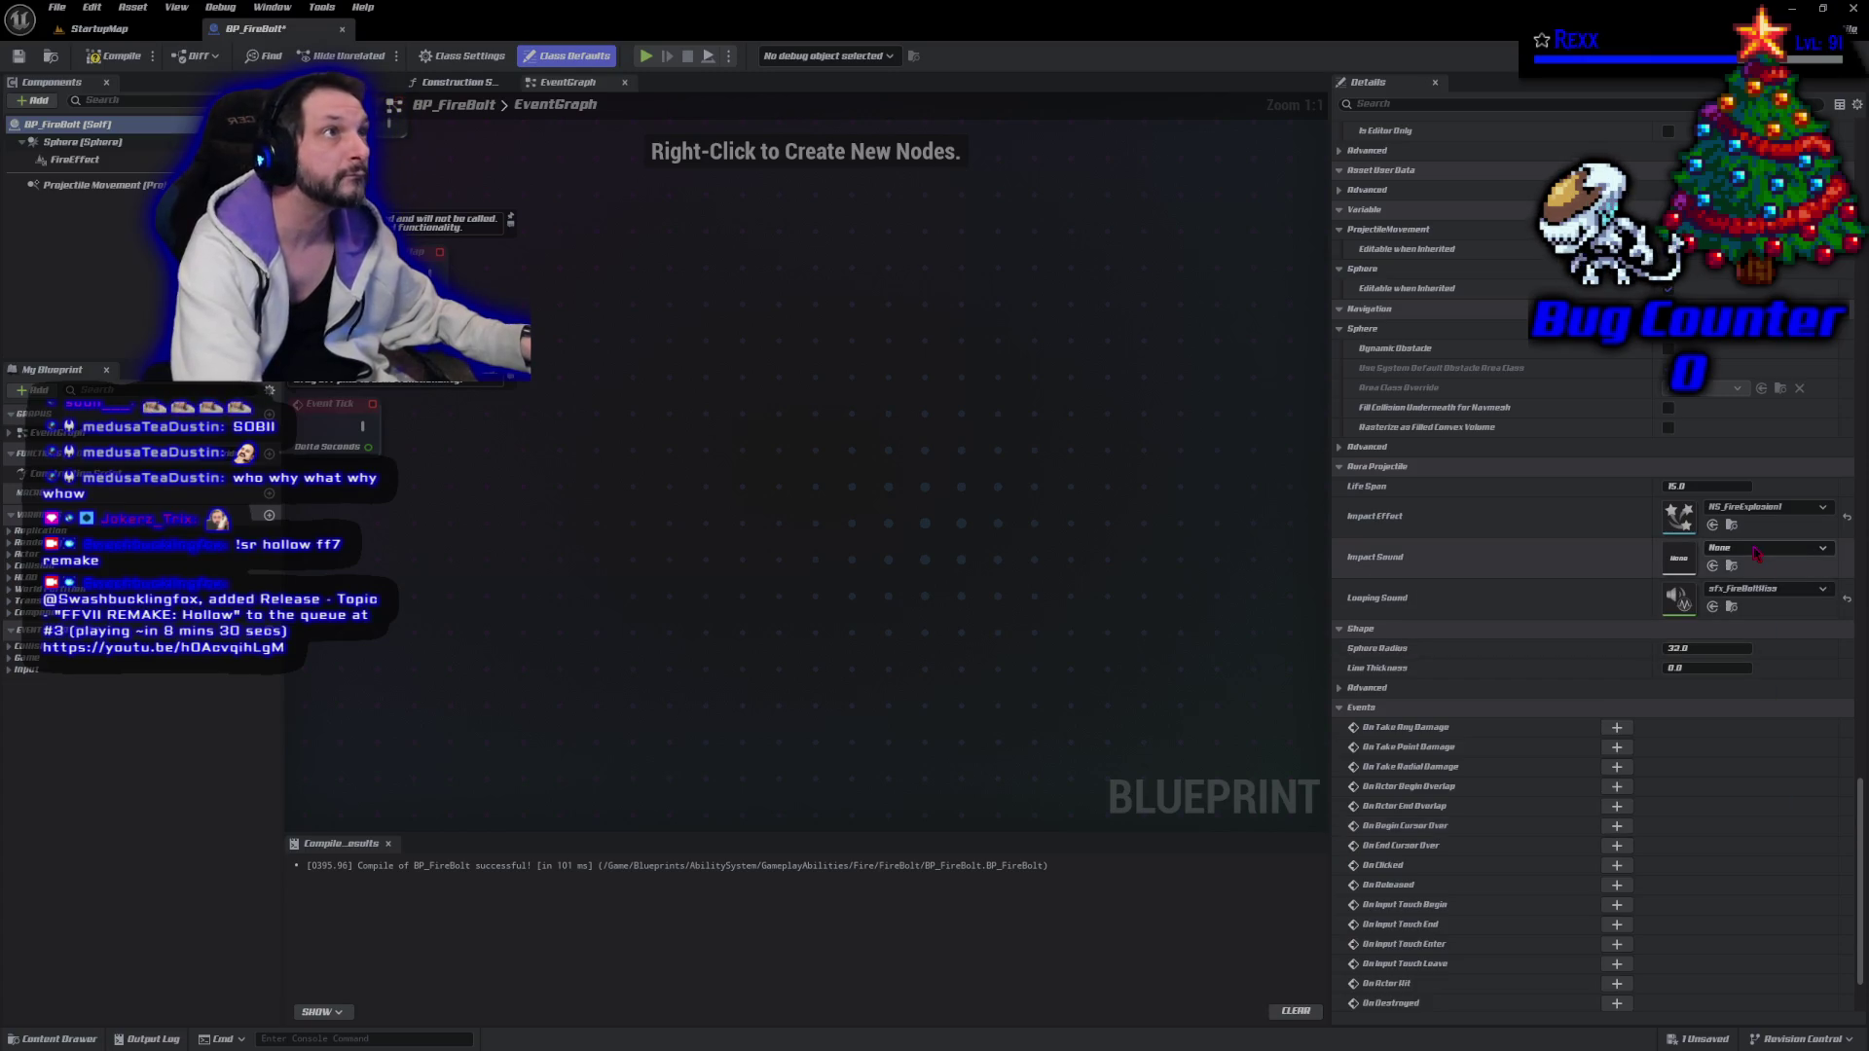
pyautogui.click(1754, 551)
pyautogui.write('impact')
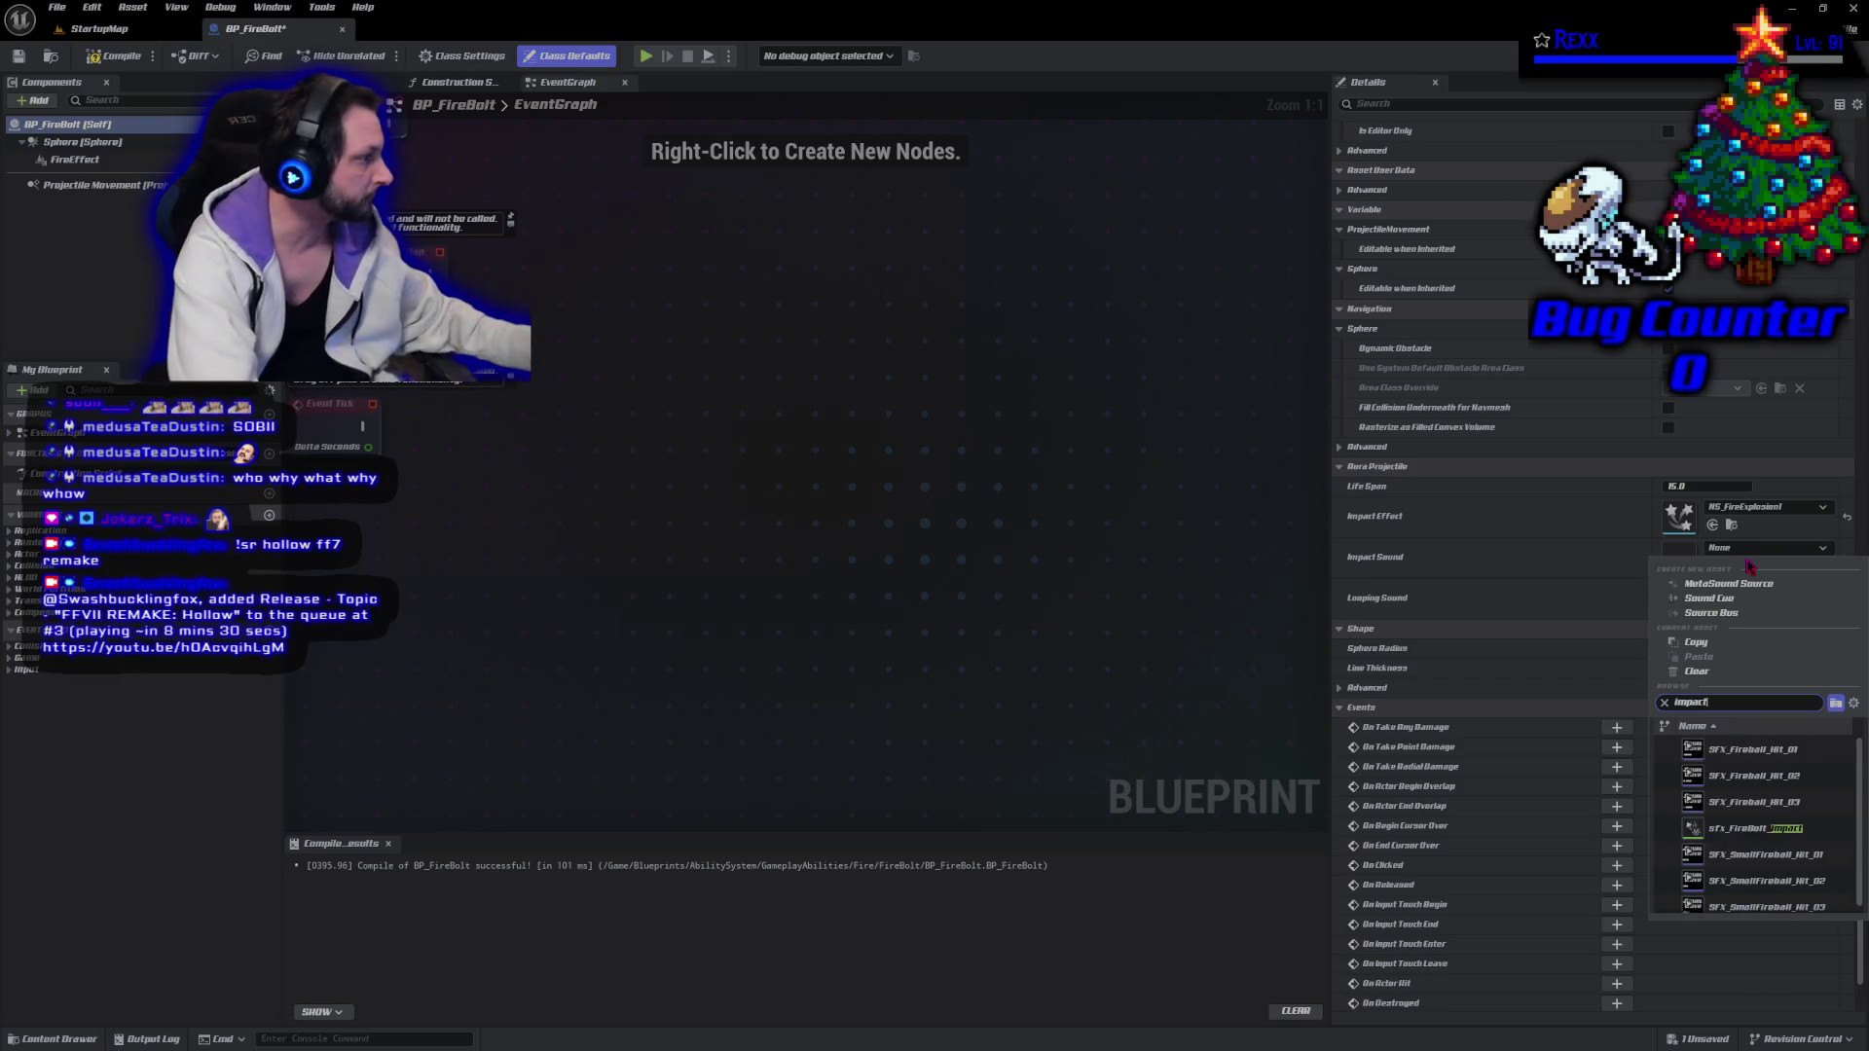
pyautogui.scroll(-2, 1842, 812)
pyautogui.click(1769, 834)
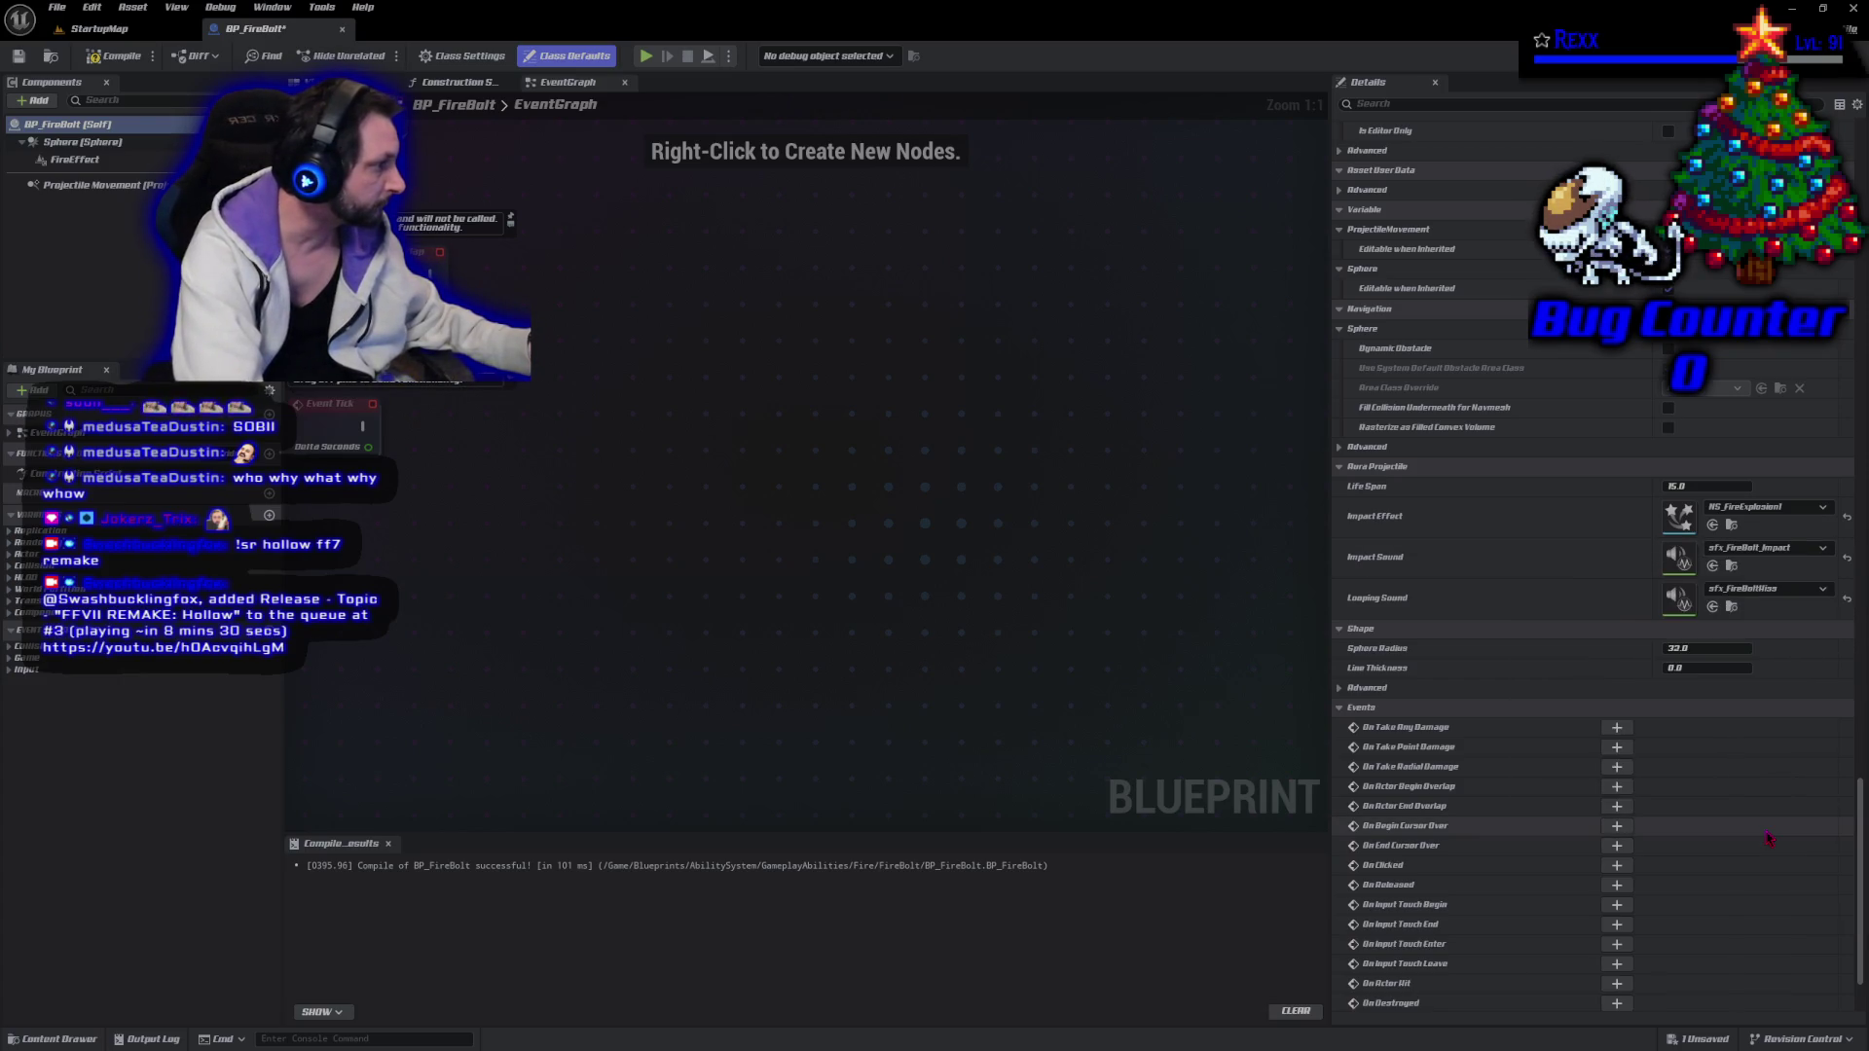
# Recompile BP_FireBolt and start playing the StartupMap level in the editor.
pyautogui.click(121, 54)
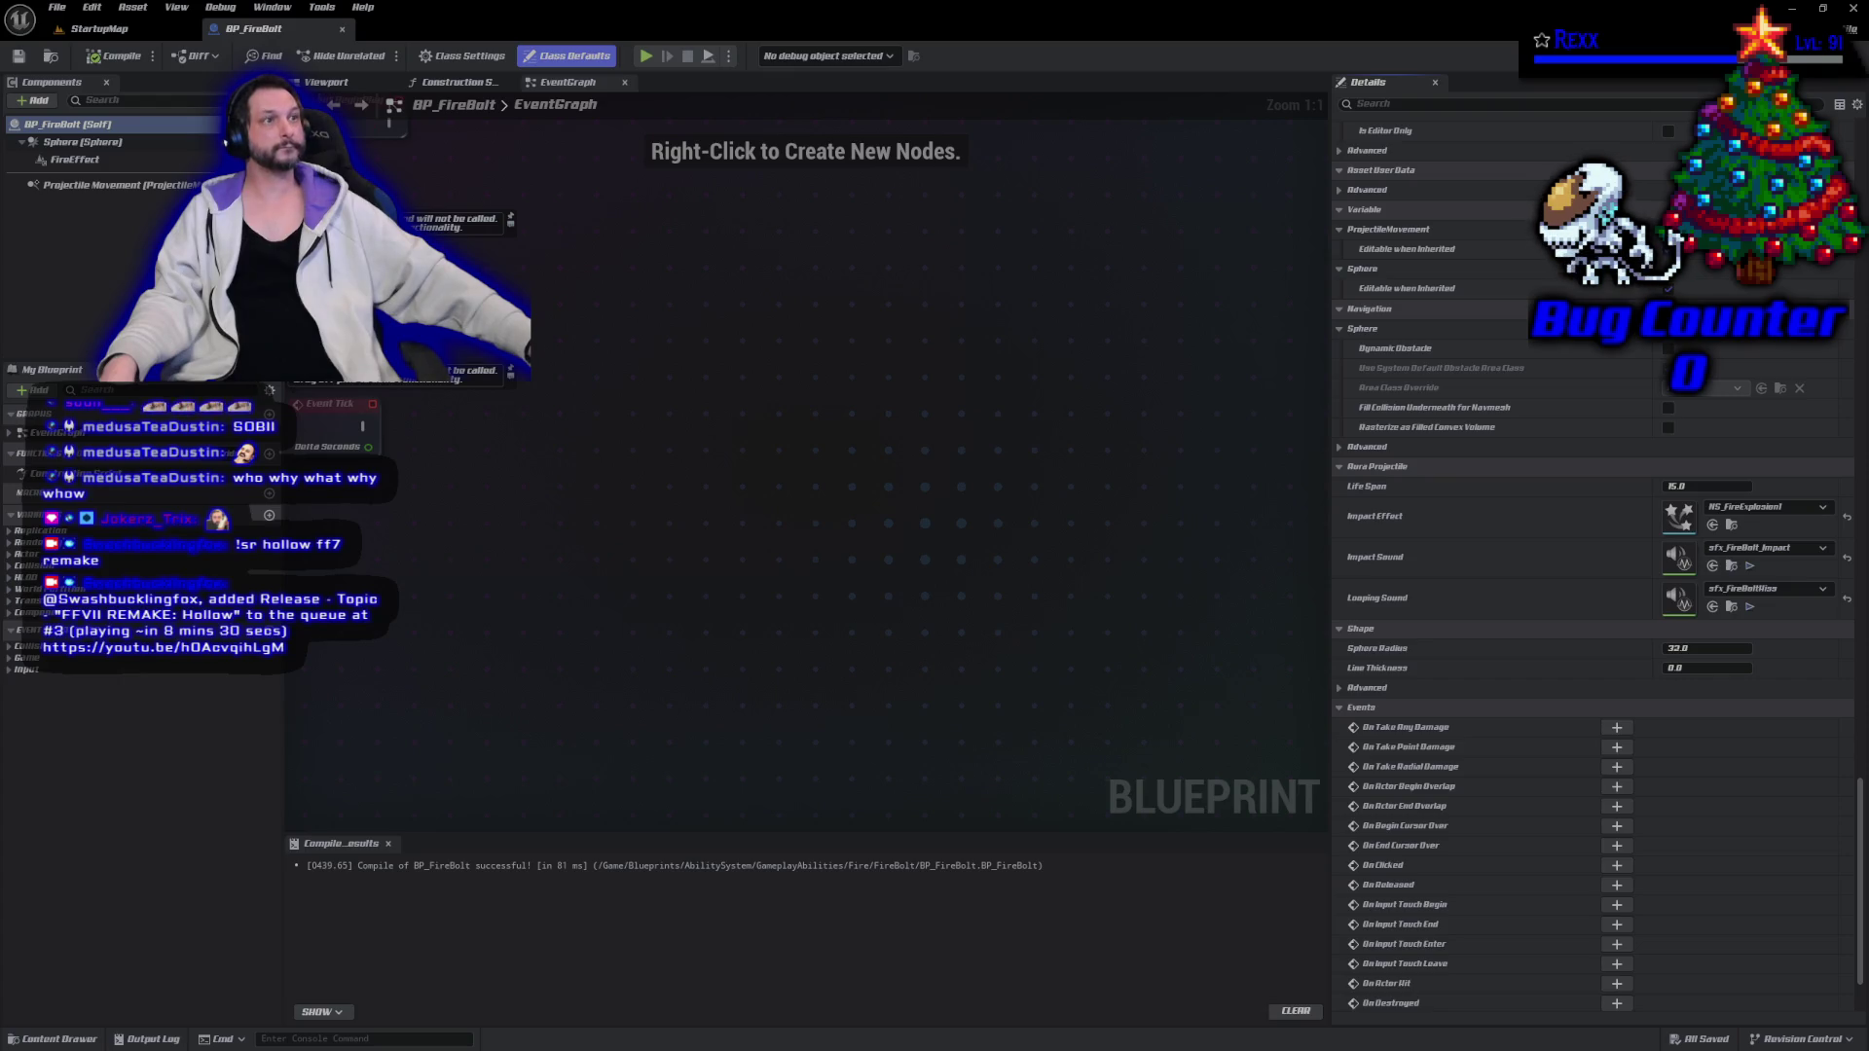
pyautogui.click(98, 28)
pyautogui.click(370, 55)
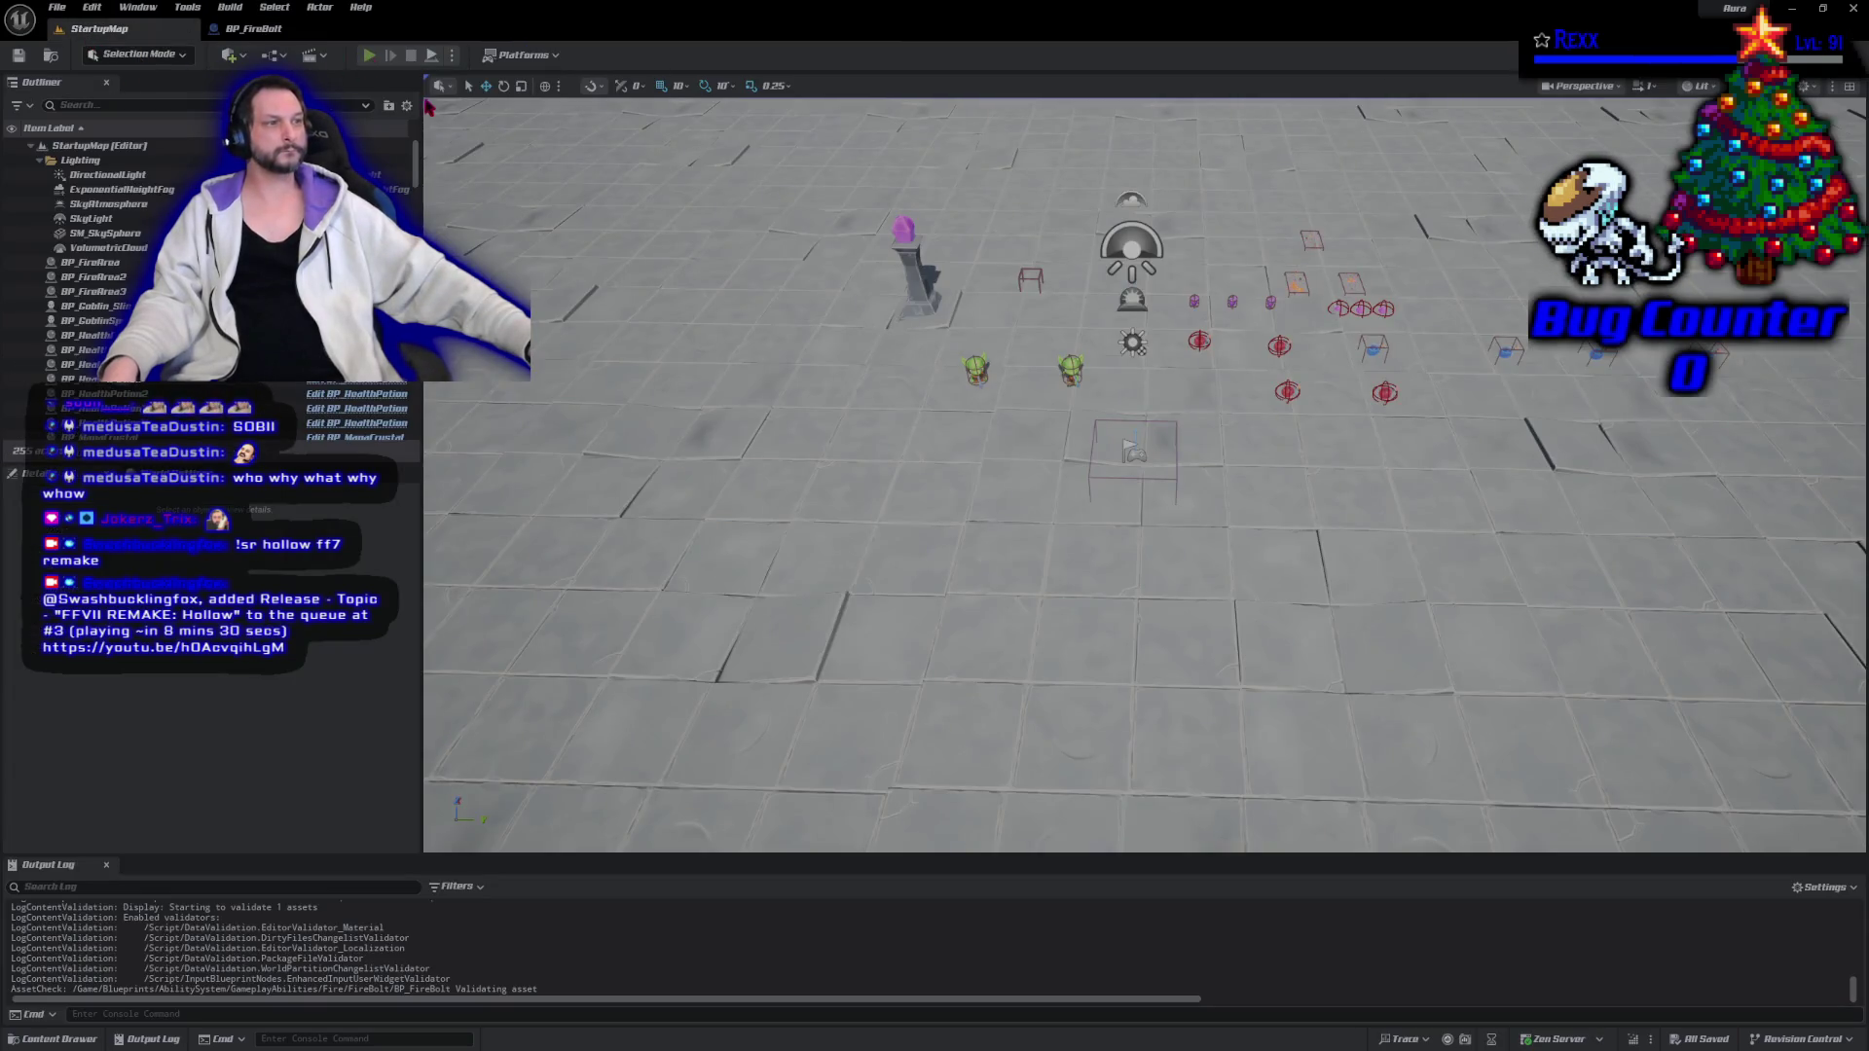
# Cast fire bolts at the left and right goblins to check explosions and sounds, then stop play.
pyautogui.click(866, 331)
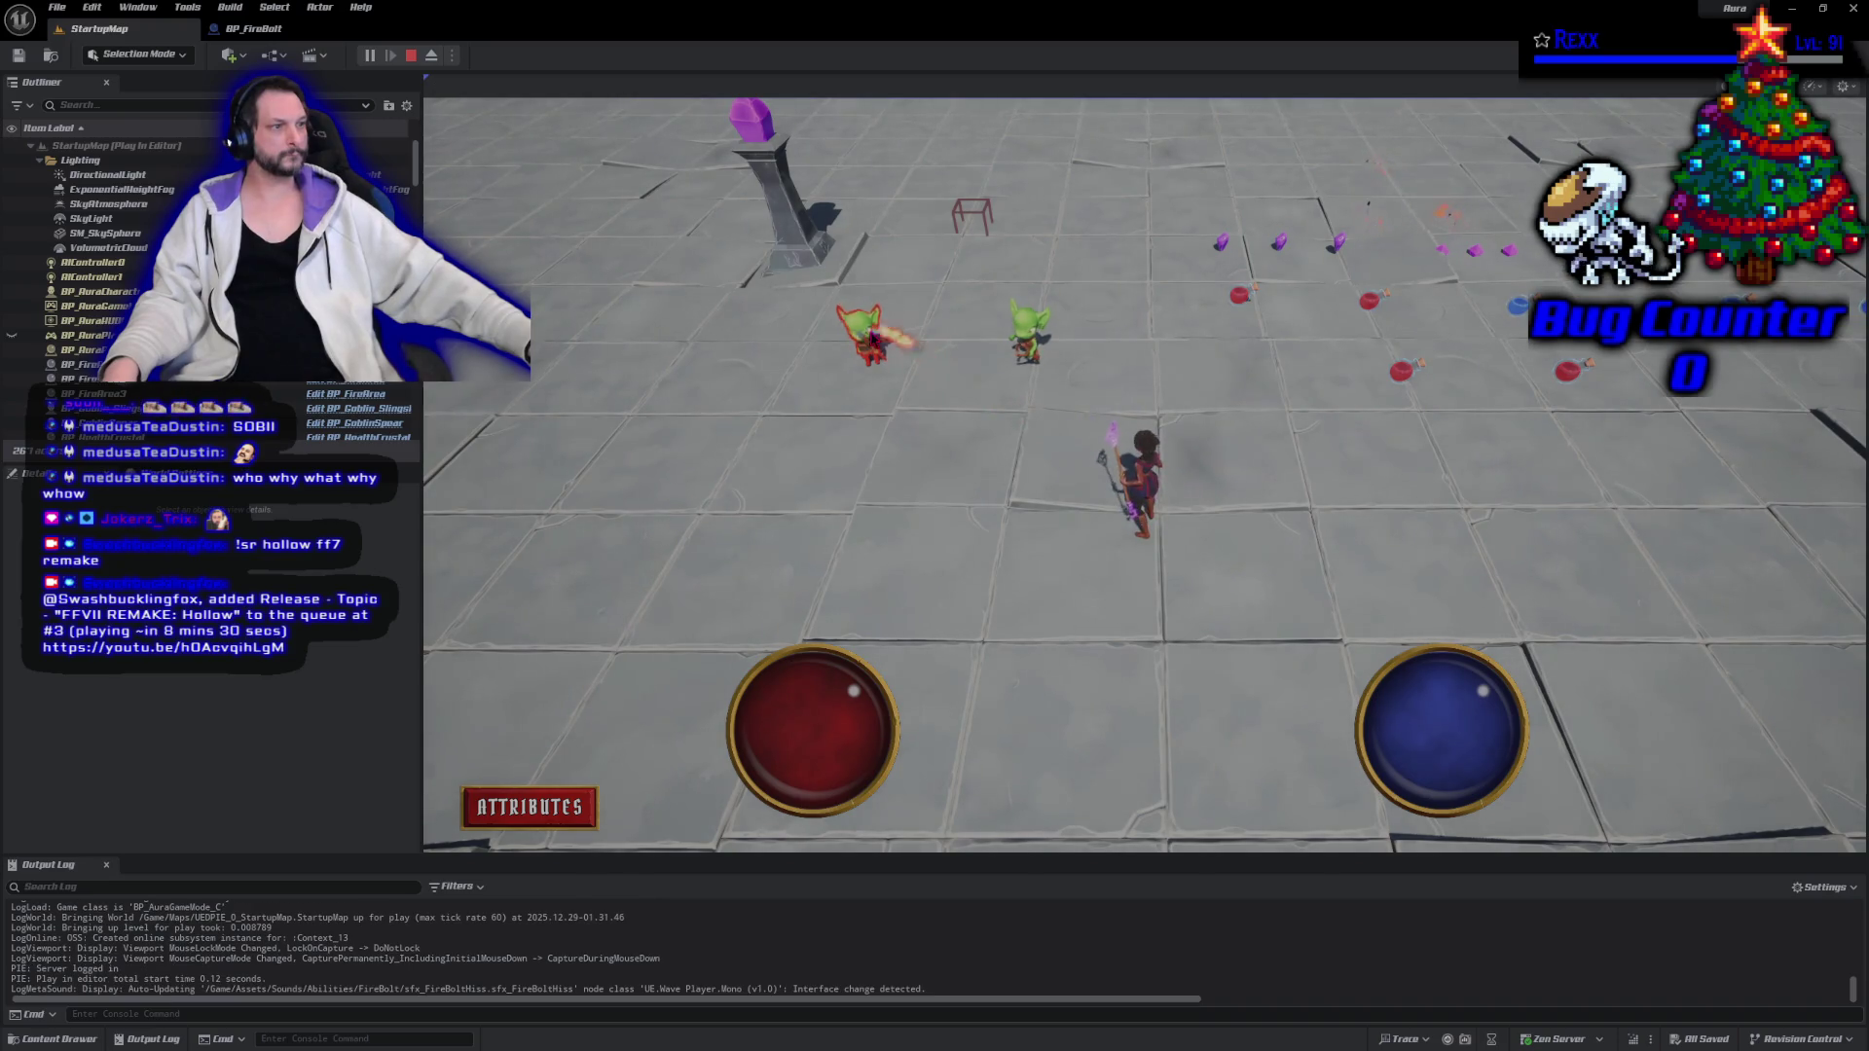
pyautogui.click(866, 336)
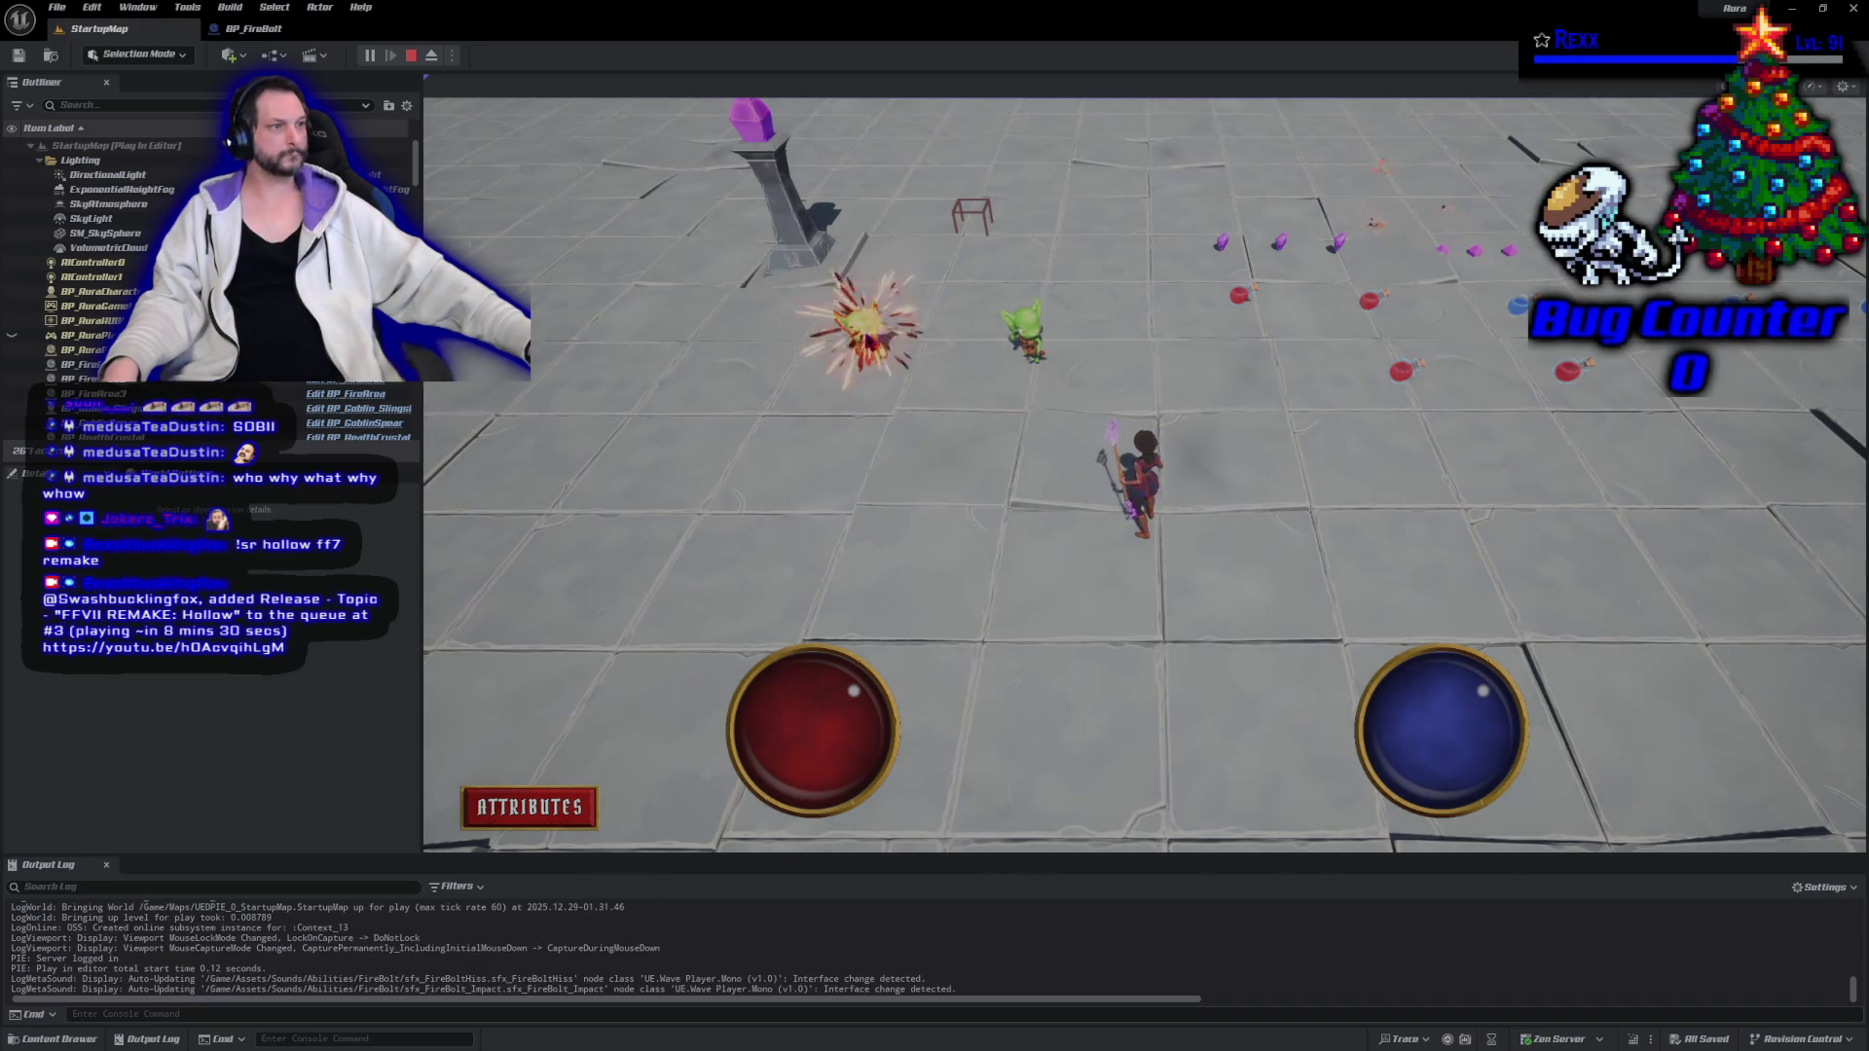
pyautogui.click(1024, 336)
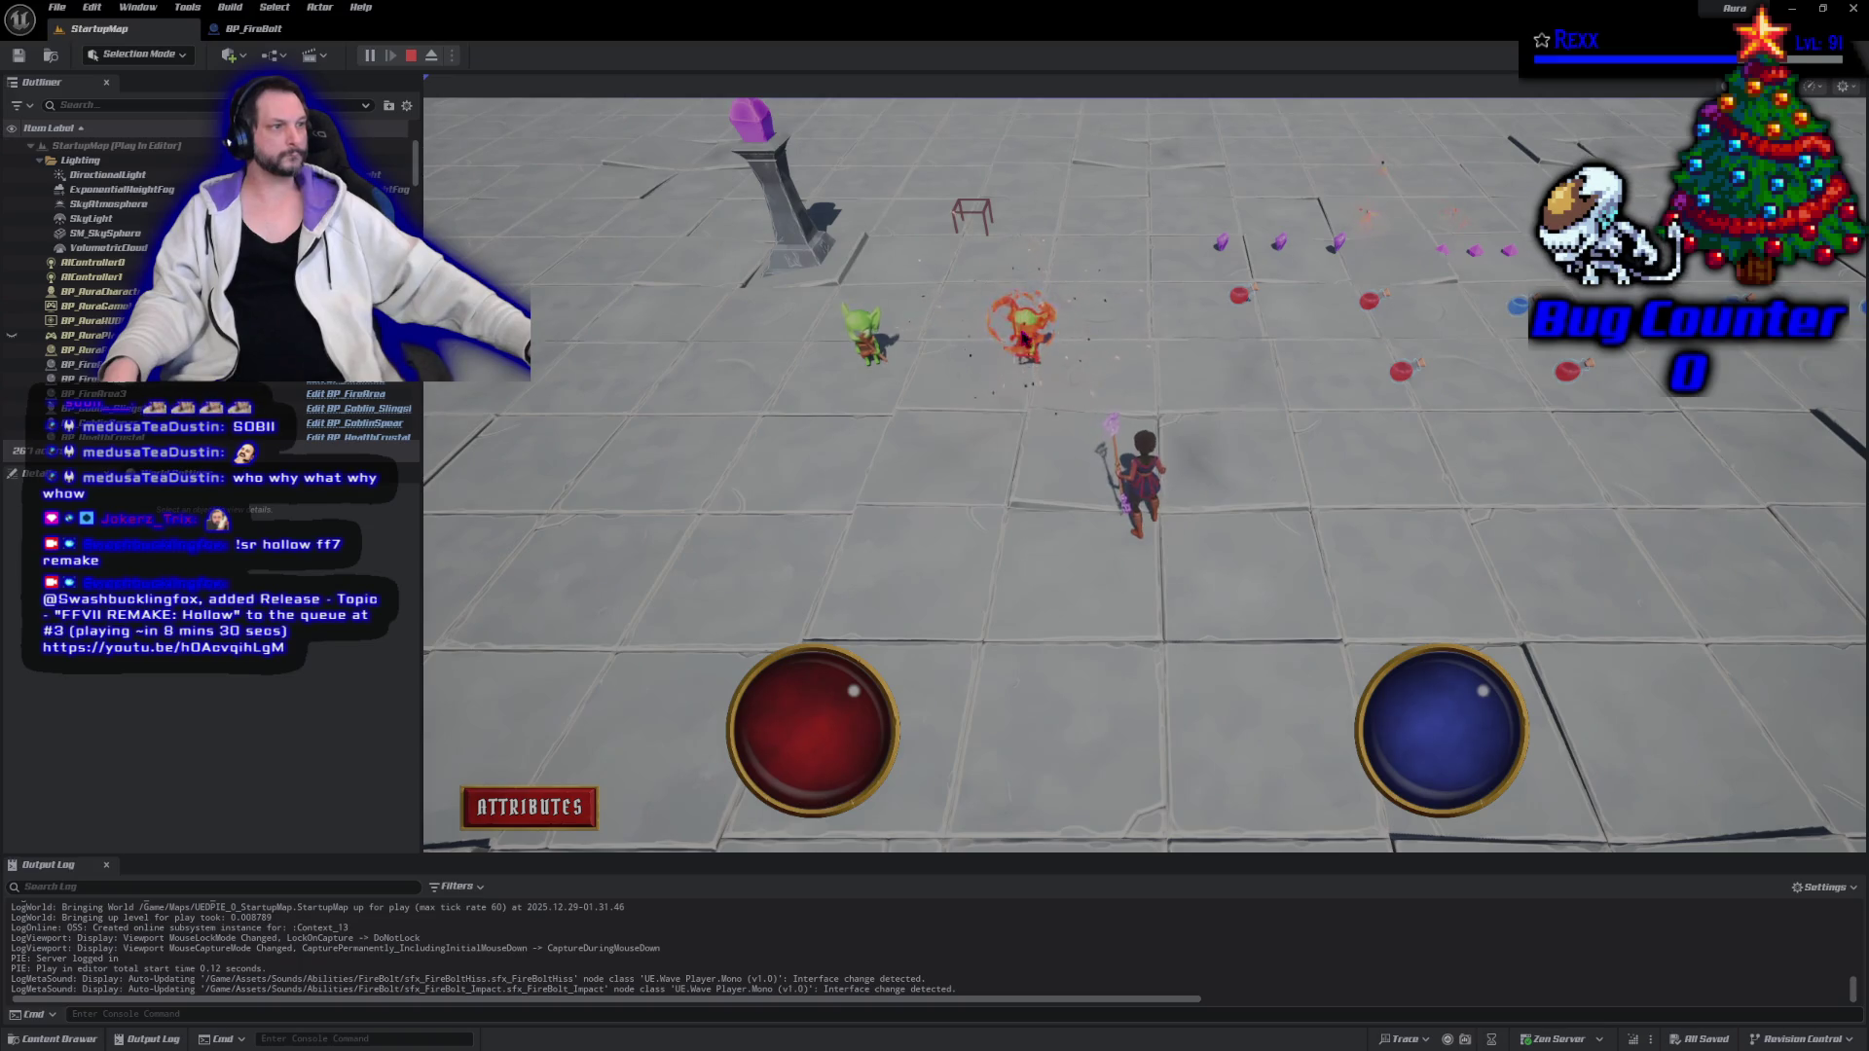
pyautogui.click(848, 349)
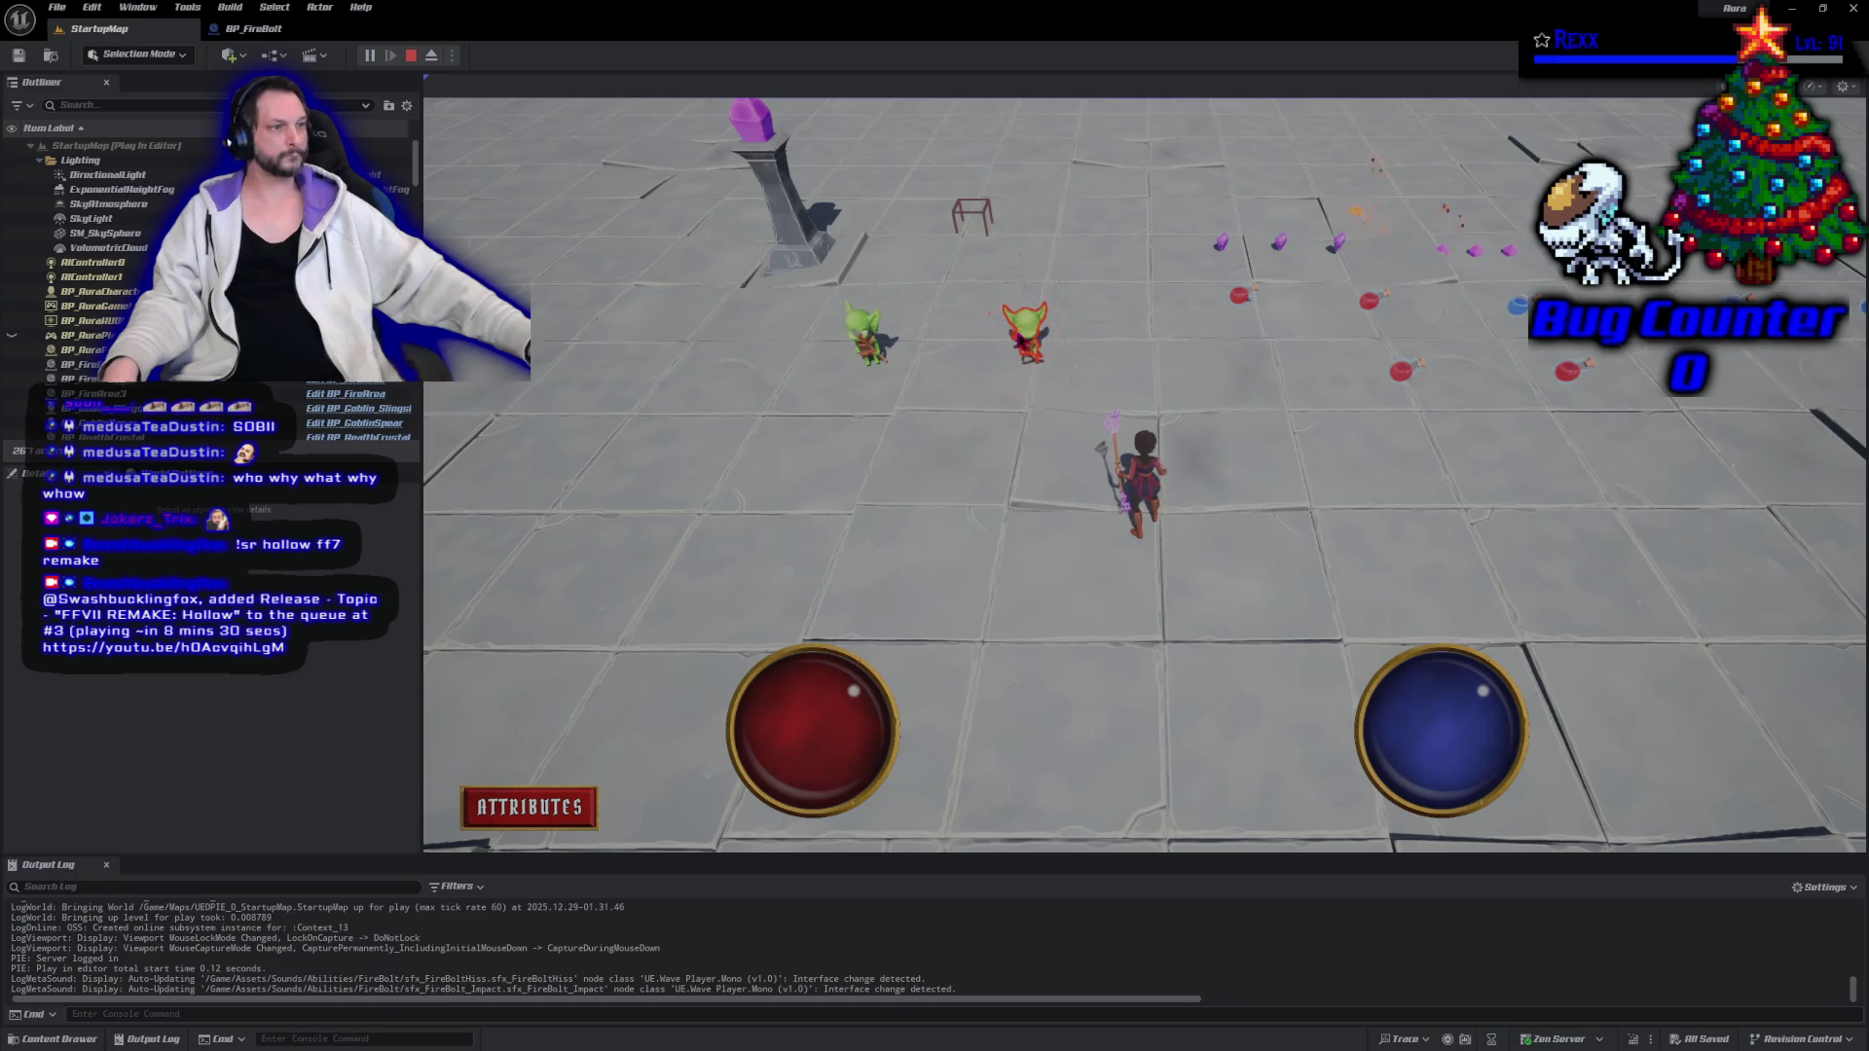
pyautogui.click(1019, 341)
pyautogui.click(1019, 339)
pyautogui.click(869, 331)
pyautogui.click(869, 331)
pyautogui.click(708, 486)
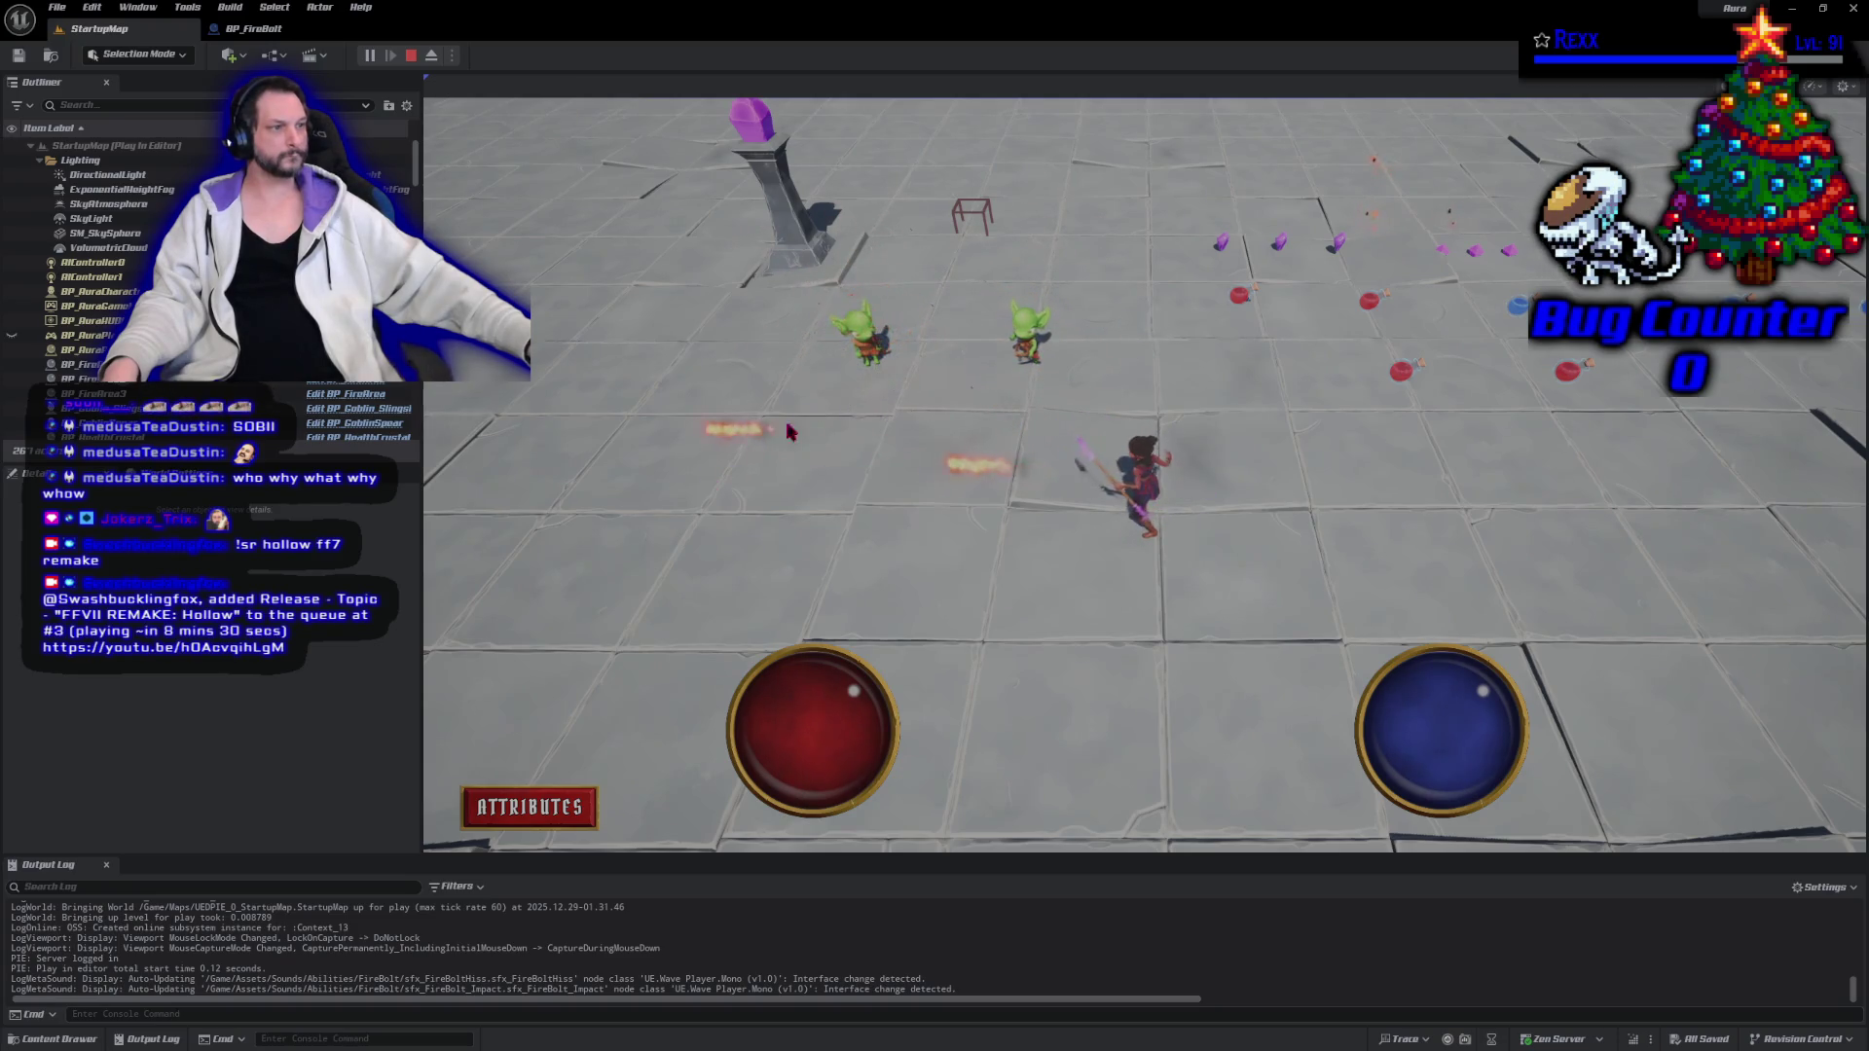
pyautogui.click(871, 399)
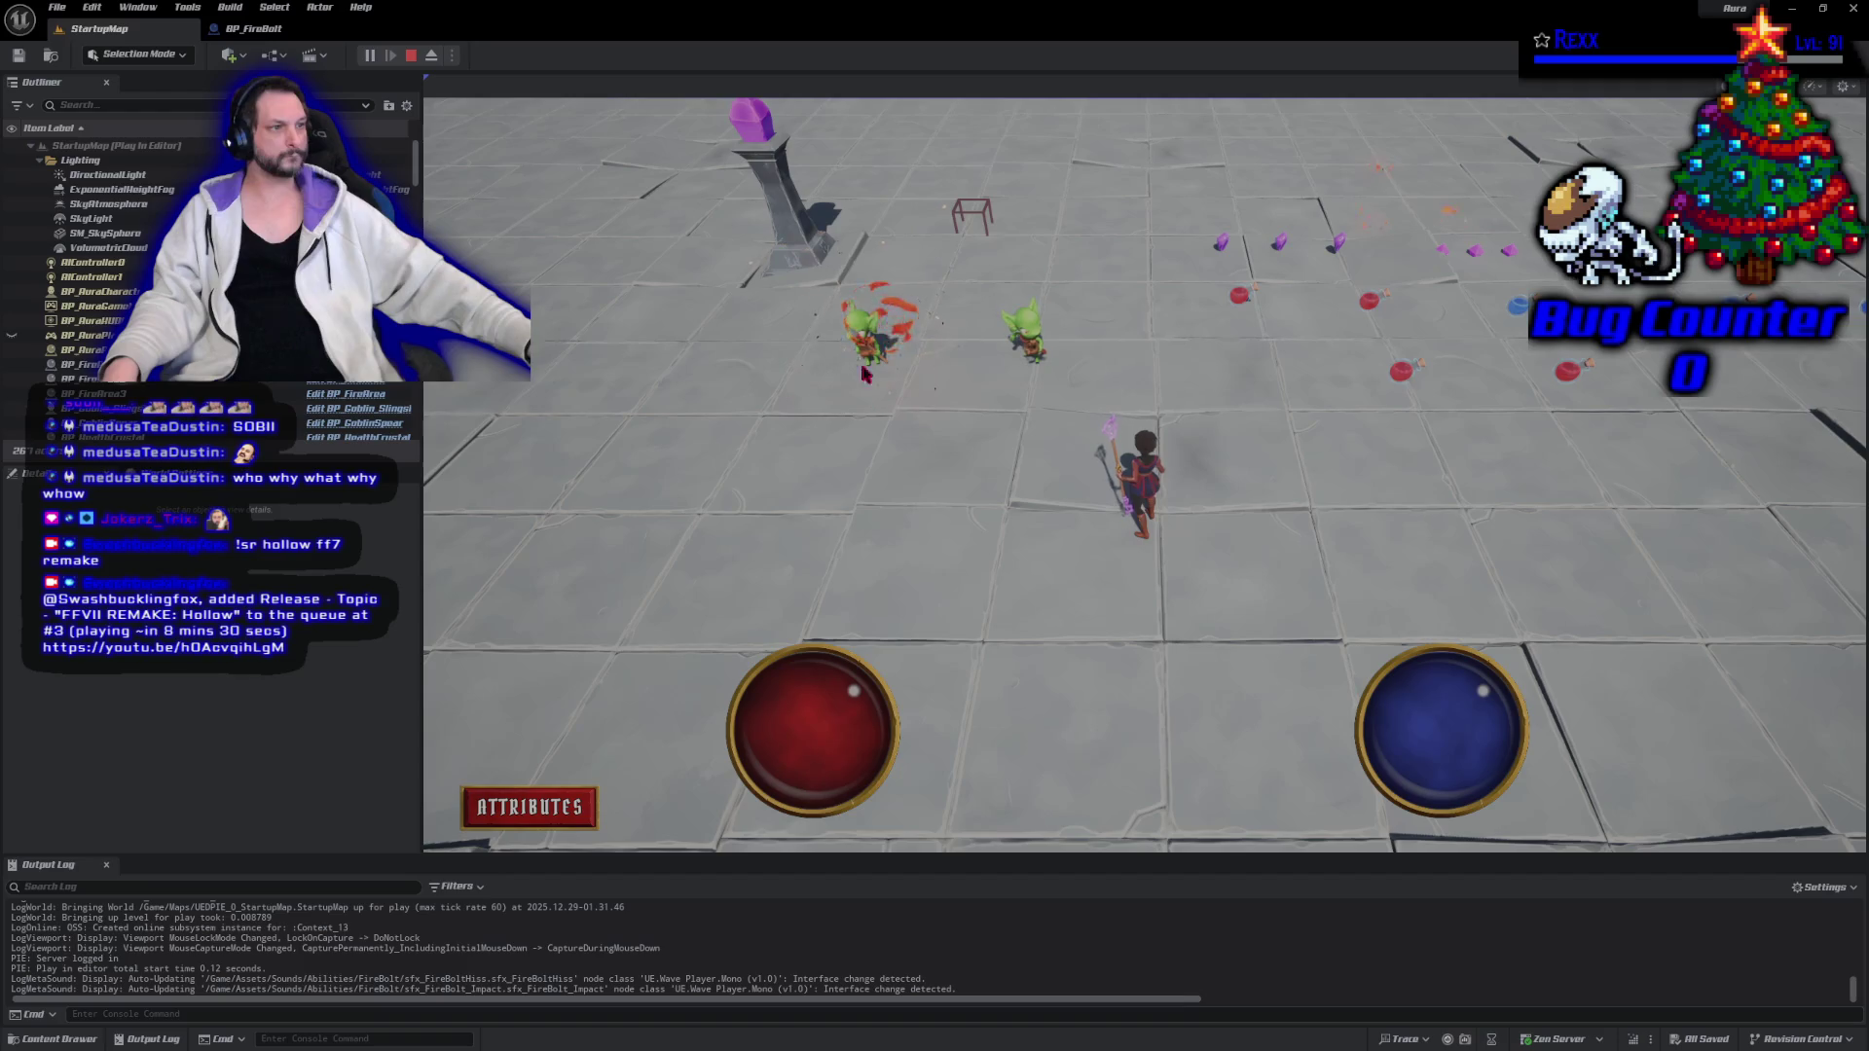
pyautogui.click(862, 336)
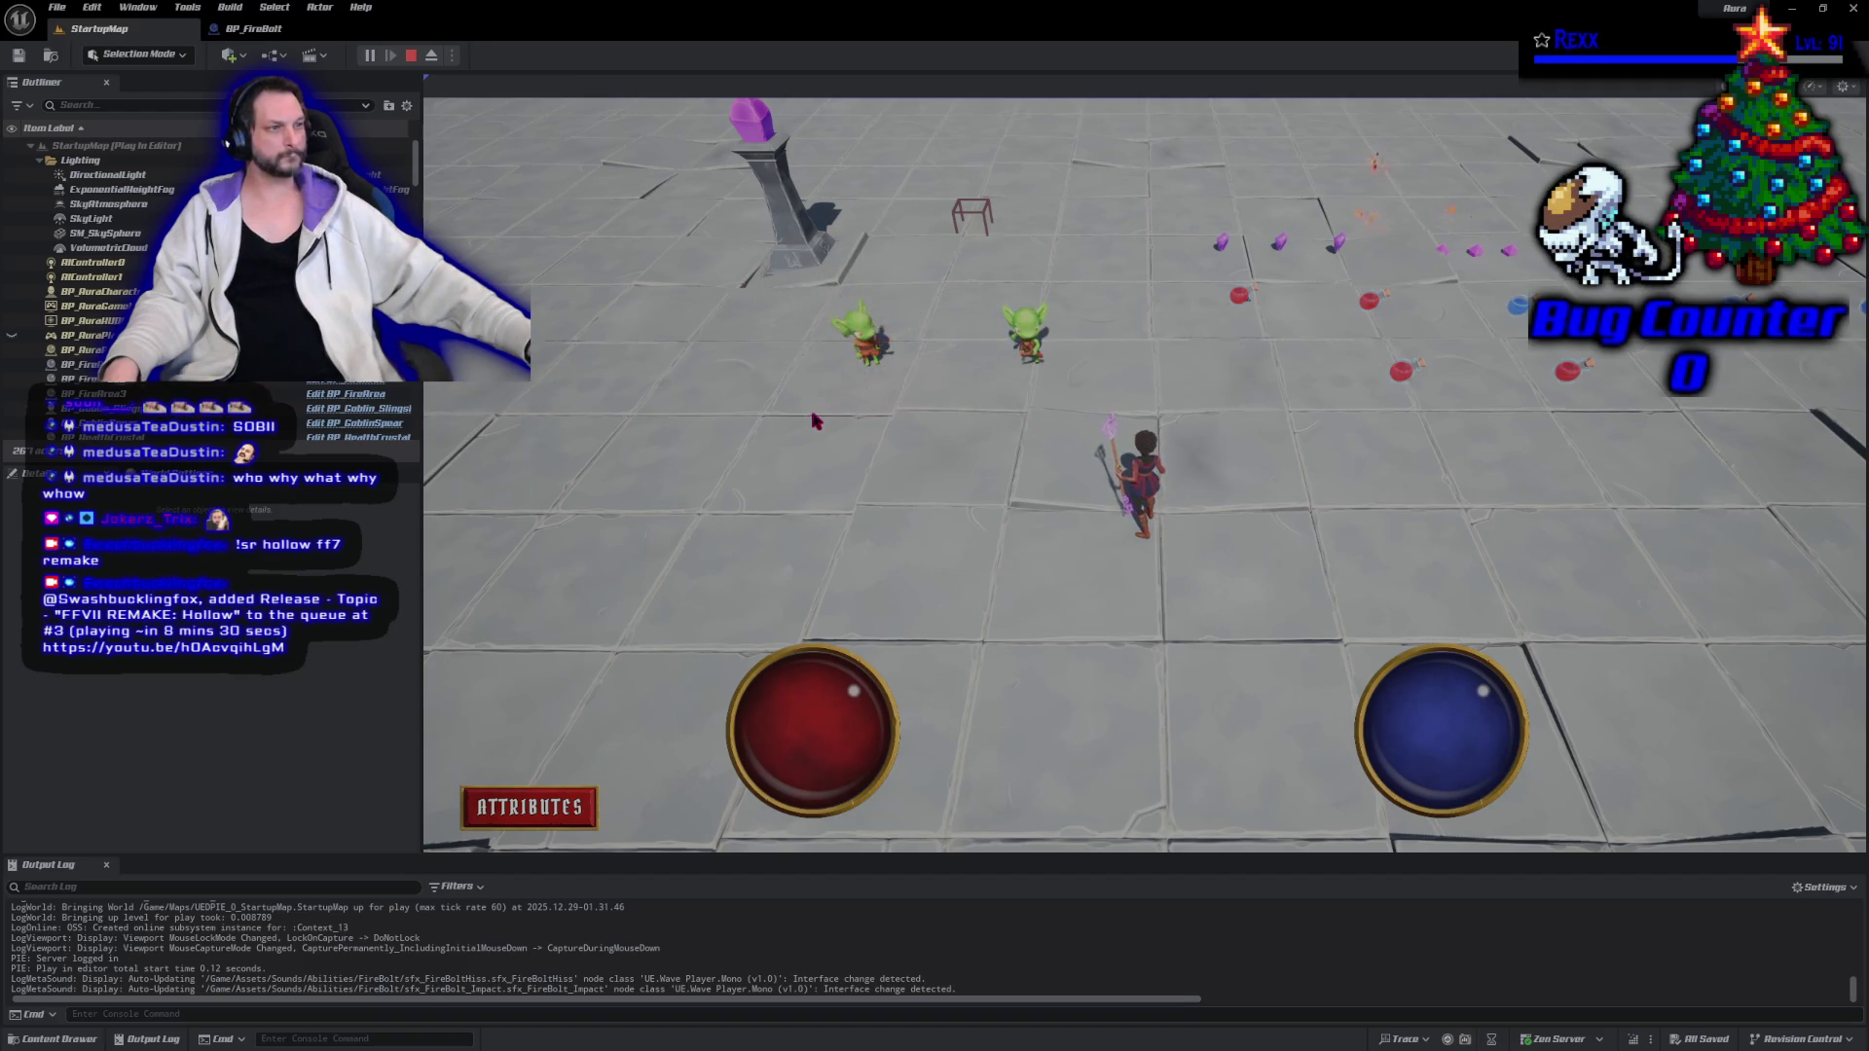
pyautogui.click(860, 351)
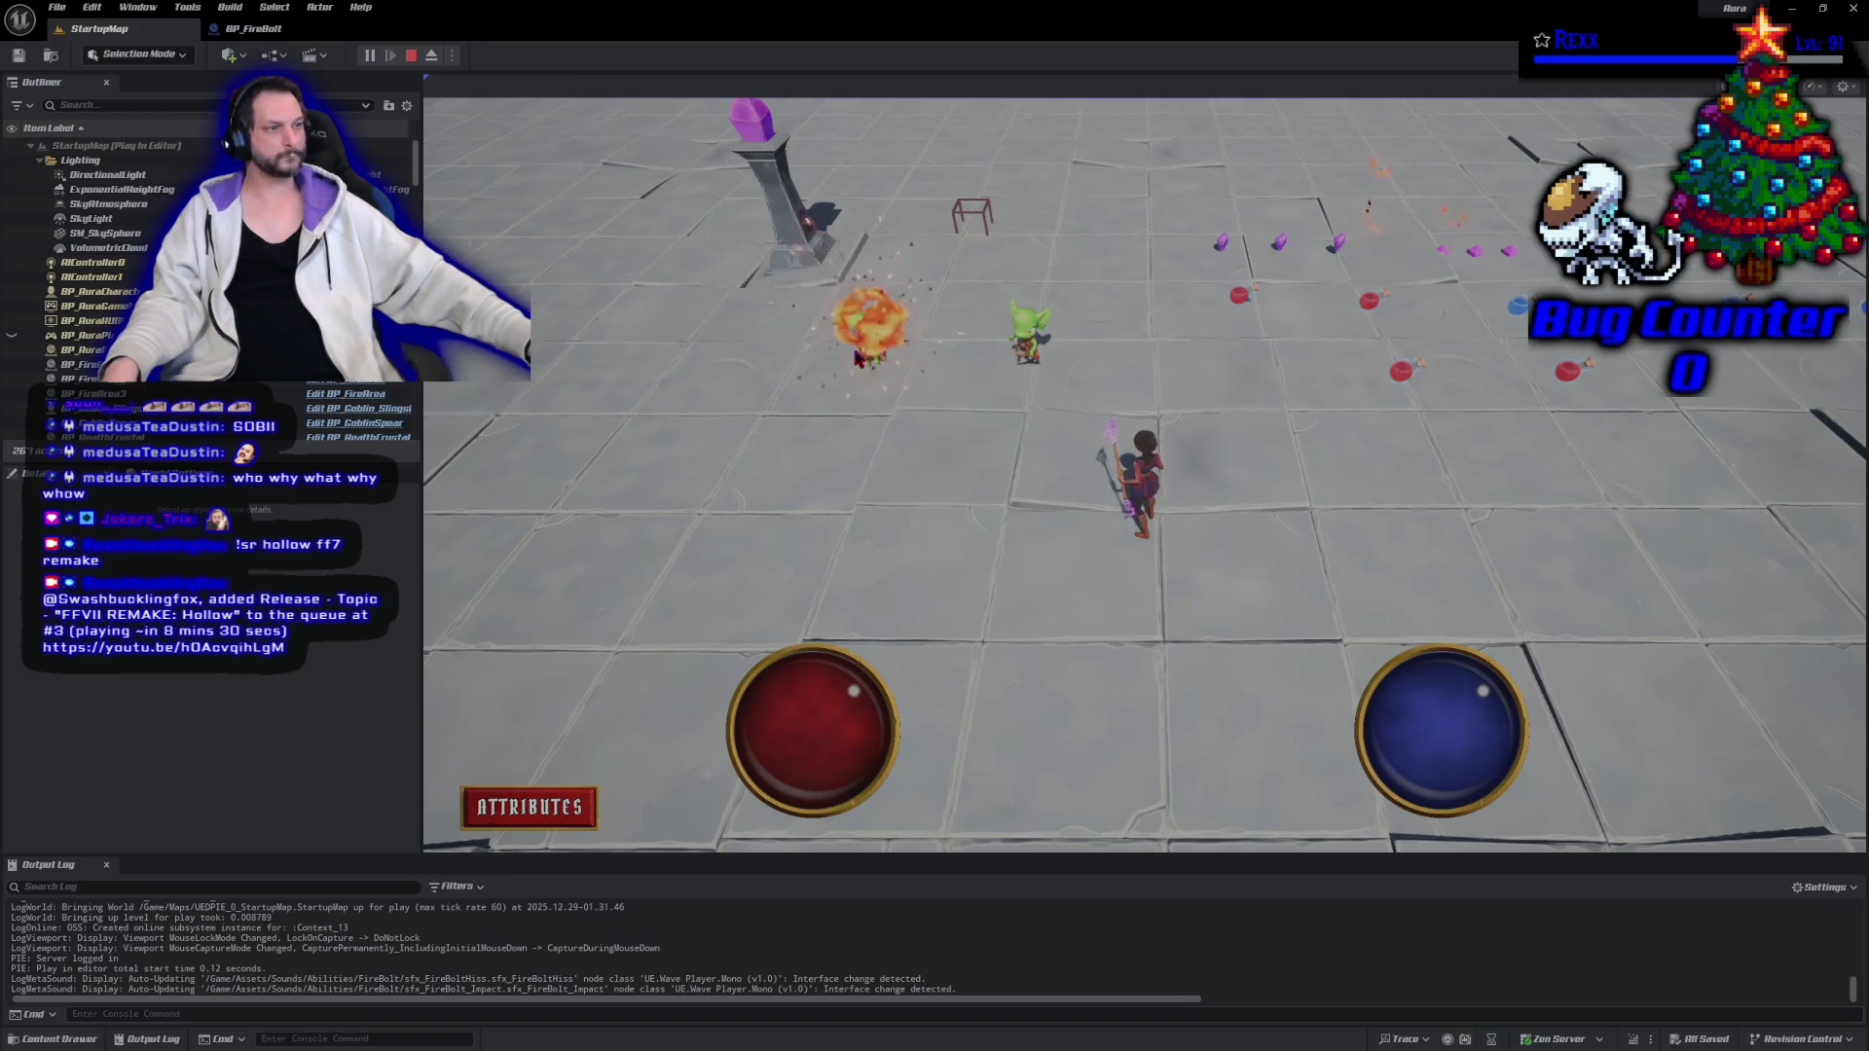
pyautogui.click(410, 56)
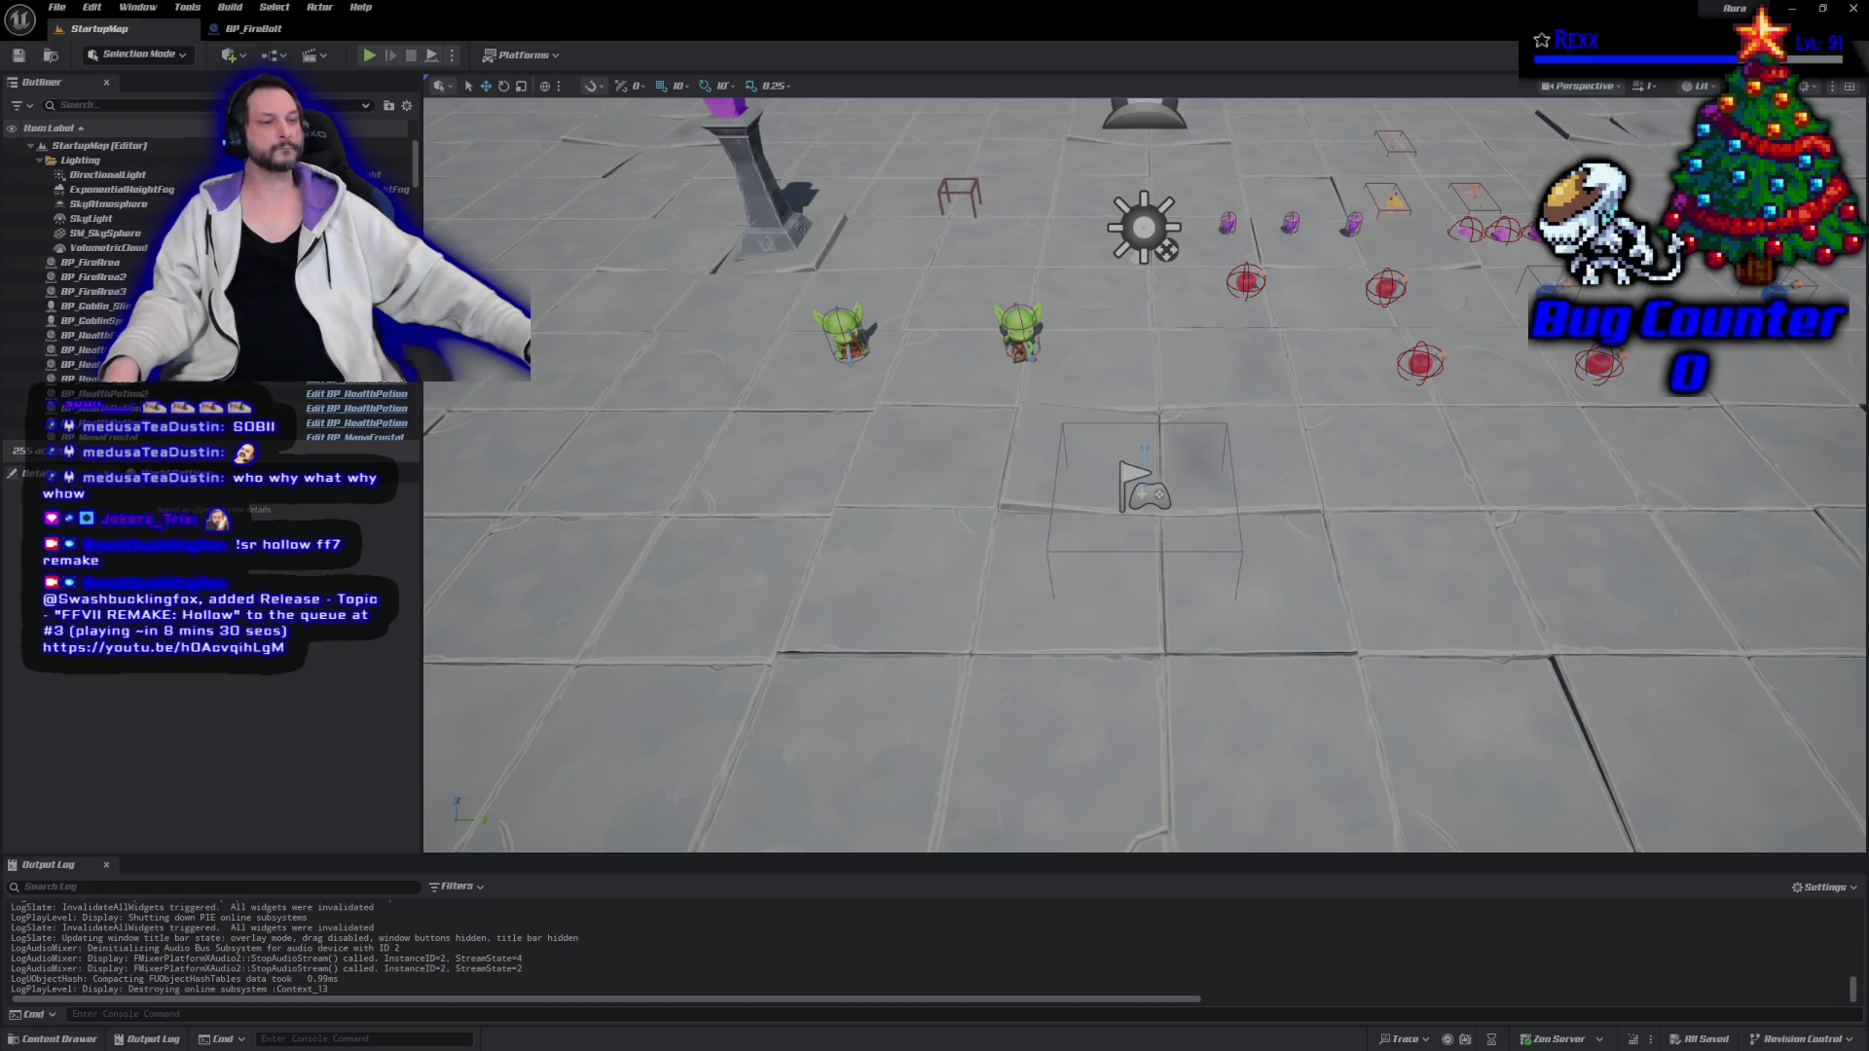
# Browse to Assets > Characters > Aura > Animations > Abilities and open the AM_Cast_FireBolt montage.
pyautogui.click(93, 1040)
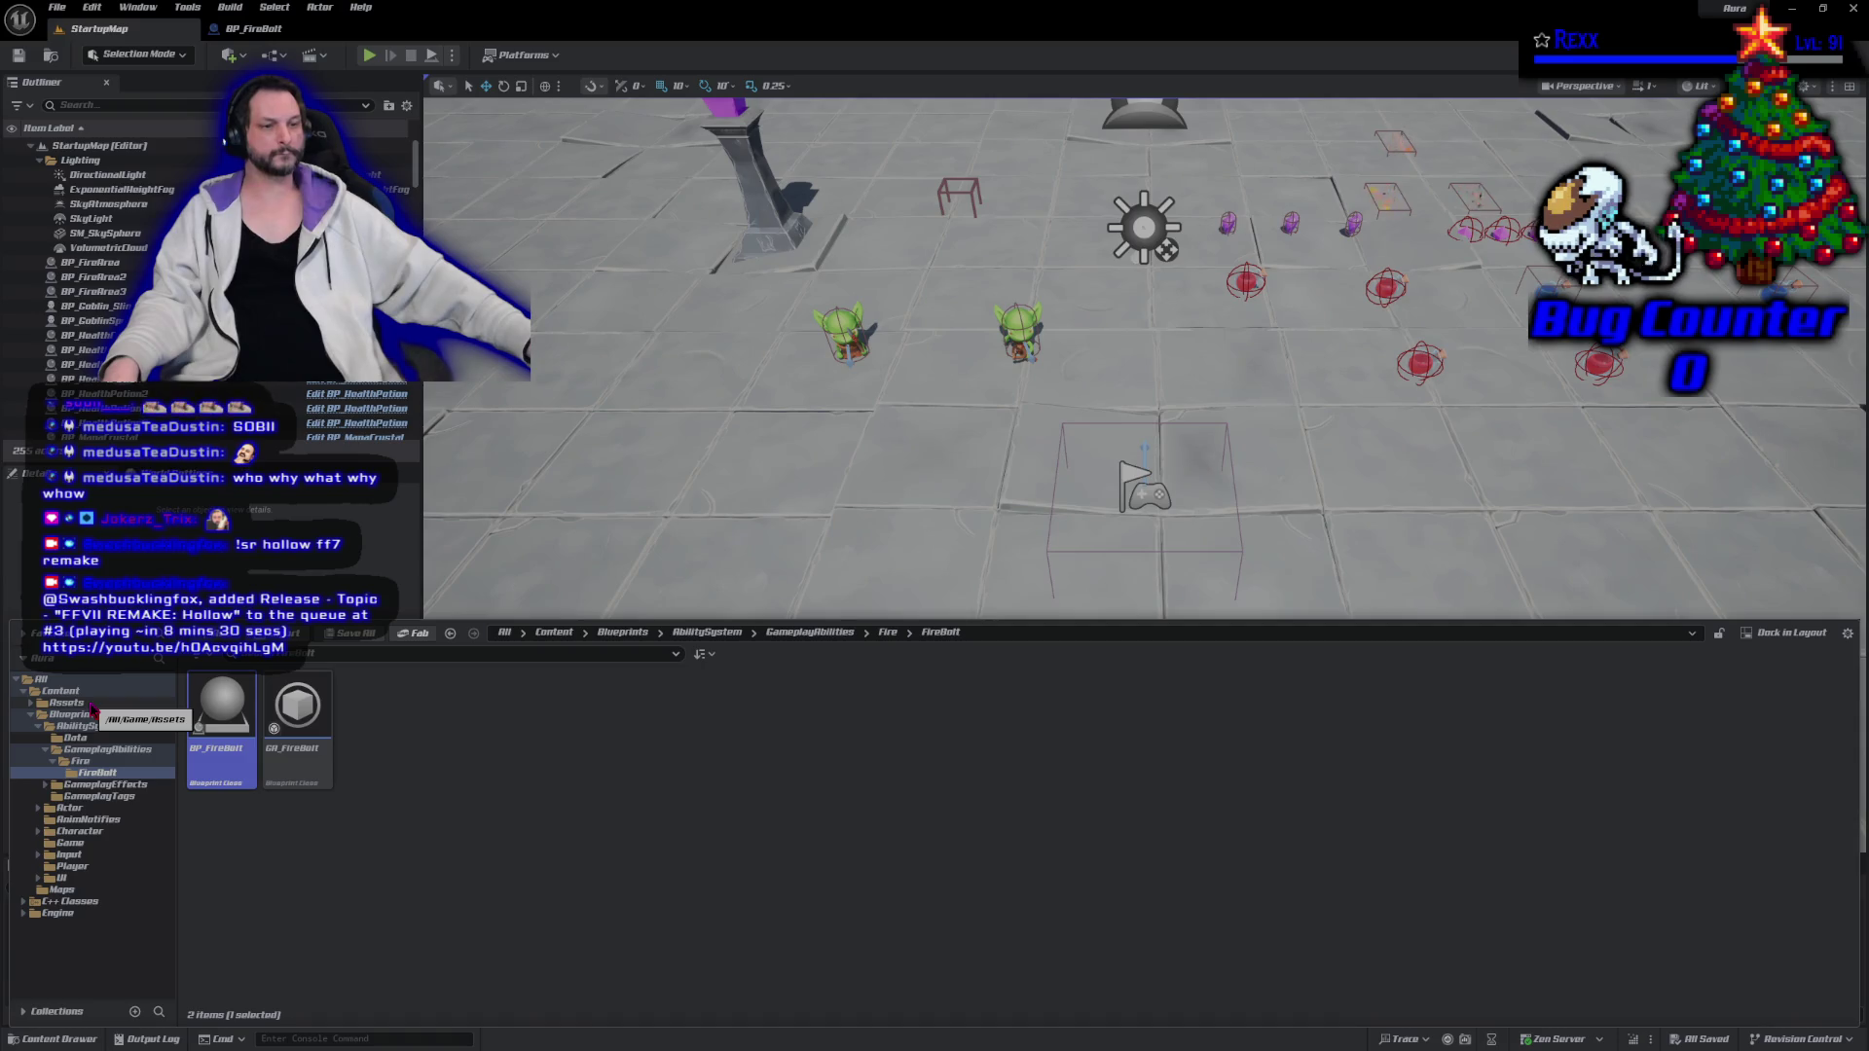
pyautogui.click(103, 832)
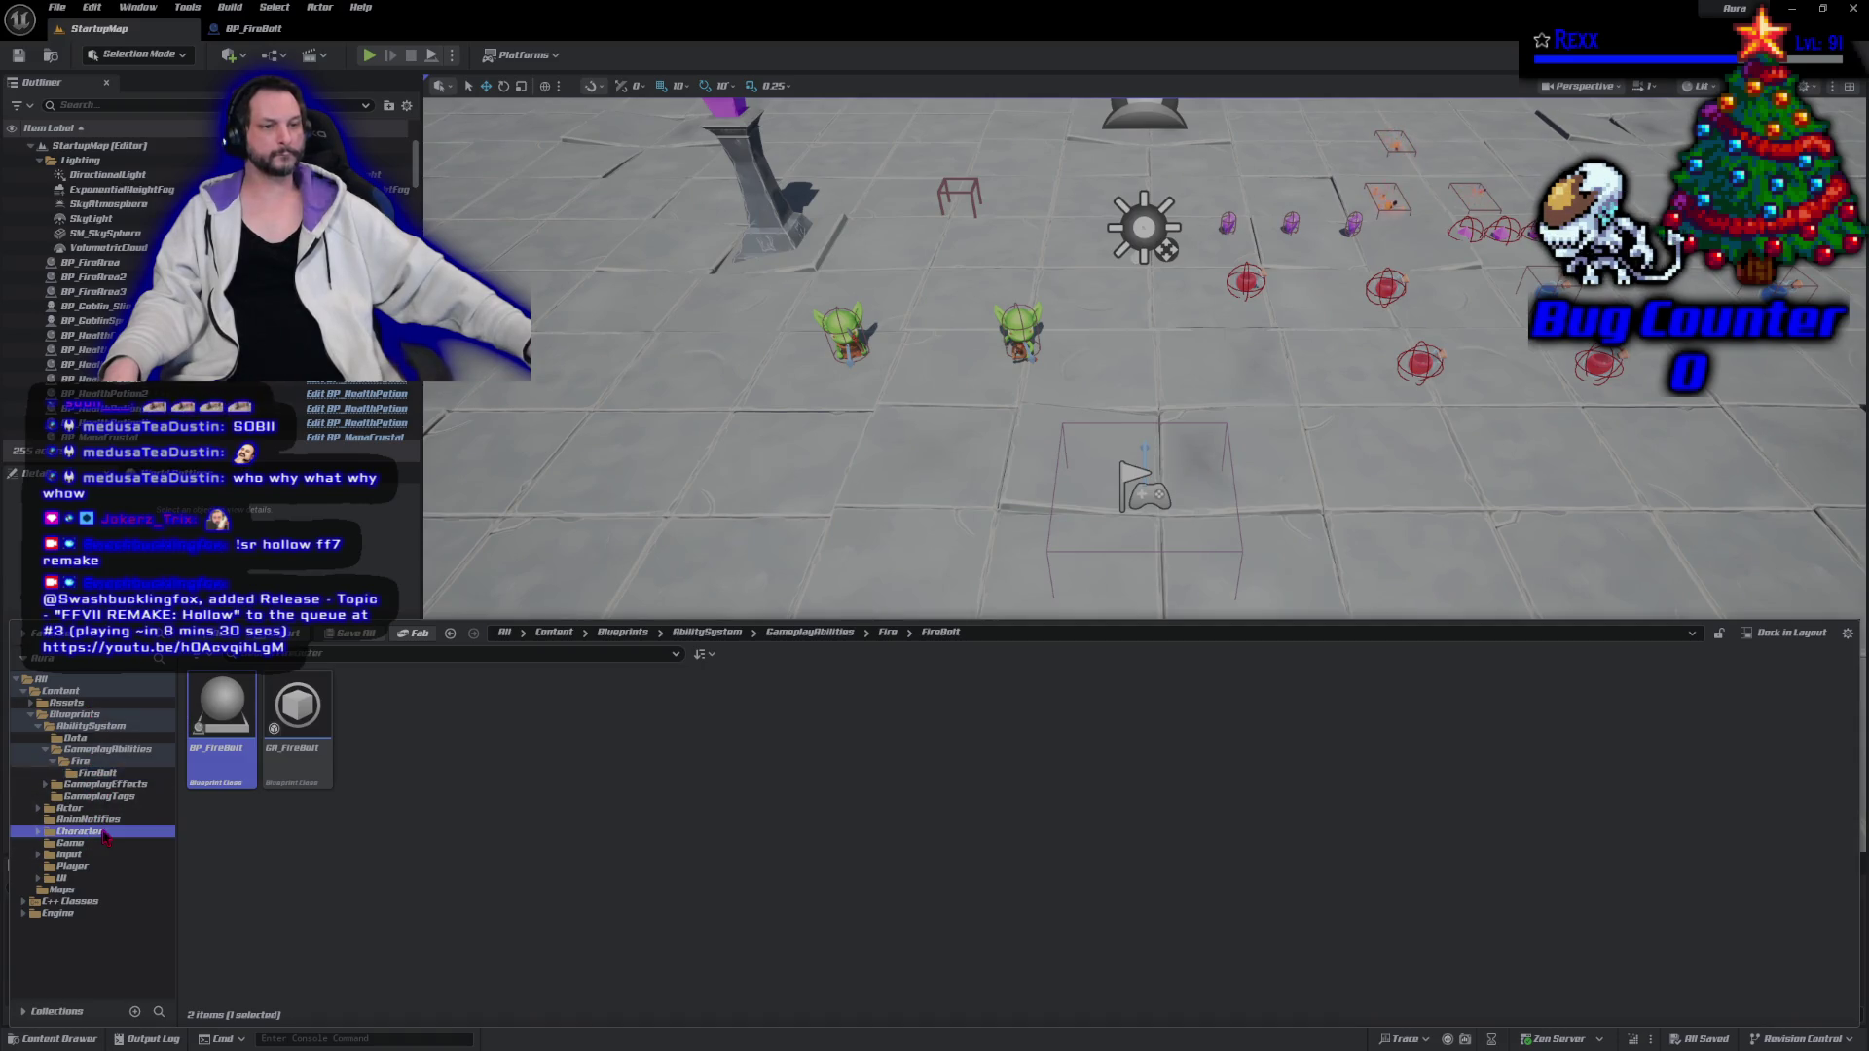
pyautogui.doubleClick(221, 705)
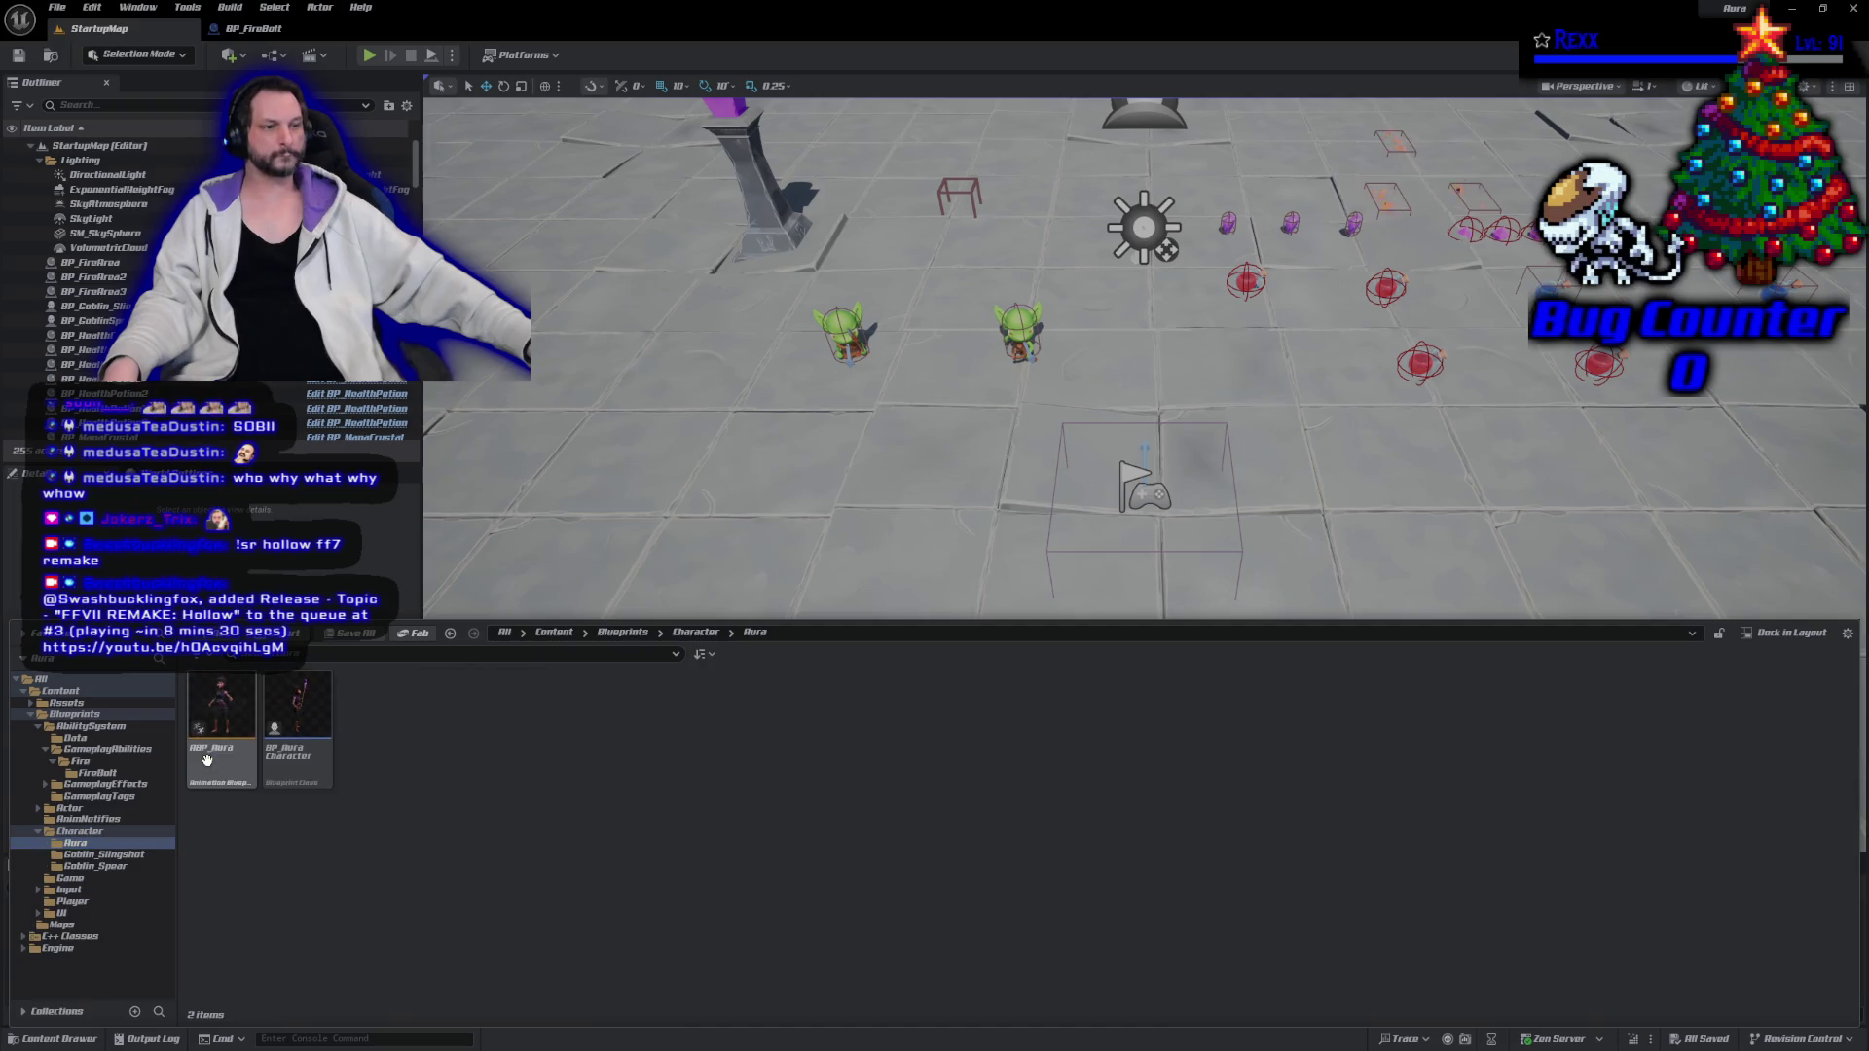
pyautogui.click(97, 727)
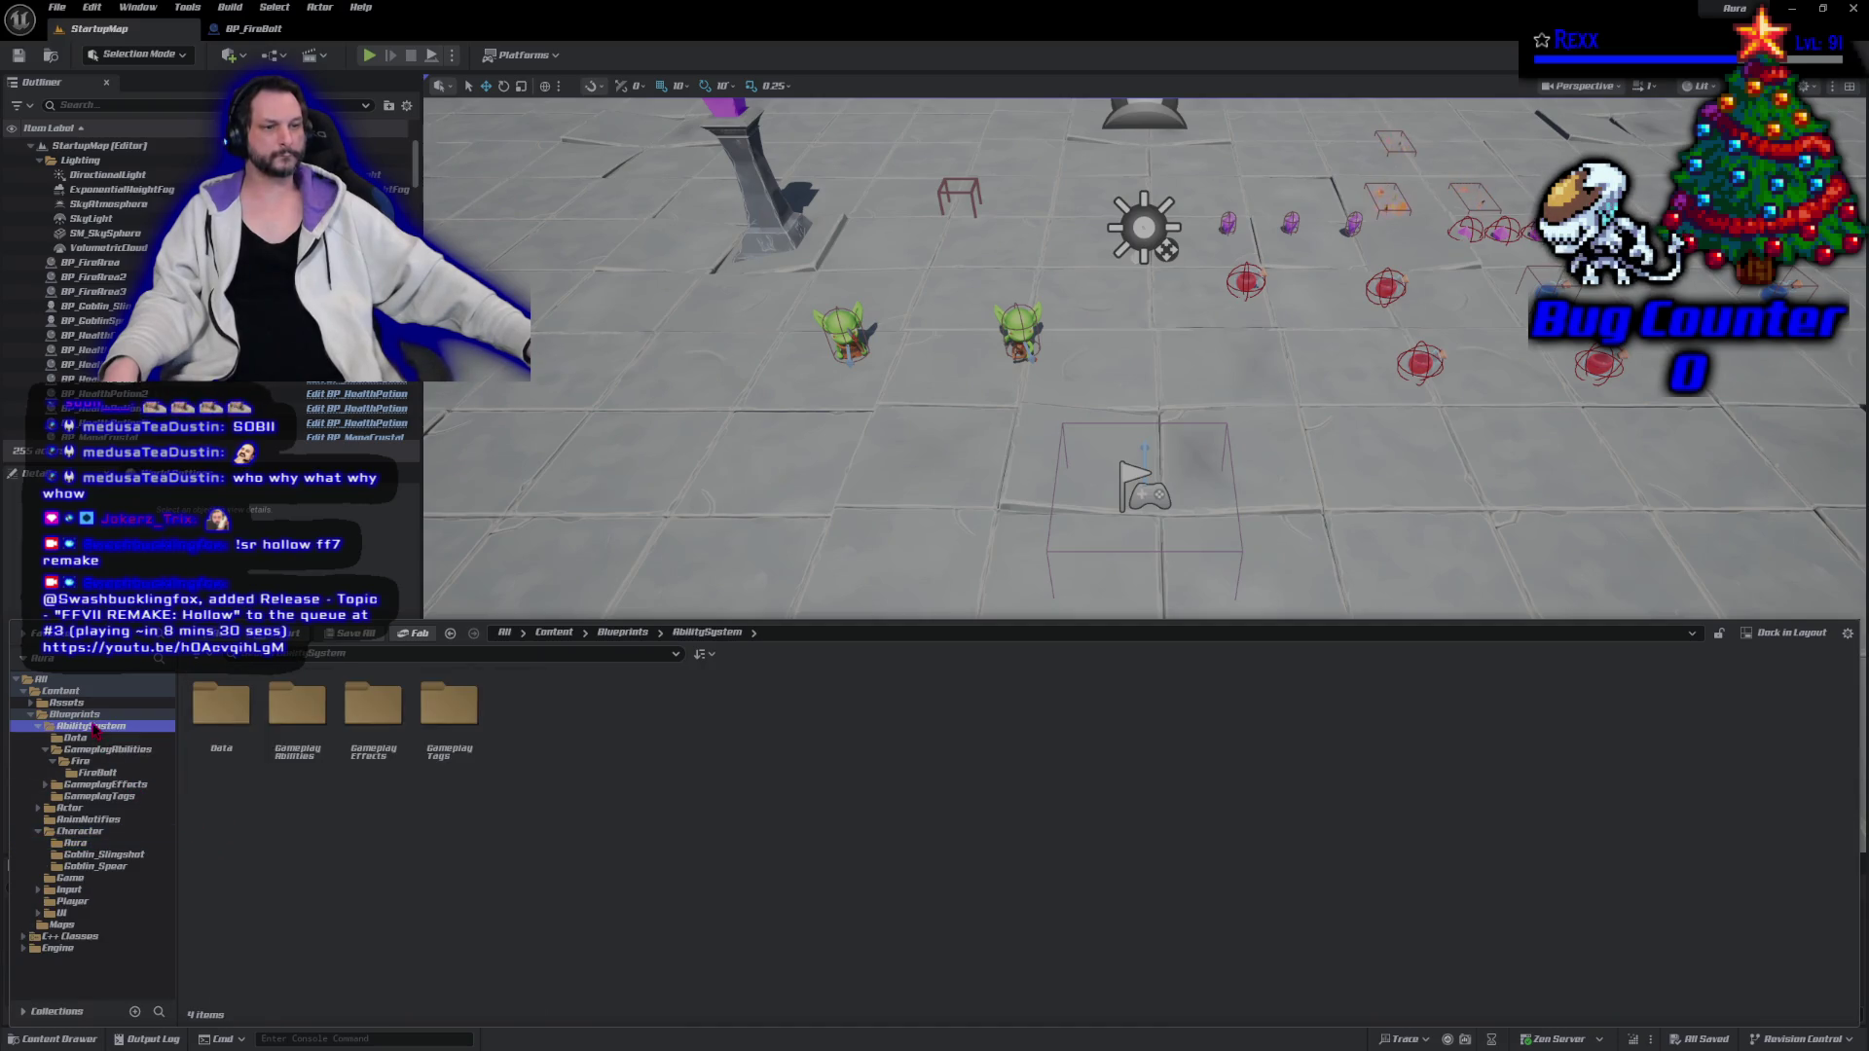
pyautogui.click(73, 703)
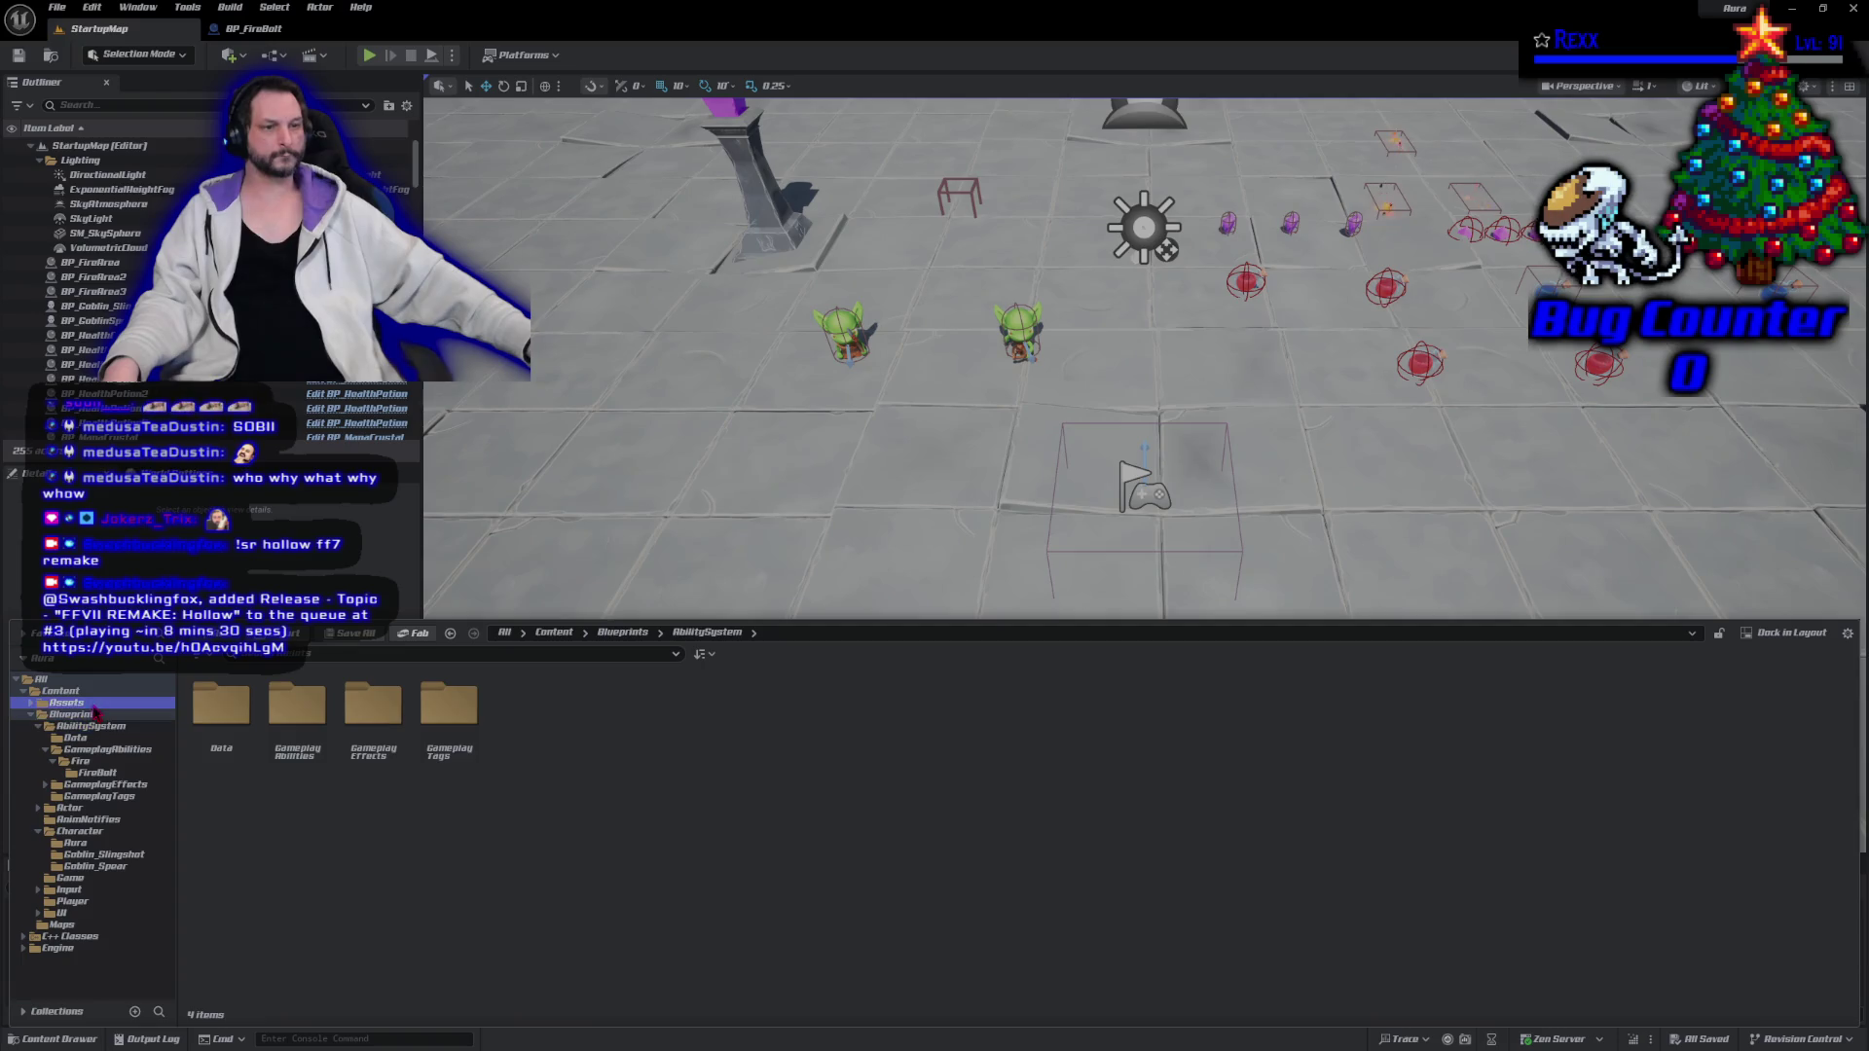
pyautogui.doubleClick(222, 716)
pyautogui.doubleClick(234, 770)
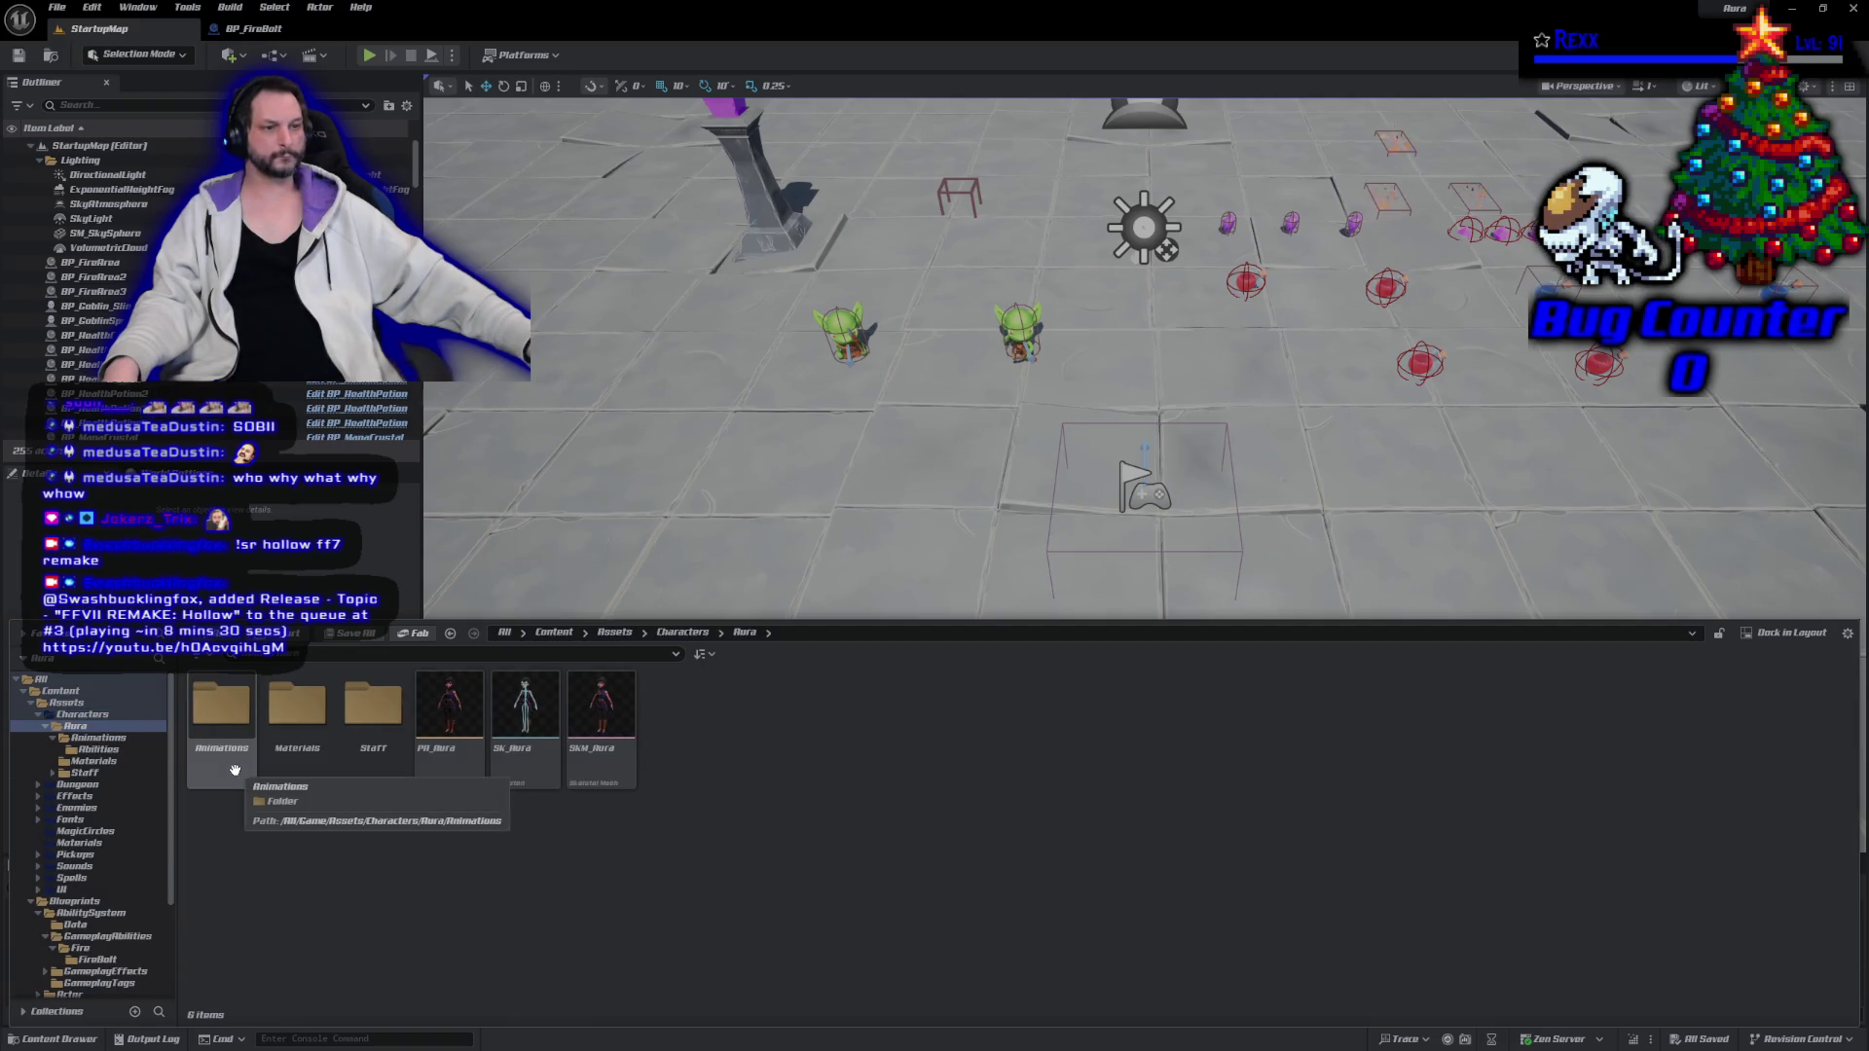
pyautogui.doubleClick(234, 770)
pyautogui.doubleClick(234, 770)
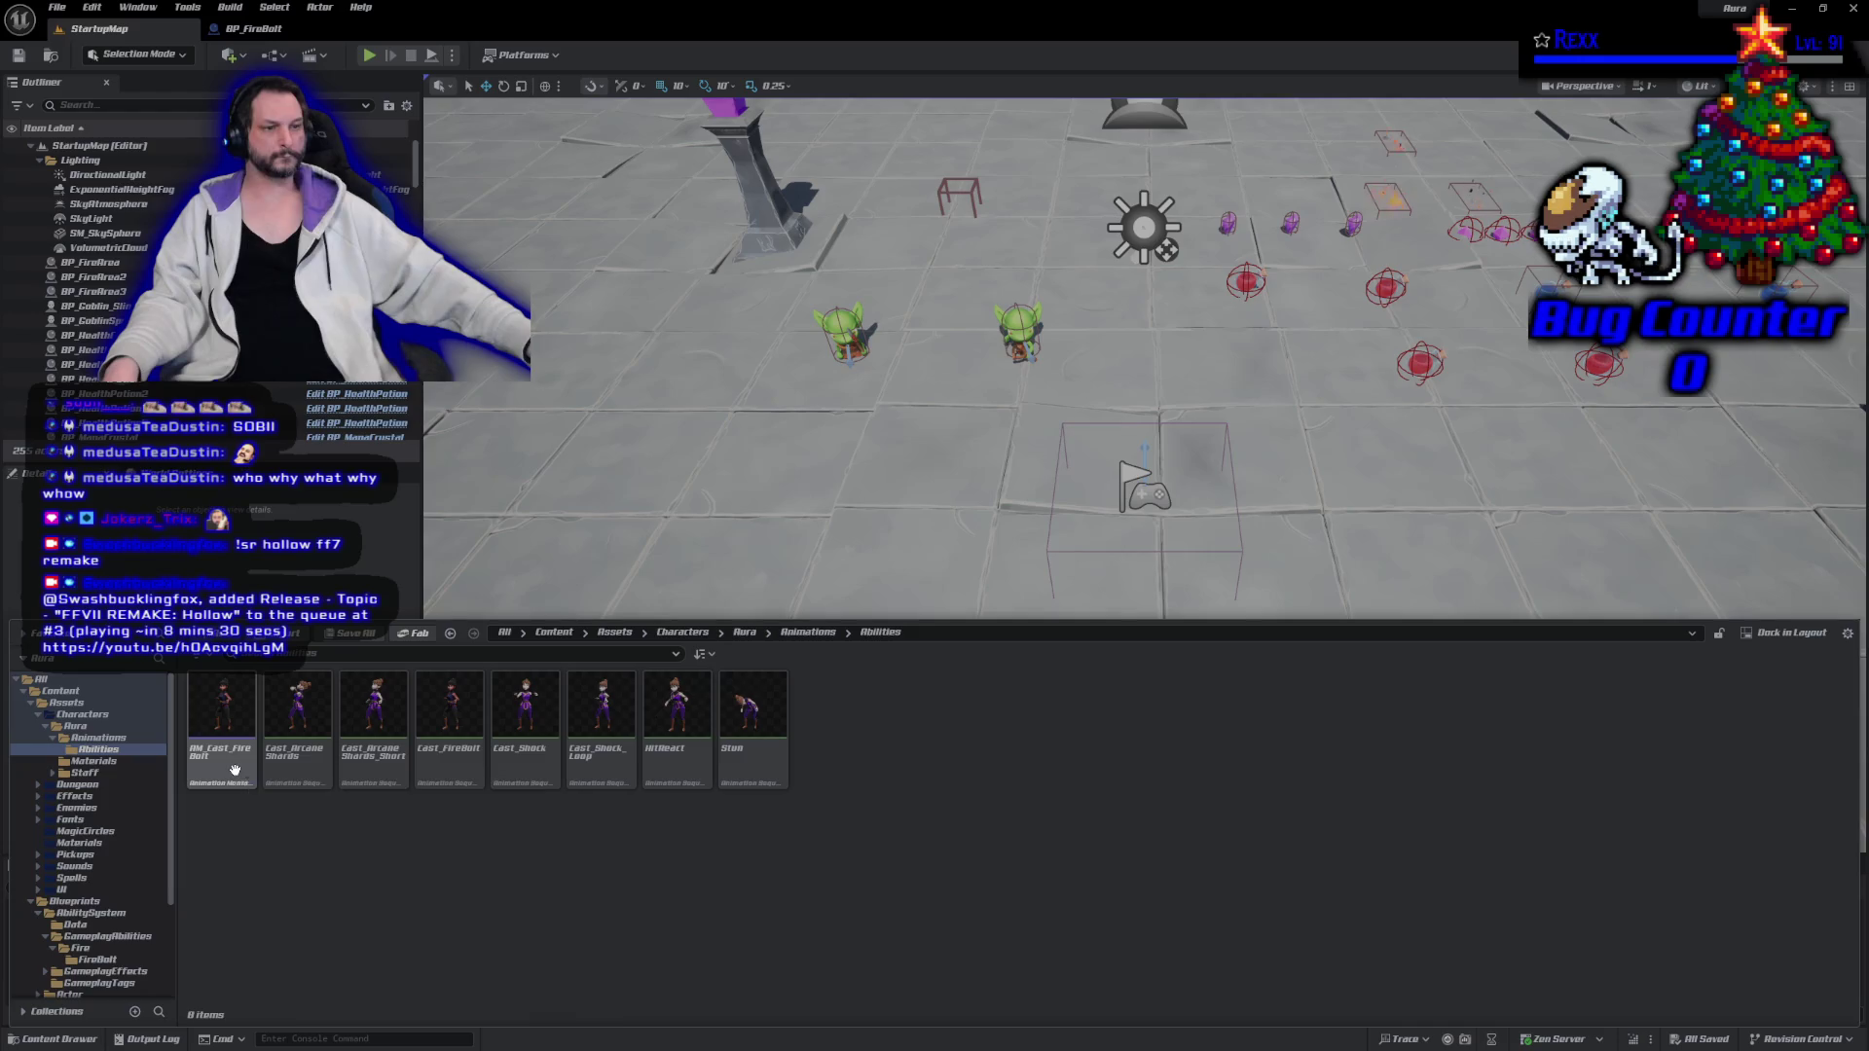
pyautogui.doubleClick(236, 774)
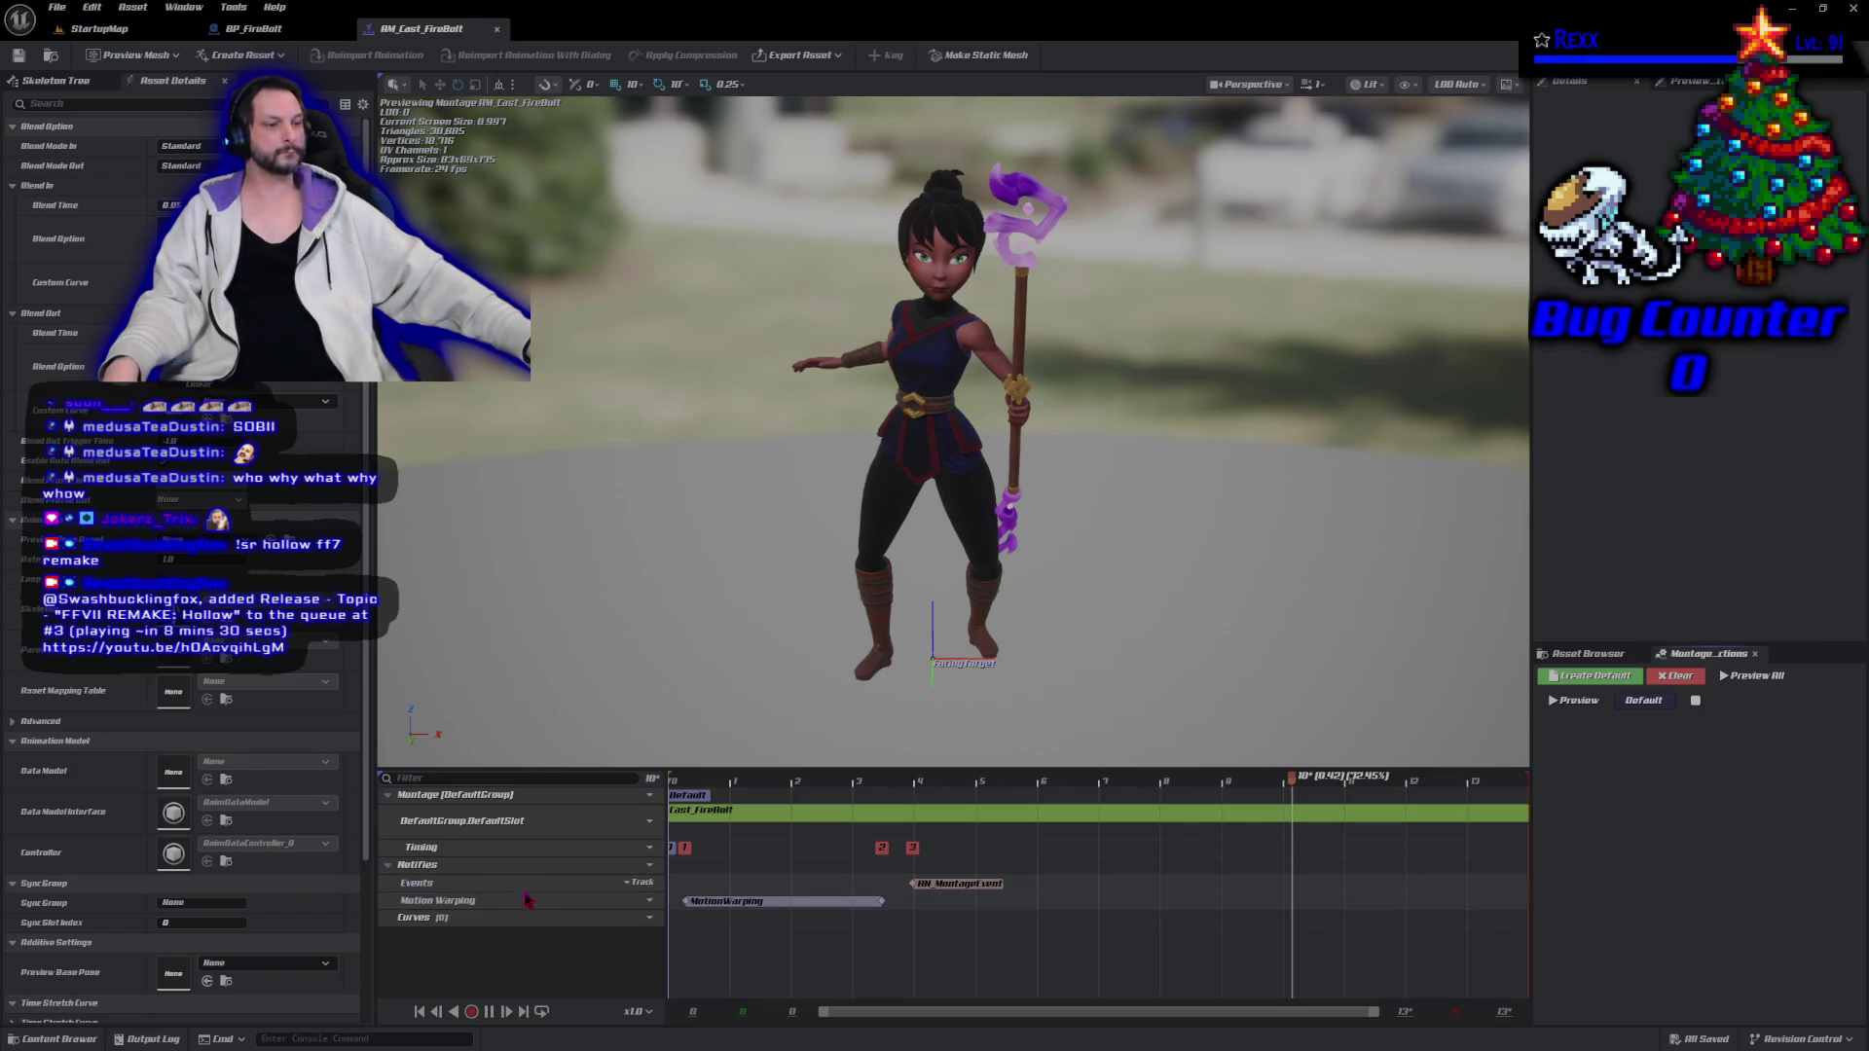
# Add a new notify track named Sound to the AM_Cast_FireBolt montage.
pyautogui.click(638, 866)
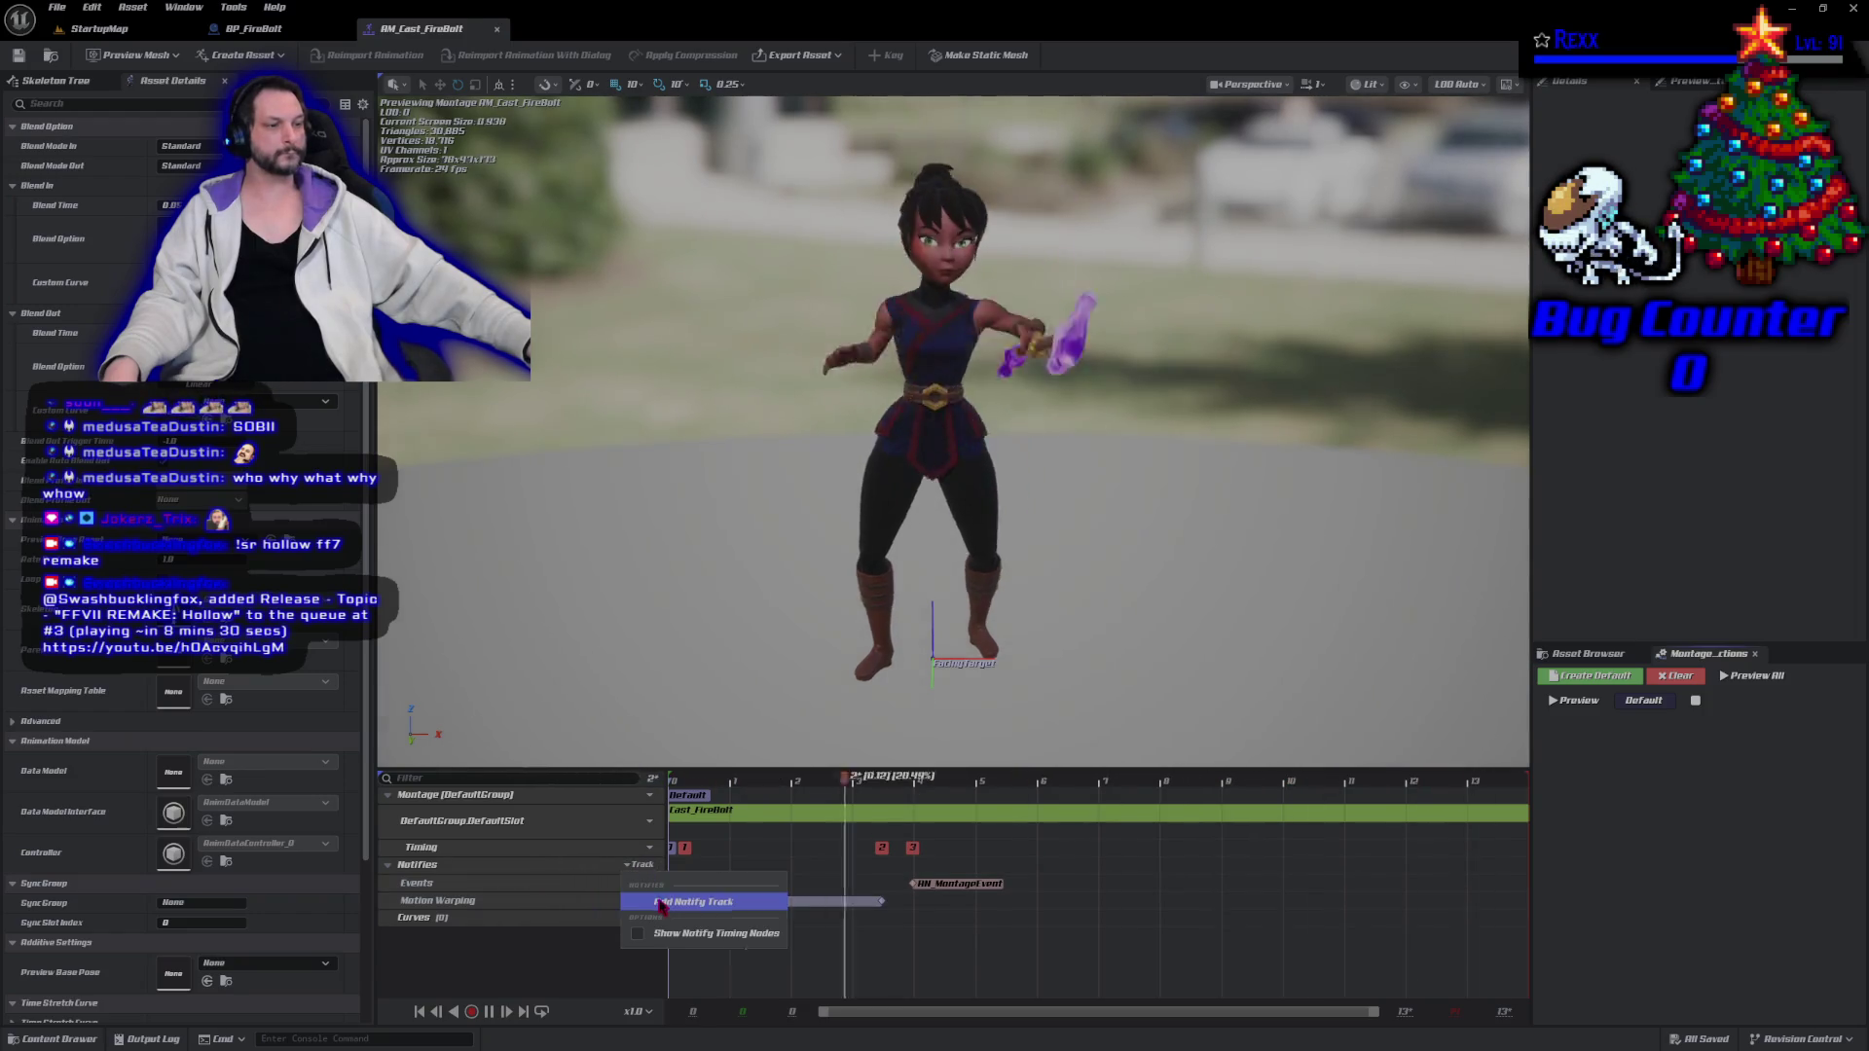
pyautogui.click(688, 896)
pyautogui.write('Sound')
pyautogui.press('Return')
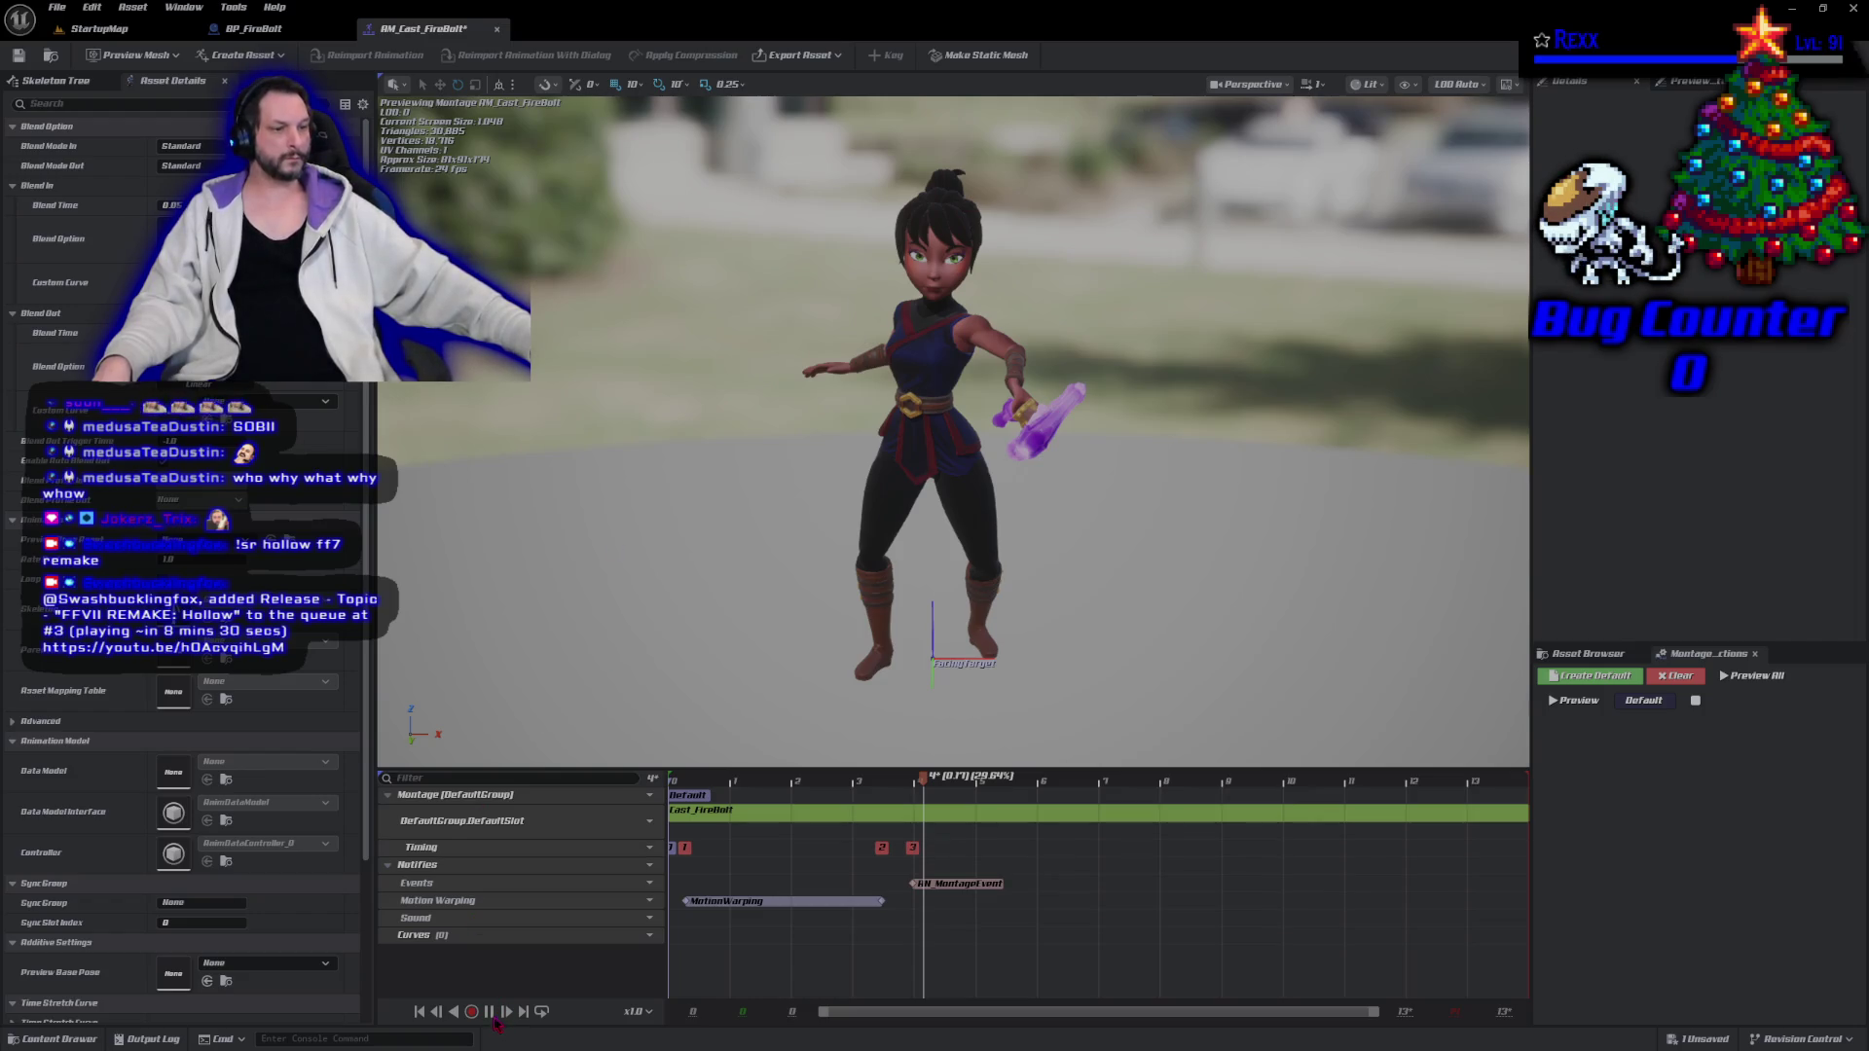
# Scrub the montage timeline and drag the AM_MontageEvent notify slightly later.
pyautogui.click(1206, 784)
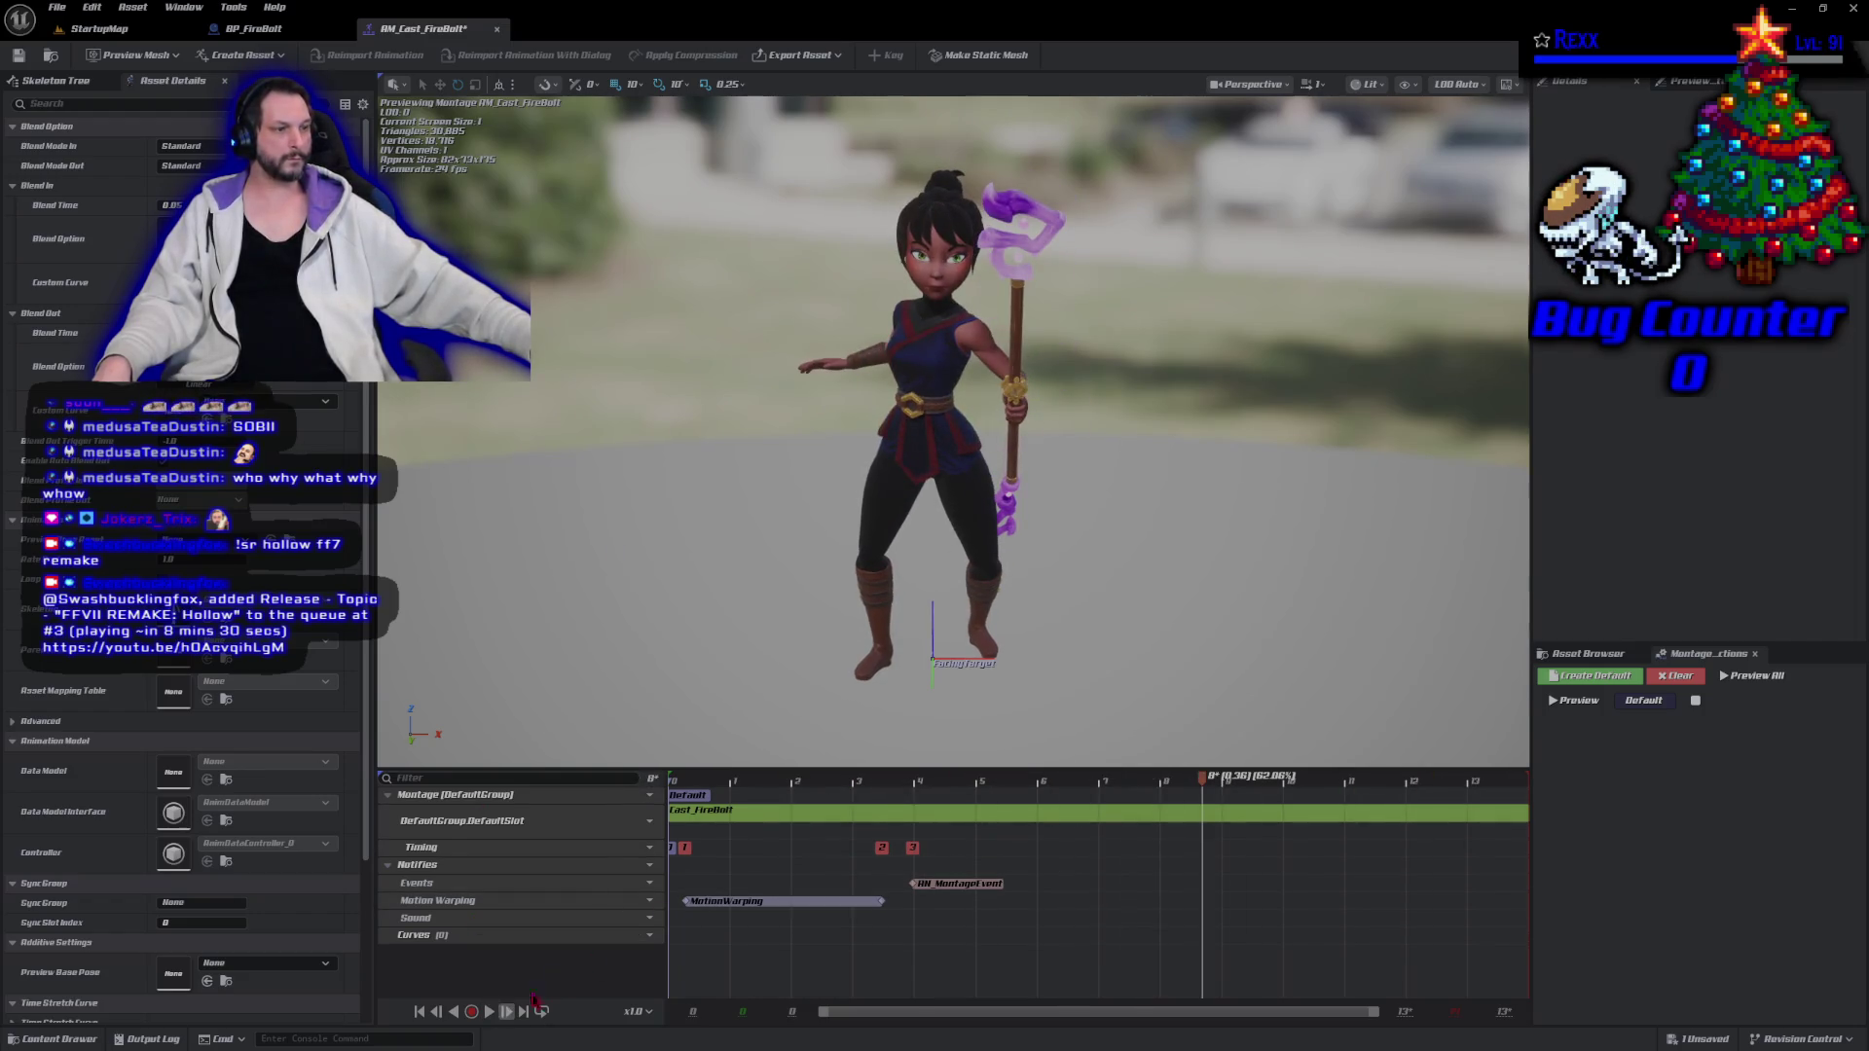
pyautogui.moveTo(1210, 783); pyautogui.dragTo(673, 779)
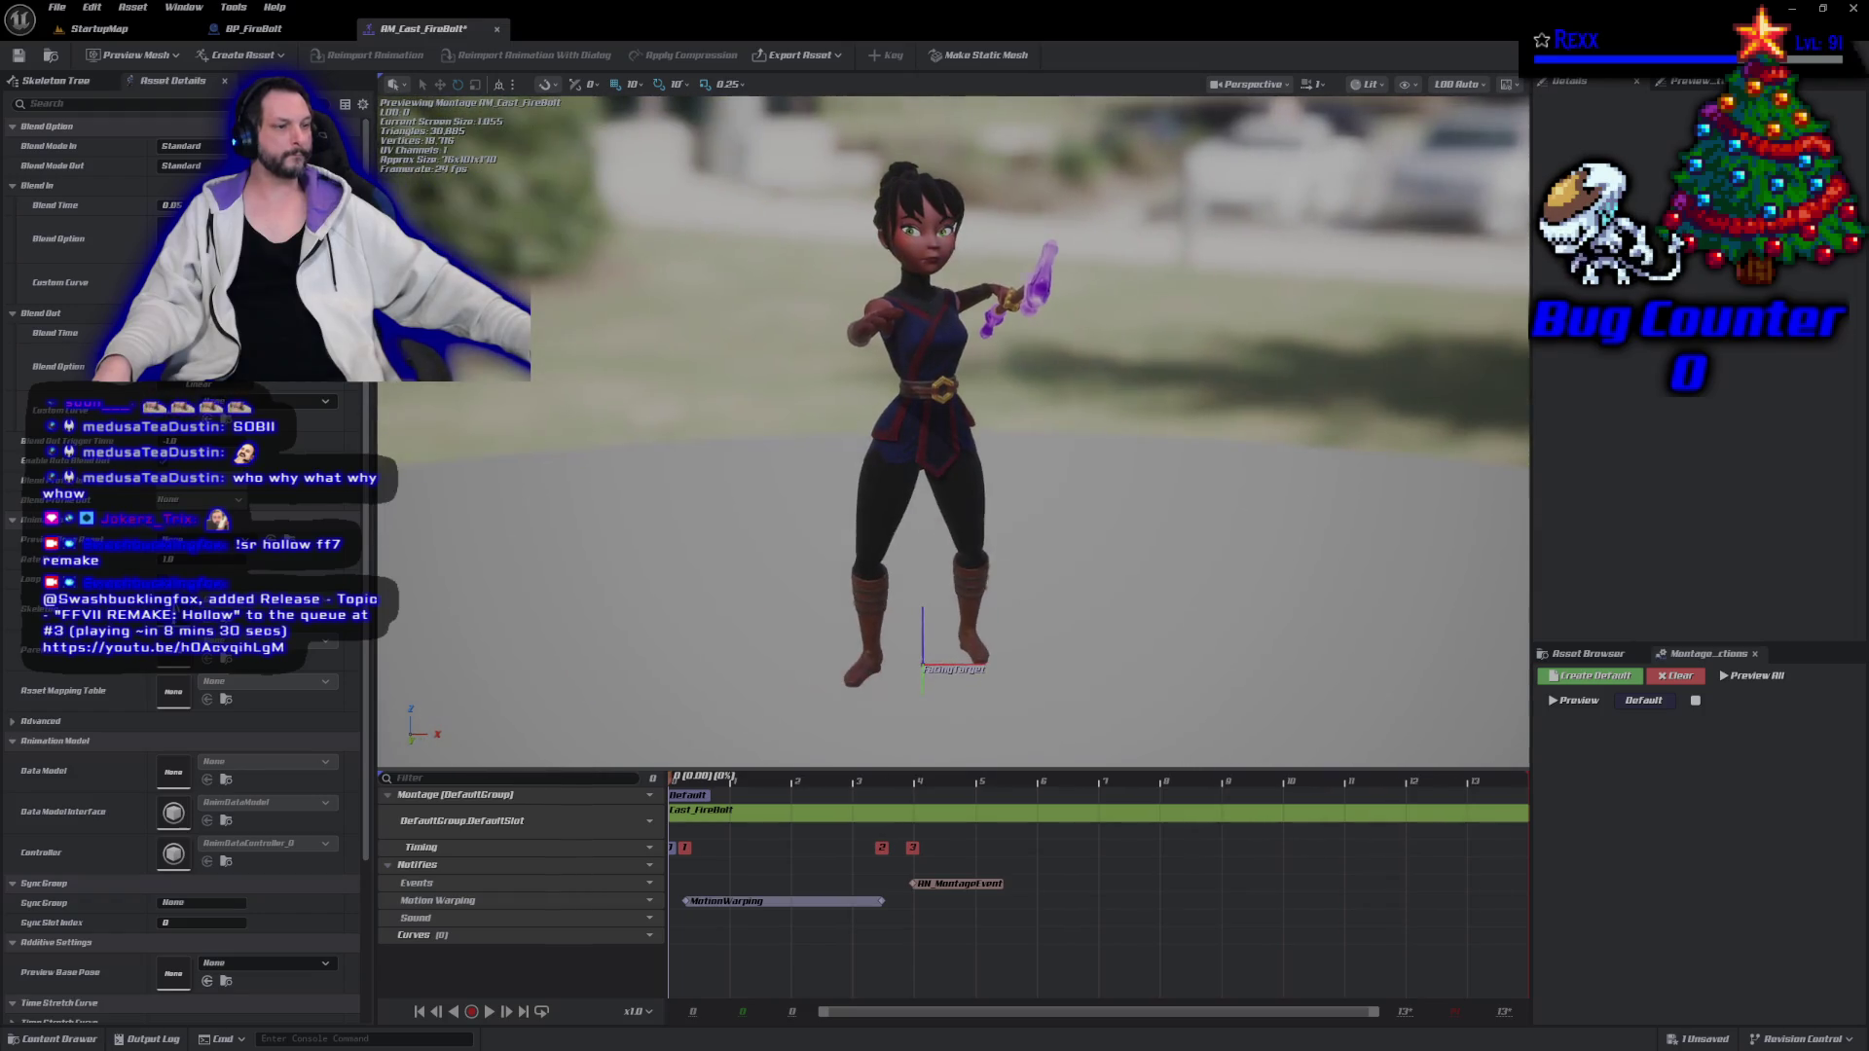
pyautogui.moveTo(709, 787); pyautogui.dragTo(861, 811)
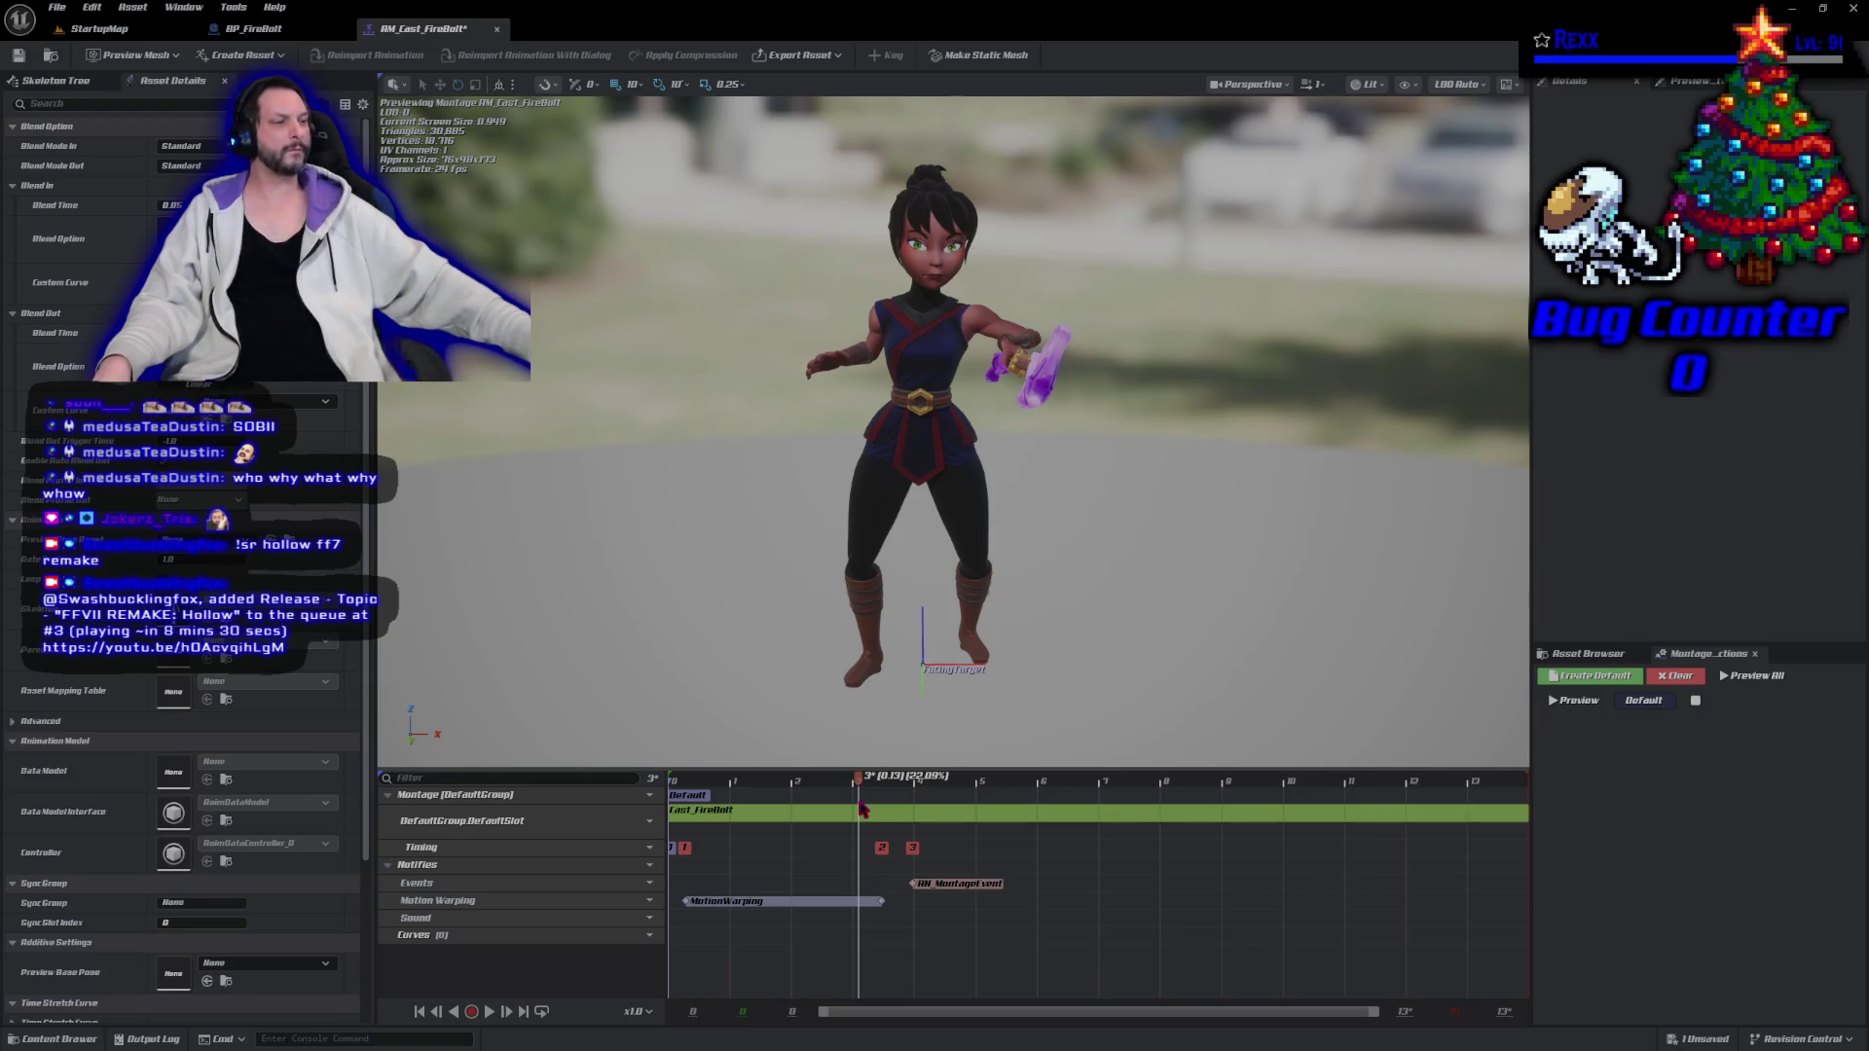
pyautogui.moveTo(861, 810)
pyautogui.mouseDown()
pyautogui.moveTo(915, 808)
pyautogui.moveTo(776, 807)
pyautogui.mouseUp()
pyautogui.click(963, 885)
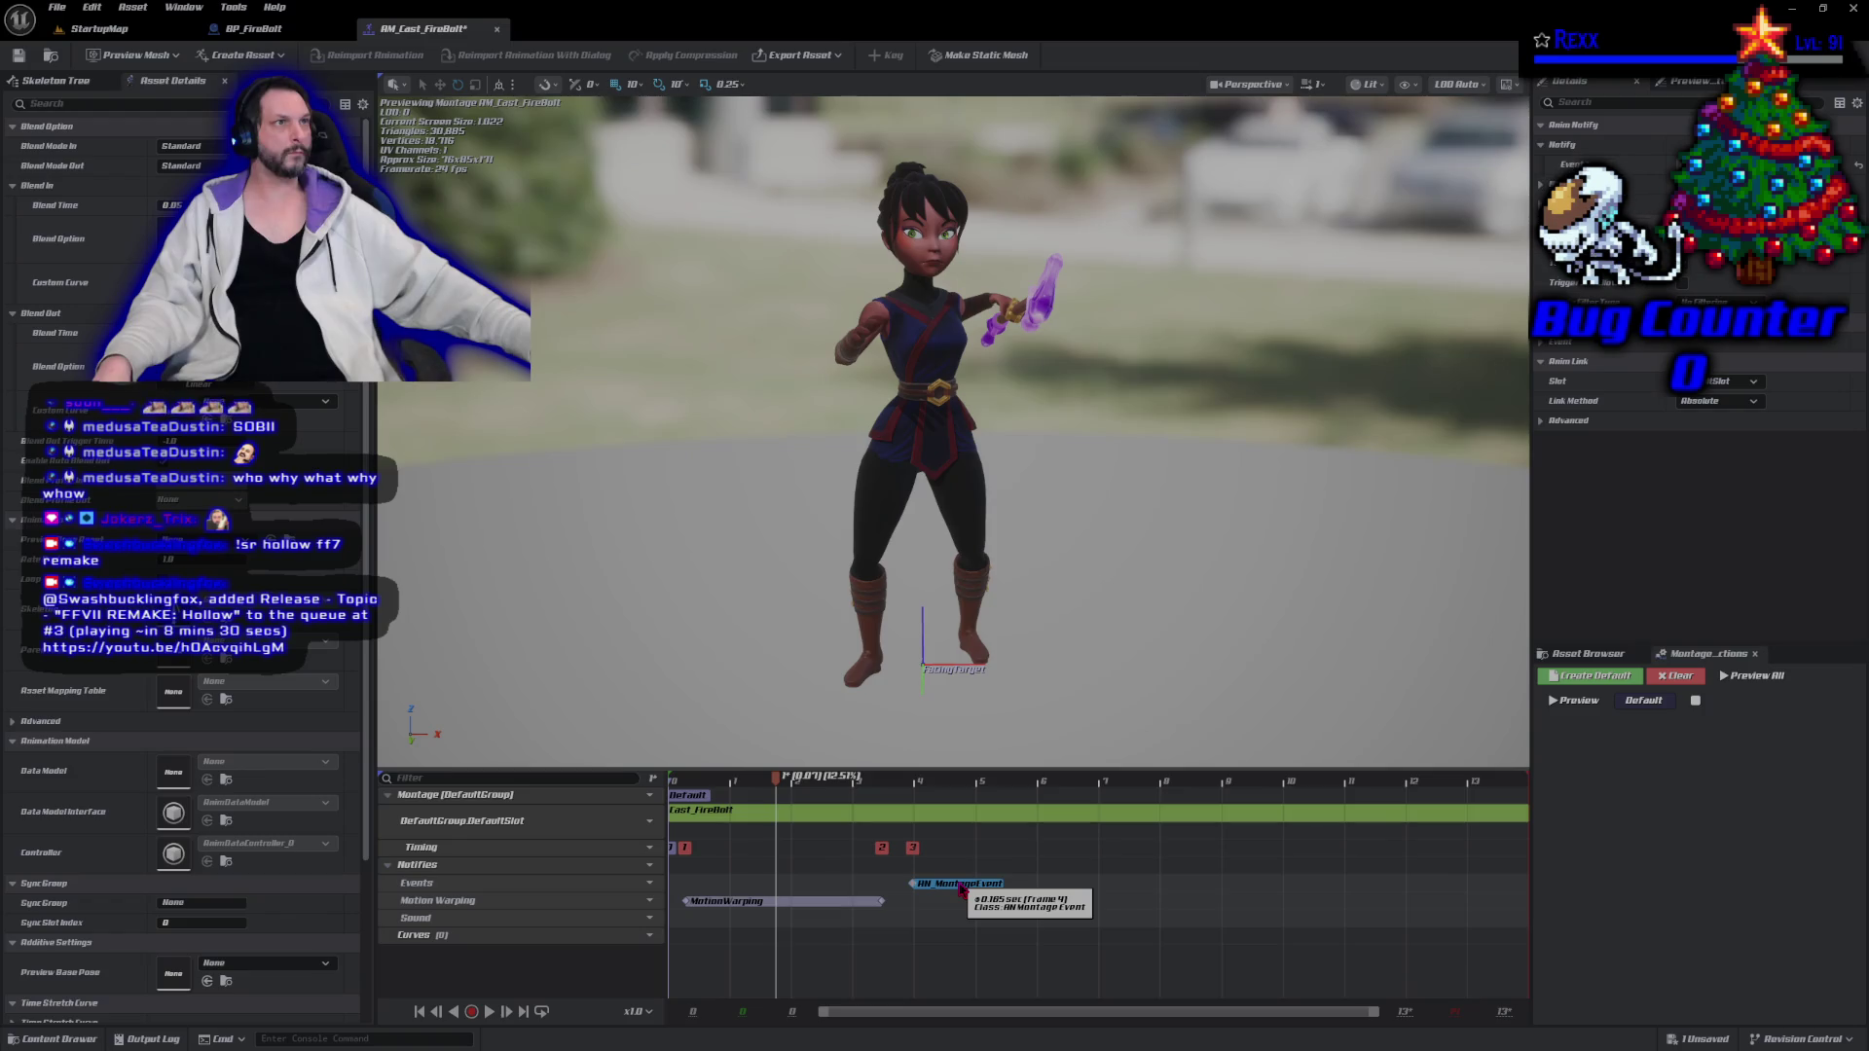
pyautogui.moveTo(962, 887); pyautogui.dragTo(1018, 885)
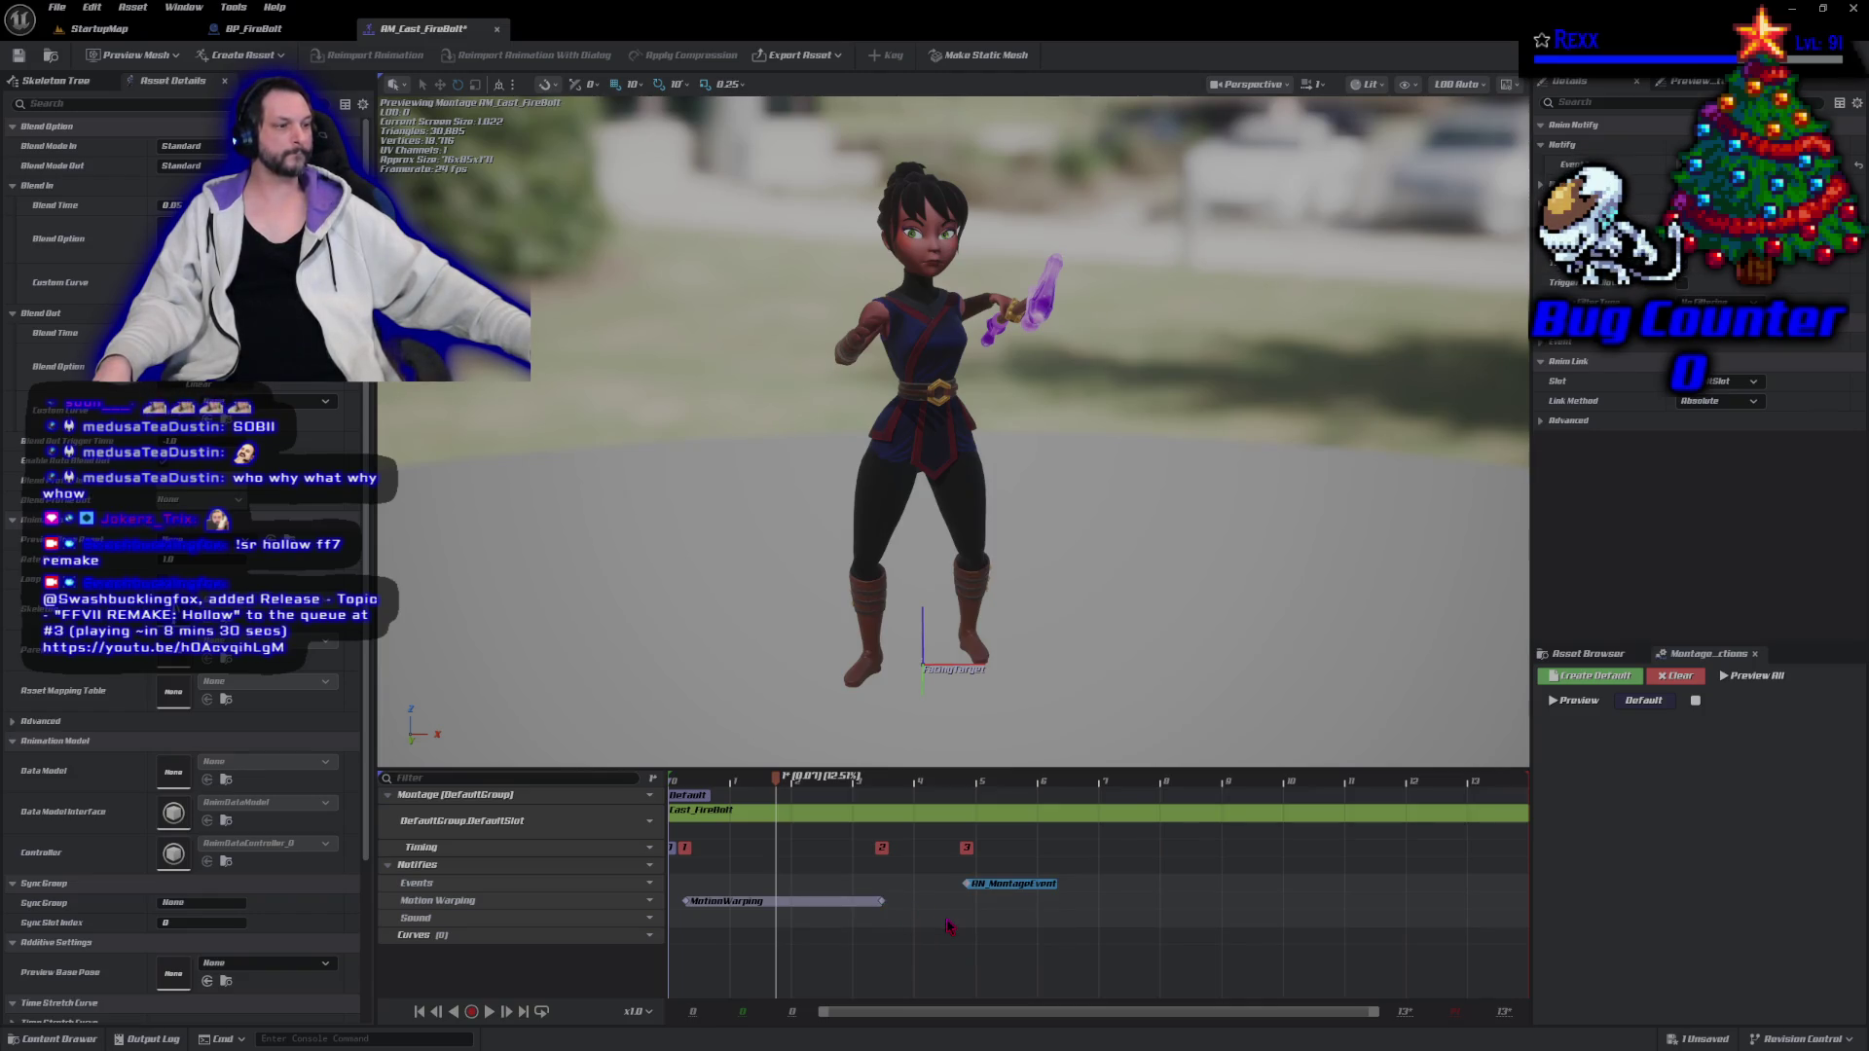
# Add a PlaySound notify on the Sound track with its Sound set to sfx_FireBolt.
pyautogui.rightClick(949, 926)
pyautogui.moveTo(1002, 947)
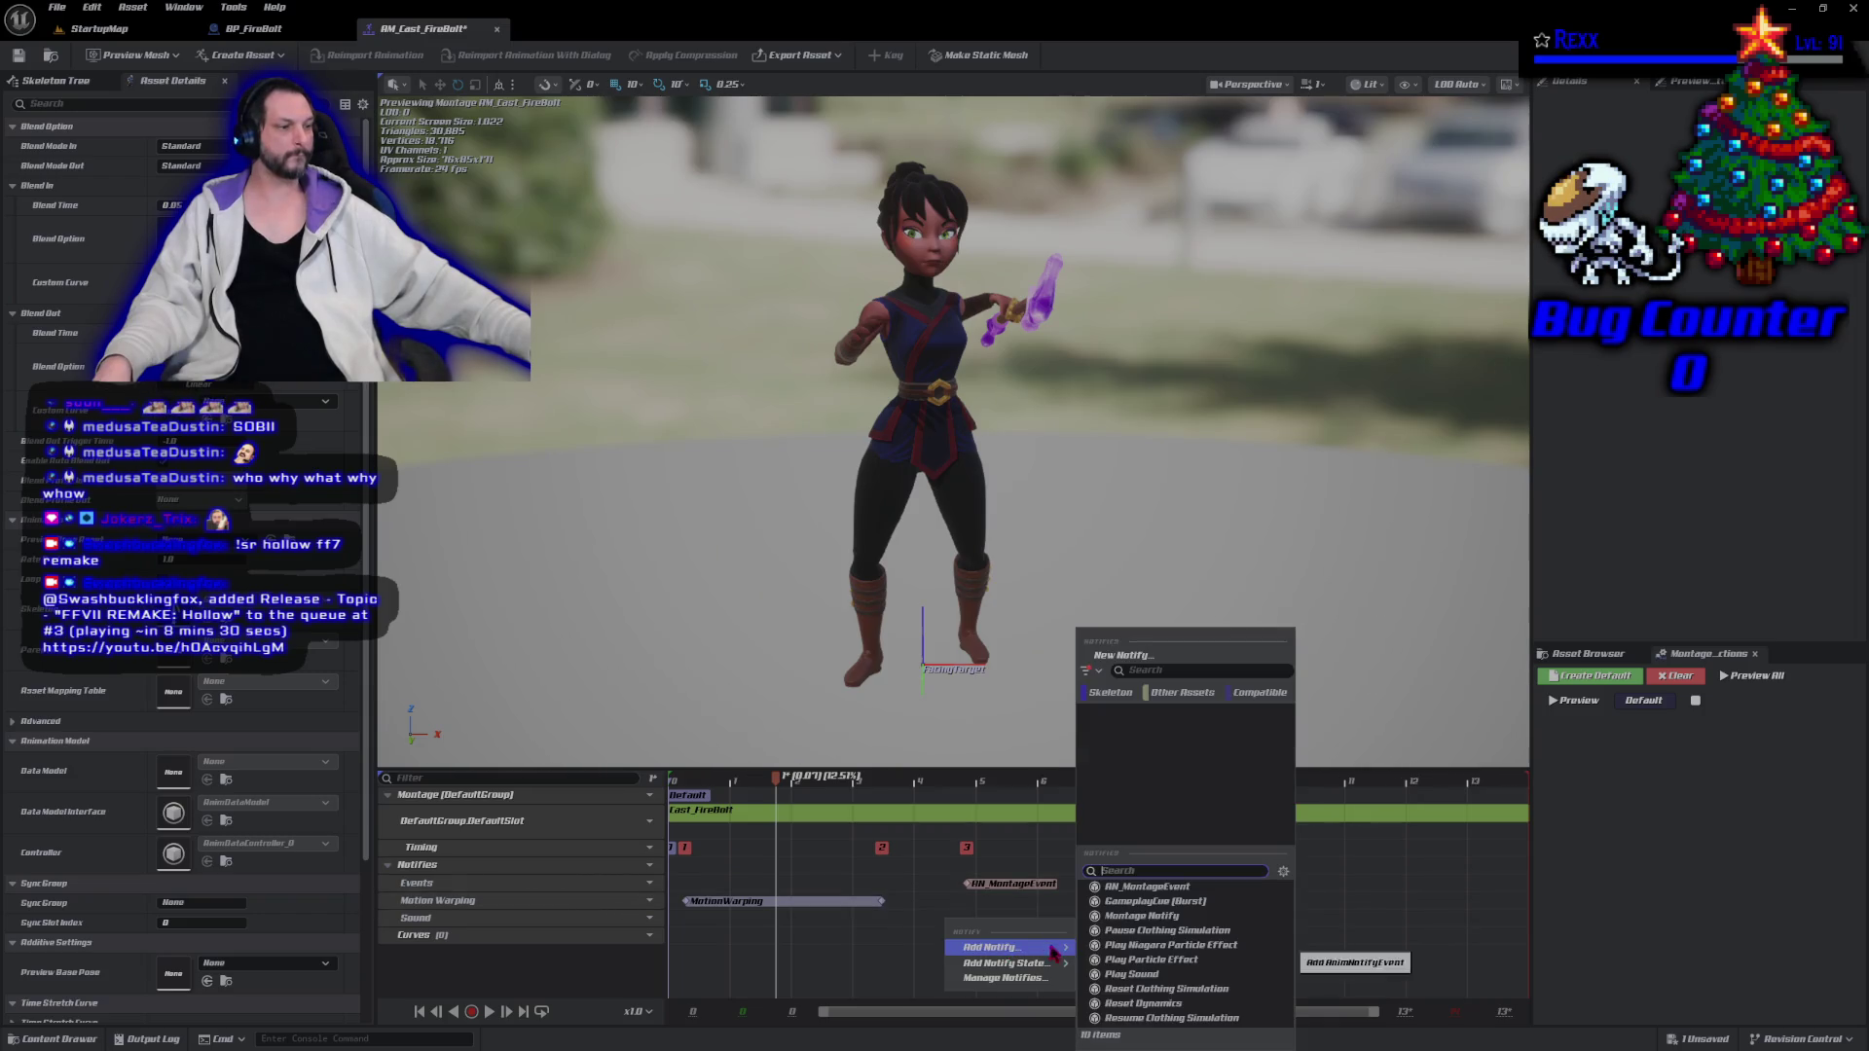
pyautogui.click(1134, 973)
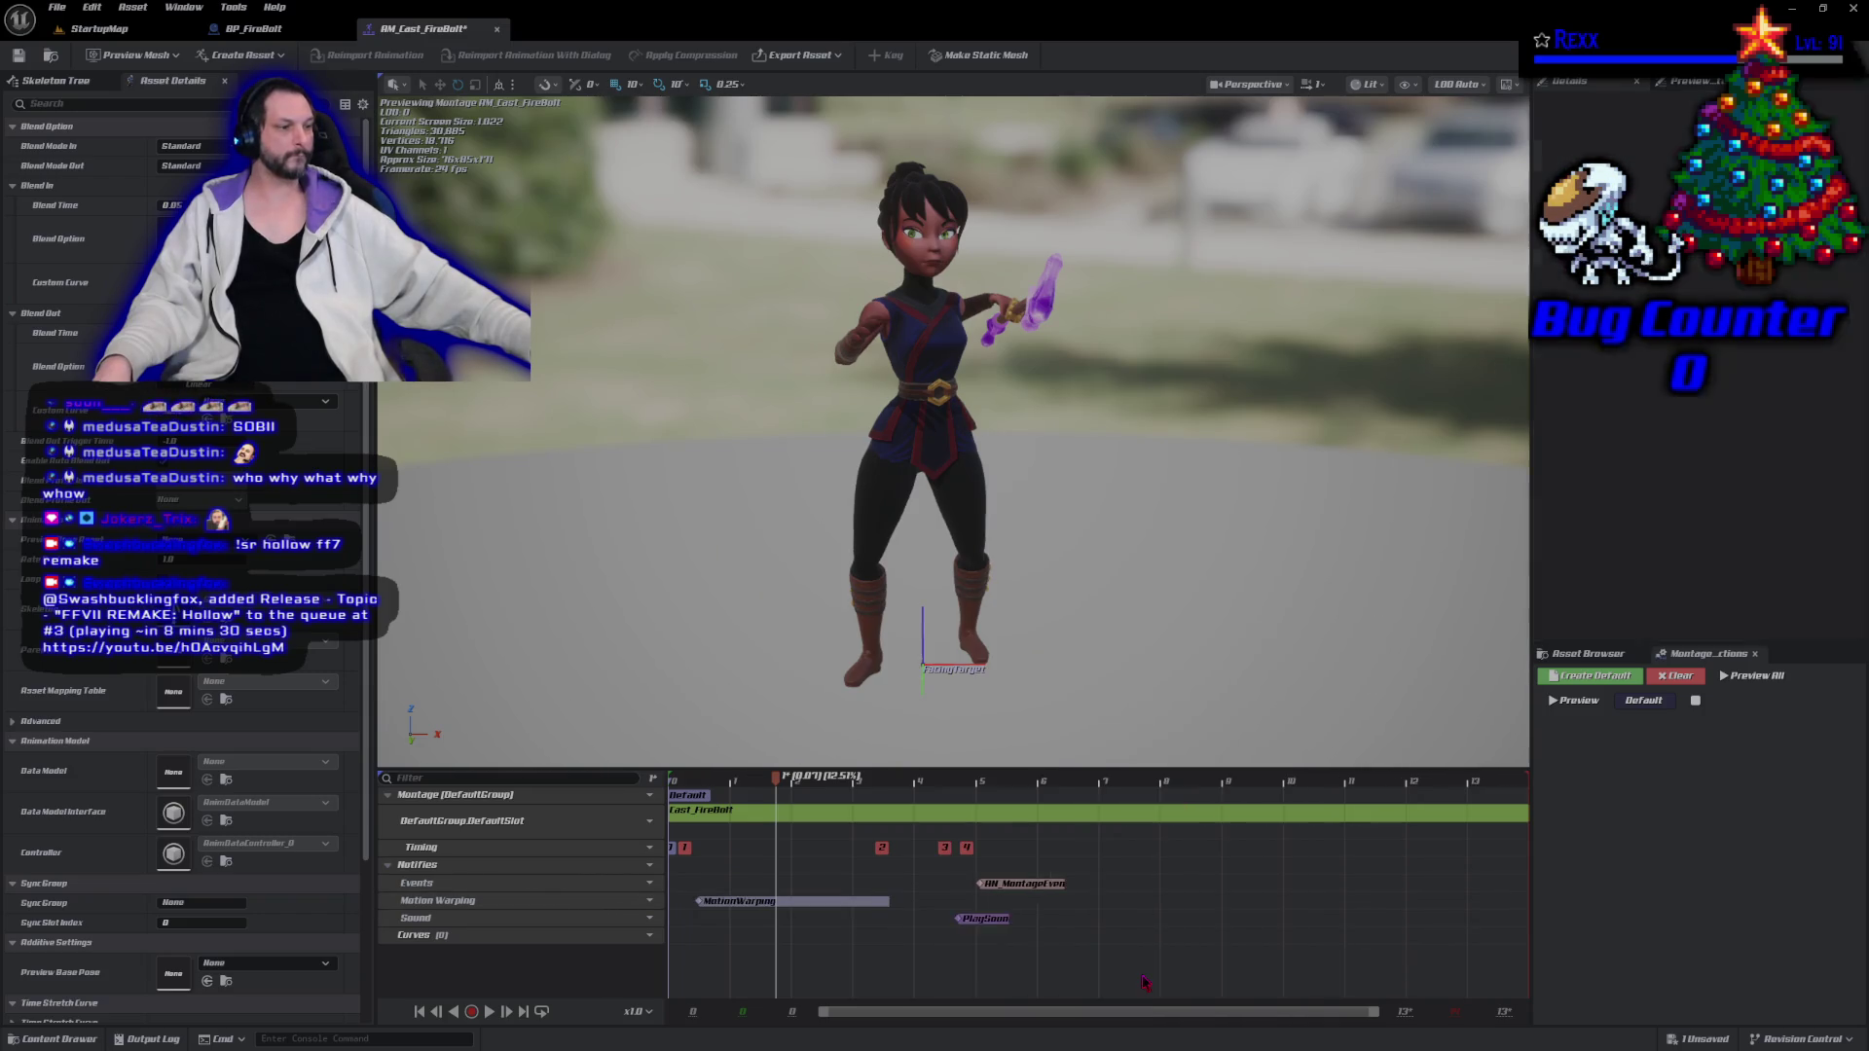
pyautogui.click(978, 918)
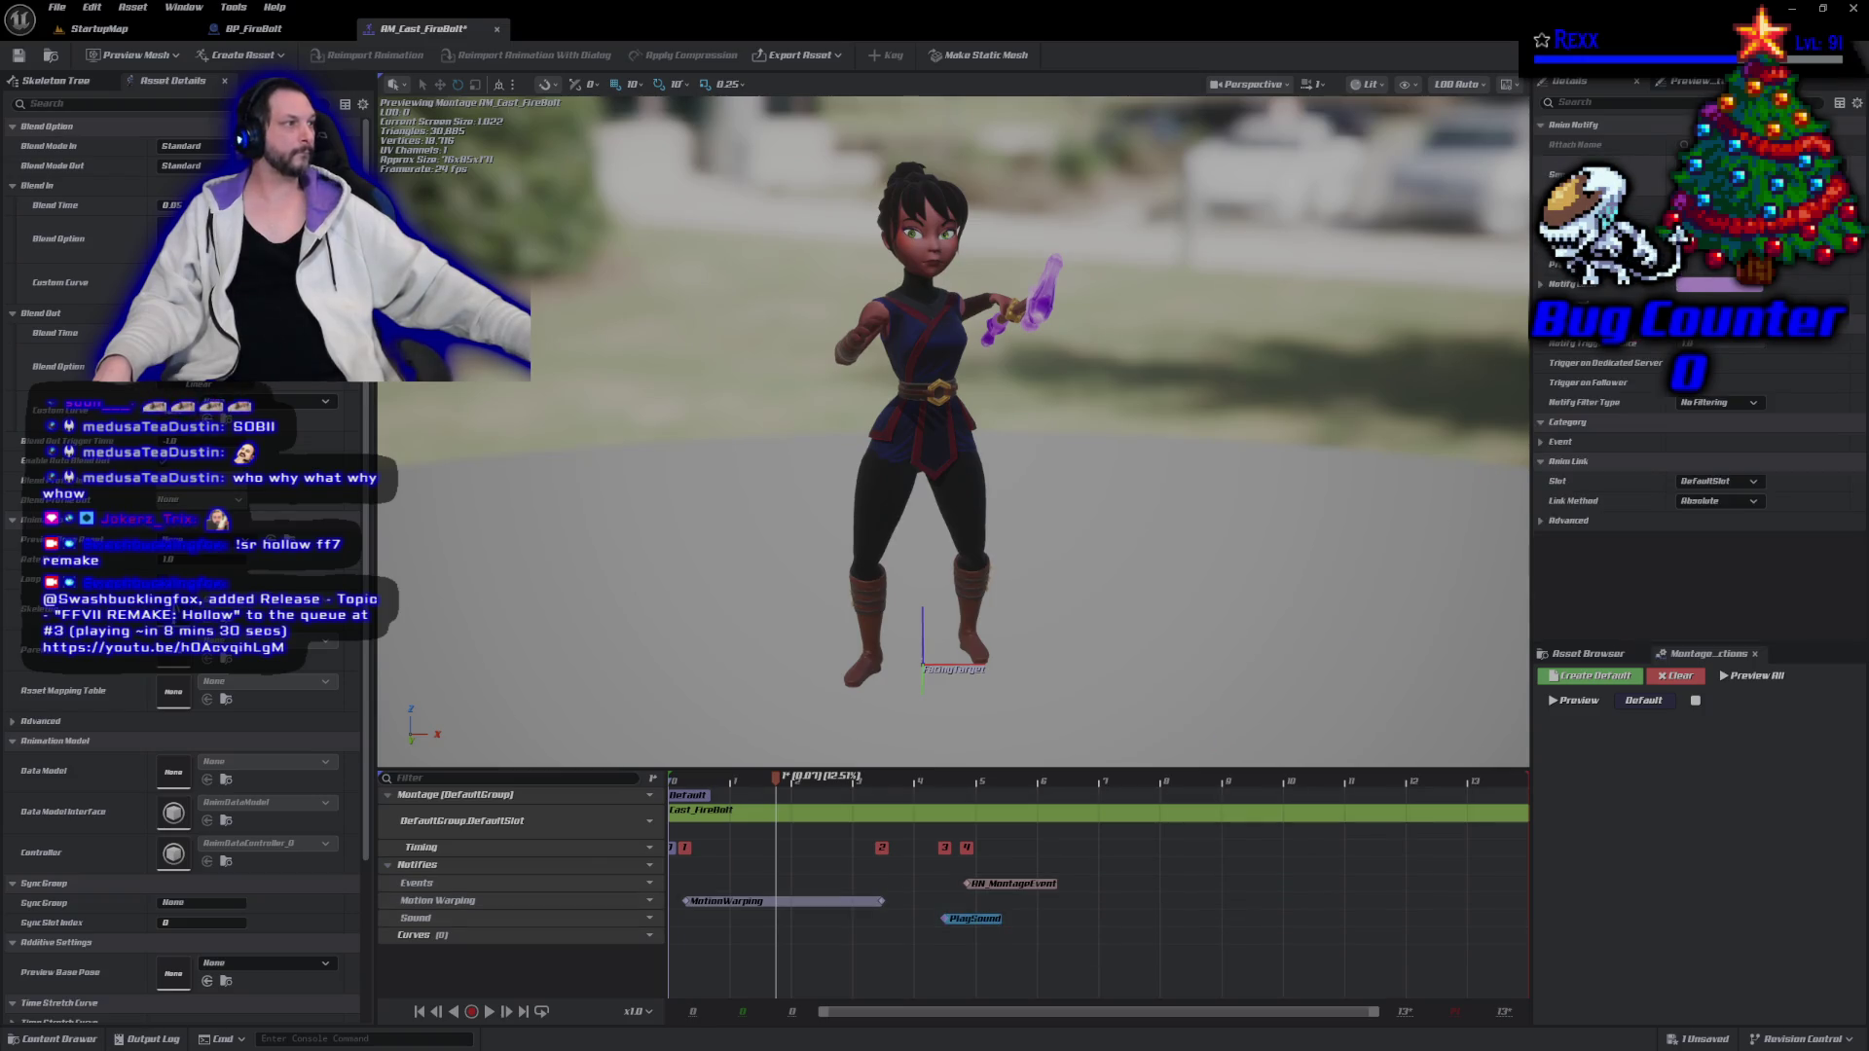
pyautogui.click(1742, 189)
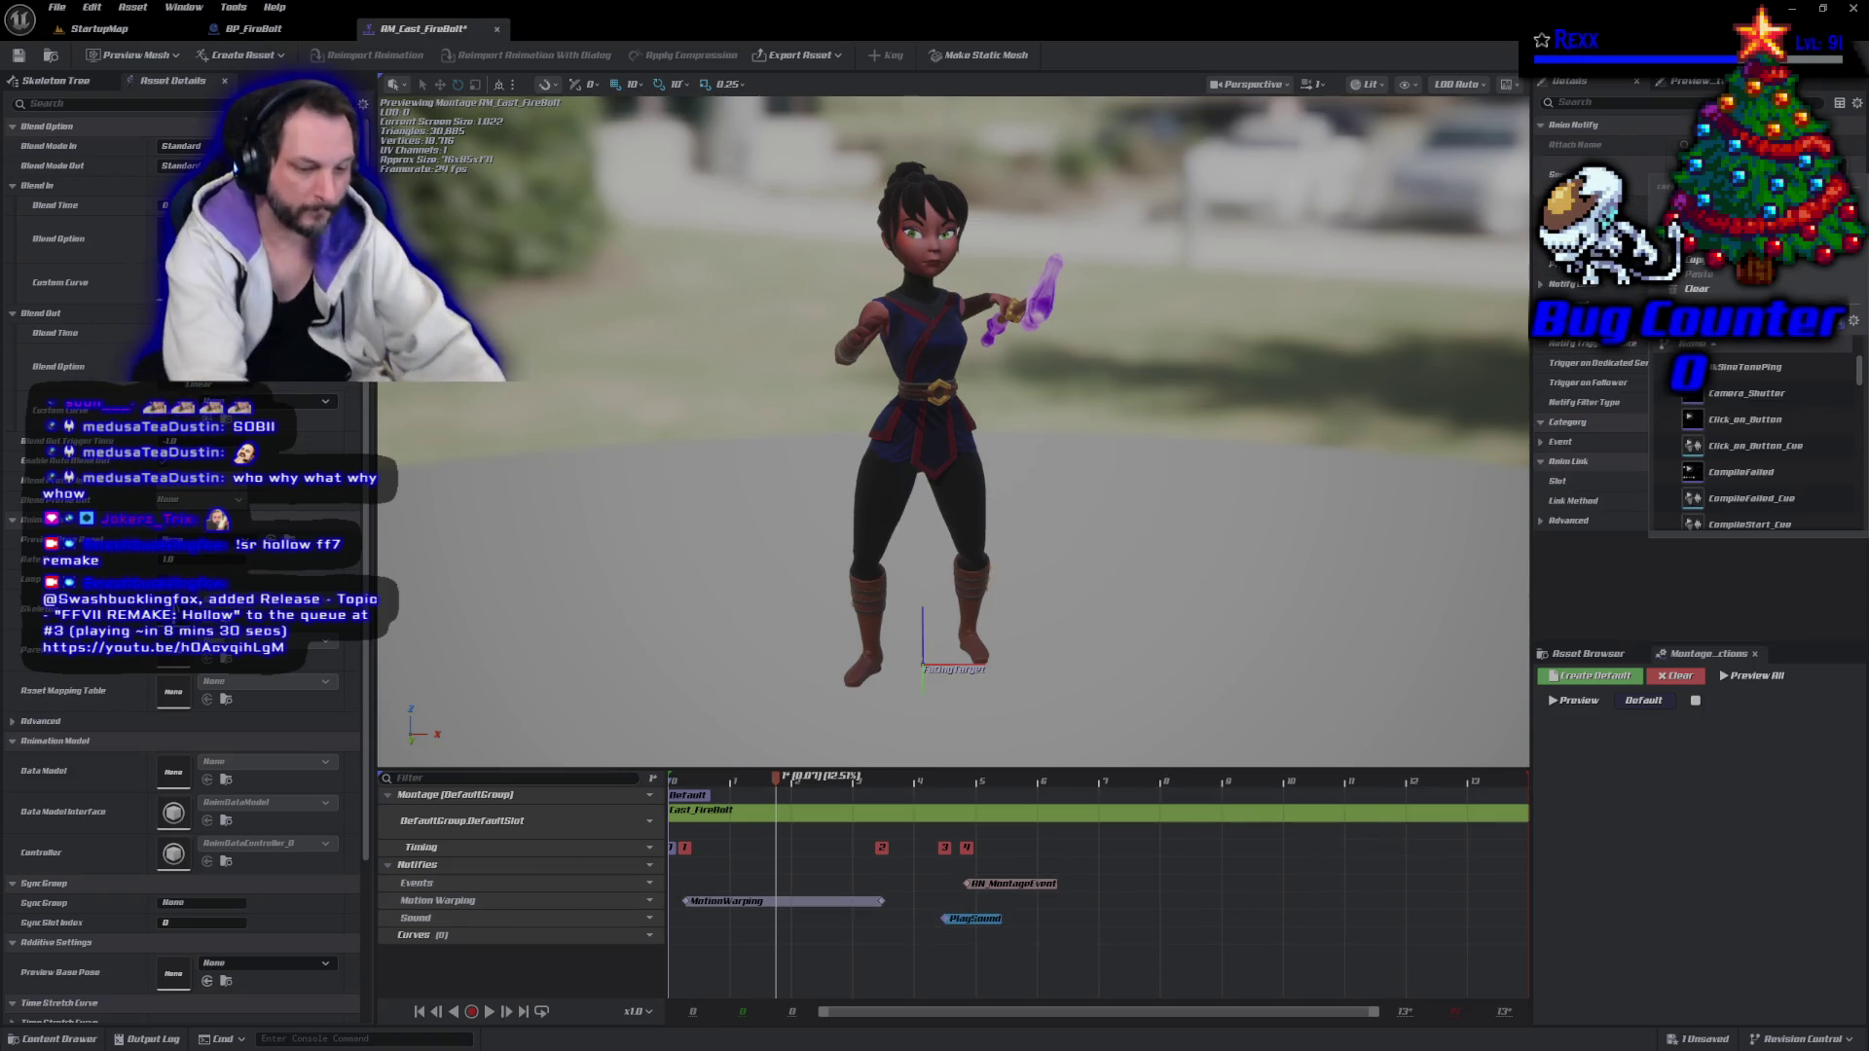
pyautogui.write('sfx')
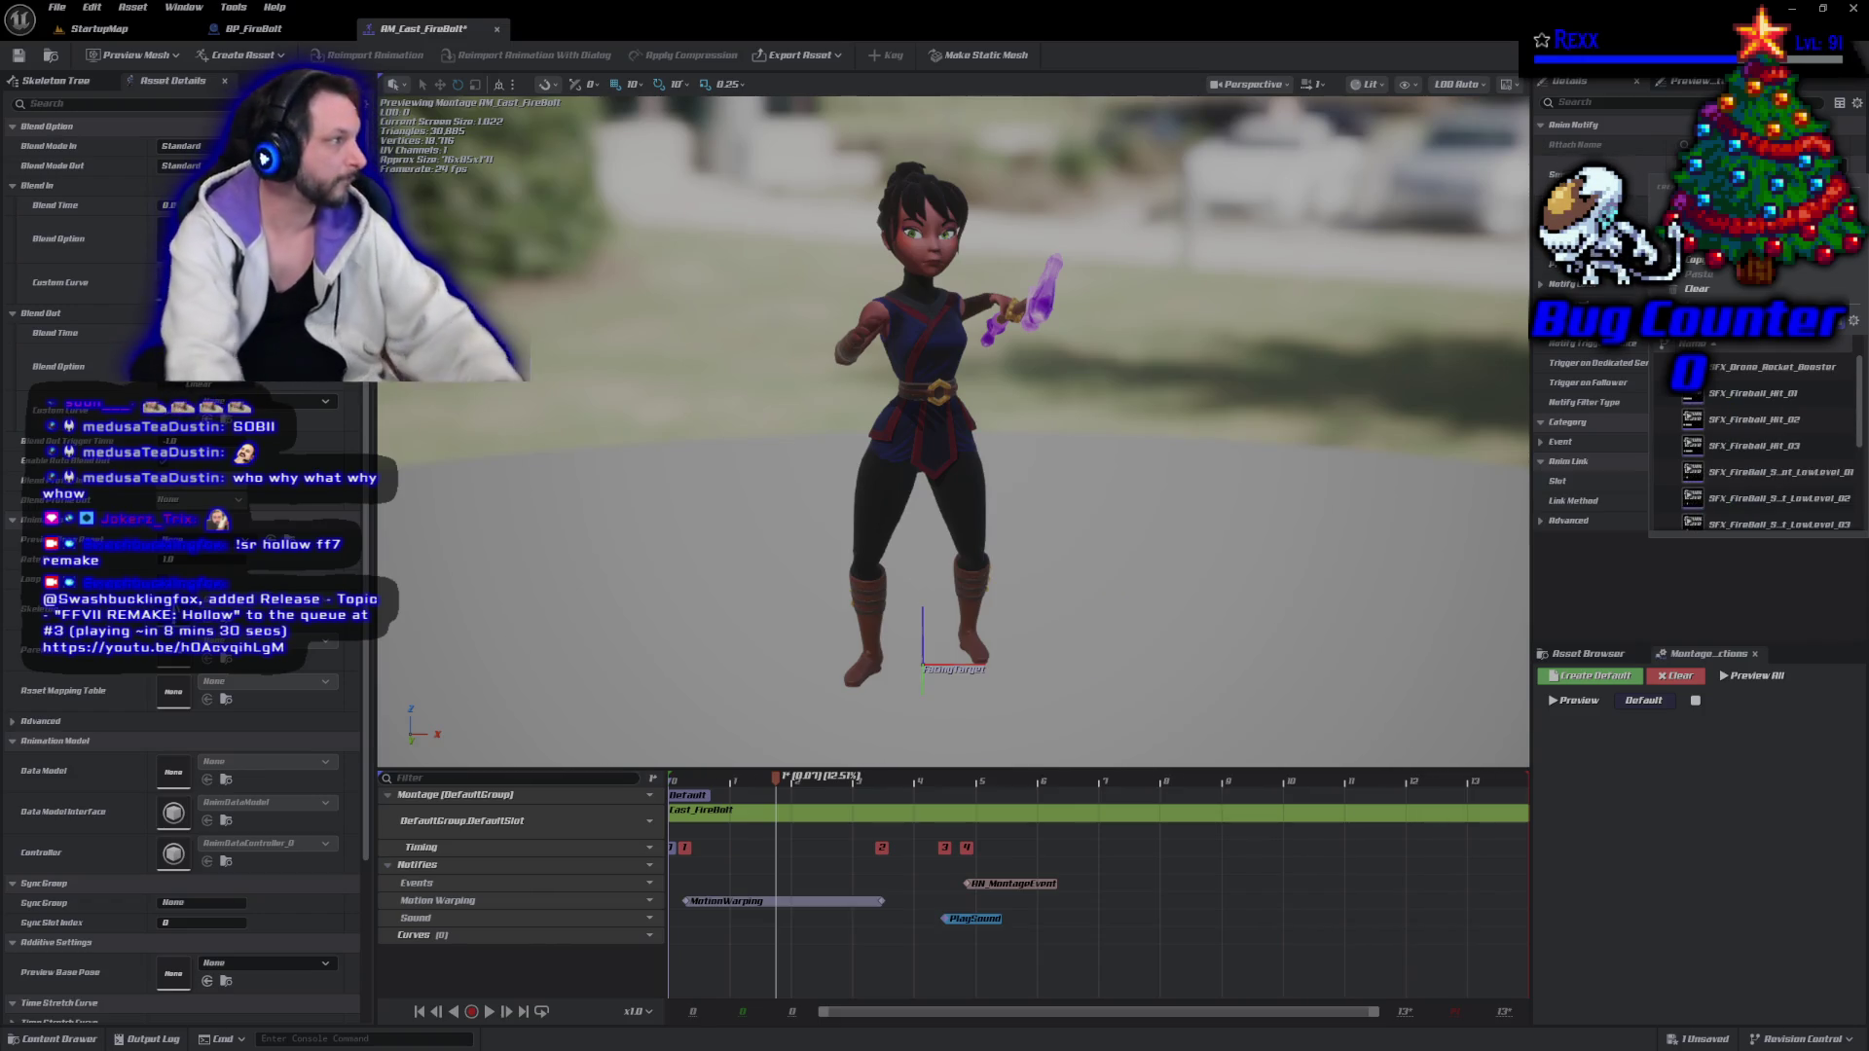
pyautogui.moveTo(1791, 428)
pyautogui.scroll(-3, 1790, 428)
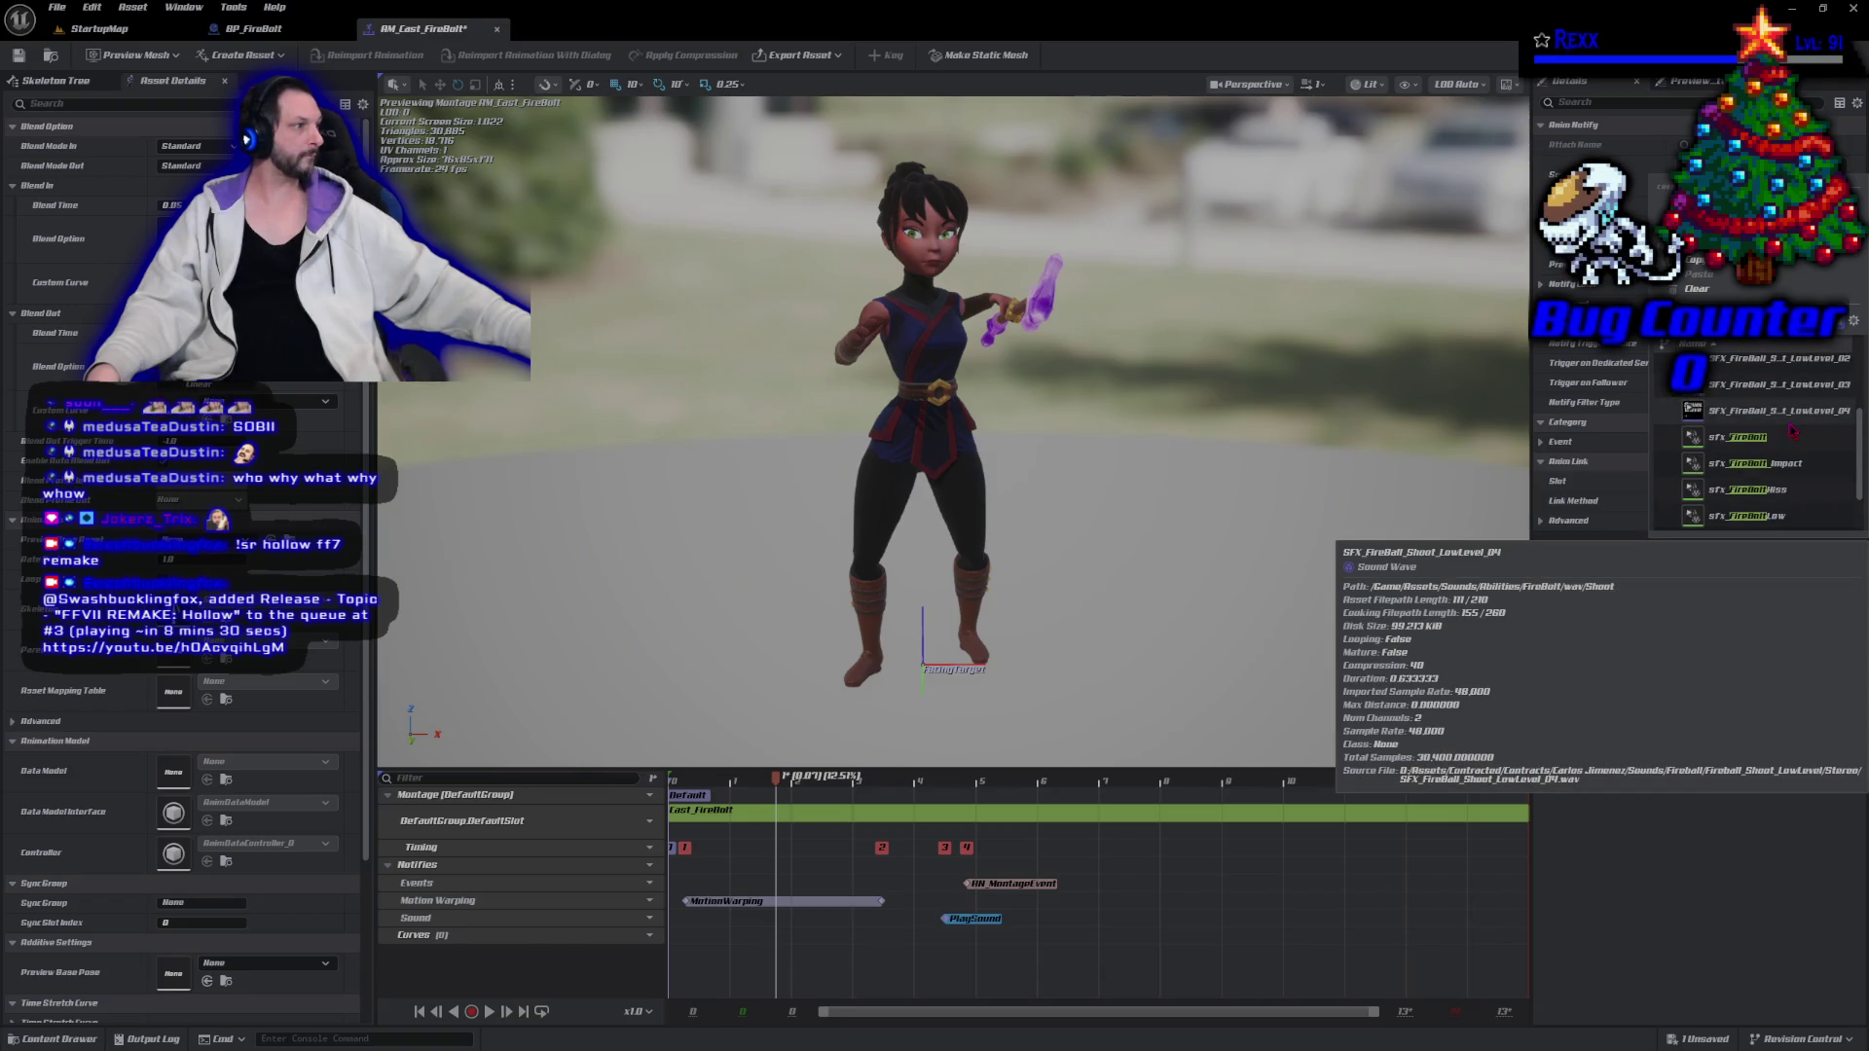
pyautogui.click(1791, 438)
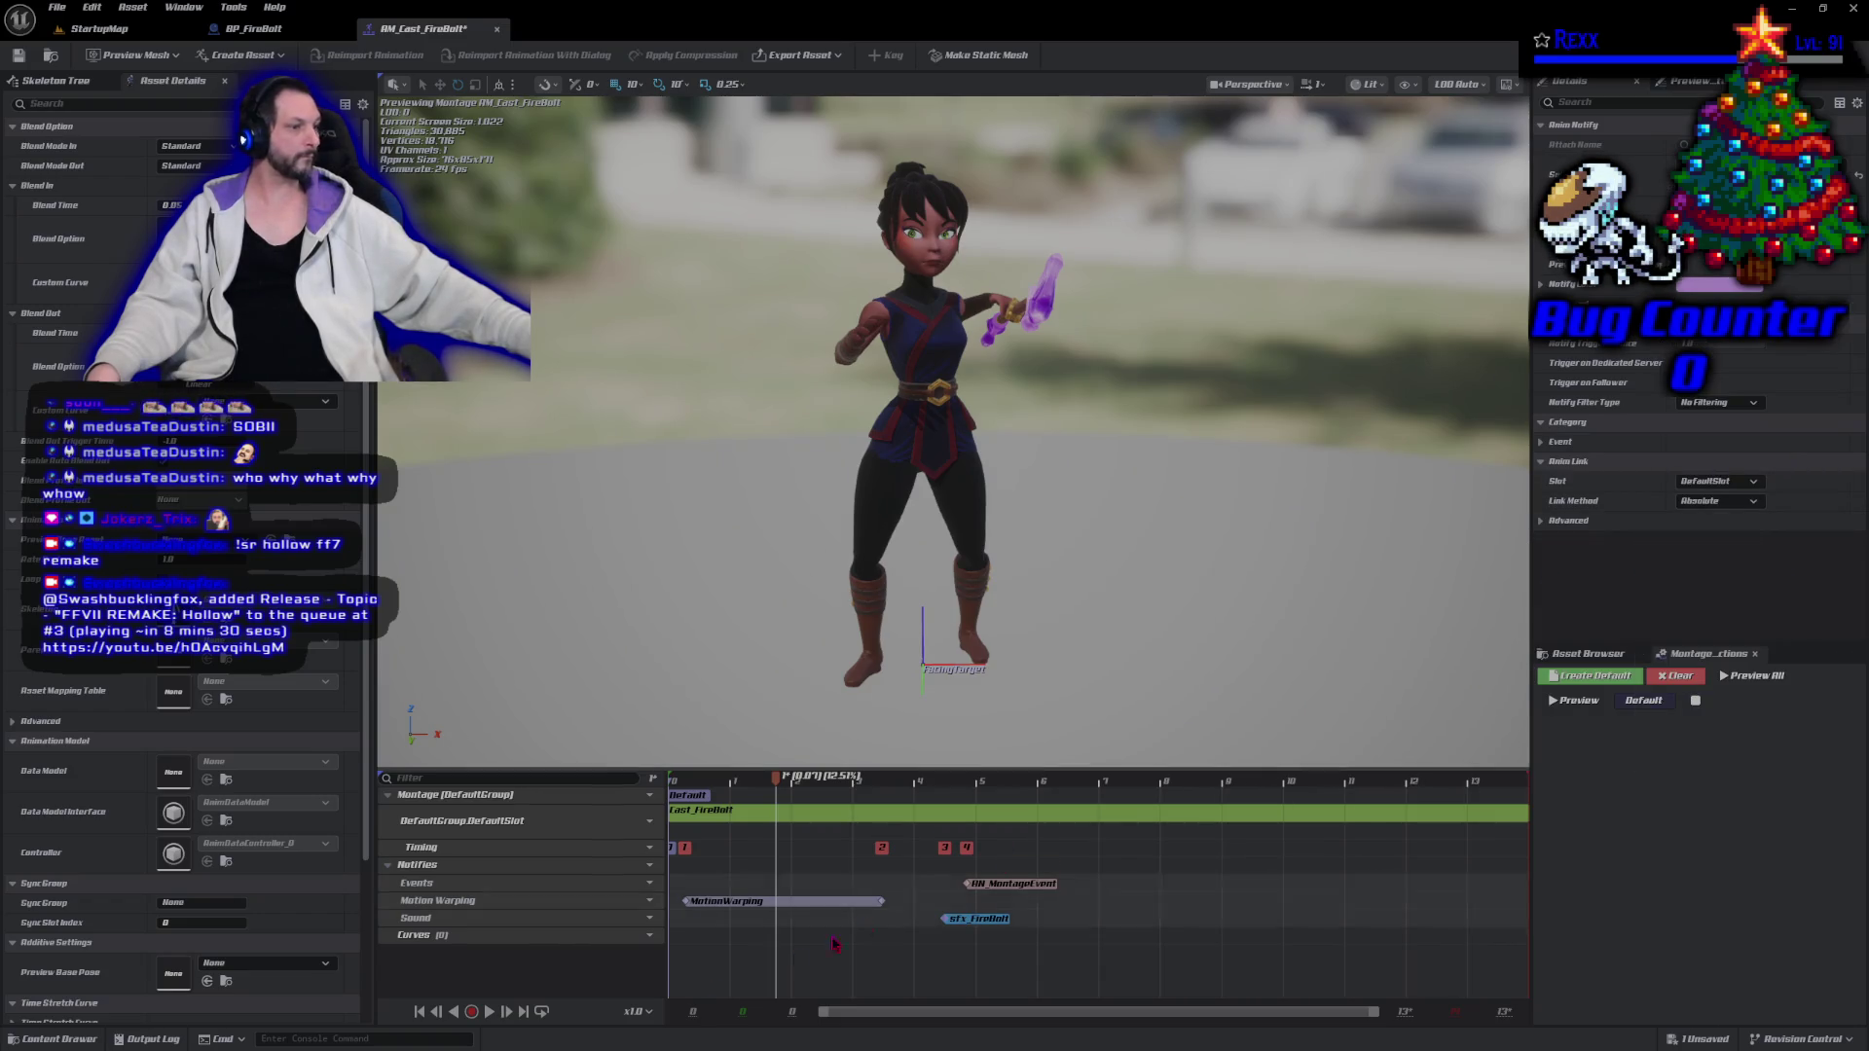
# Preview the montage, save AM_Cast_FireBolt, and return to the StartupMap level.
pyautogui.click(490, 1012)
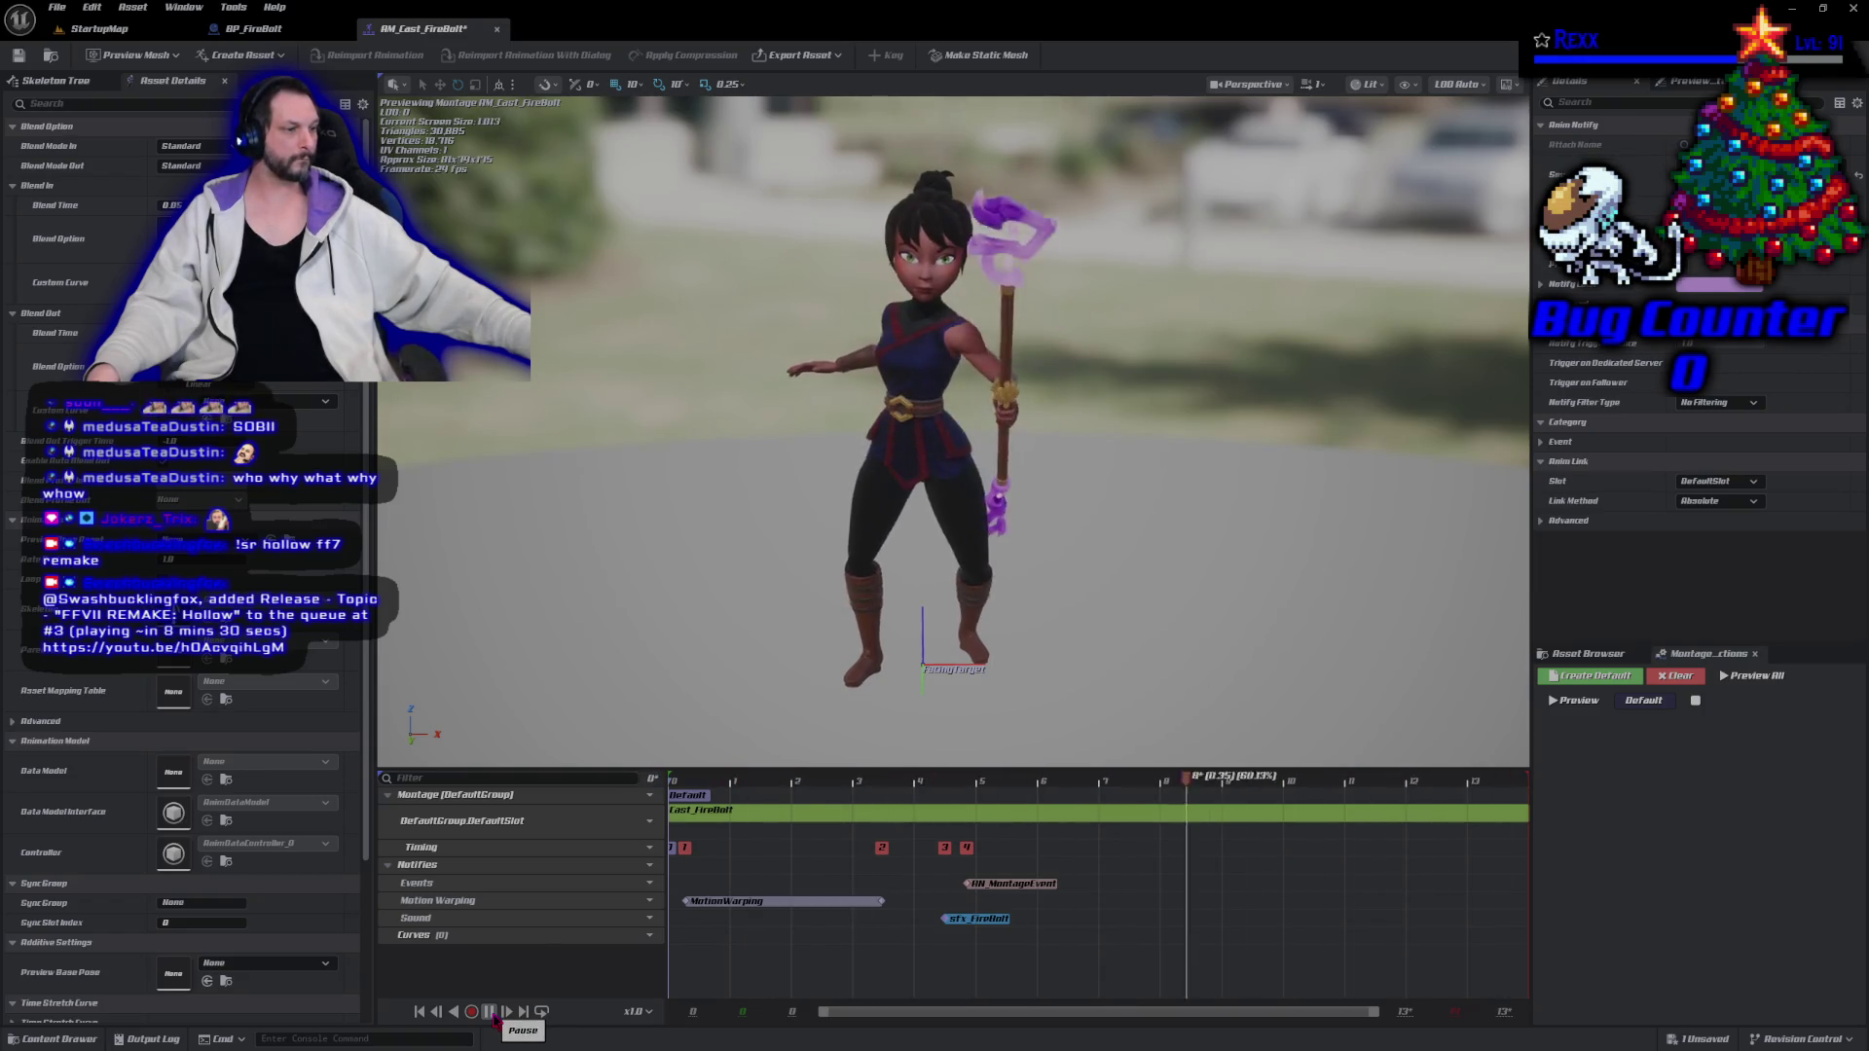
pyautogui.click(492, 1014)
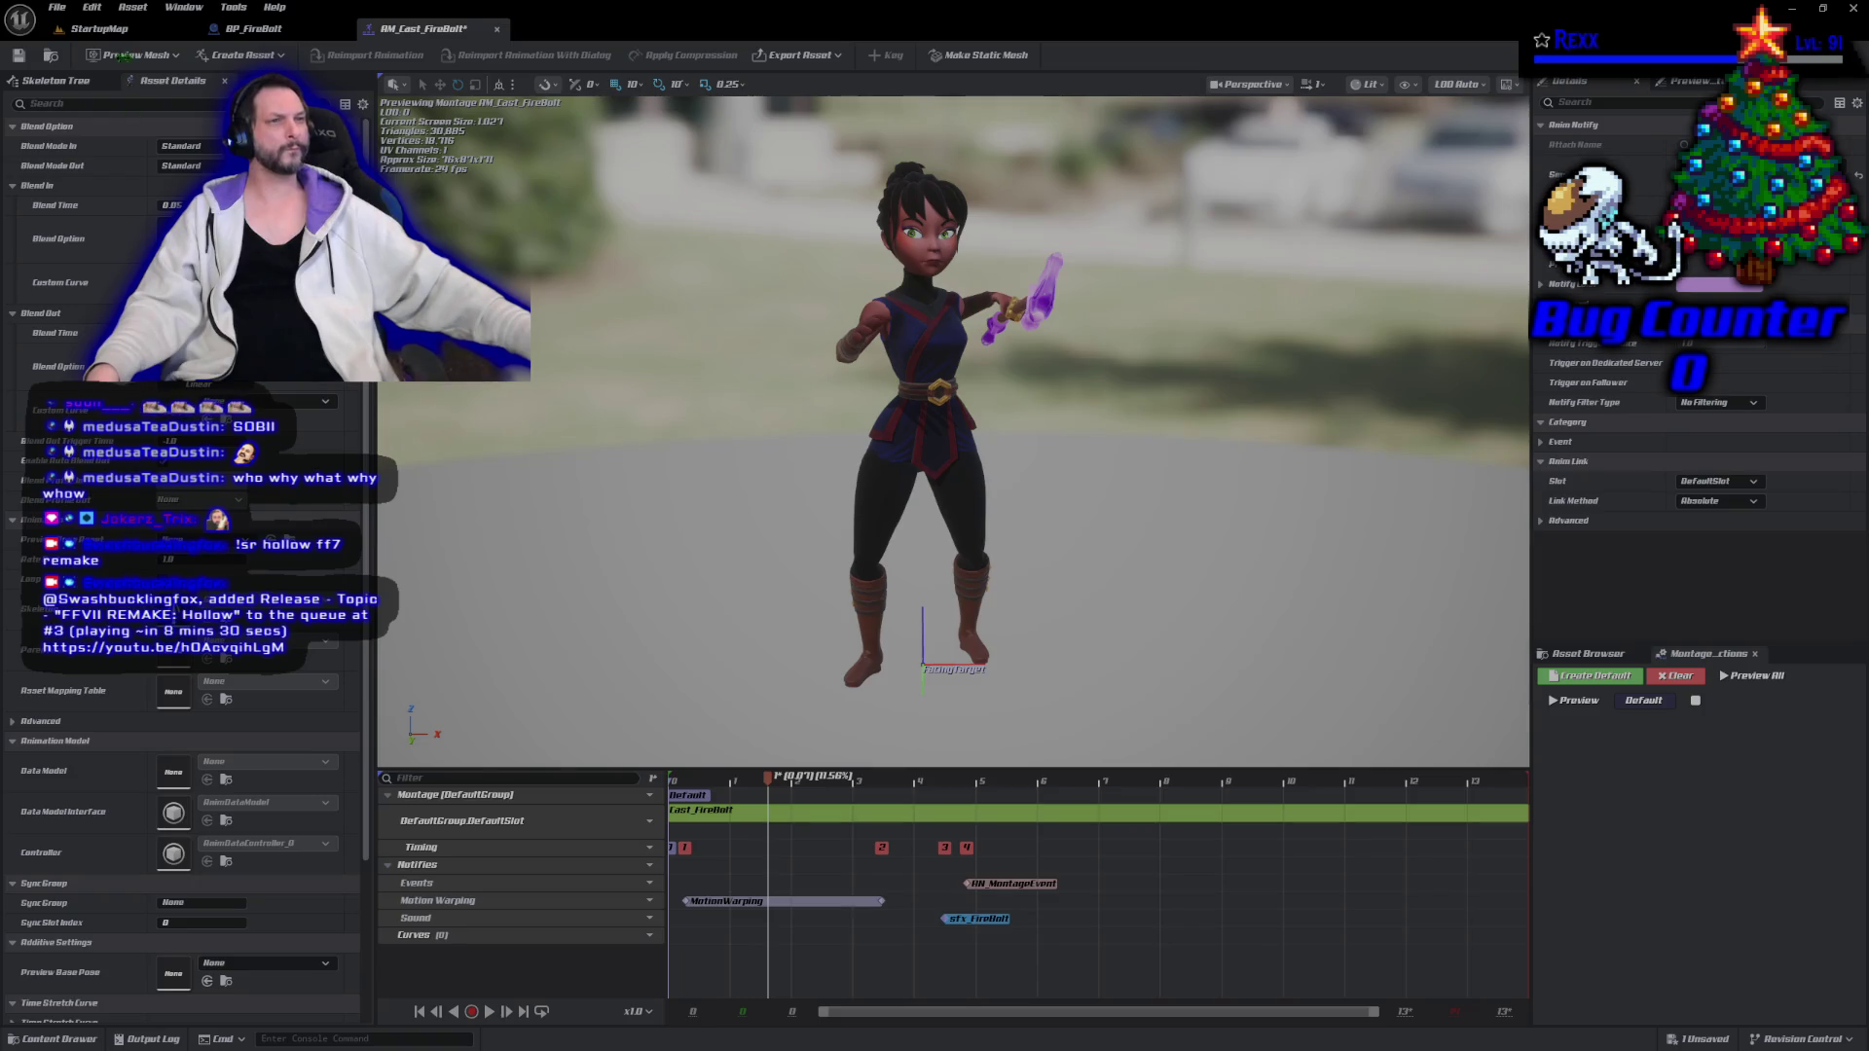
pyautogui.click(119, 31)
pyautogui.click(443, 31)
pyautogui.click(19, 56)
pyautogui.click(100, 29)
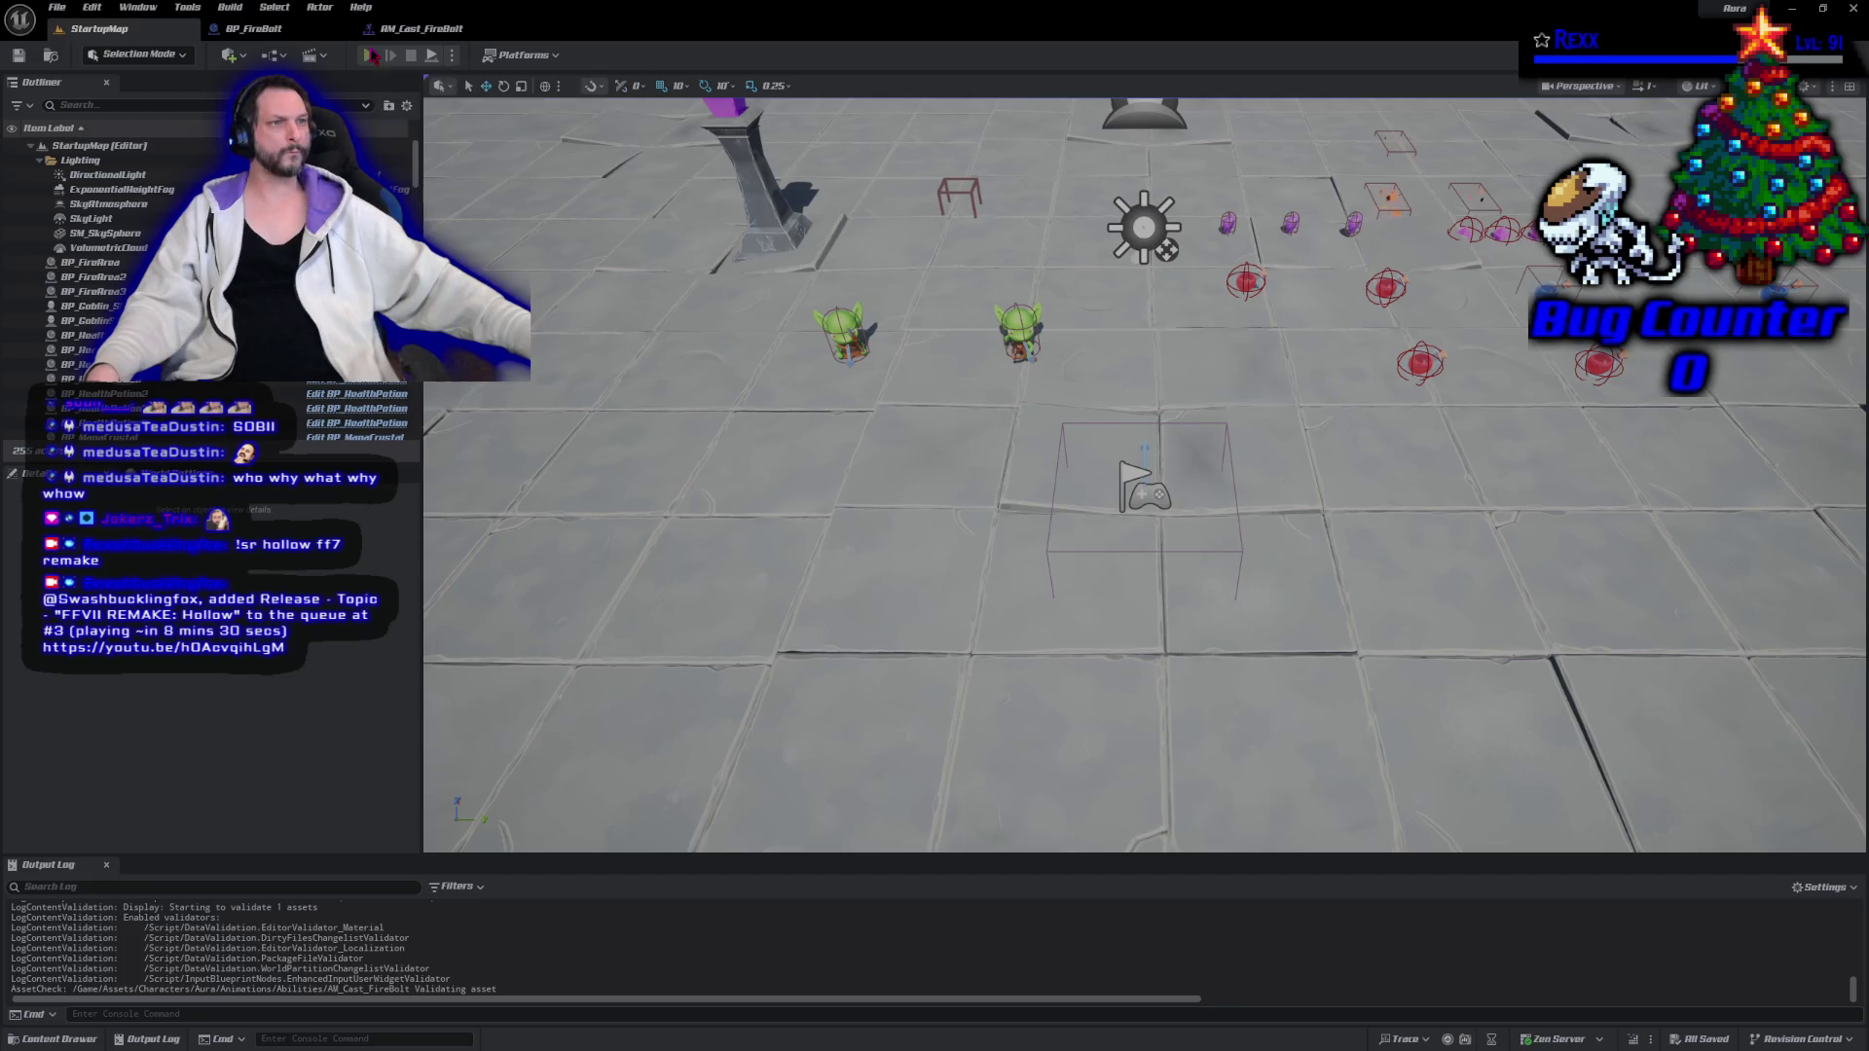
# Start Play-In-Editor and repeatedly cast fire bolts at the left and right goblins, watching them explode.
pyautogui.click(370, 55)
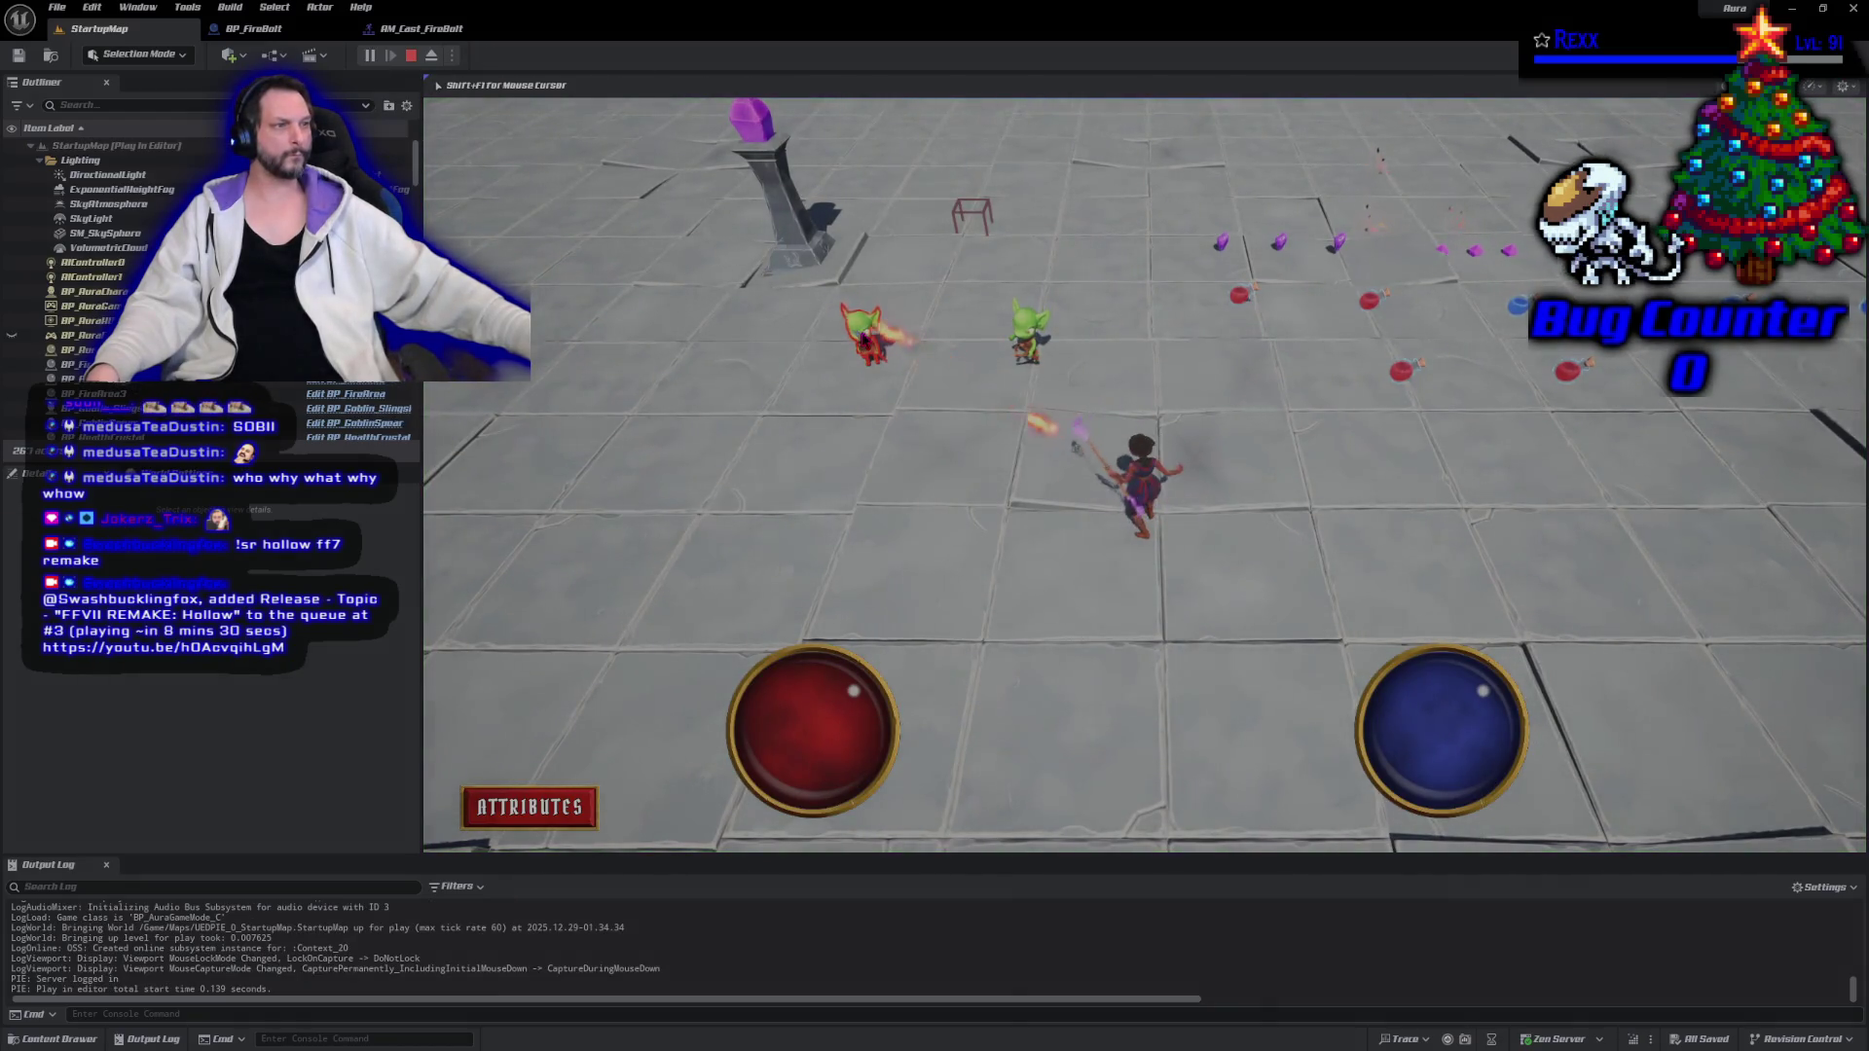
pyautogui.click(864, 338)
pyautogui.click(863, 337)
pyautogui.click(866, 340)
pyautogui.click(1026, 336)
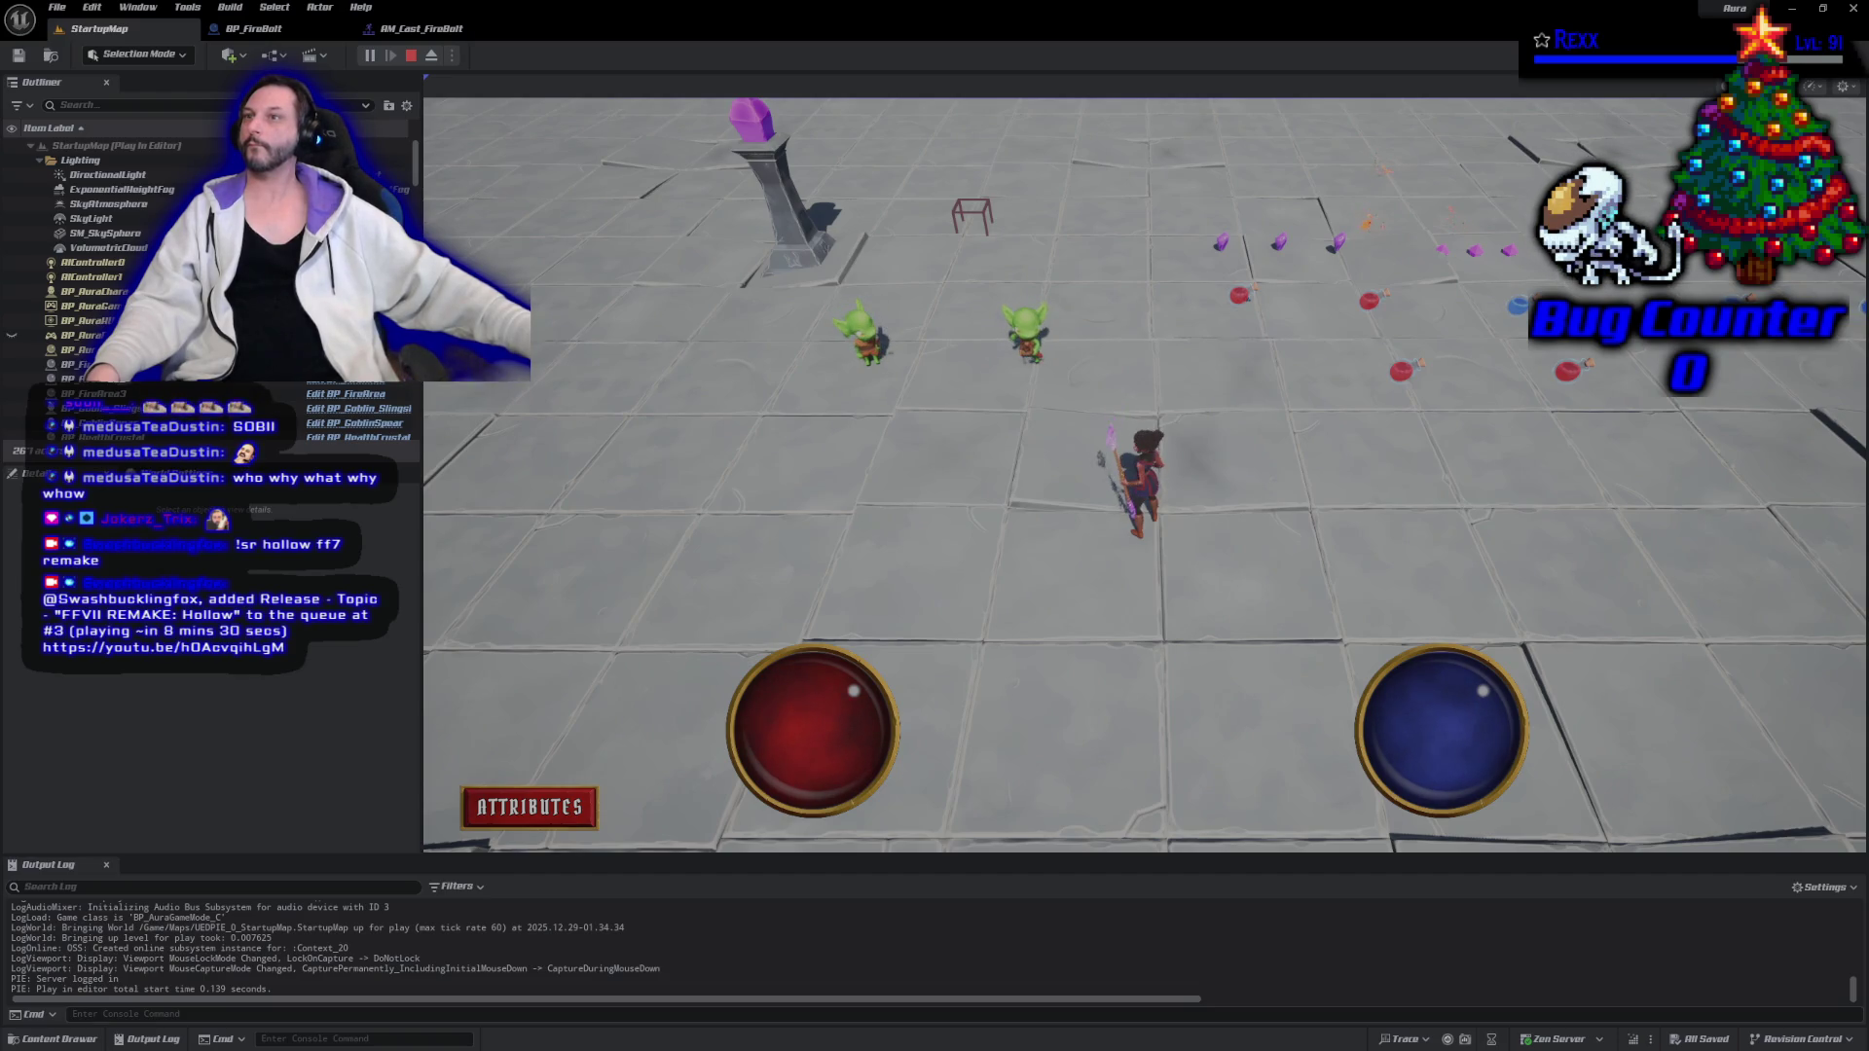
pyautogui.click(861, 336)
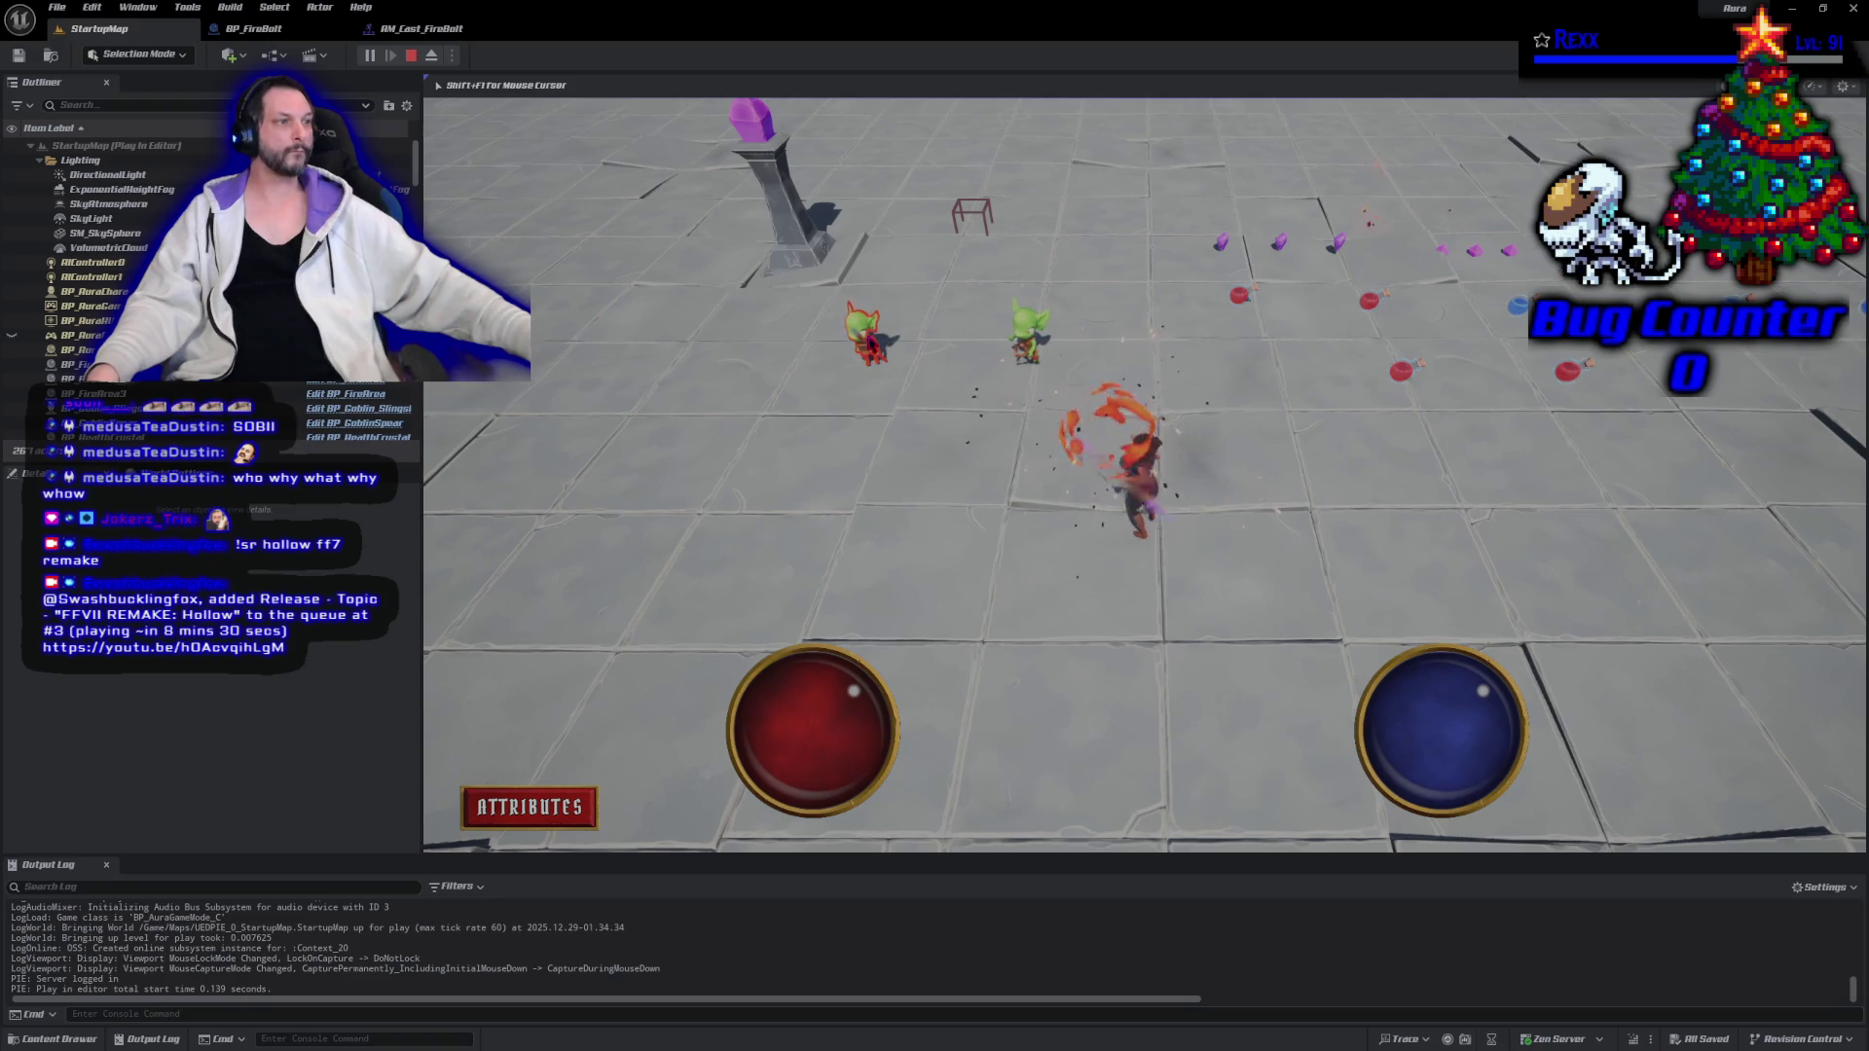
pyautogui.click(861, 336)
pyautogui.click(861, 336)
pyautogui.click(861, 336)
pyautogui.click(861, 335)
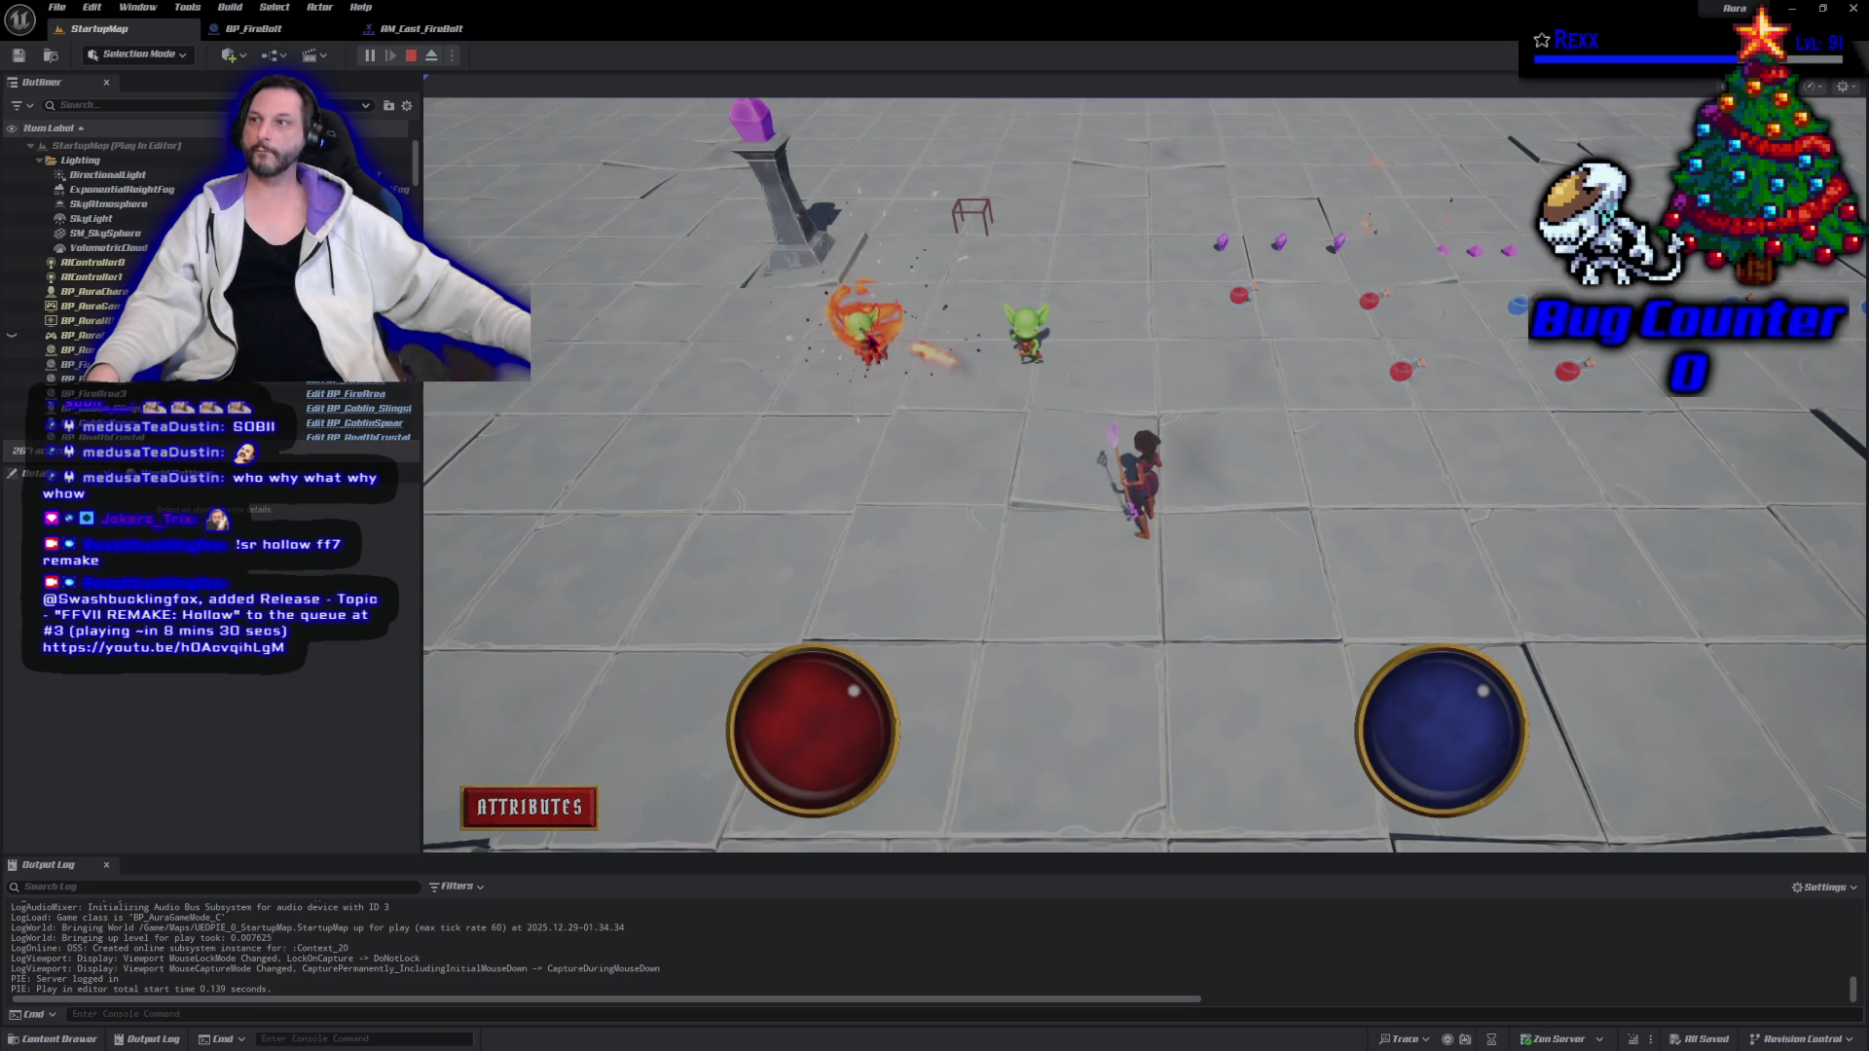
pyautogui.click(862, 335)
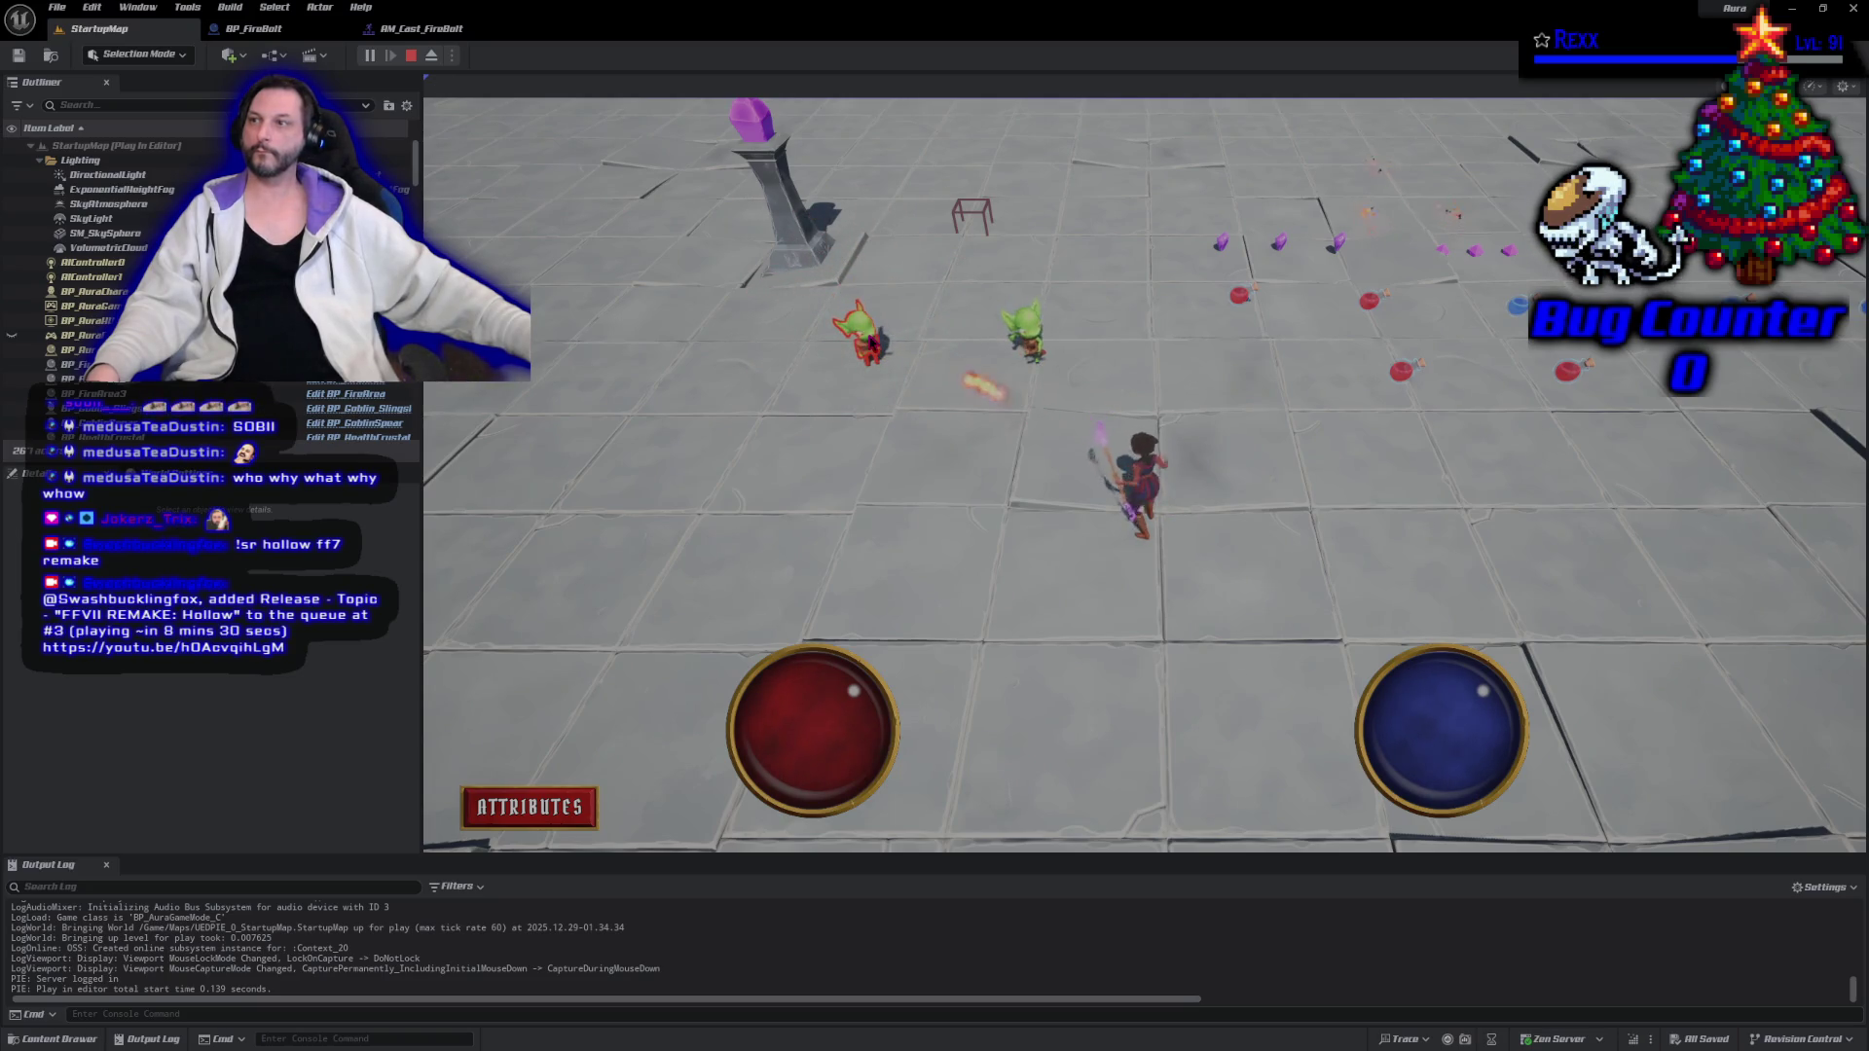
pyautogui.click(861, 336)
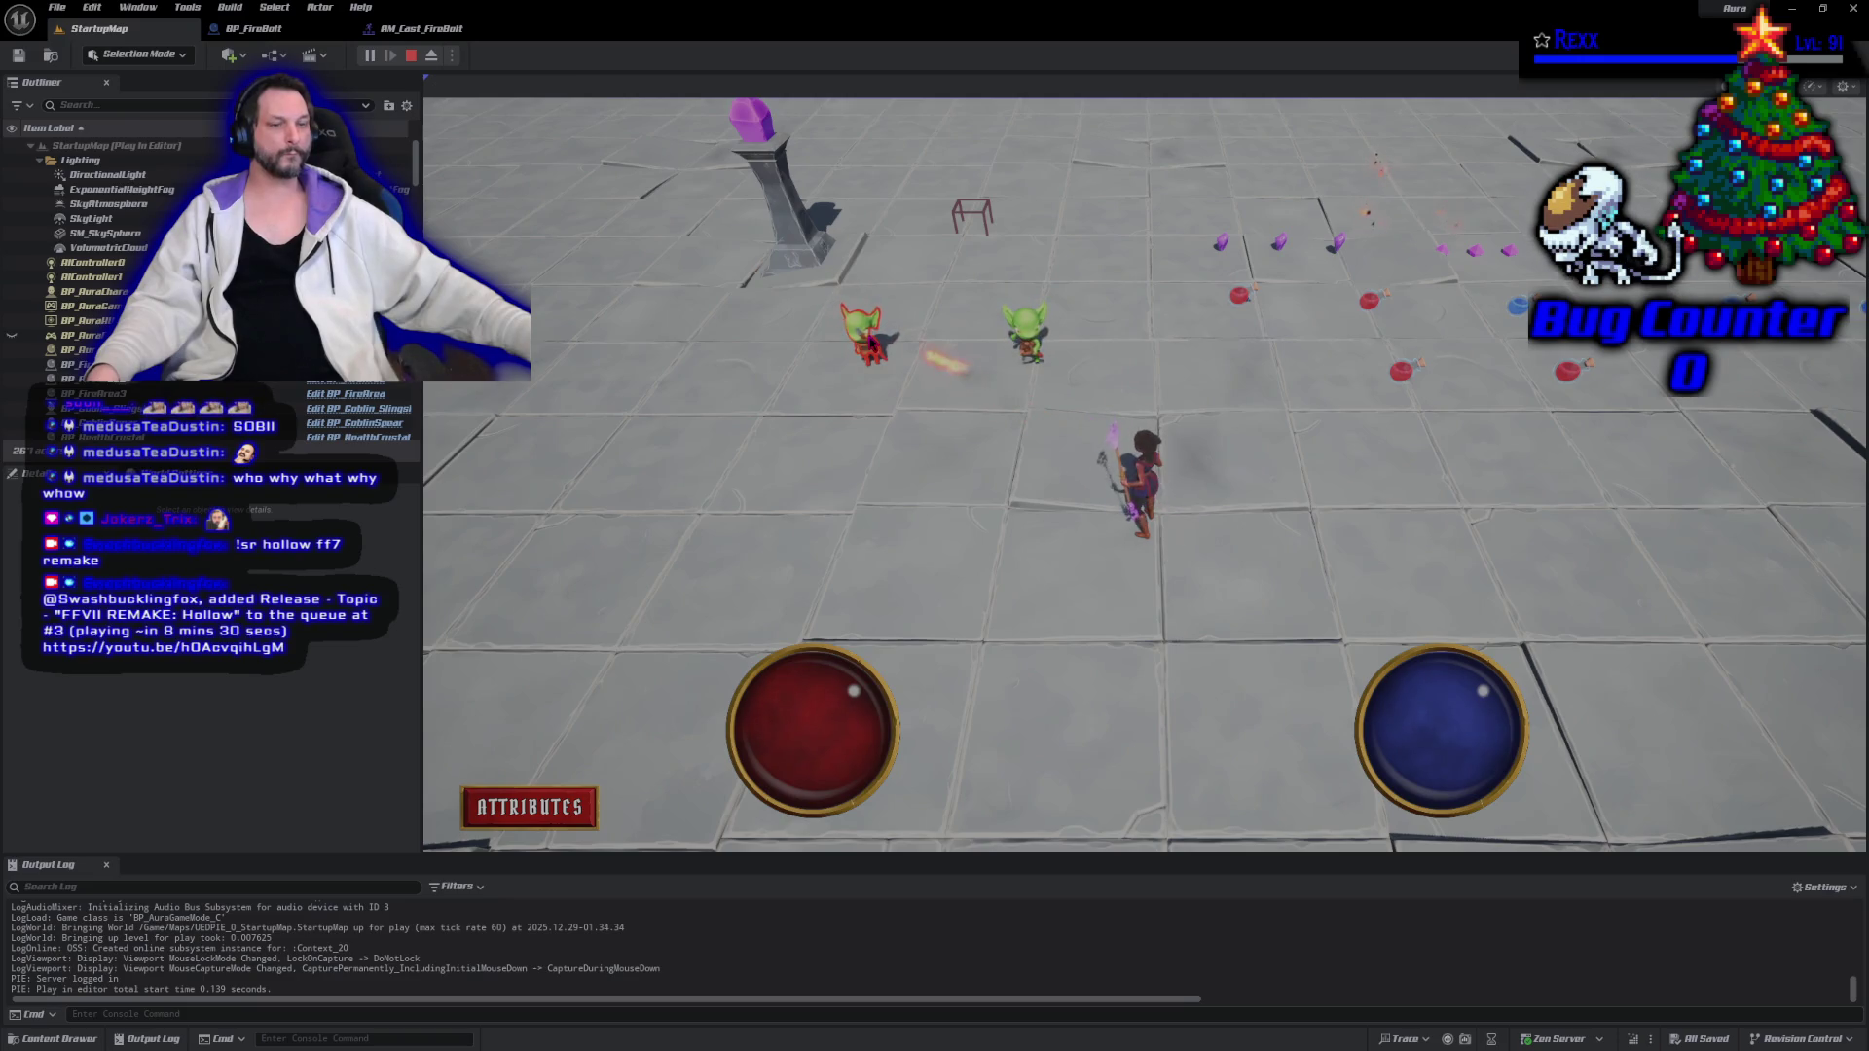
pyautogui.click(869, 341)
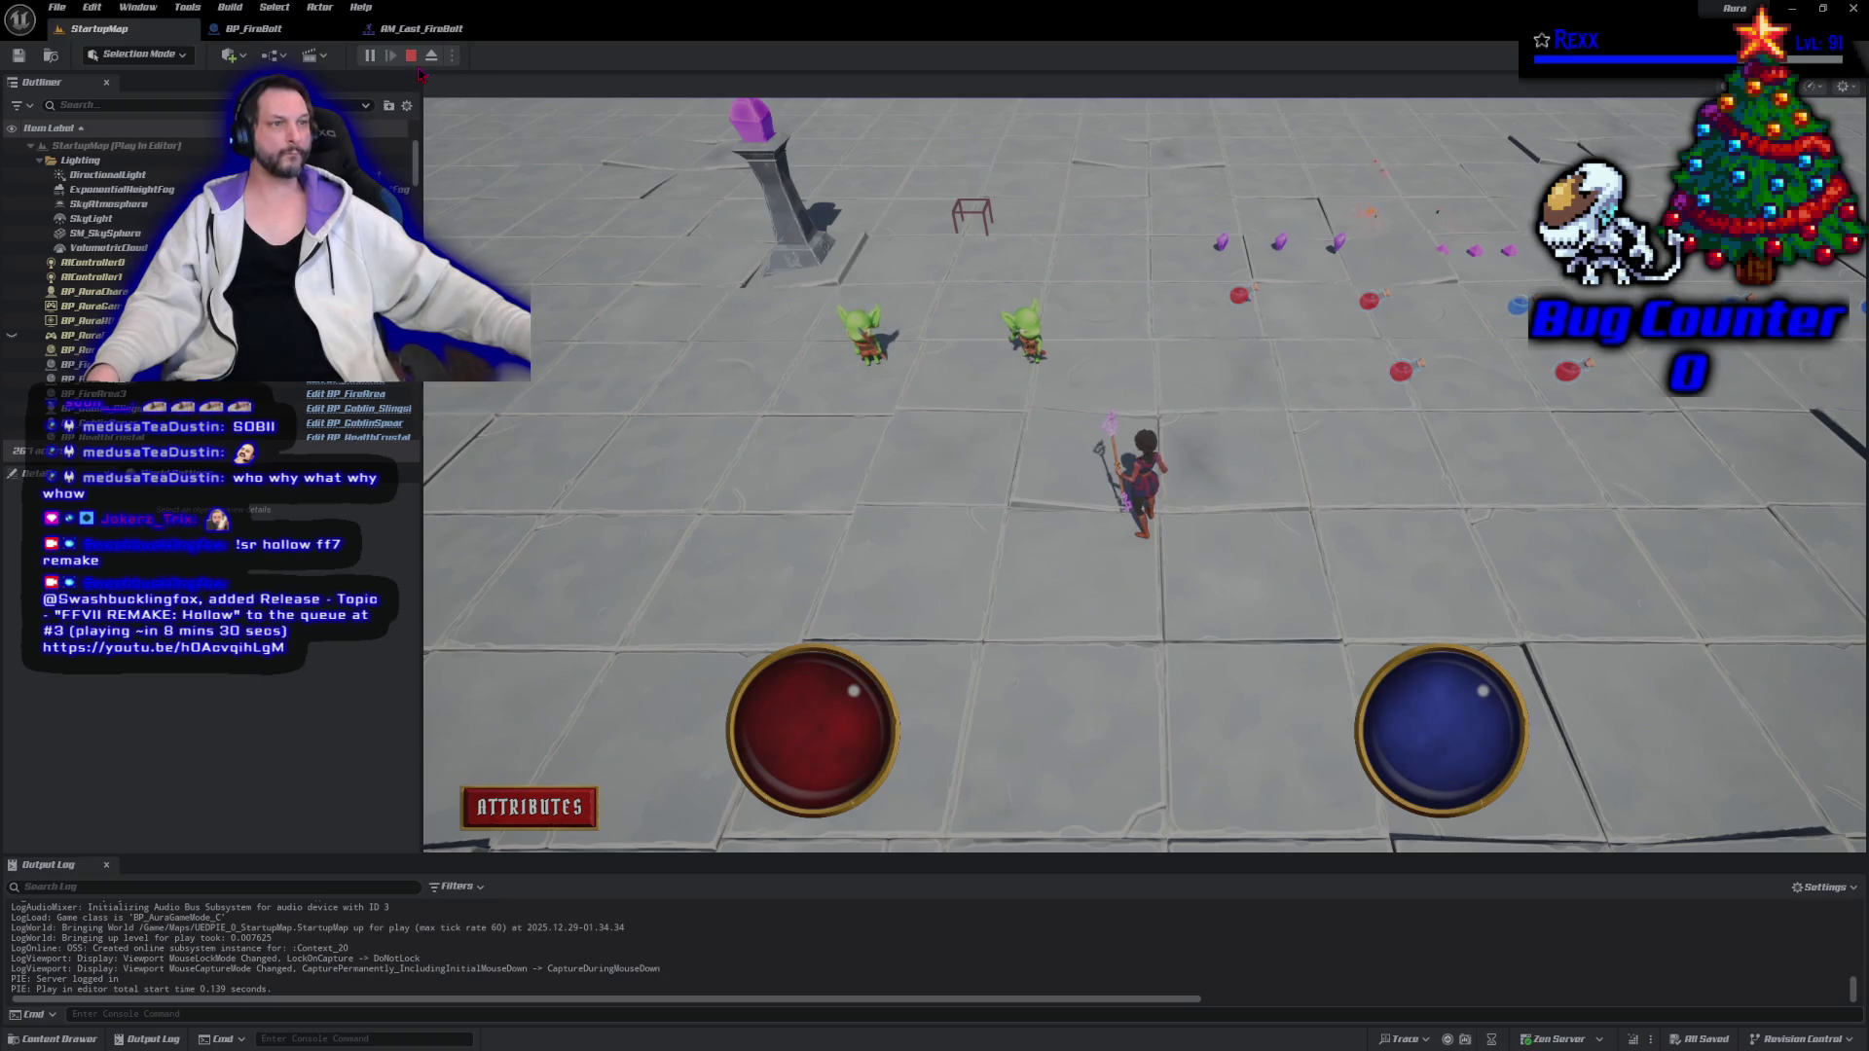
pyautogui.click(864, 336)
pyautogui.click(864, 336)
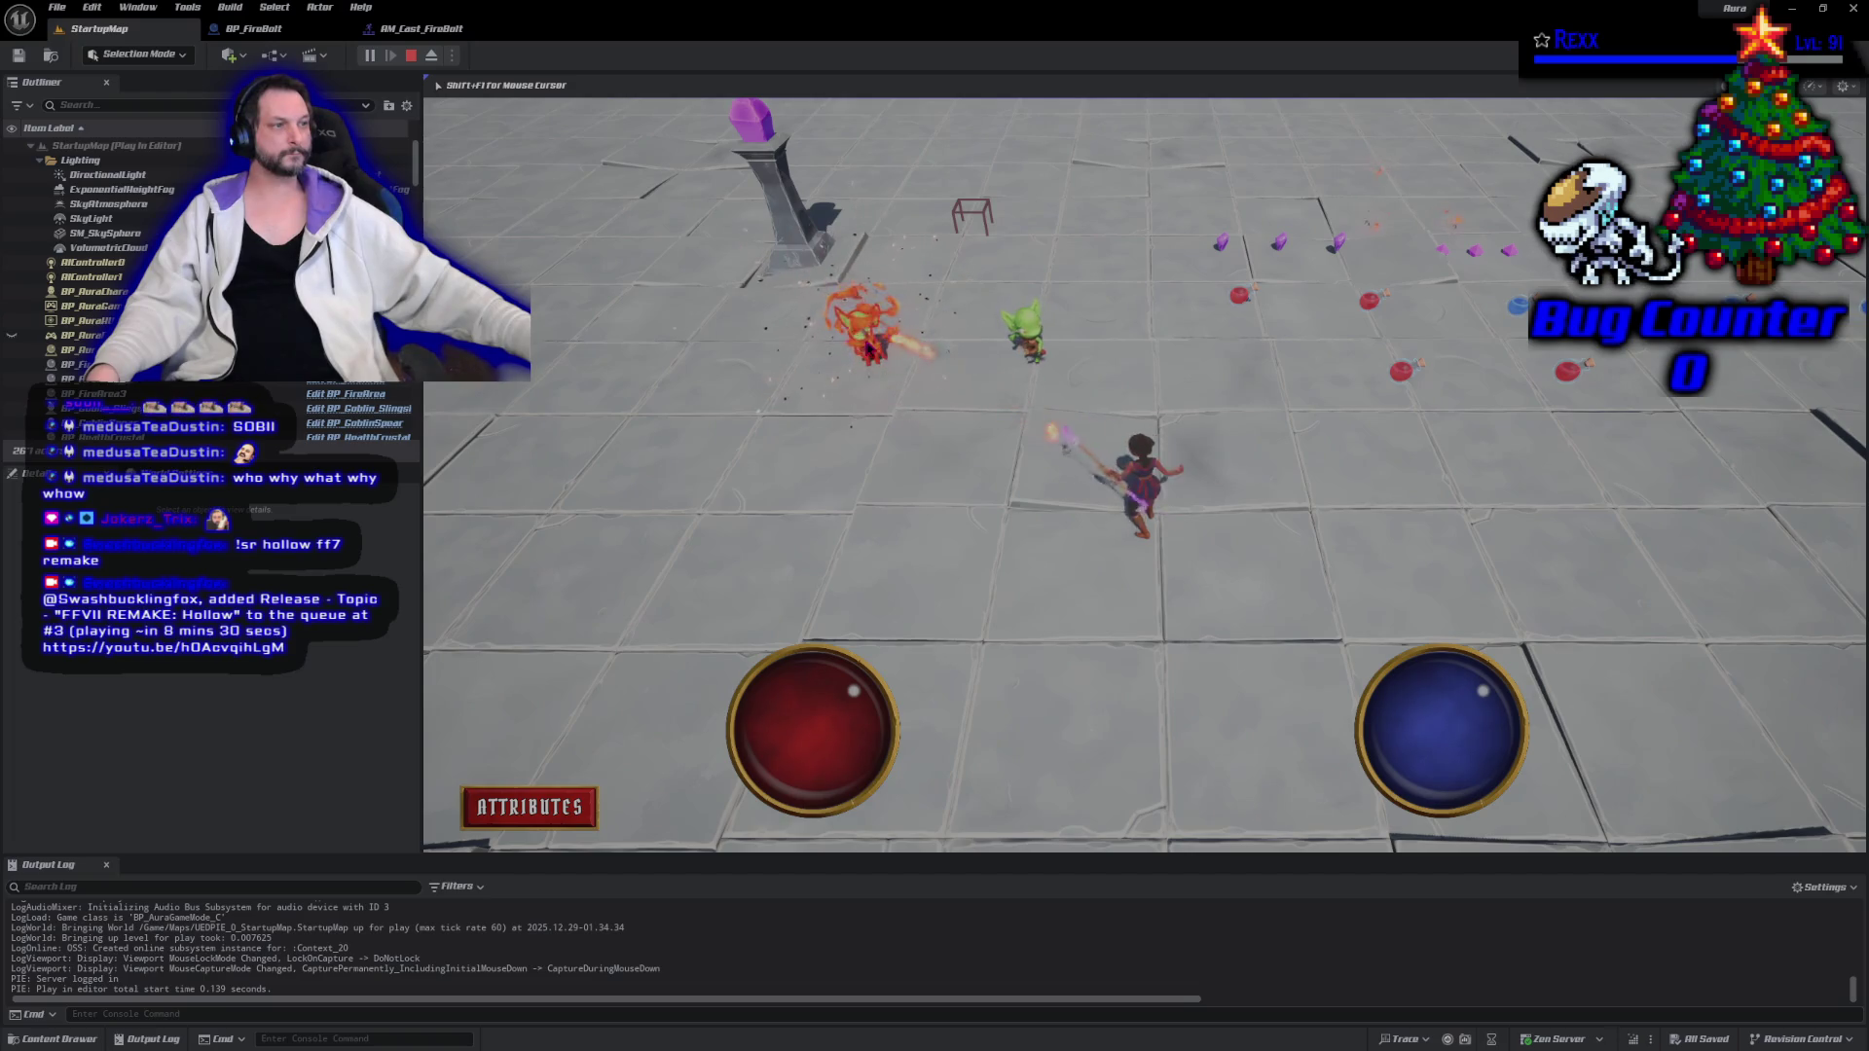
pyautogui.click(869, 347)
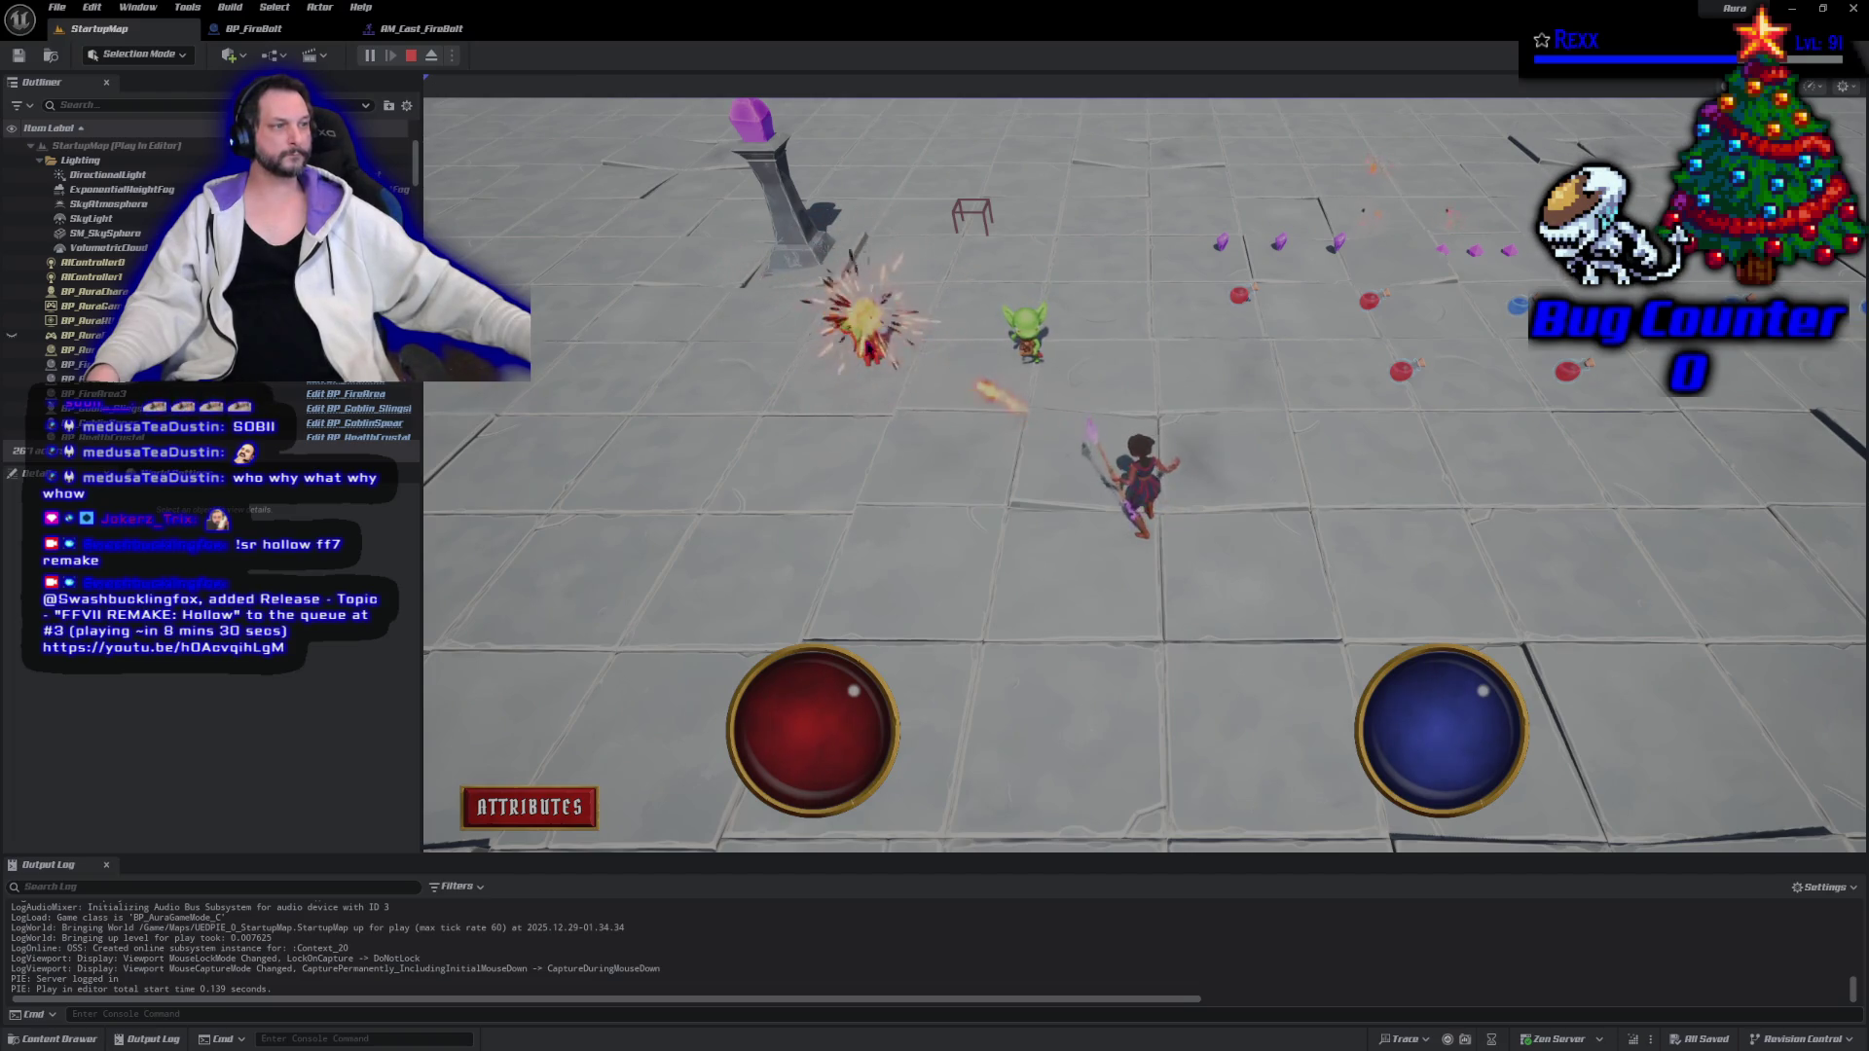
pyautogui.click(871, 356)
pyautogui.click(864, 383)
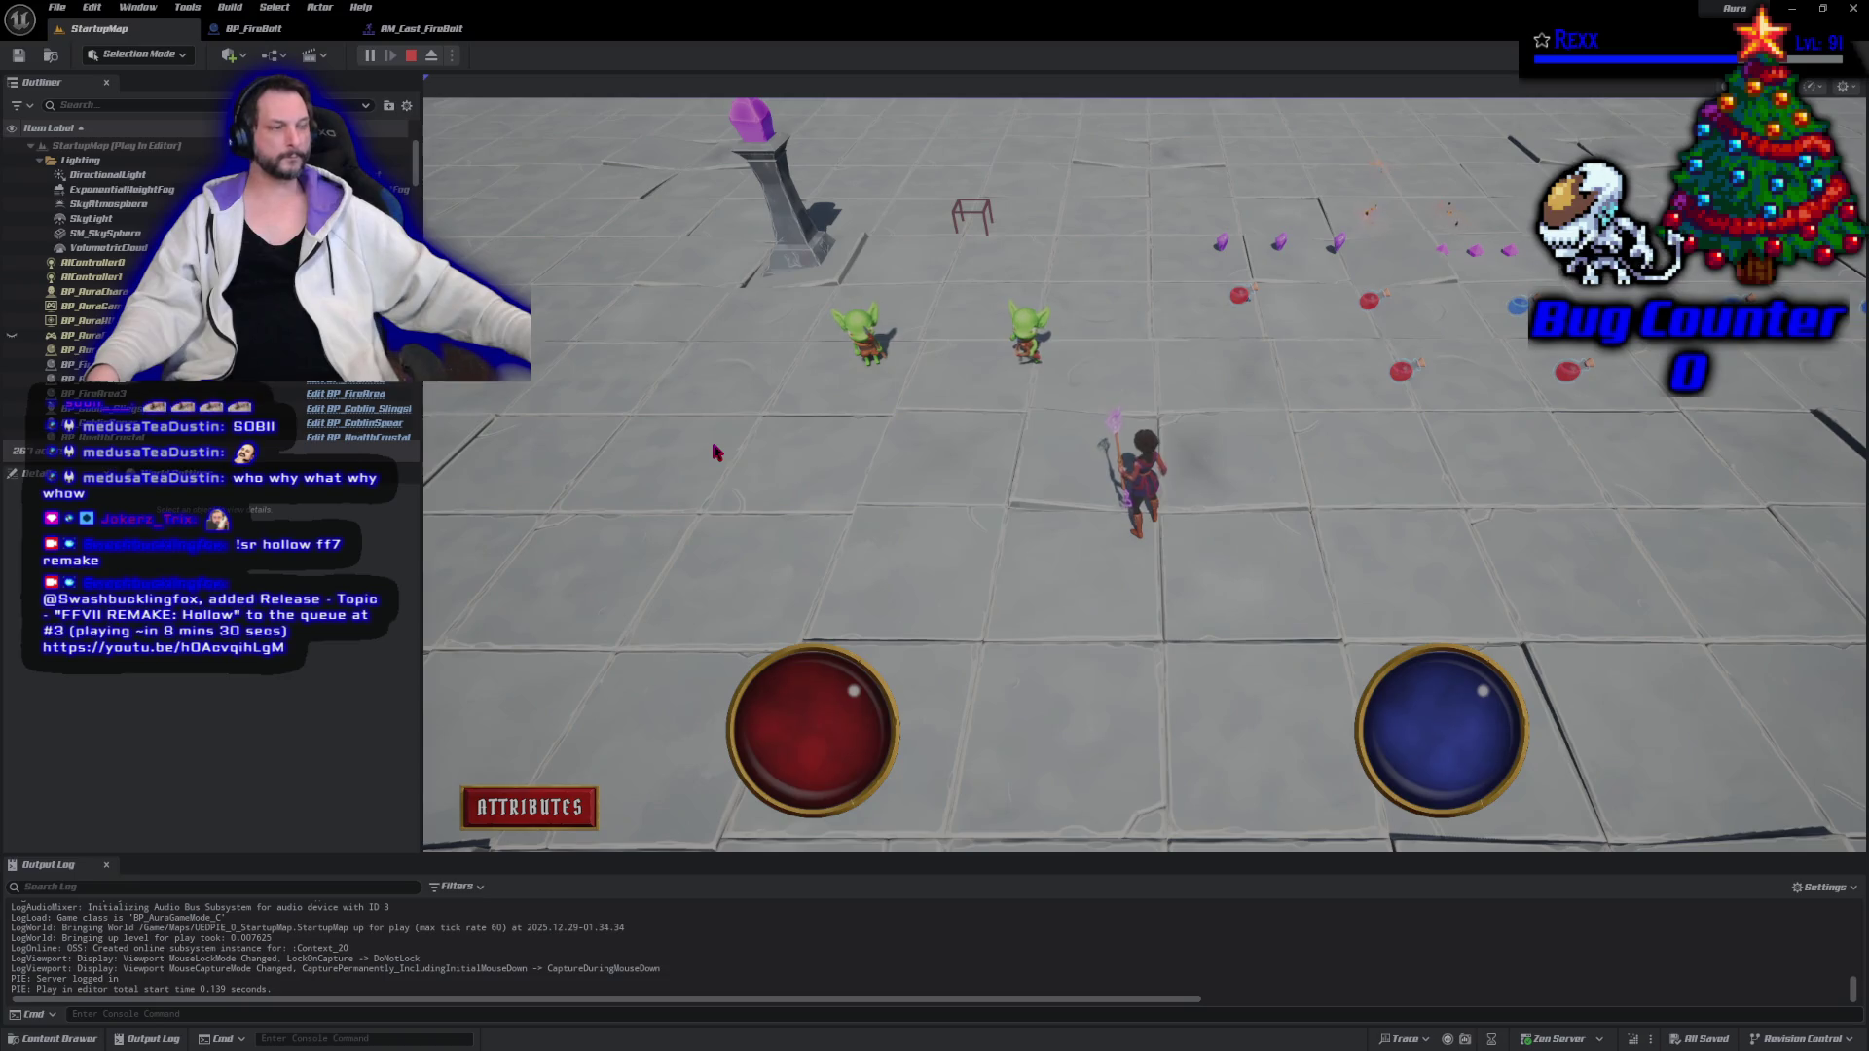
pyautogui.click(944, 439)
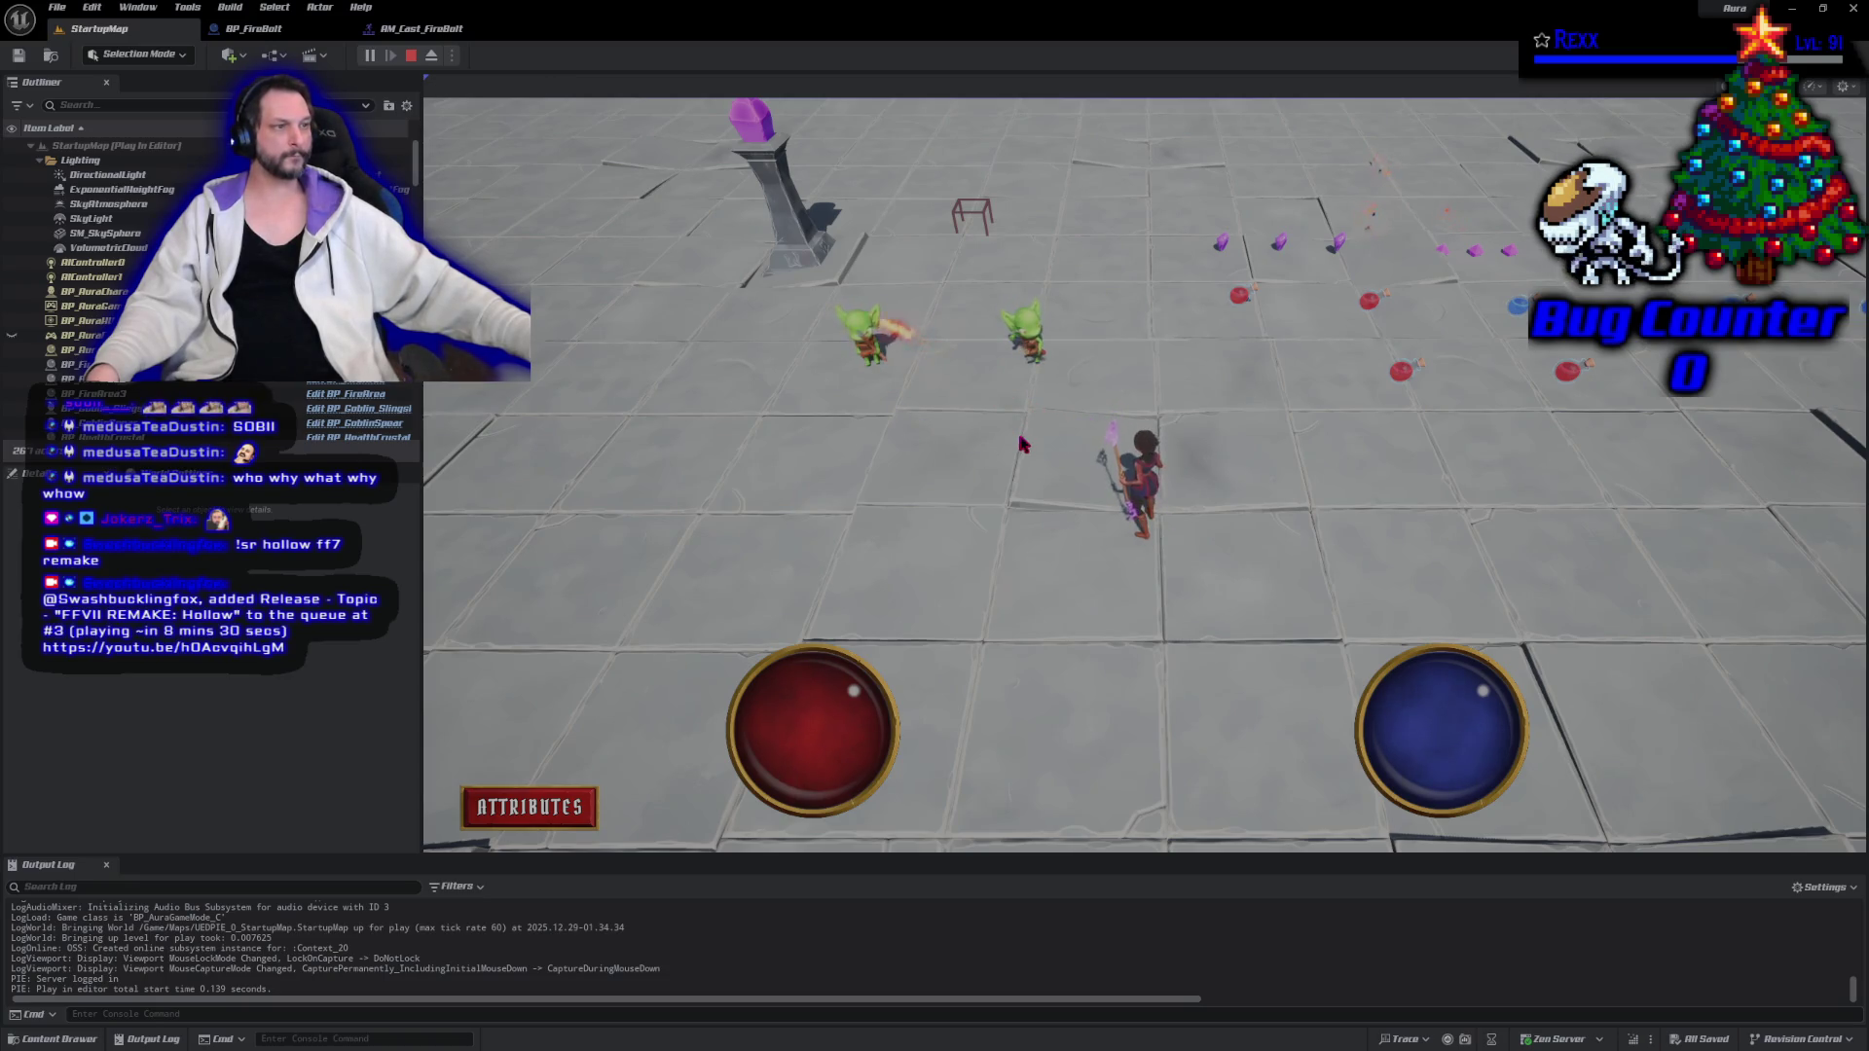
pyautogui.click(1027, 336)
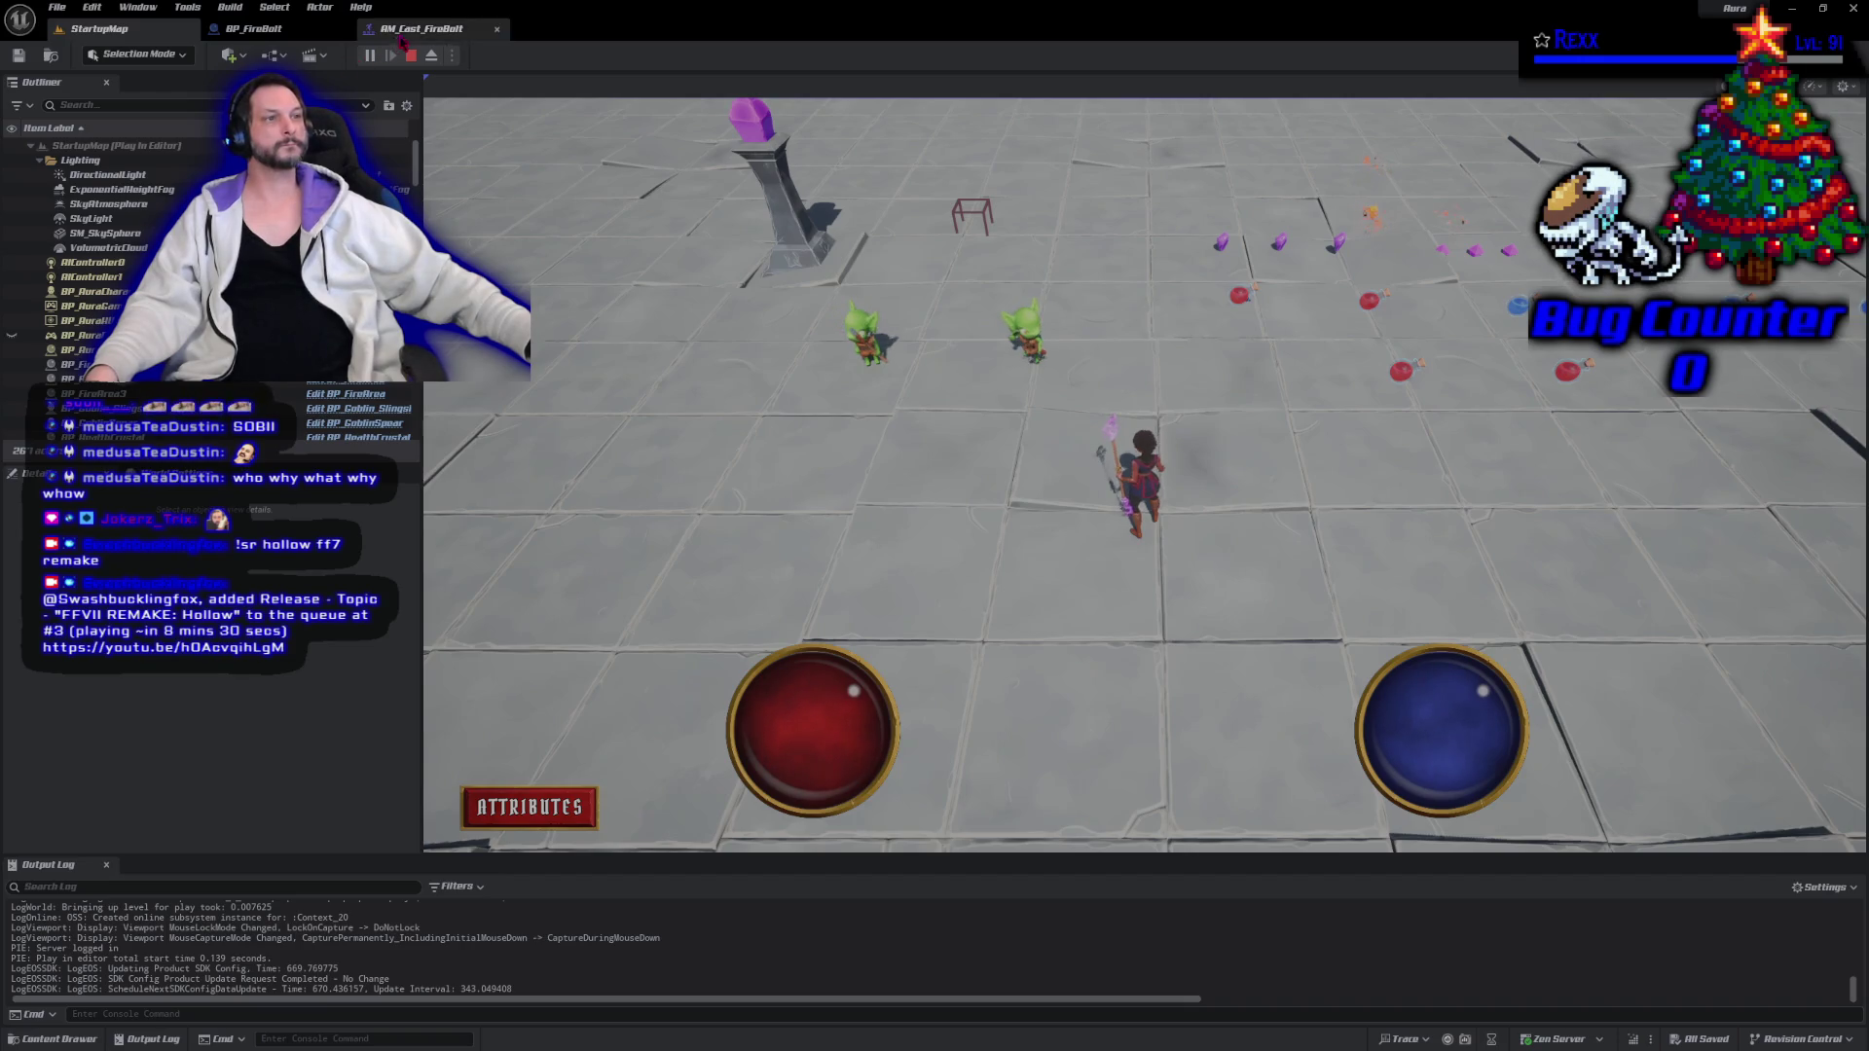
# Check AM_Cast_FireBolt and BP_FireBolt, then stop the running play session.
pyautogui.click(420, 29)
pyautogui.click(255, 29)
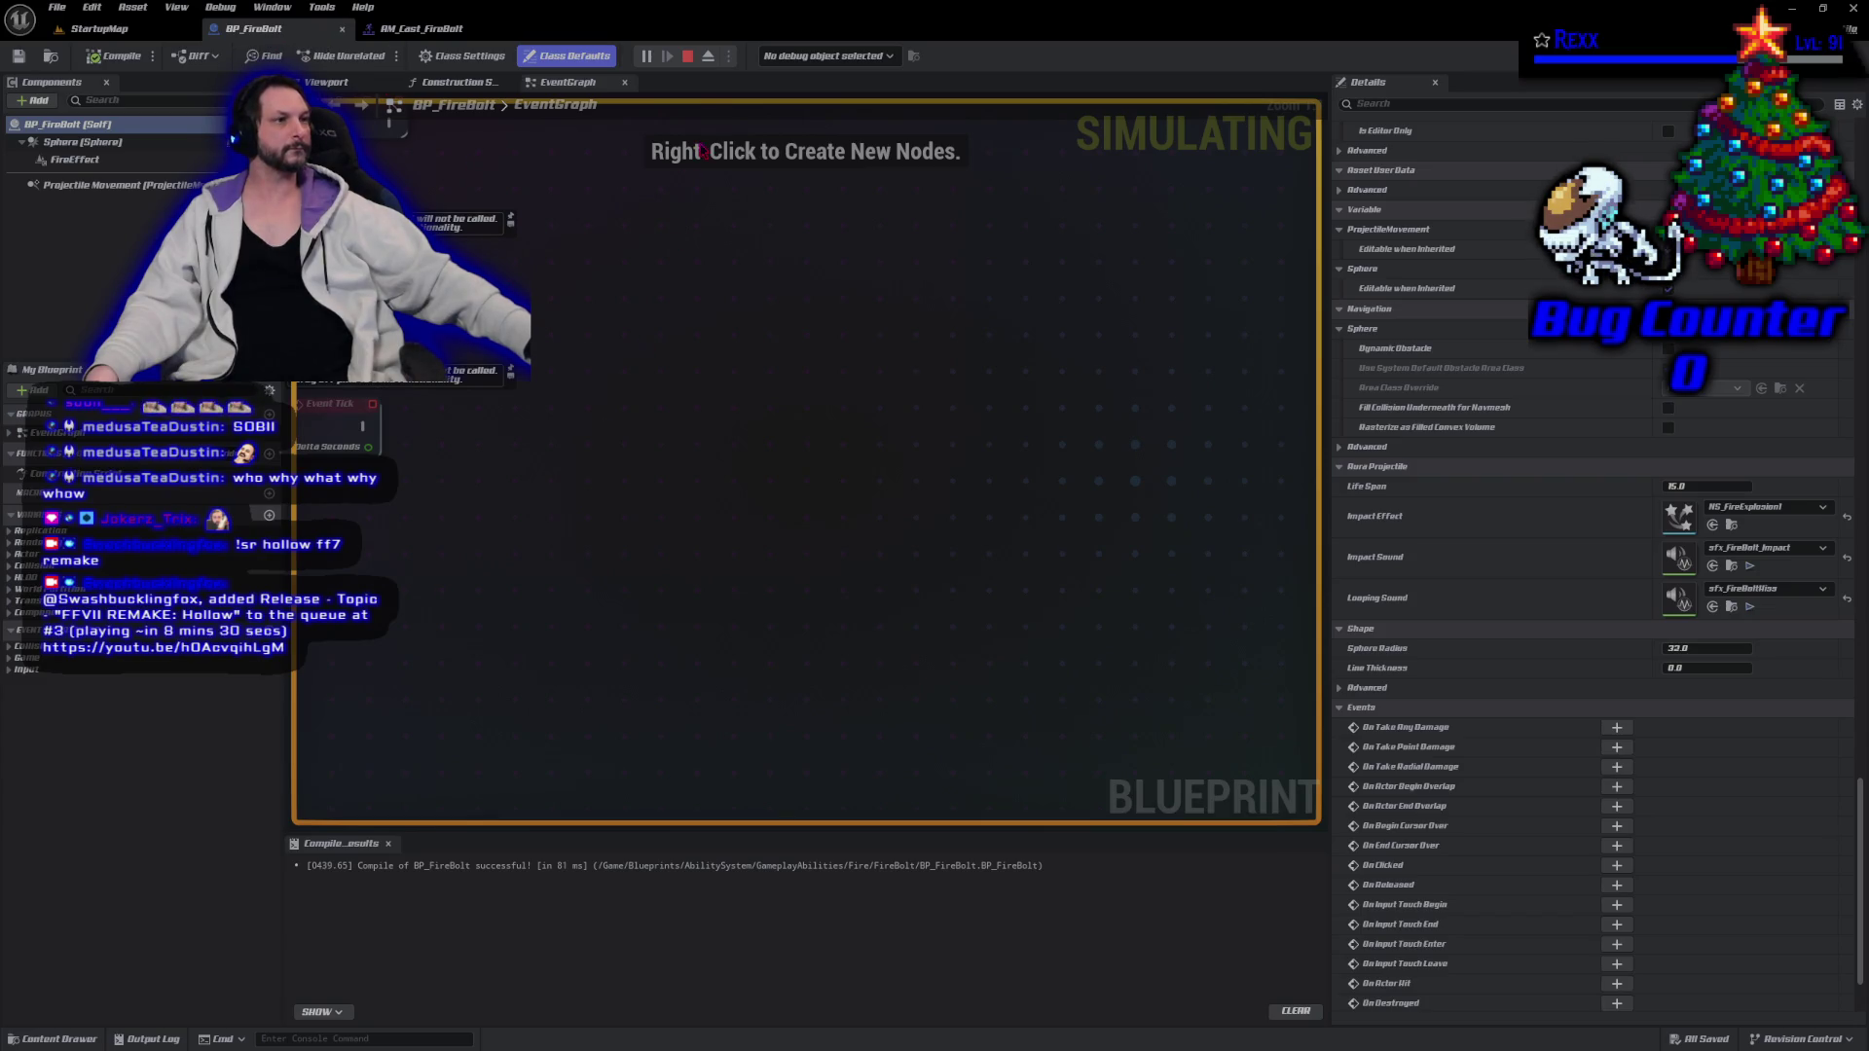
pyautogui.click(687, 56)
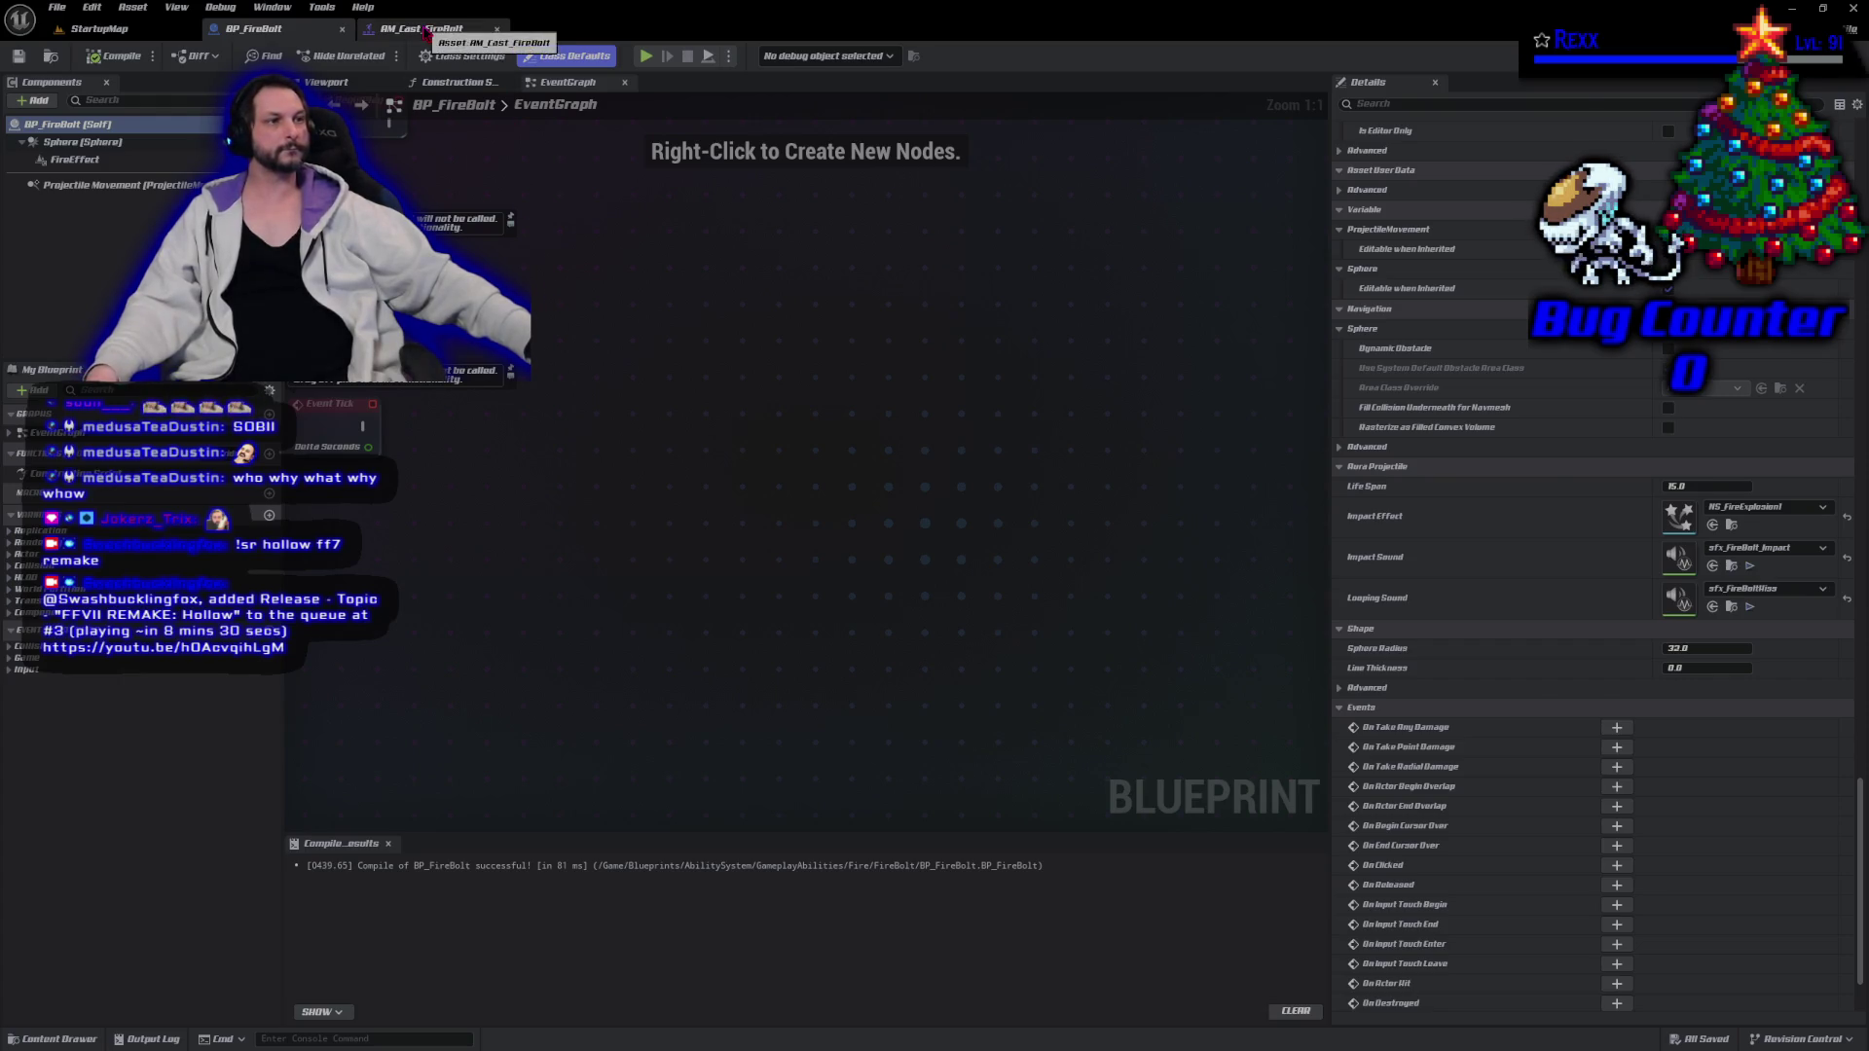
# Review the AM_Cast_FireBolt montage and BP_FireBolt blueprint again, then return to StartupMap.
pyautogui.click(426, 29)
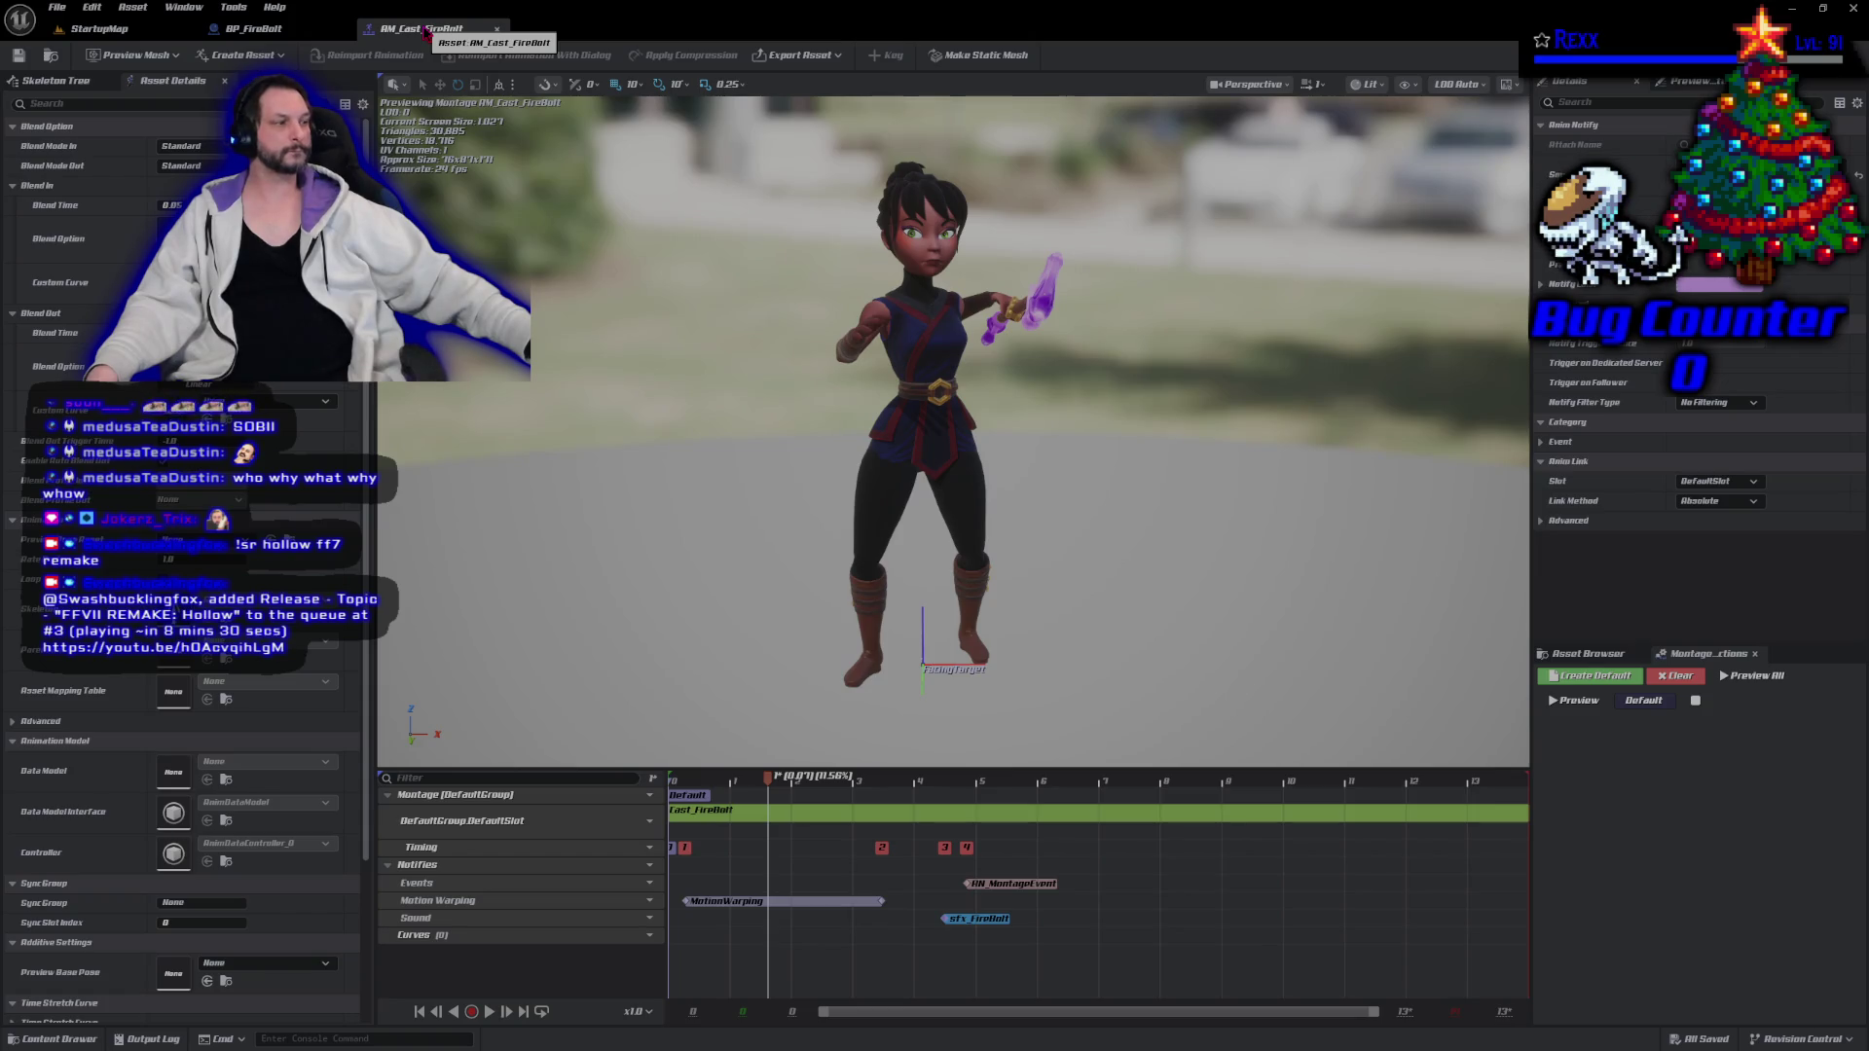
pyautogui.click(251, 32)
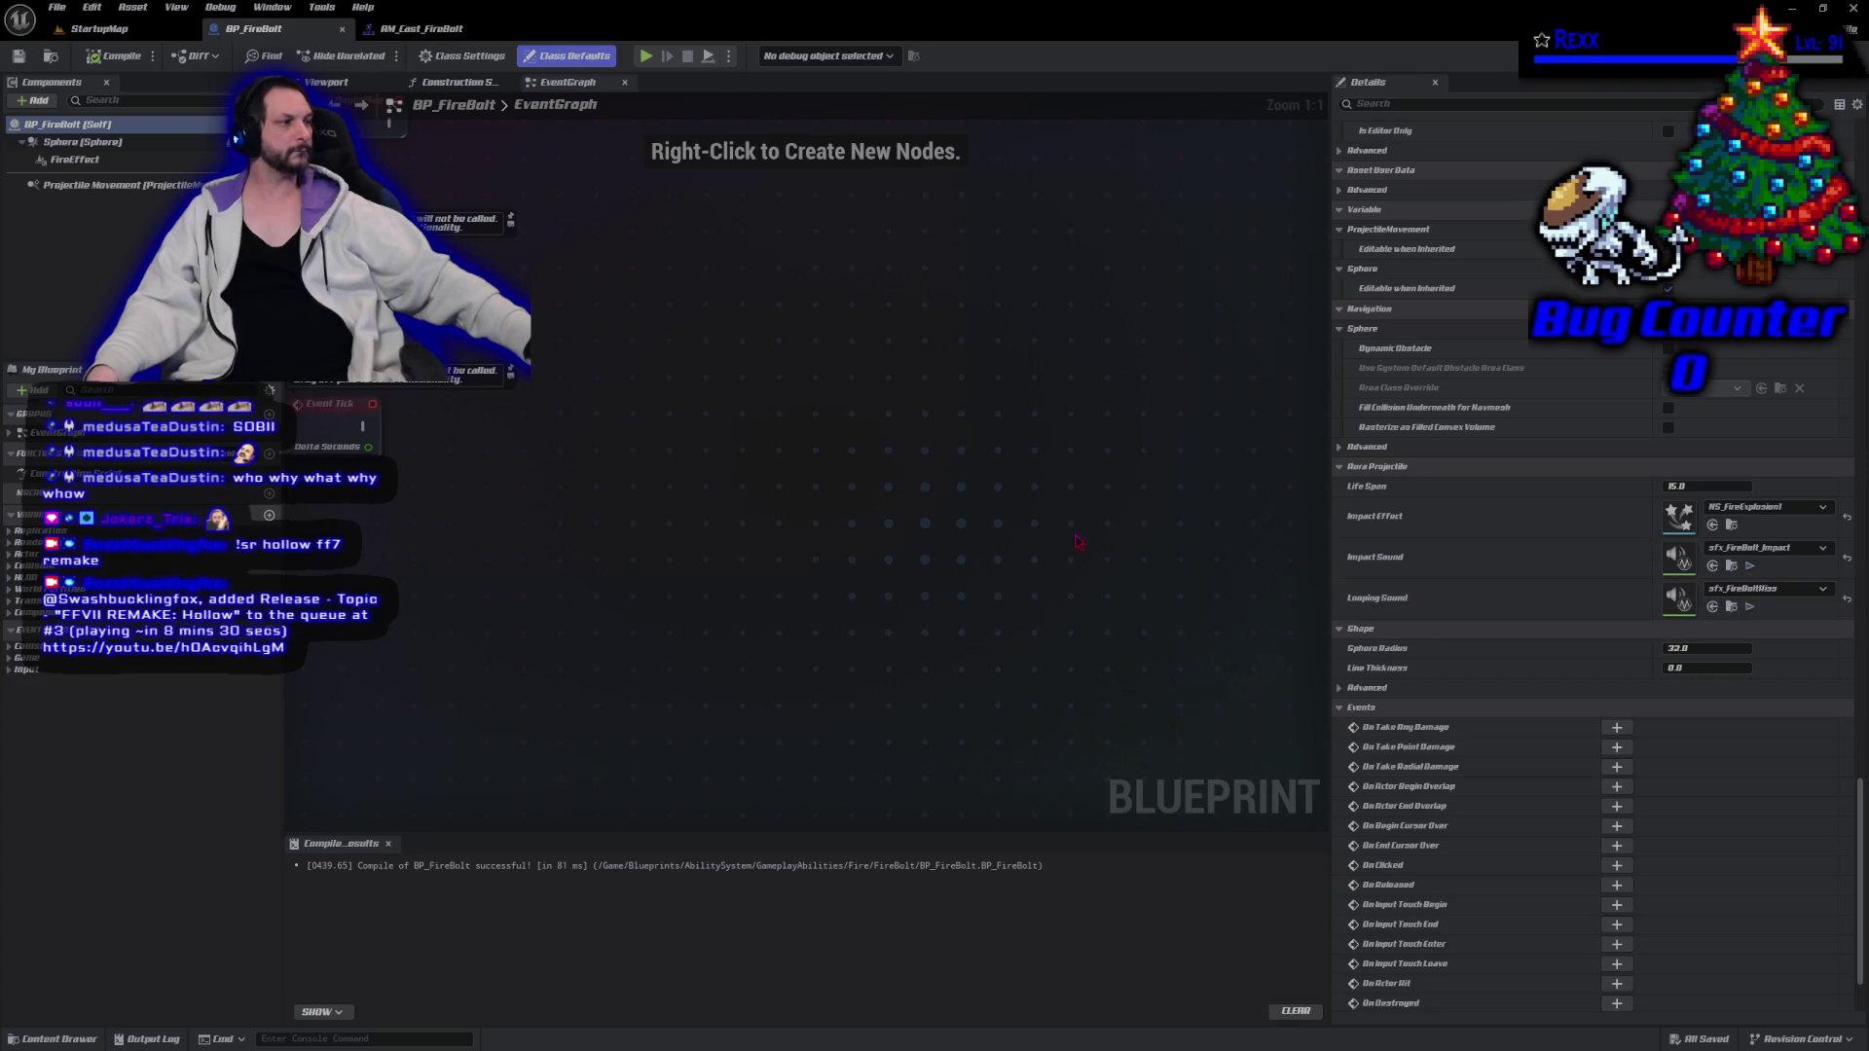
pyautogui.click(426, 30)
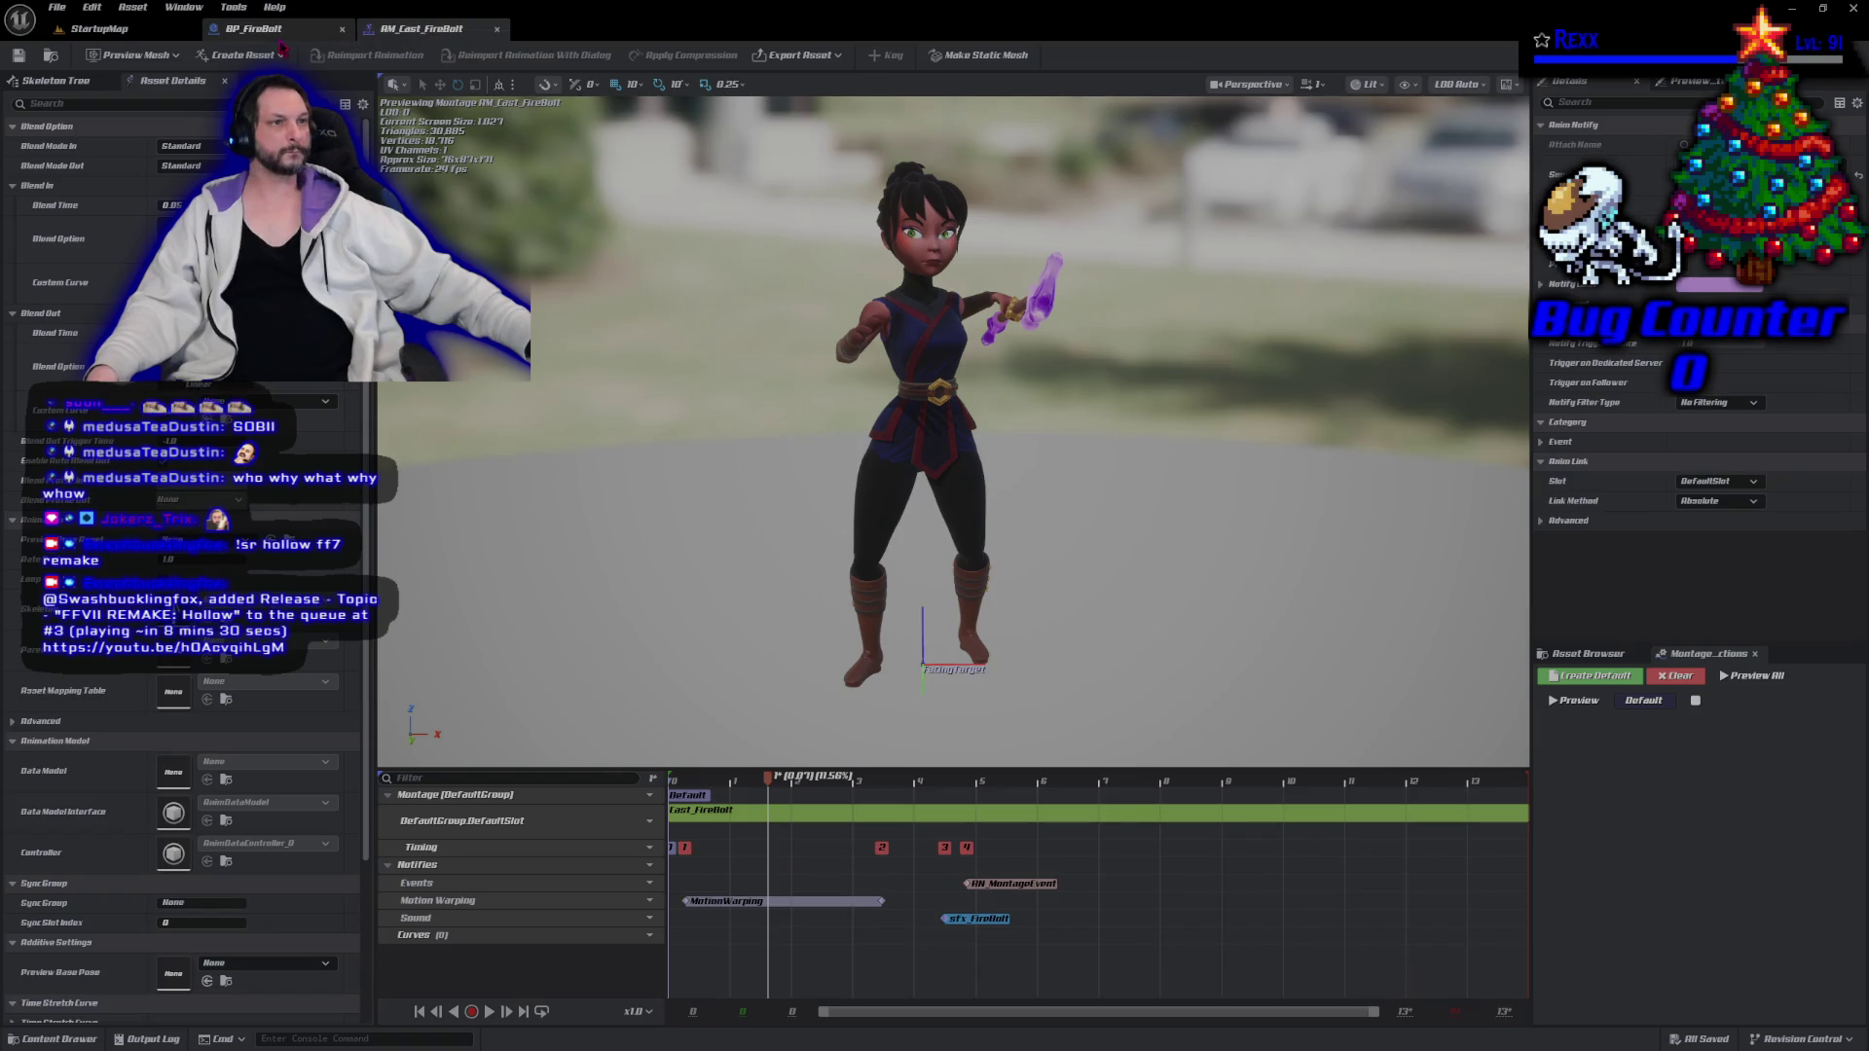
pyautogui.click(260, 30)
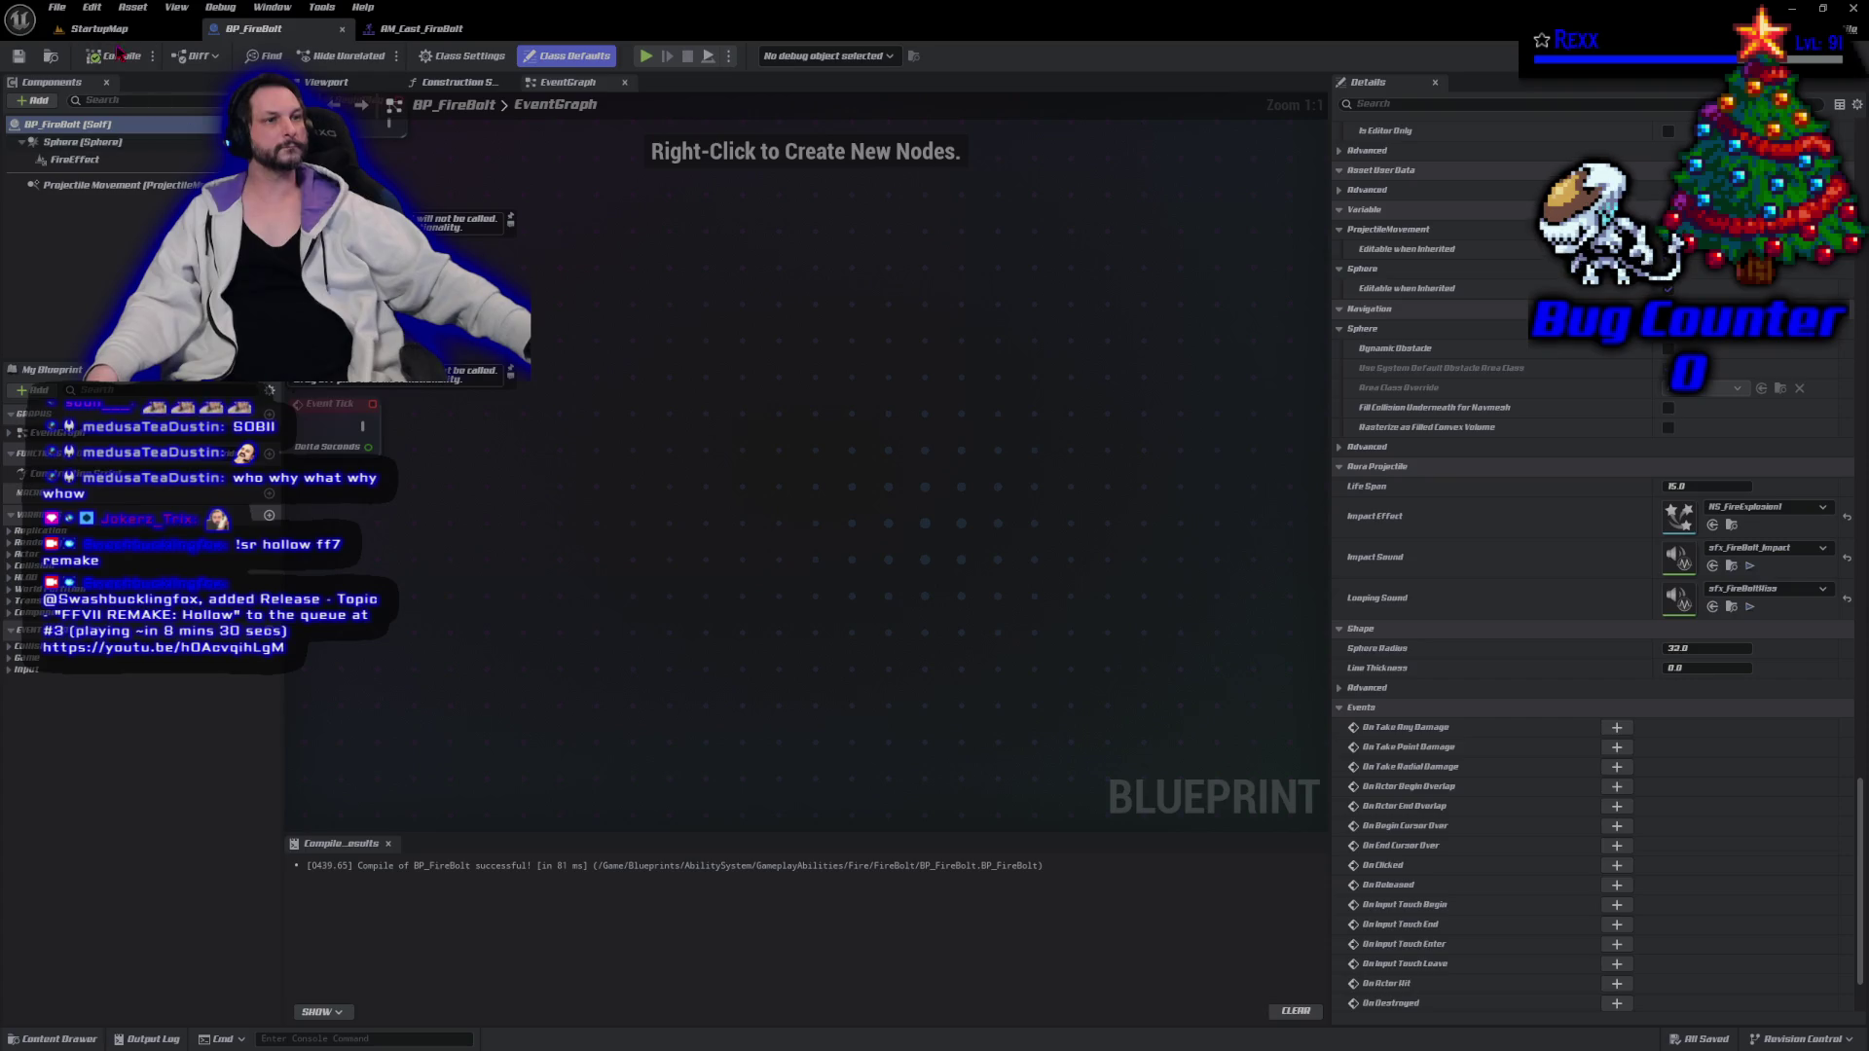
pyautogui.click(102, 28)
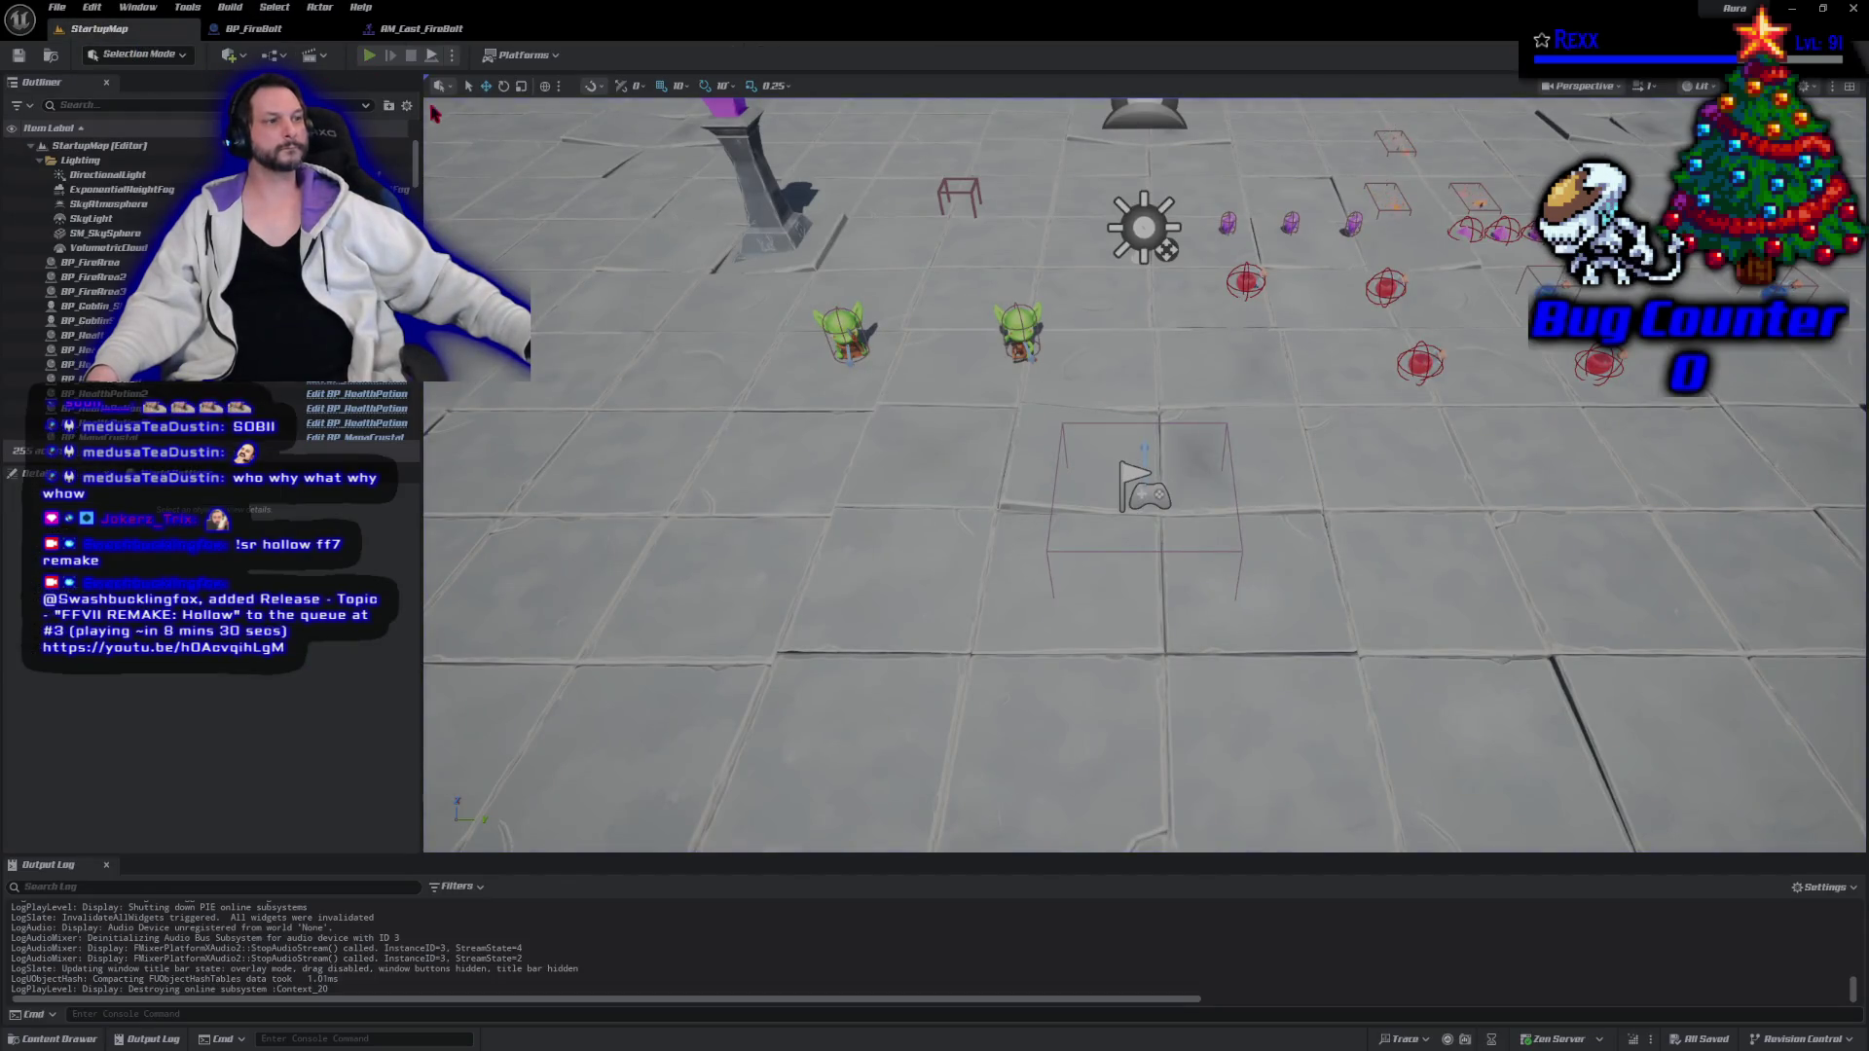
# Play StartupMap in the editor, cast one fire bolt to test its impact, then exit with Esc.
pyautogui.click(370, 56)
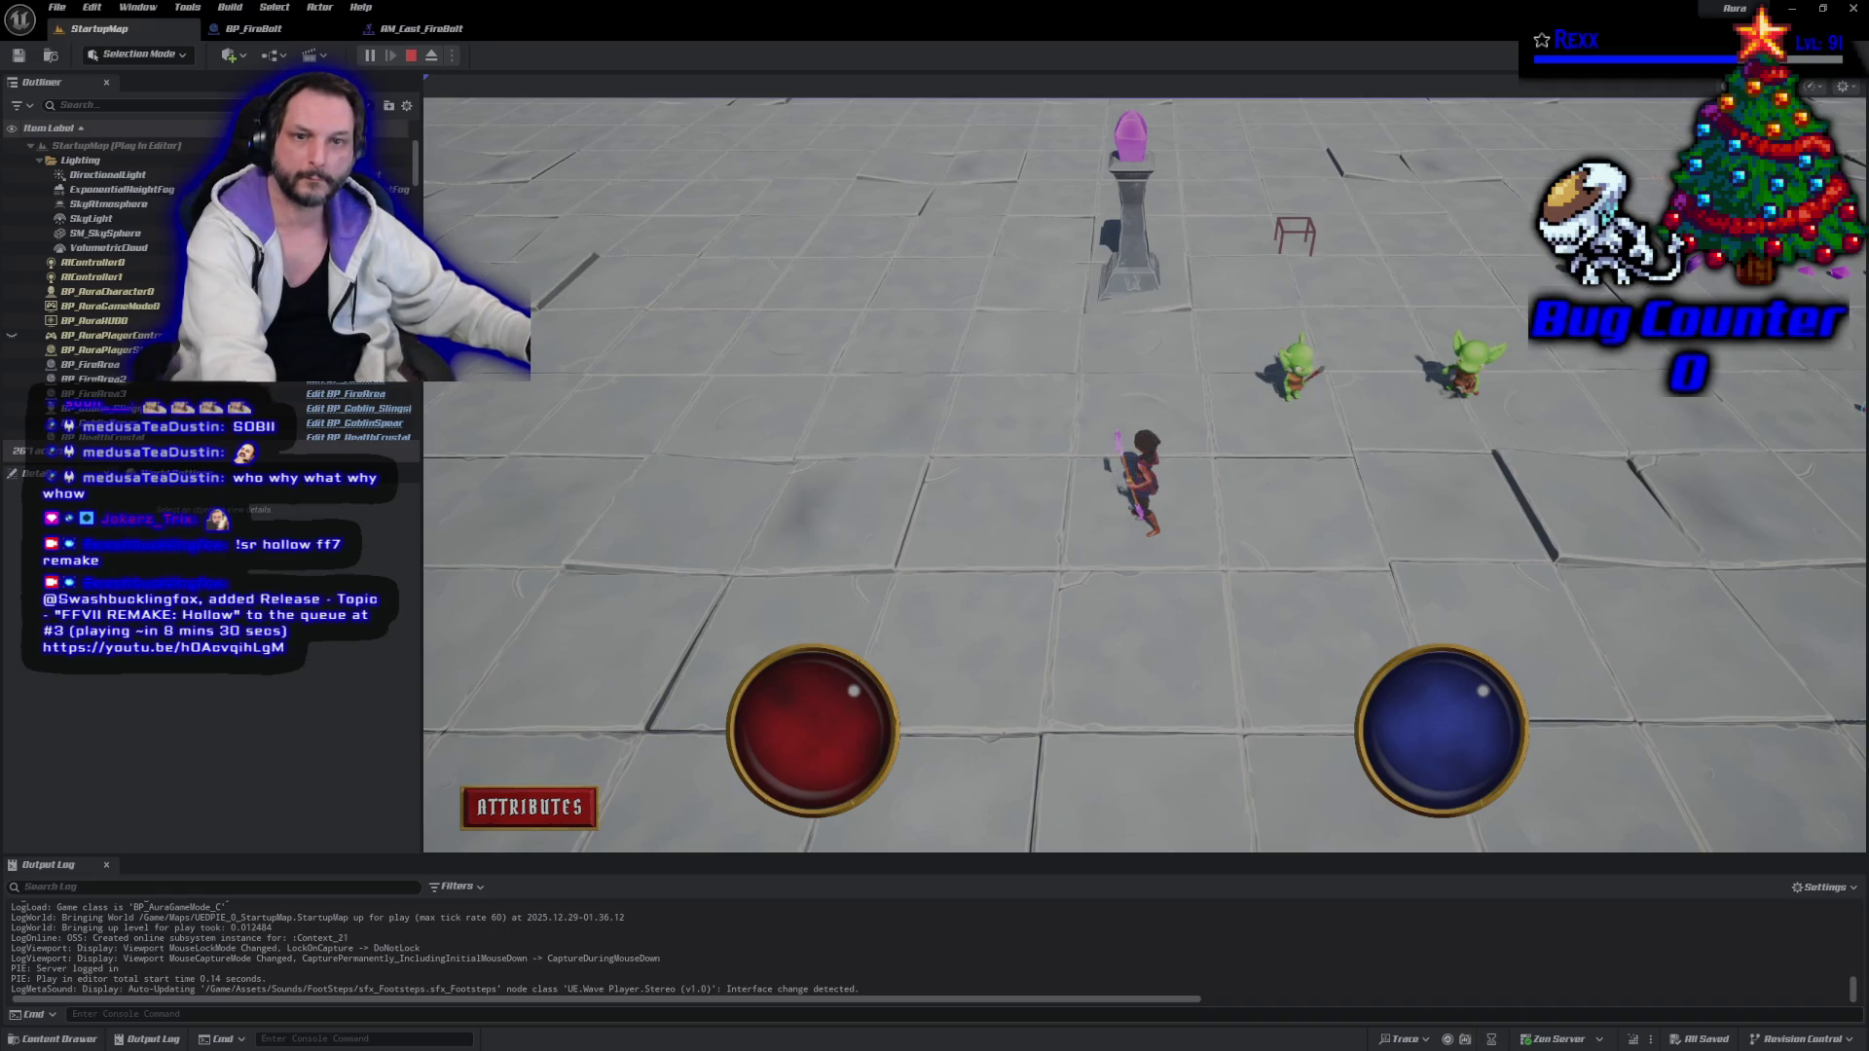
pyautogui.keyDown('shift'); pyautogui.click(725, 530); pyautogui.keyUp('shift')
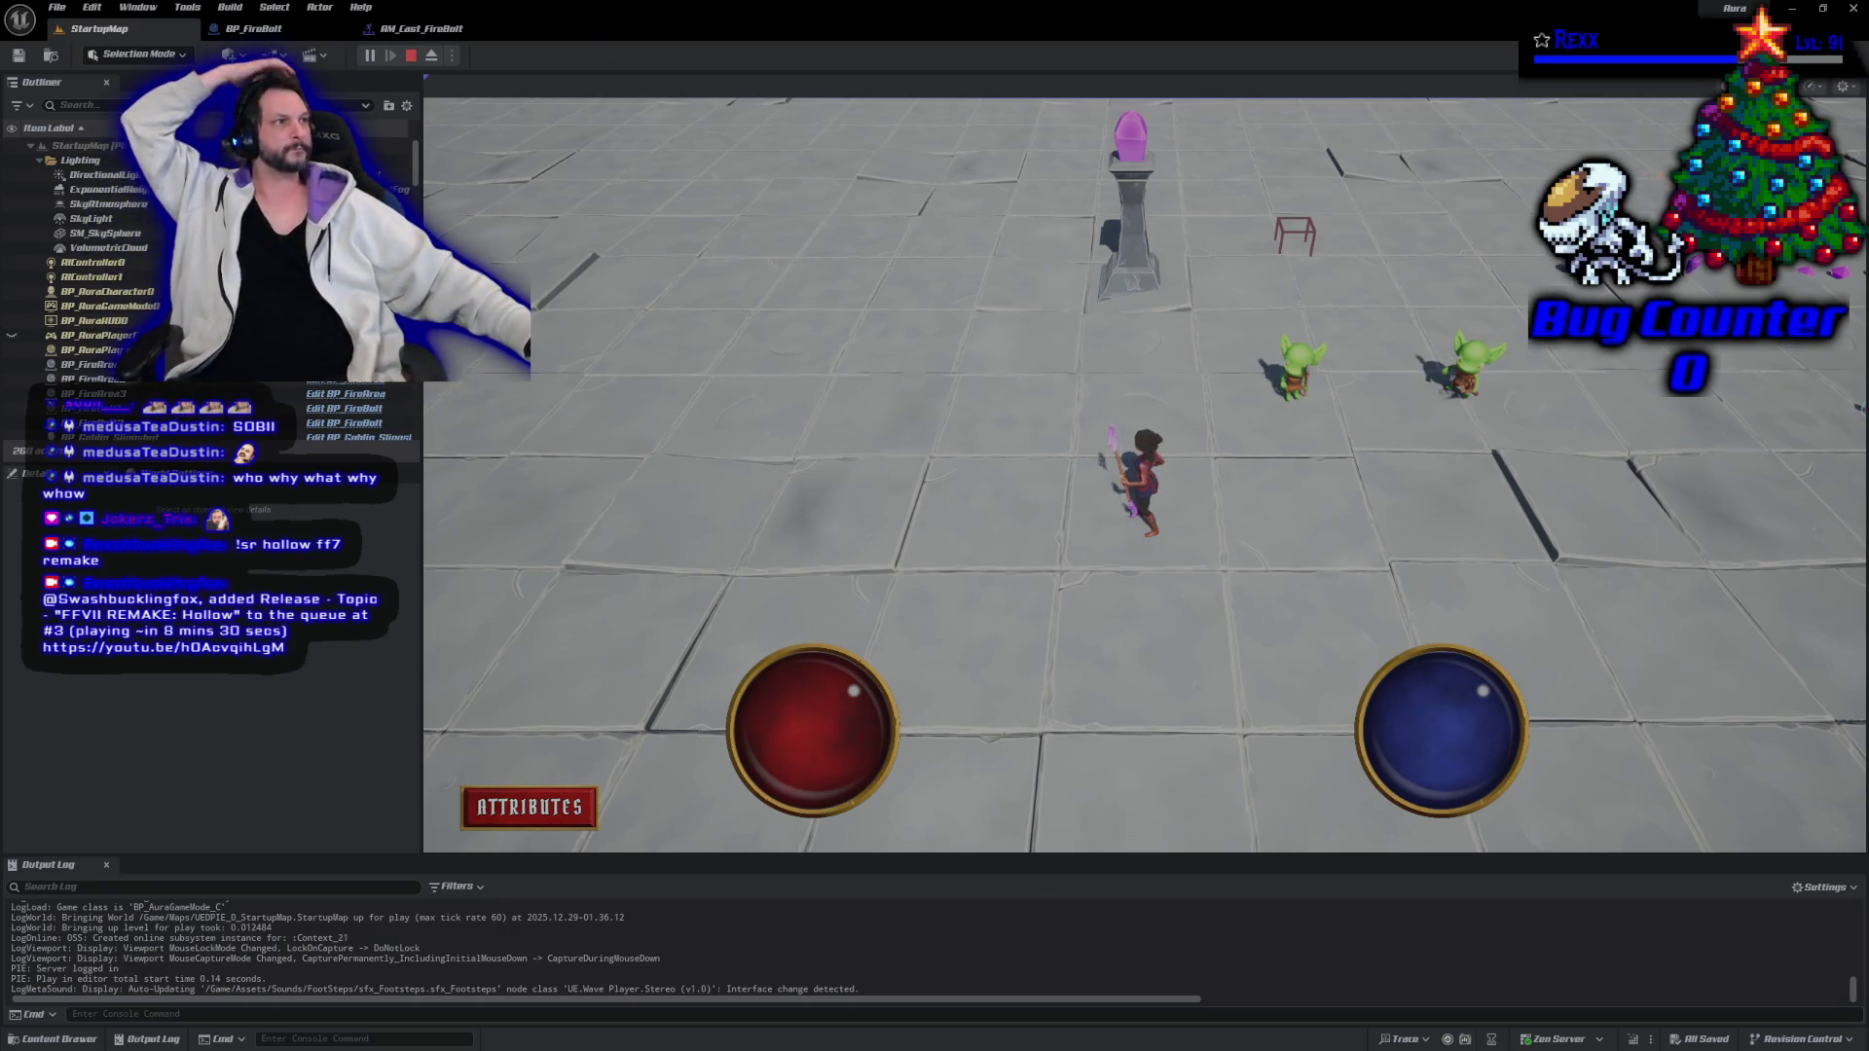
pyautogui.press('Escape')
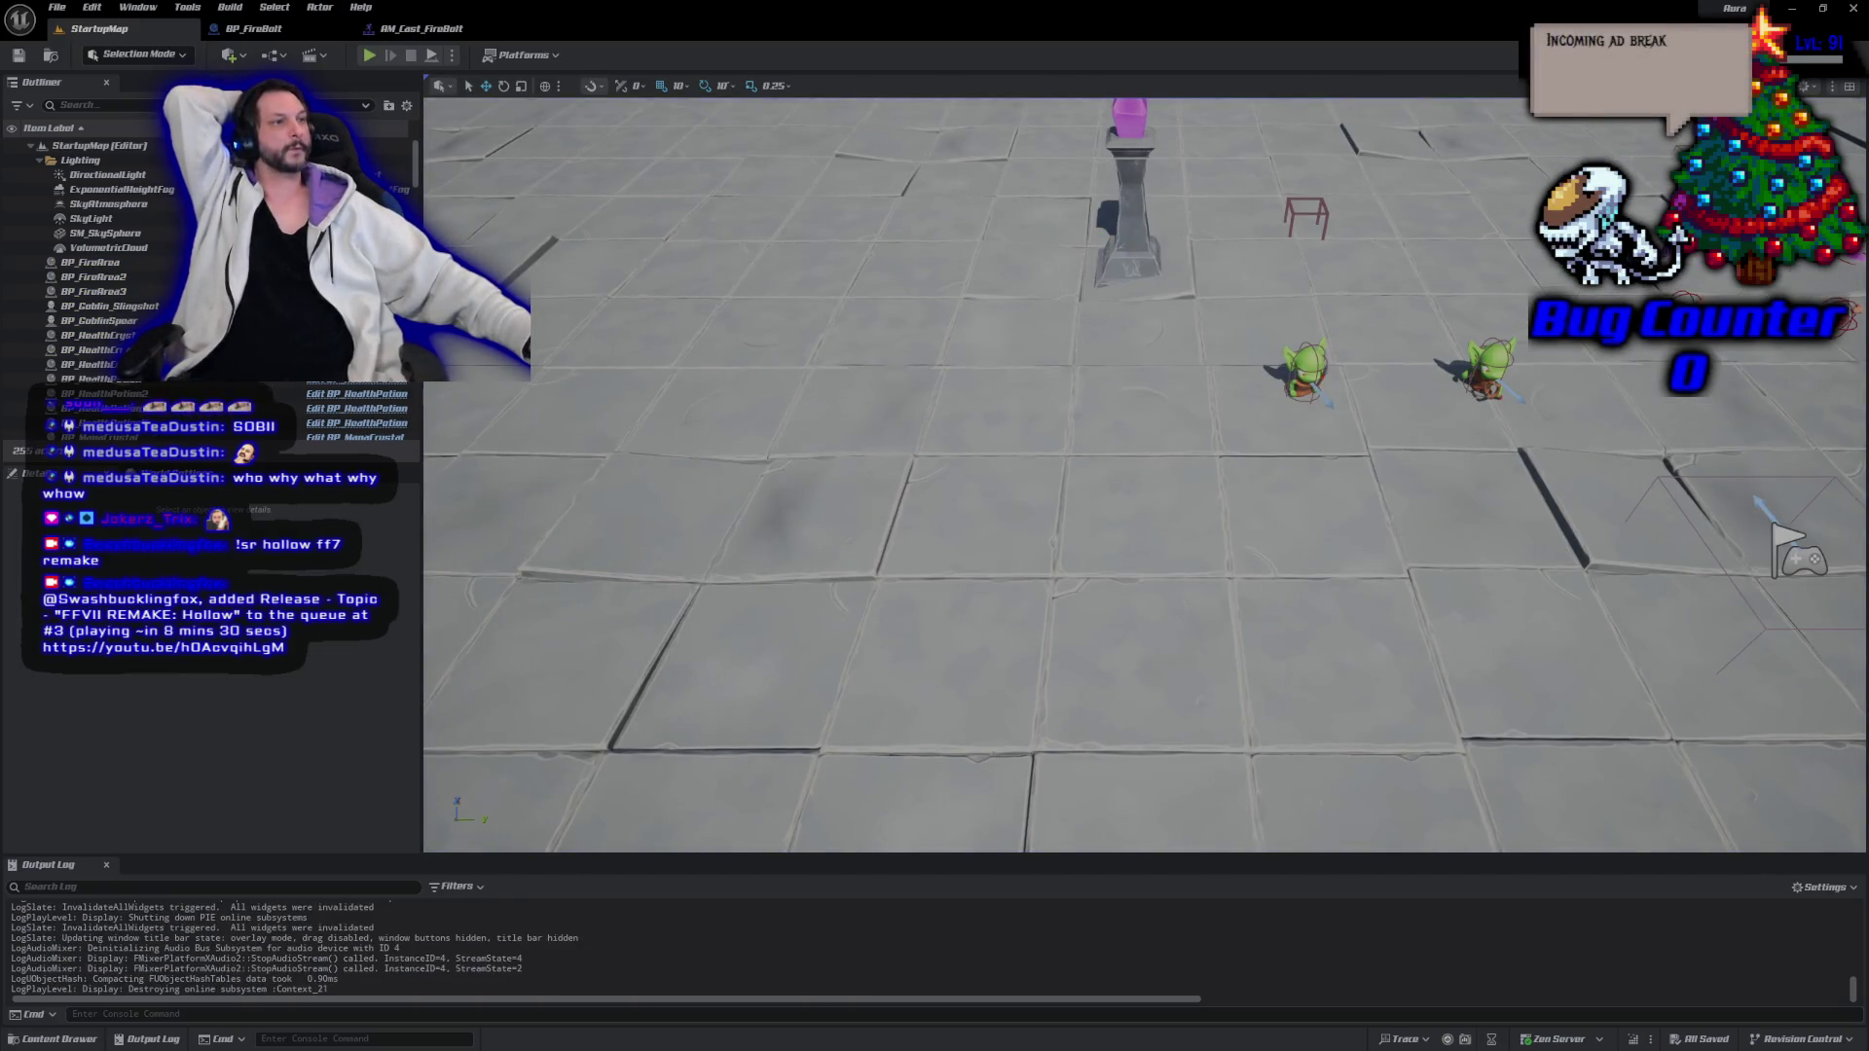
# Look over OnSphereOverlap and Destroyed in AuraProjectile.cpp in Rider, then bring up GitHub Desktop.
pyautogui.hotkey('alt', 'Tab')
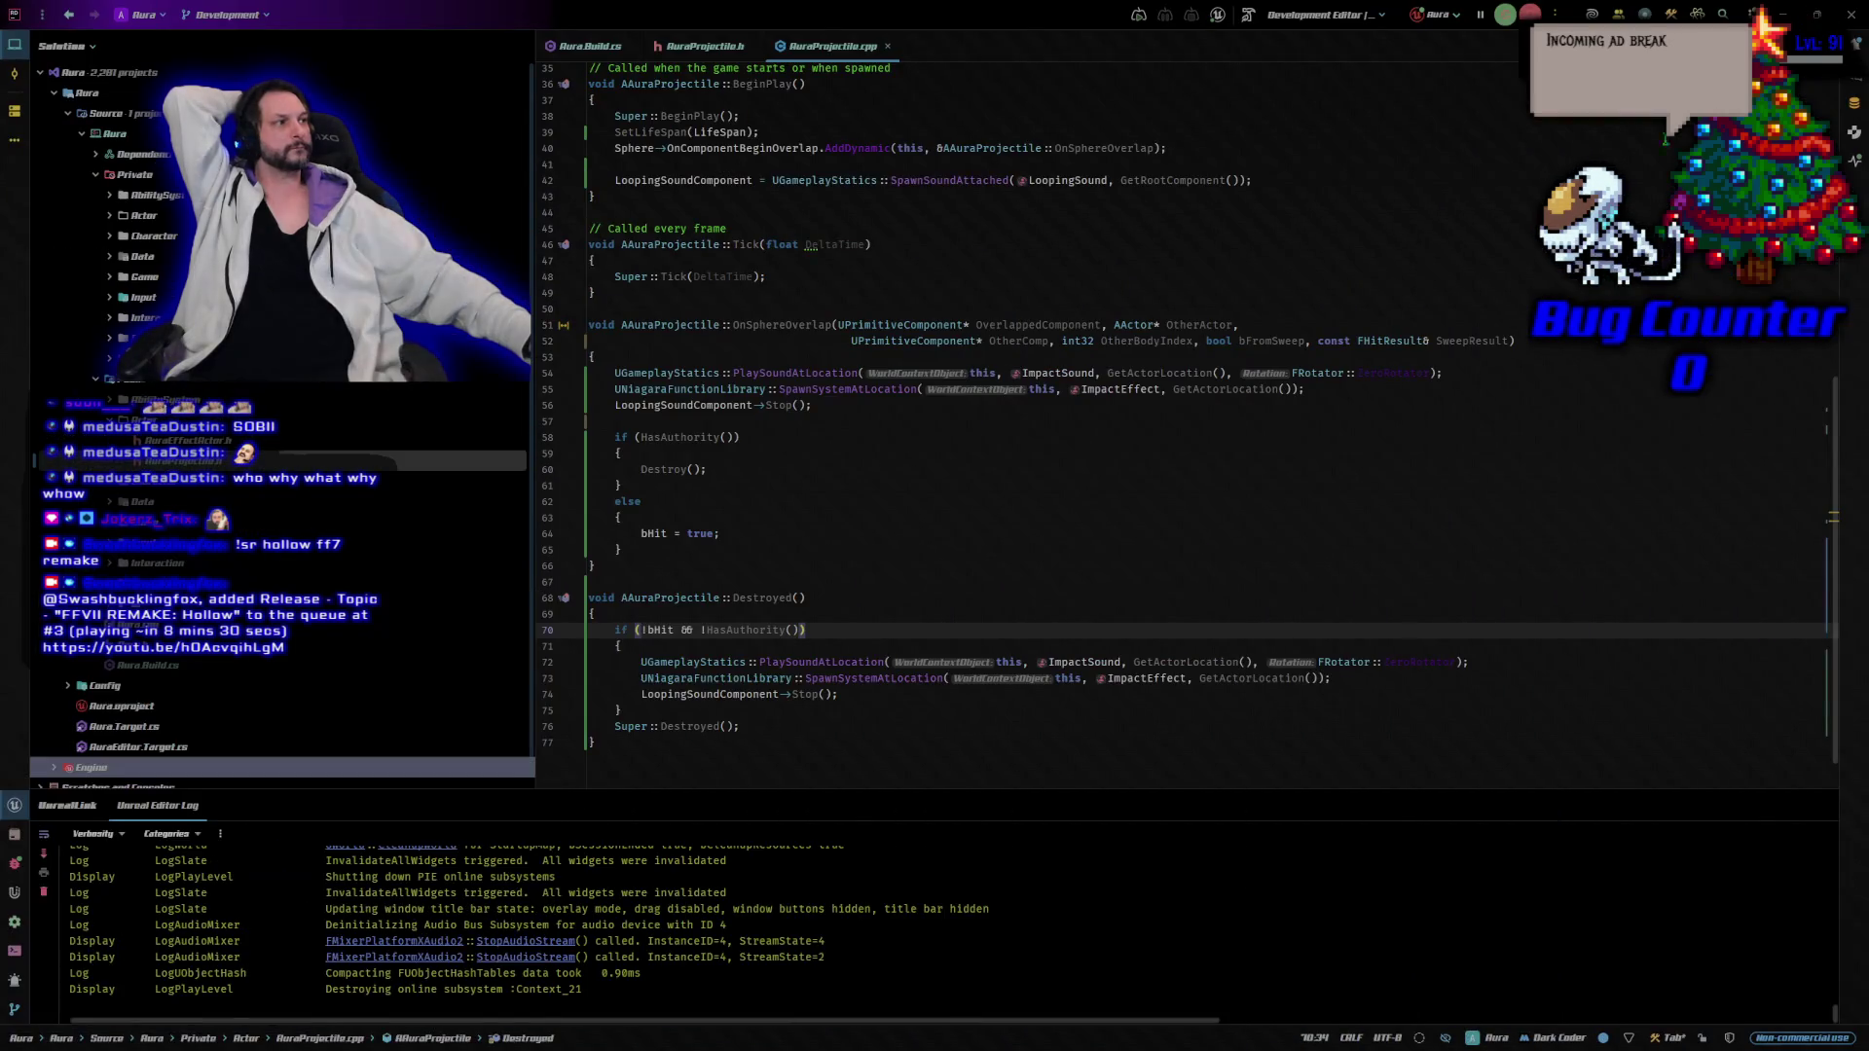
pyautogui.hotkey('alt', 'Tab')
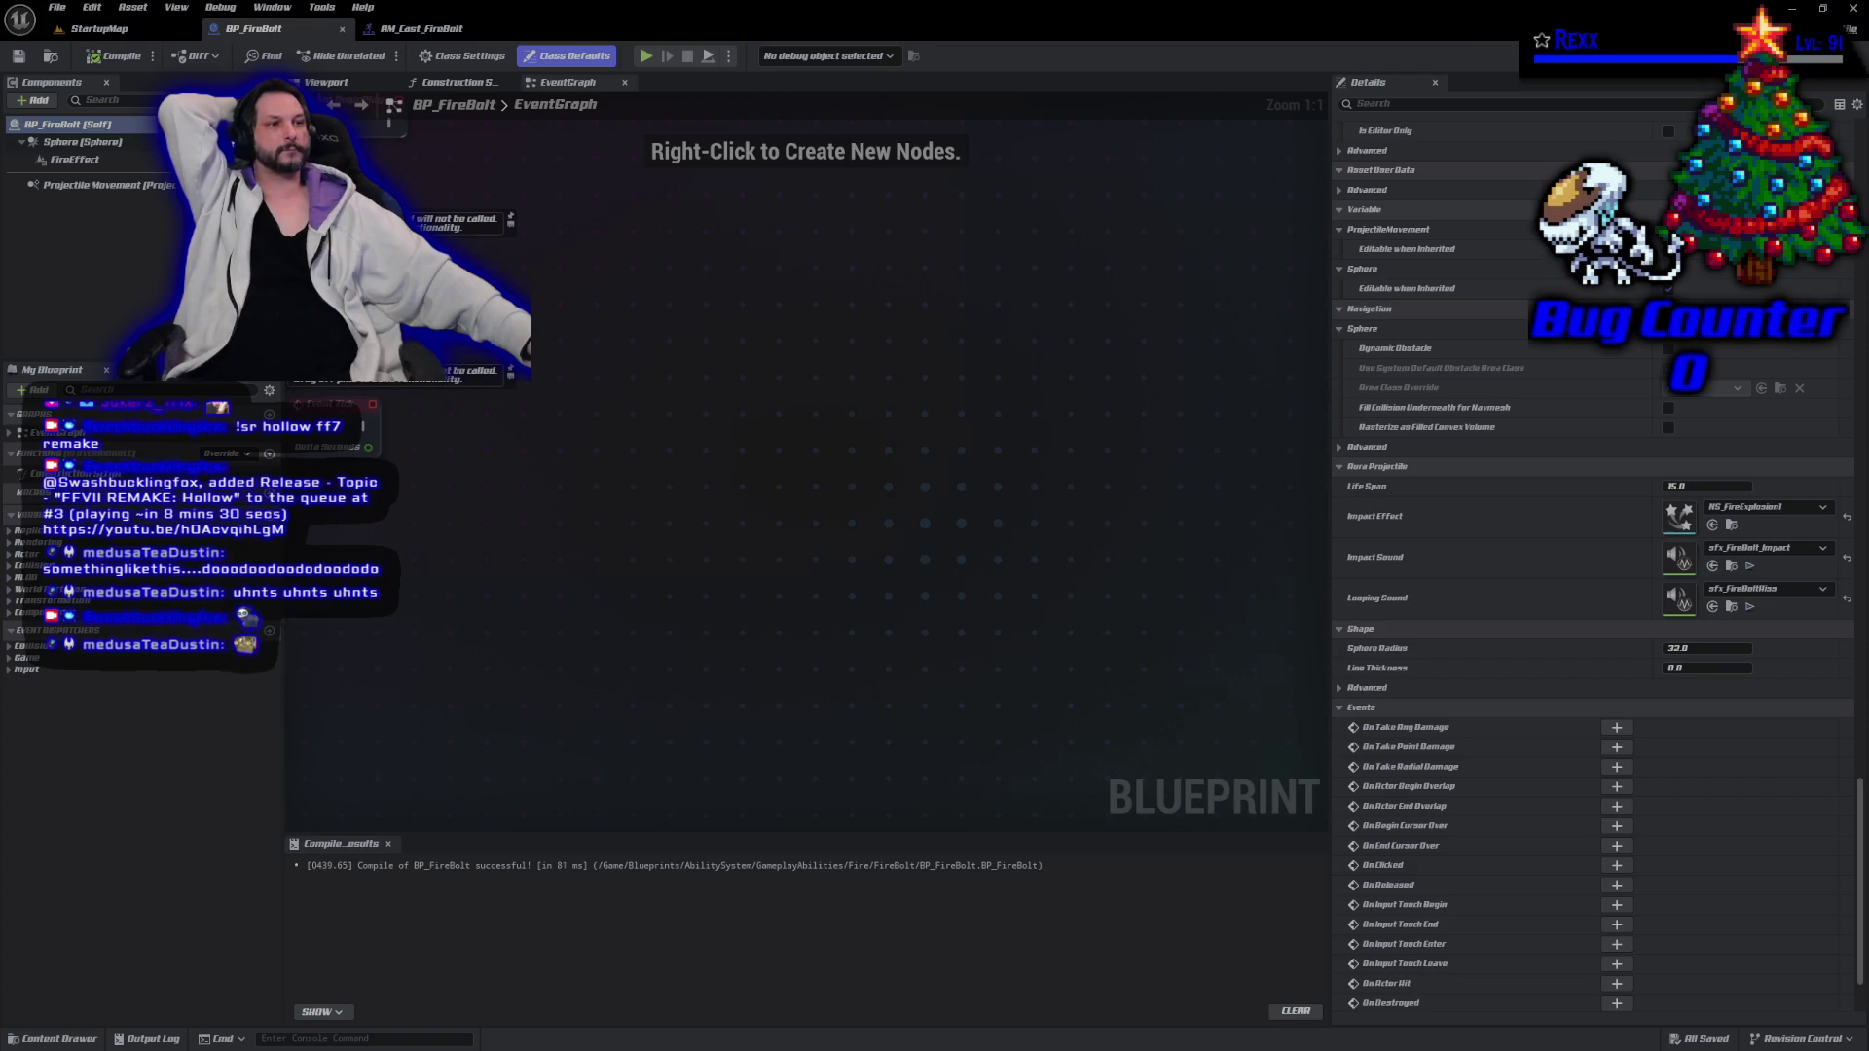
pyautogui.hotkey('alt', 'Tab')
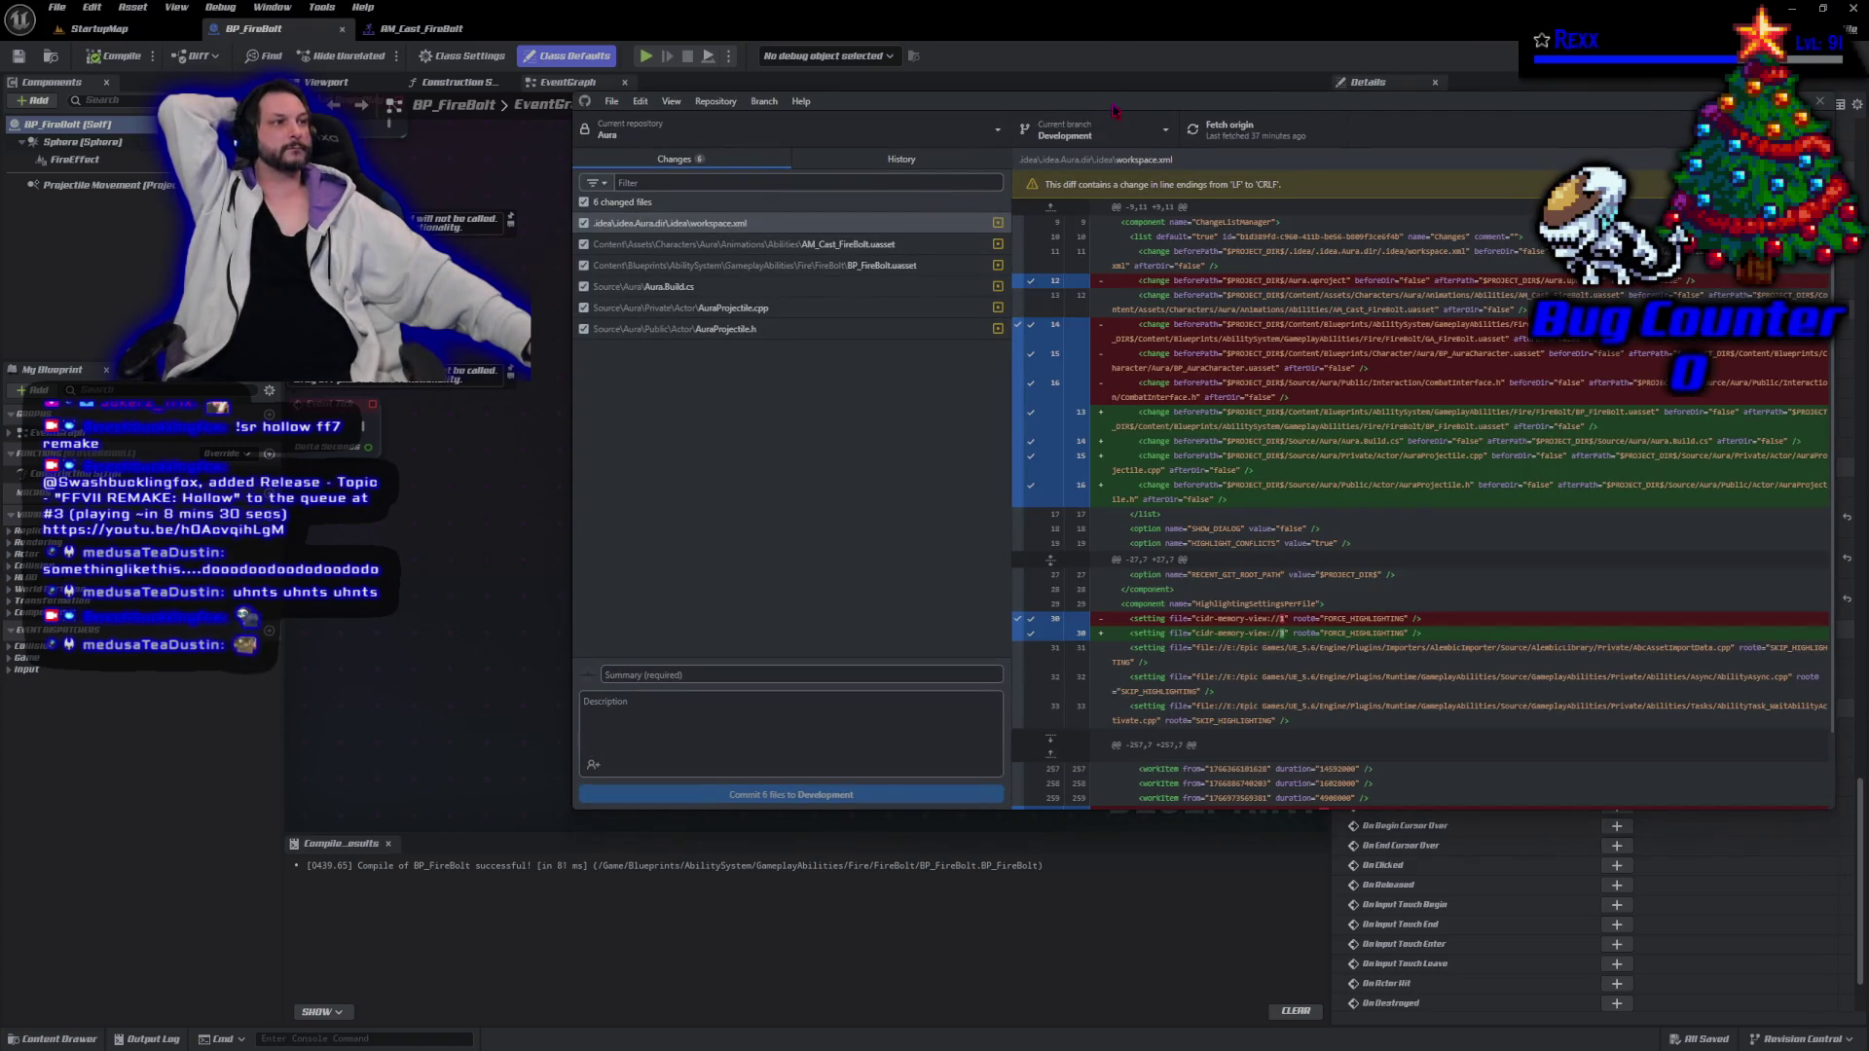
# Commit all 6 changed files to Development with summary 'Projectile Impact', then push to origin.
pyautogui.moveTo(1114, 109); pyautogui.dragTo(887, 176)
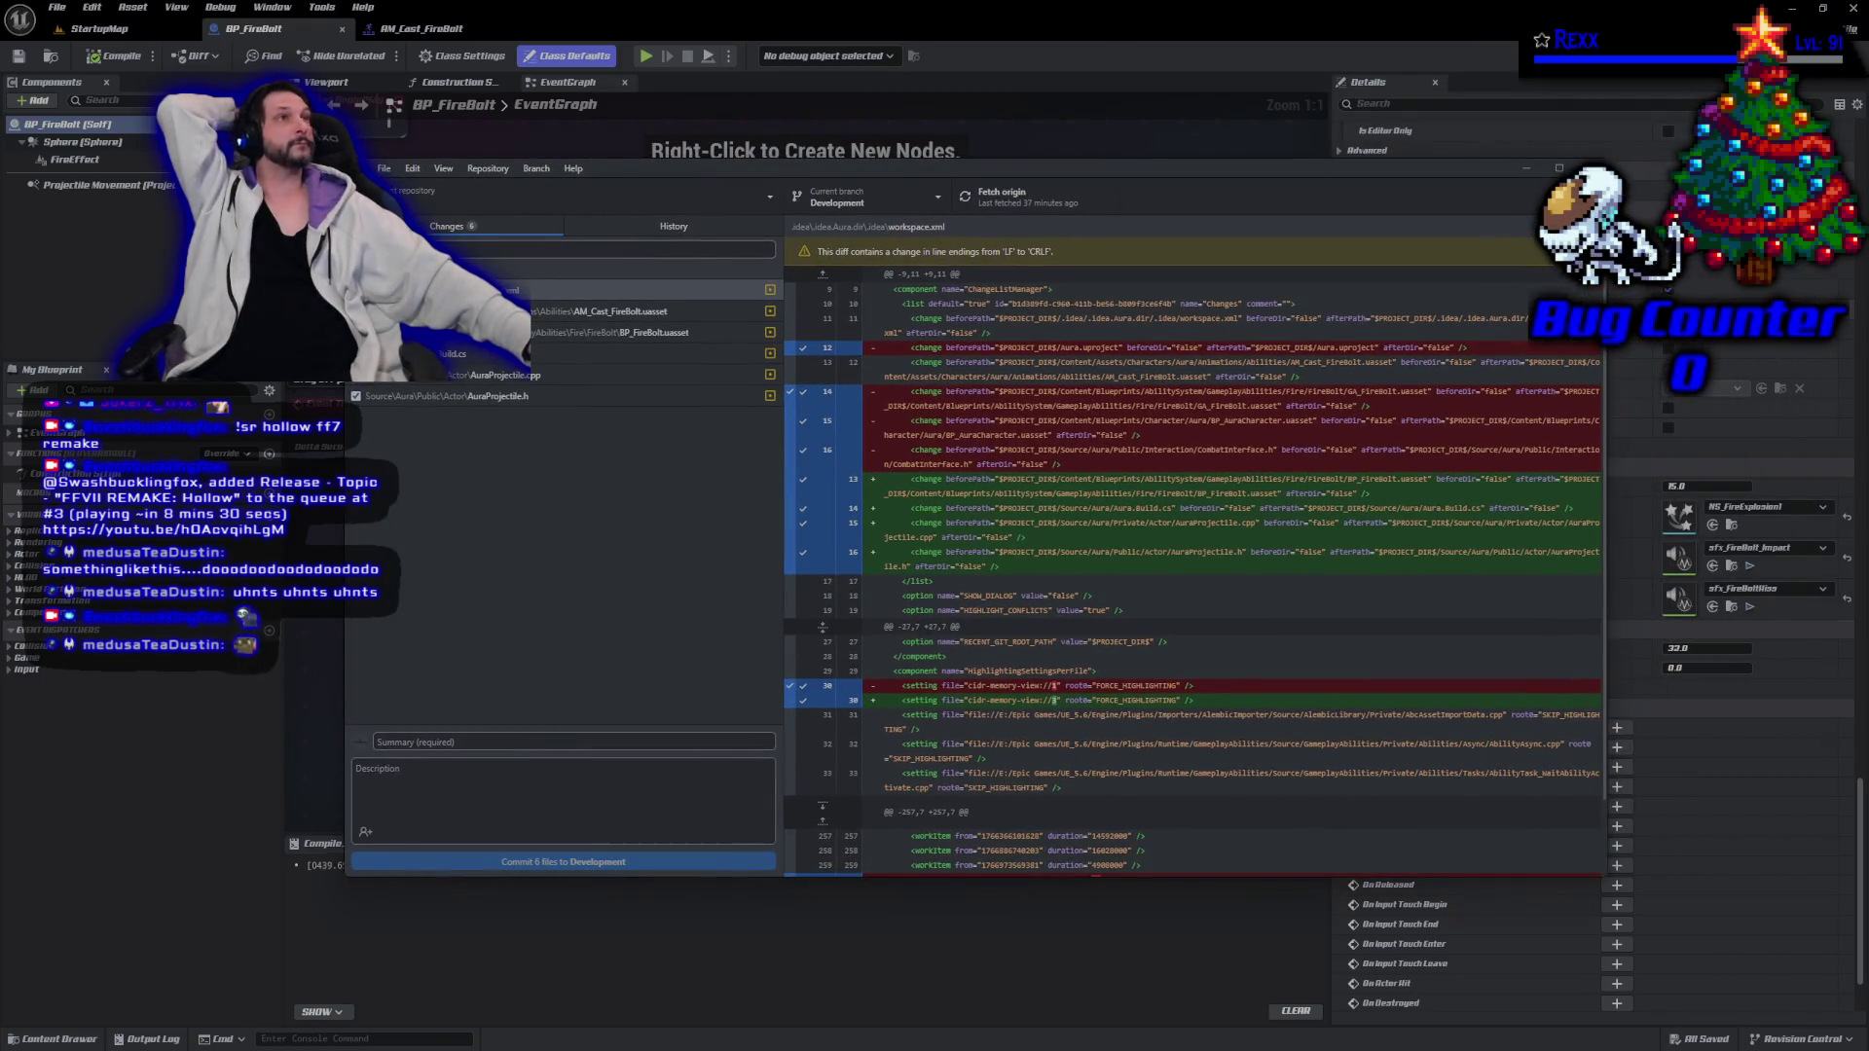
pyautogui.click(442, 743)
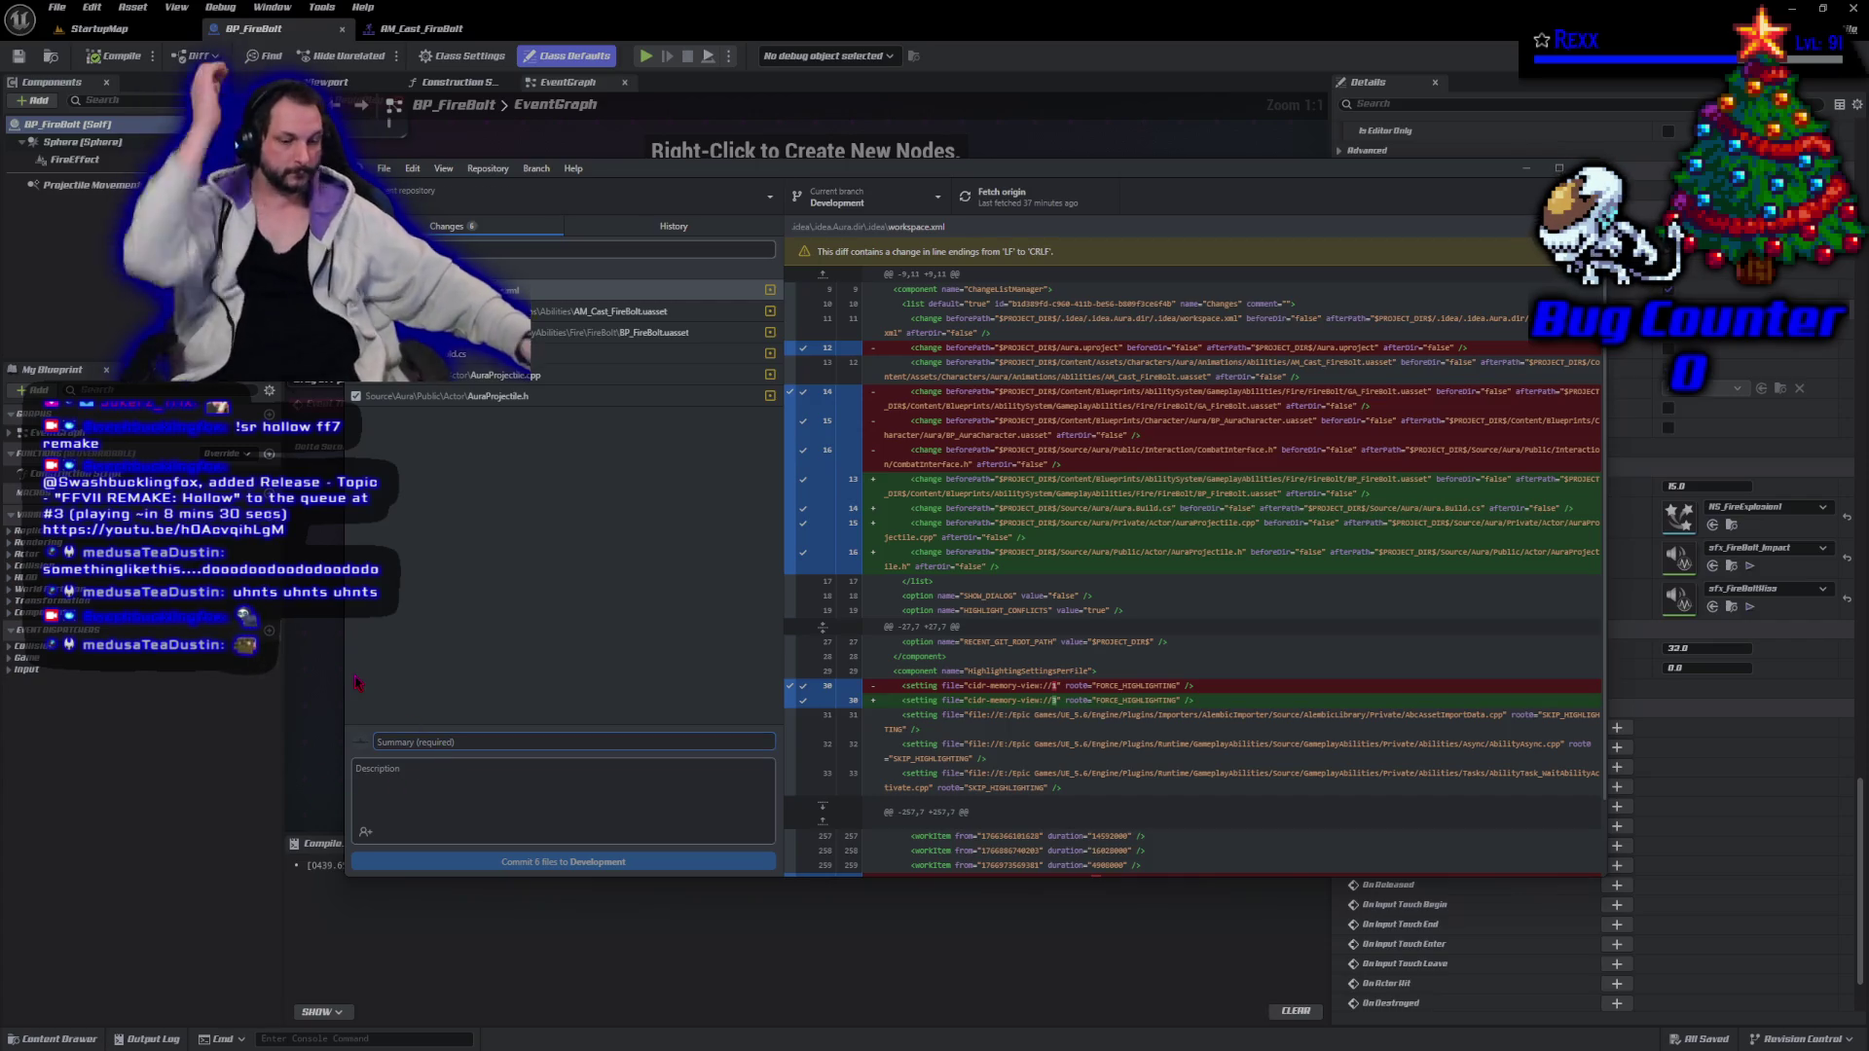
pyautogui.write('Projec')
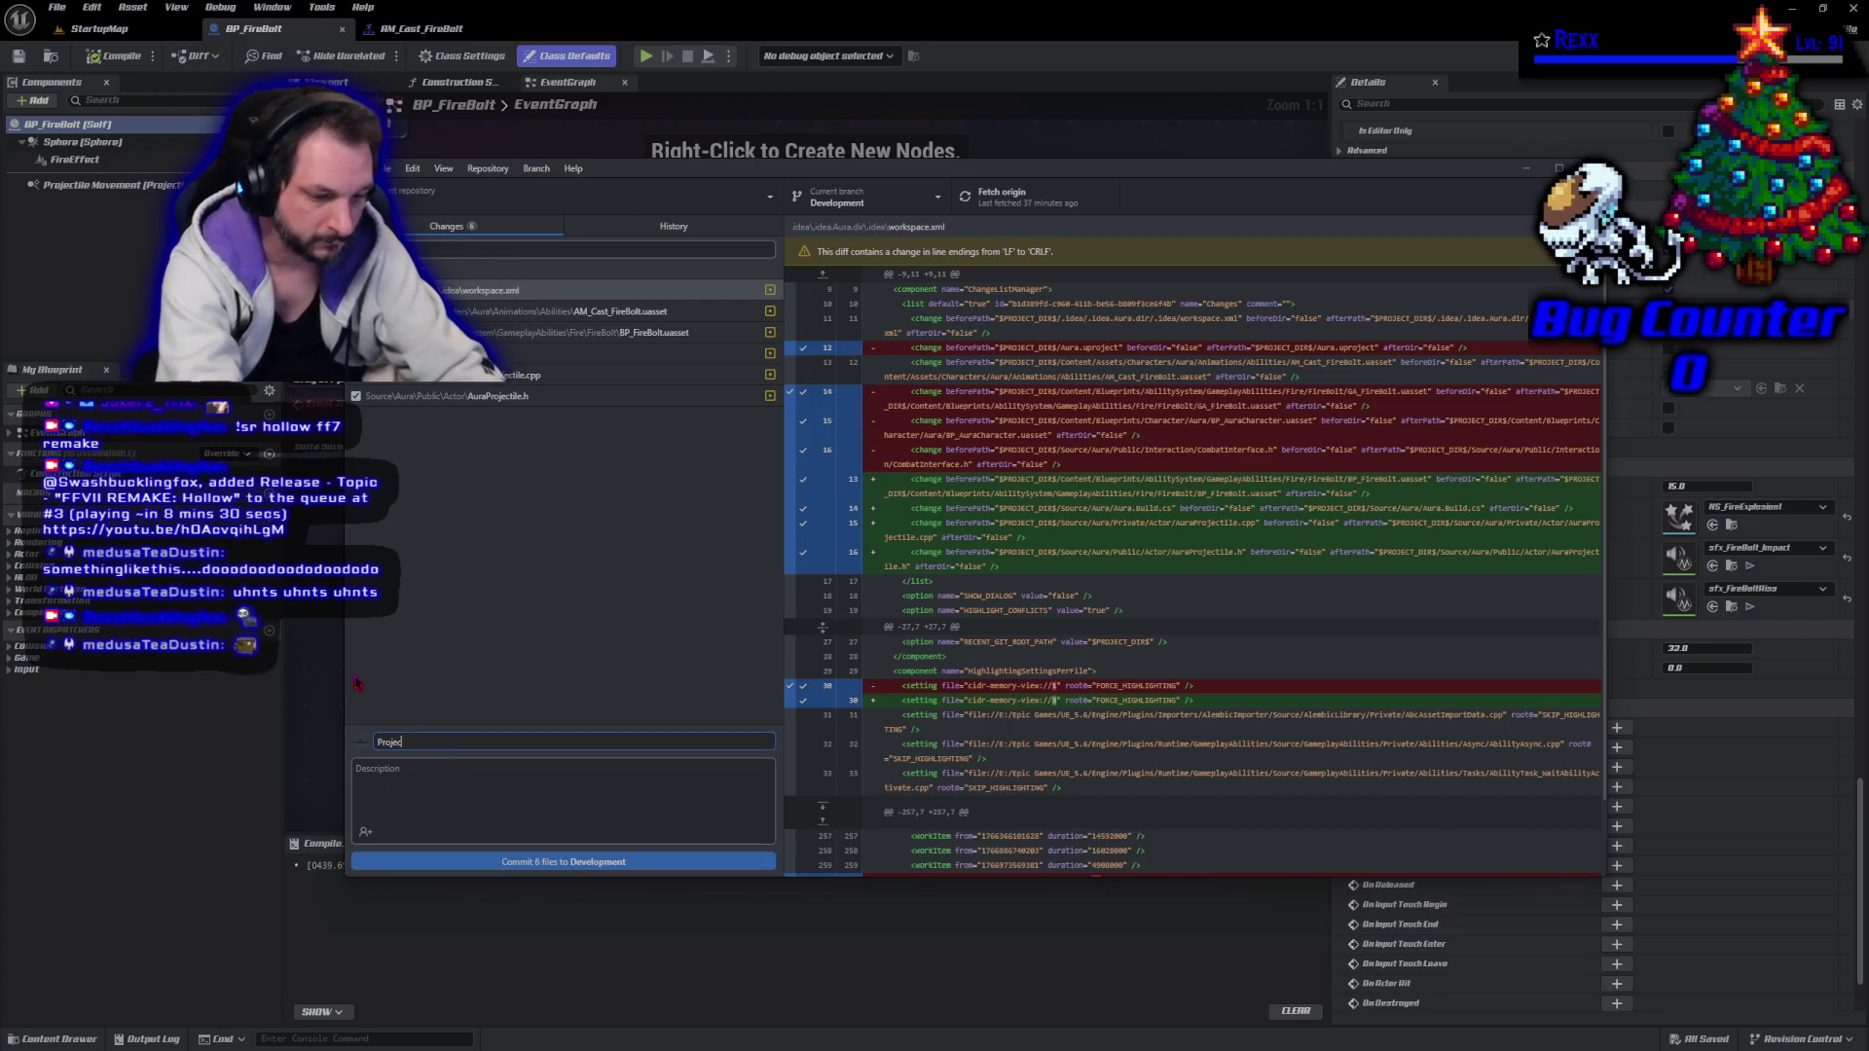
pyautogui.write('tile IMpact')
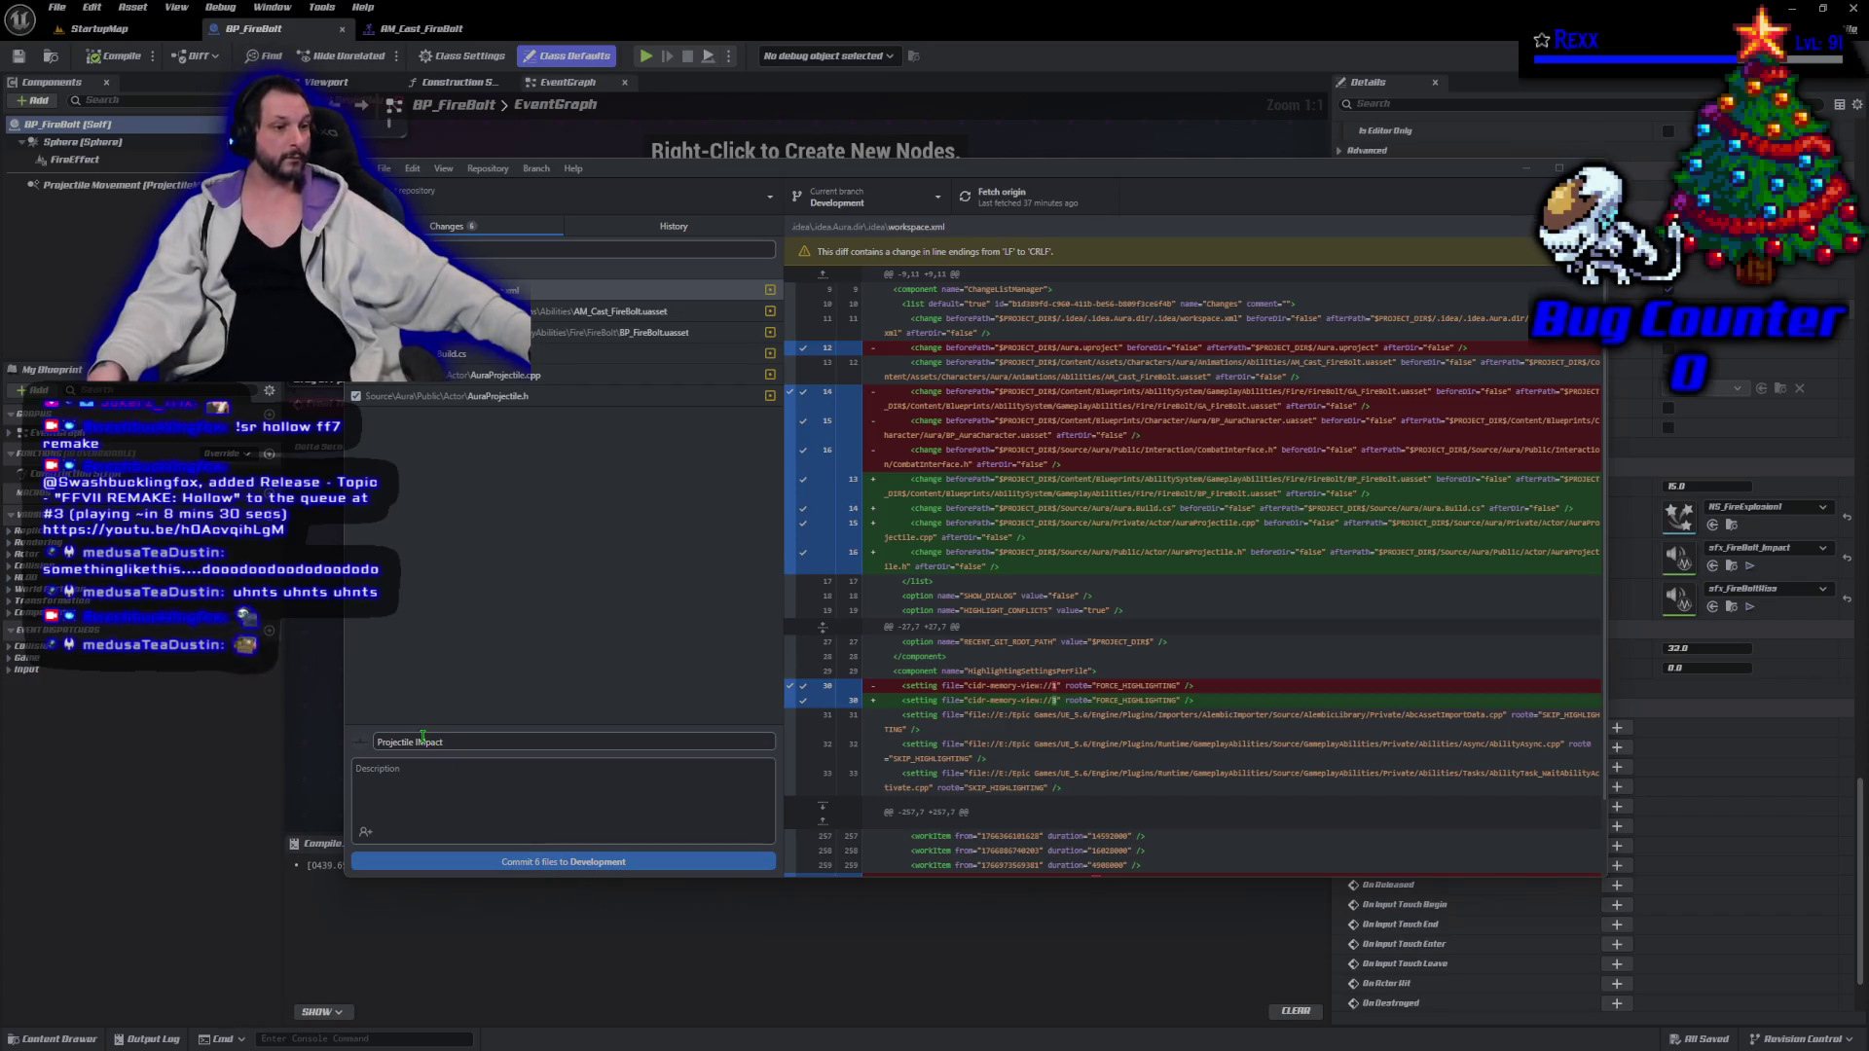
pyautogui.press('BackSpace')
pyautogui.write('m')
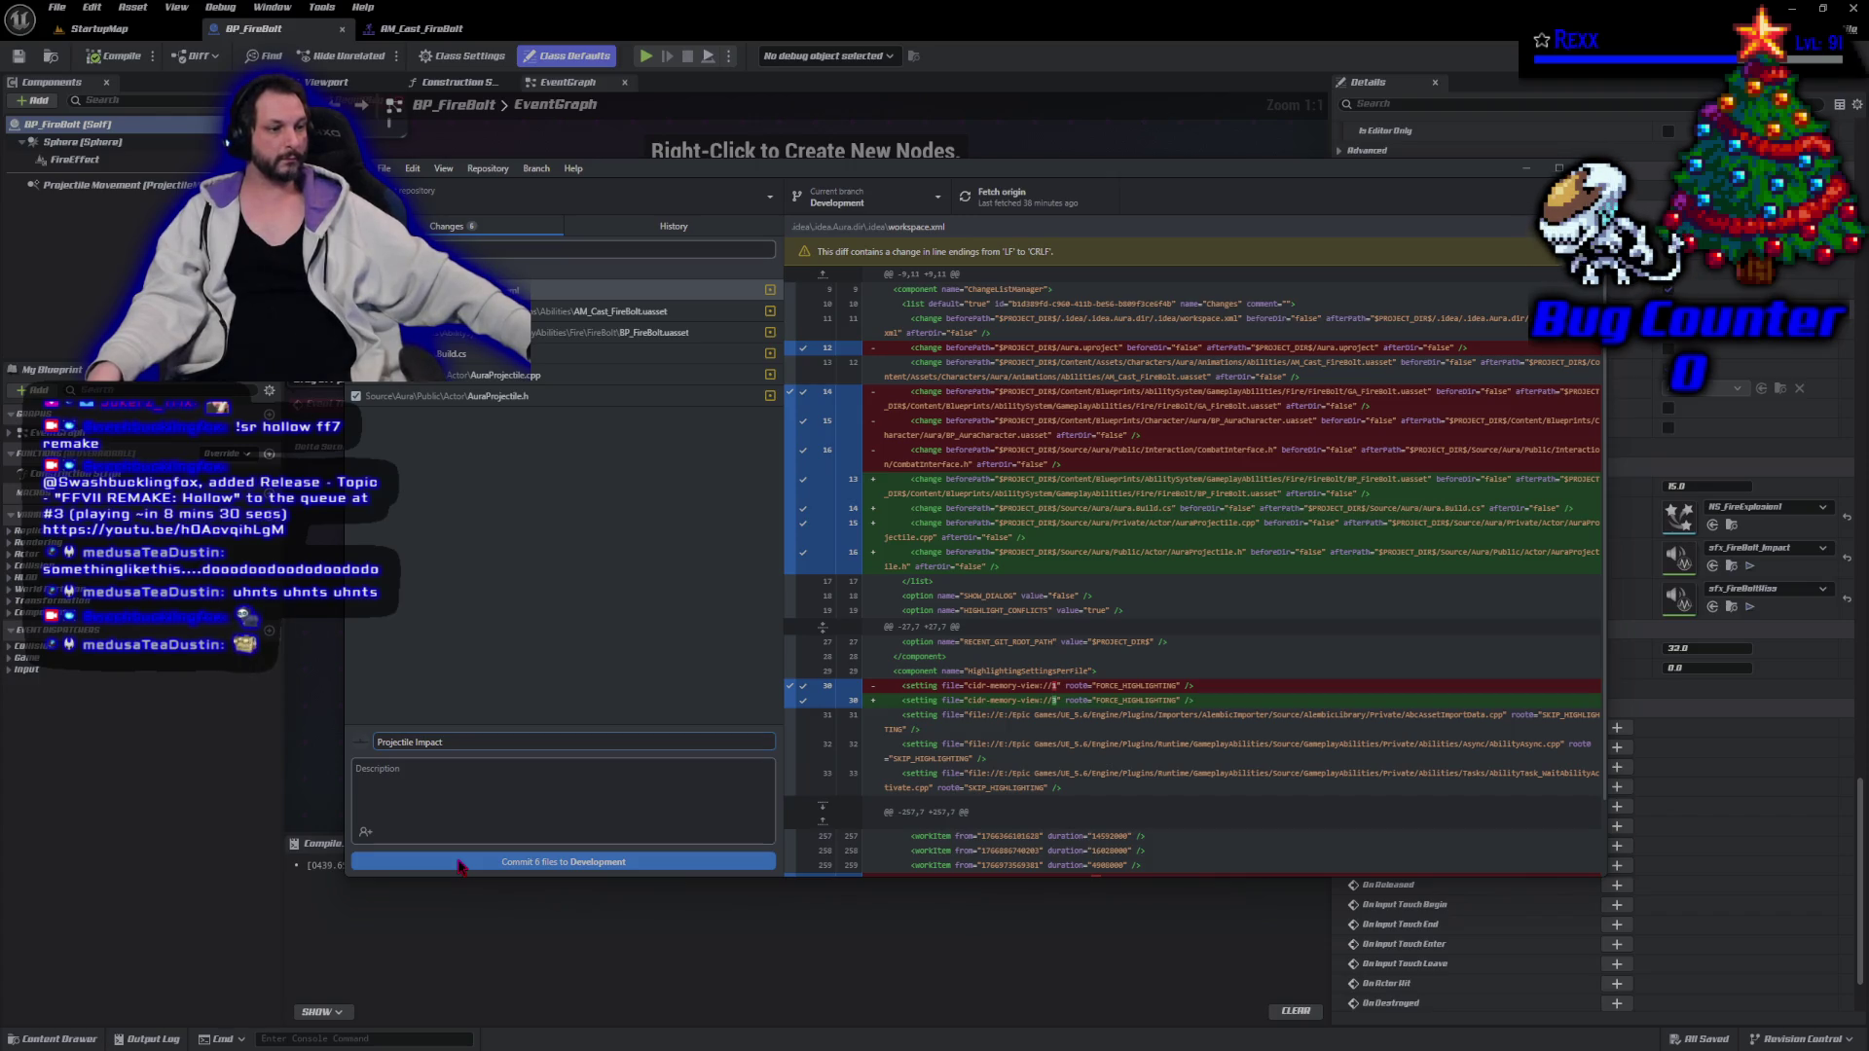
pyautogui.click(461, 865)
pyautogui.click(1387, 366)
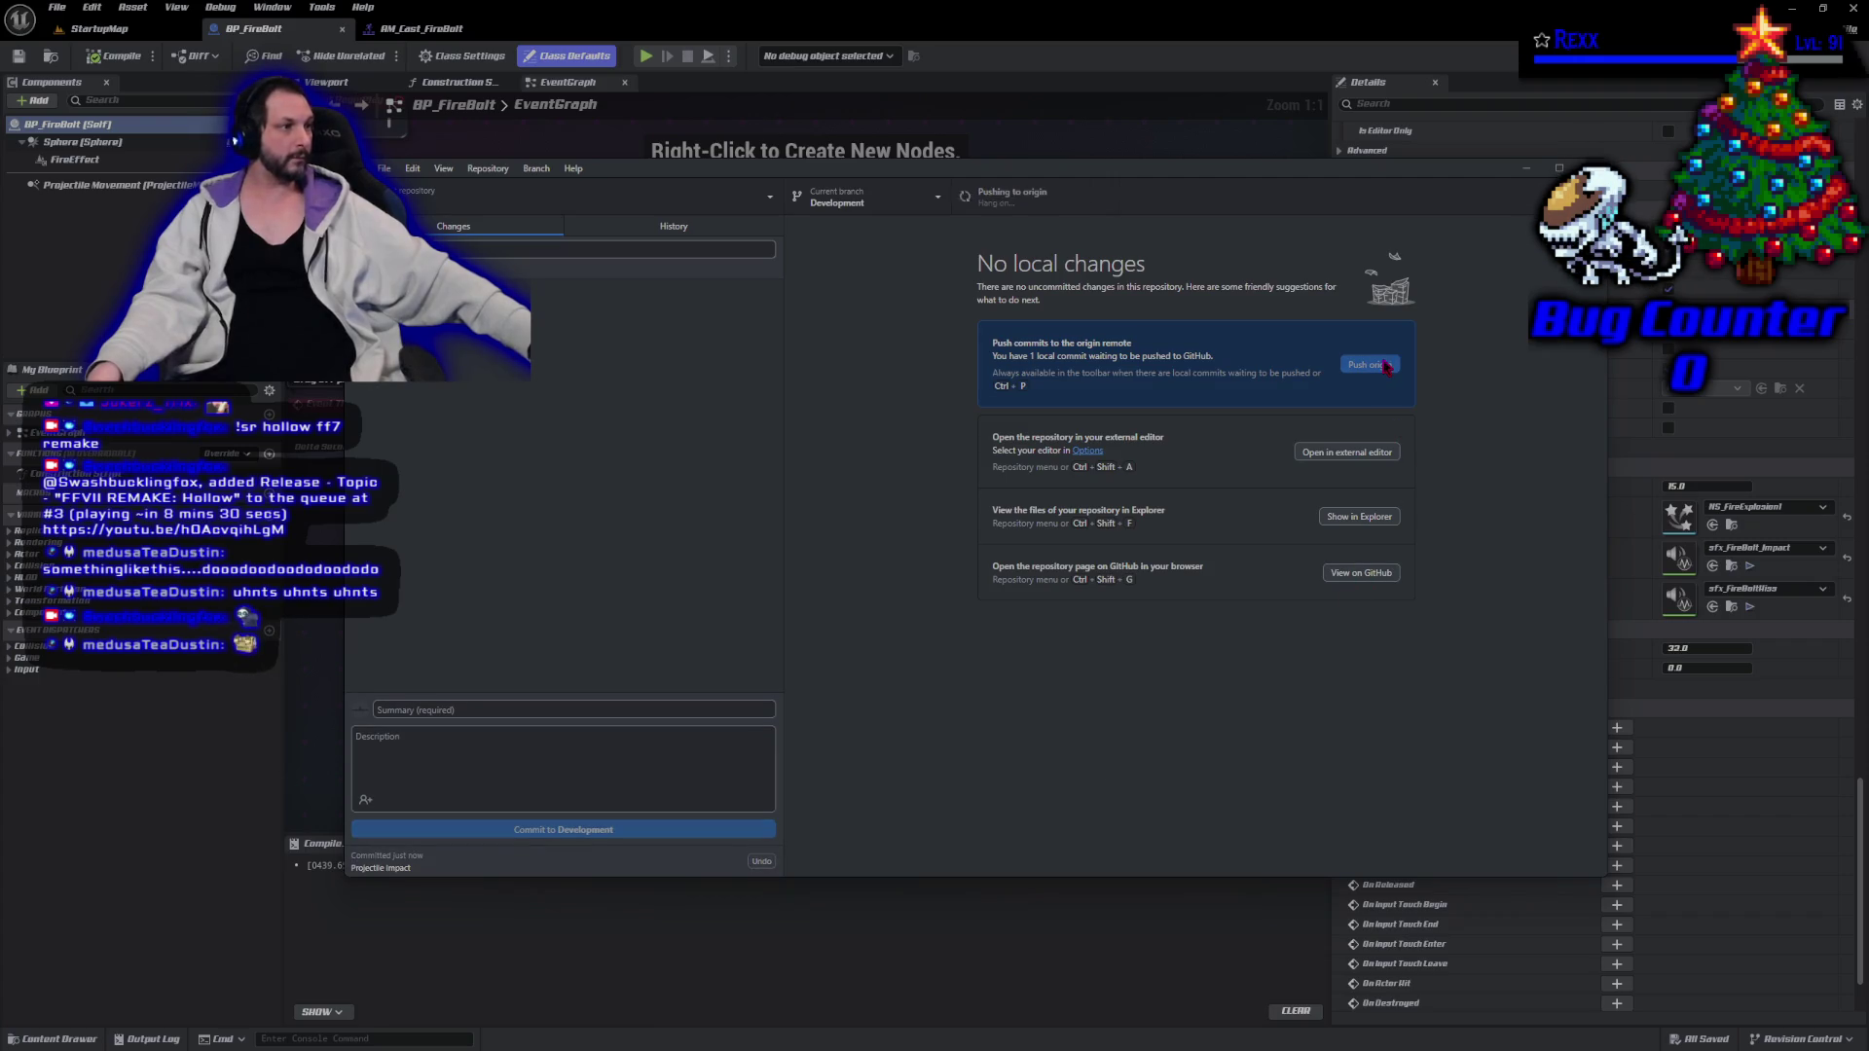